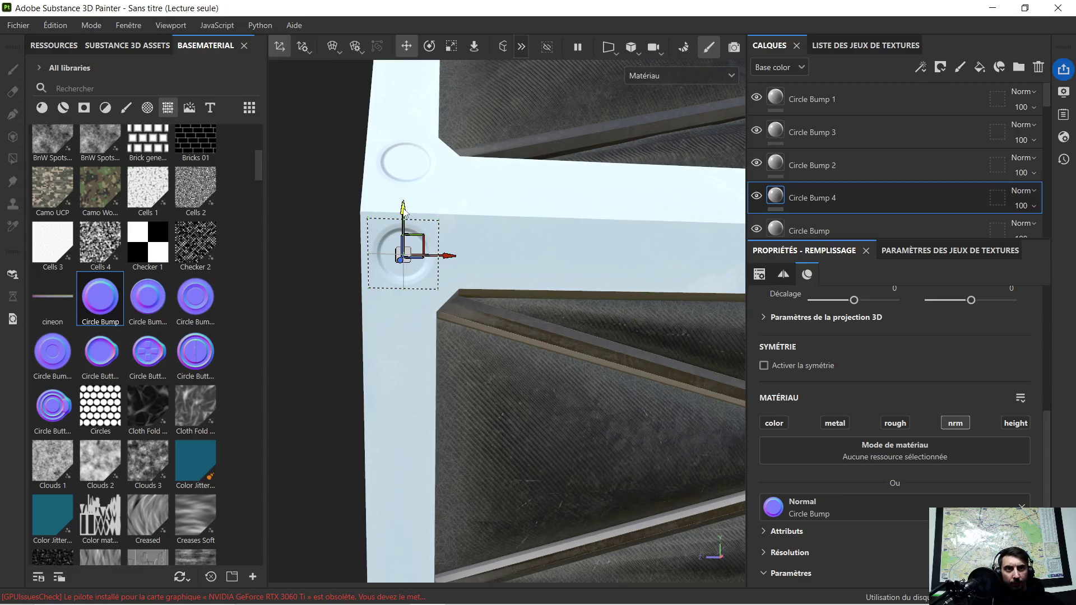
Nudge the Circle Bump 4 decal down on the corner and frame the whole crate
drag(408, 221, 406, 232)
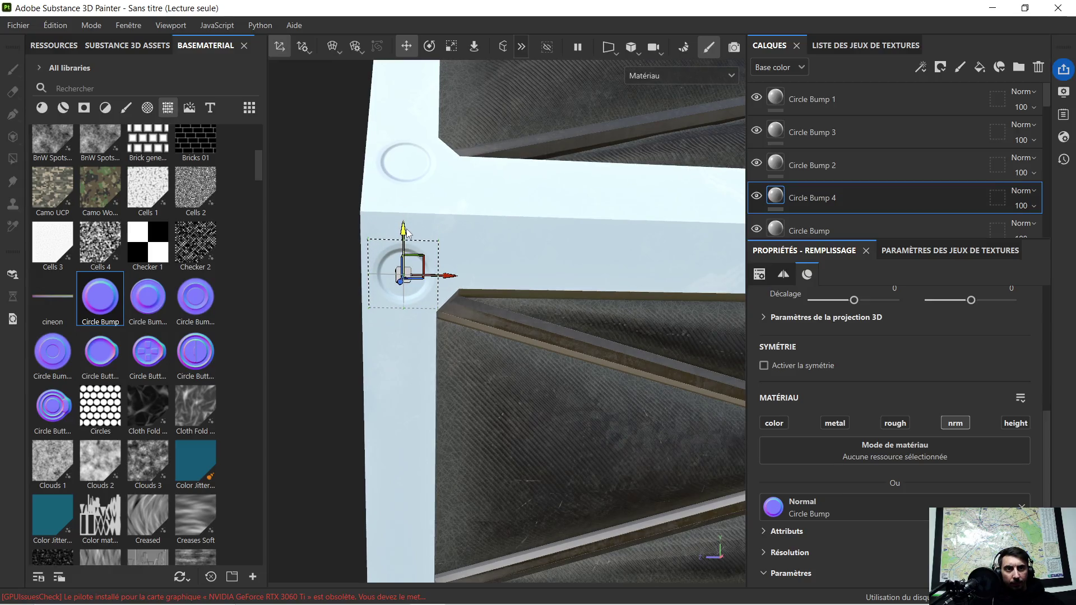
scroll(496, 253, down, 3)
mouse_move(515, 240)
alt+mouse_down()
mouse_move(623, 281)
mouse_move(489, 307)
alt+mouse_up()
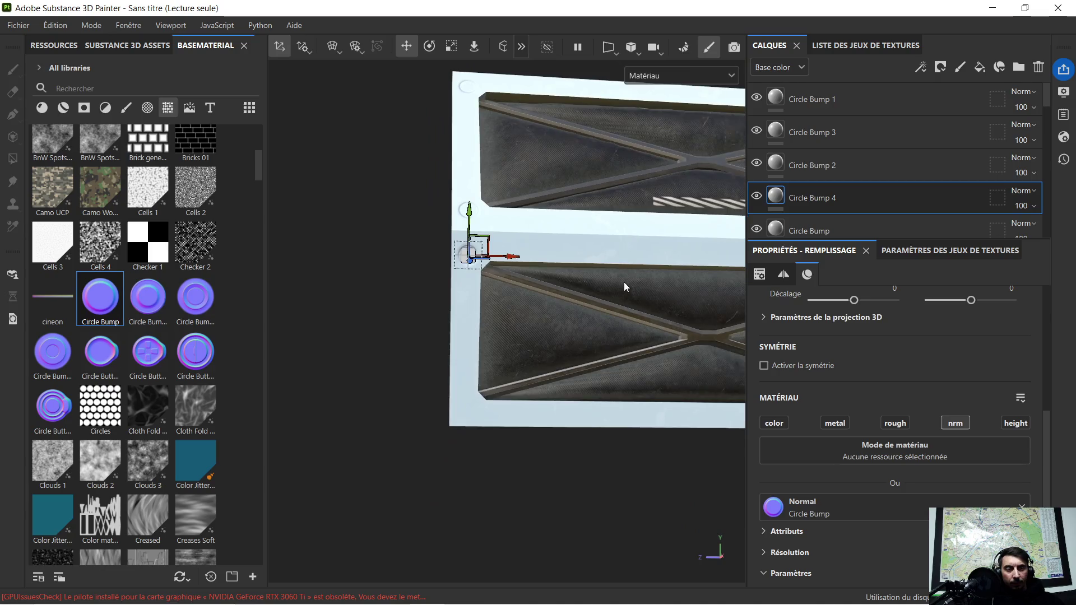
alt+drag(592, 277, 513, 285)
middle_drag(547, 286, 567, 283)
Duplicate Circle Bump 4 and slide the copy onto the crate's right corner
key(ctrl+d)
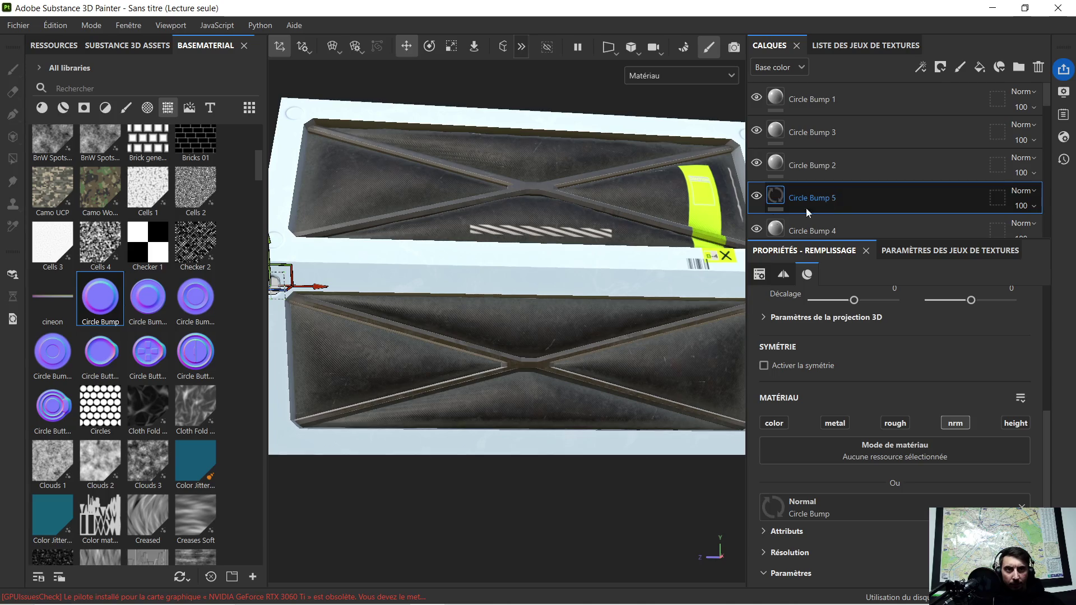
alt+drag(493, 264, 439, 274)
drag(352, 286, 729, 297)
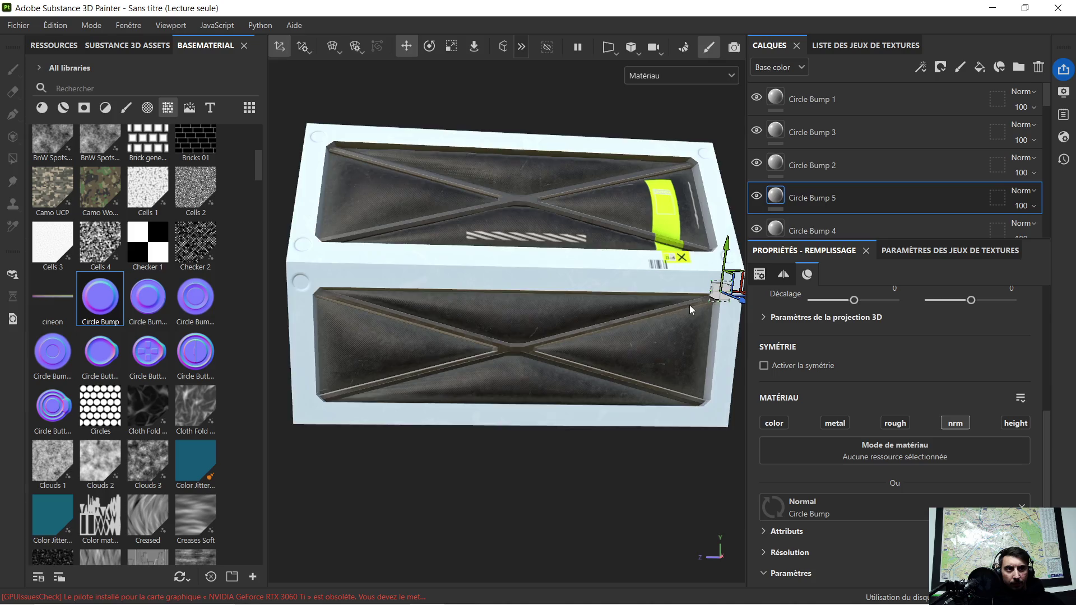
scroll(695, 300, up, 5)
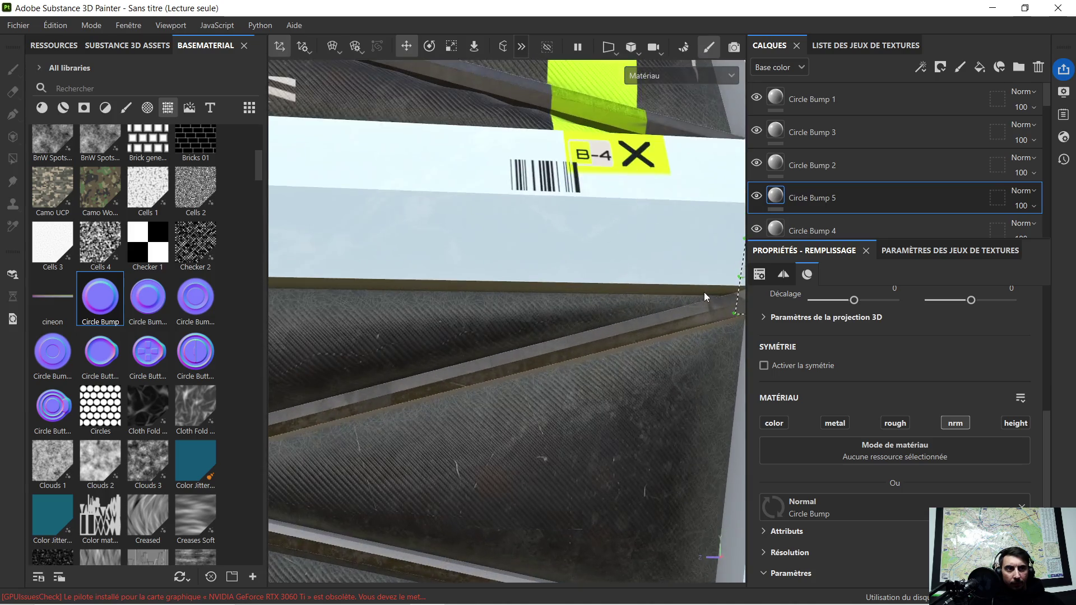
alt+drag(704, 292, 462, 297)
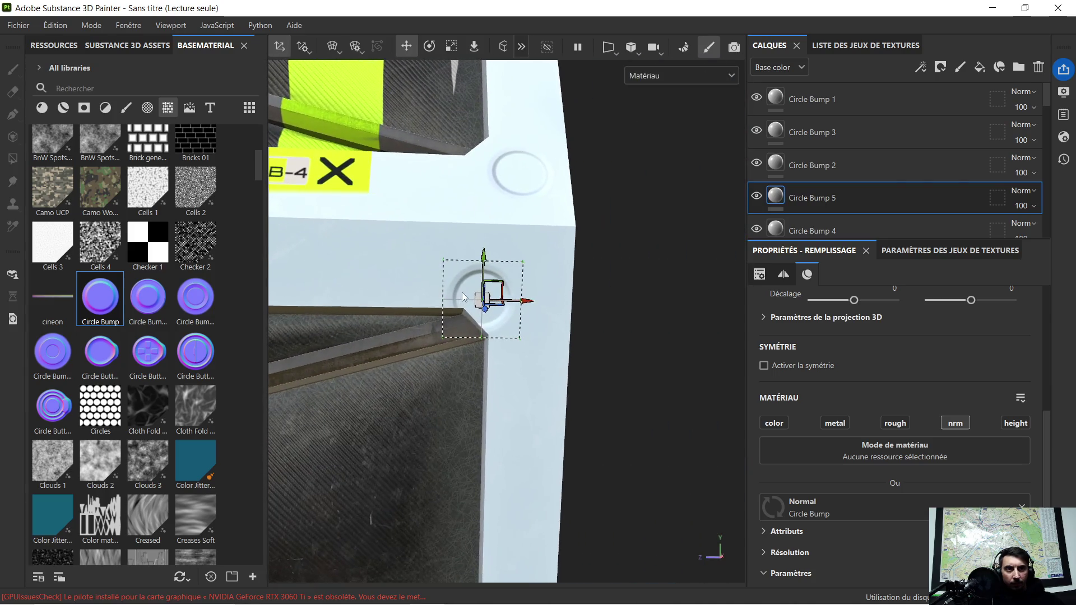
drag(529, 303, 570, 297)
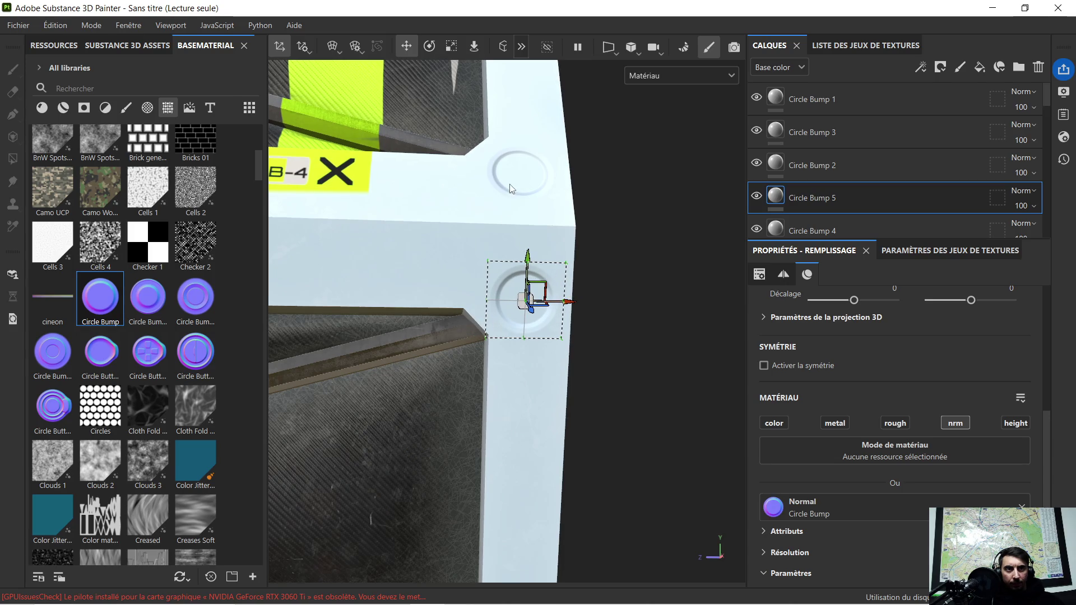
alt+drag(569, 297, 534, 308)
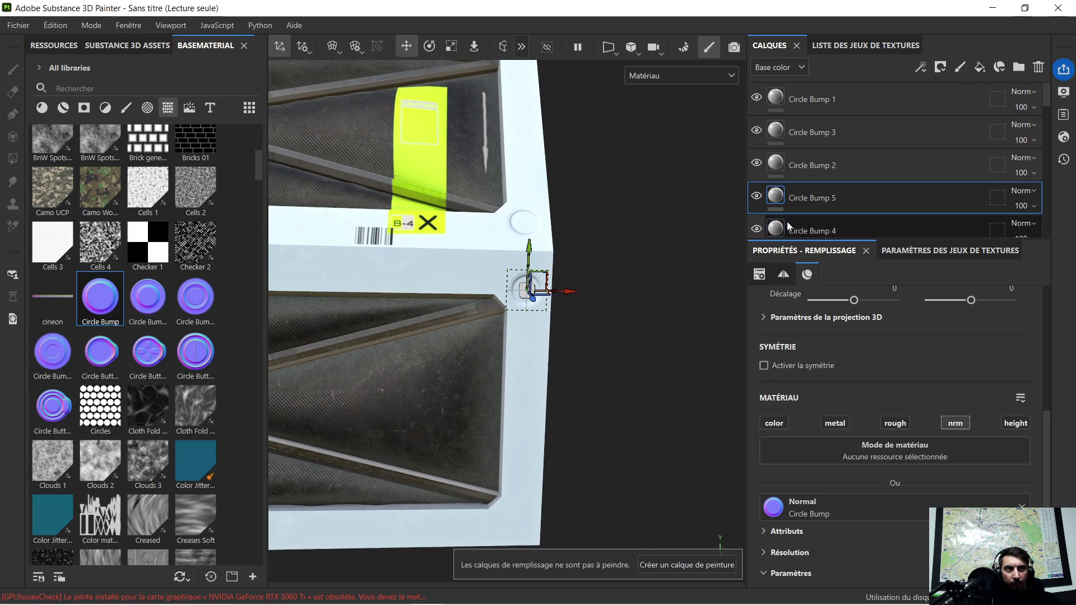
Compare Circle Bump 4 with the new Circle Bump 5 layer
click(808, 229)
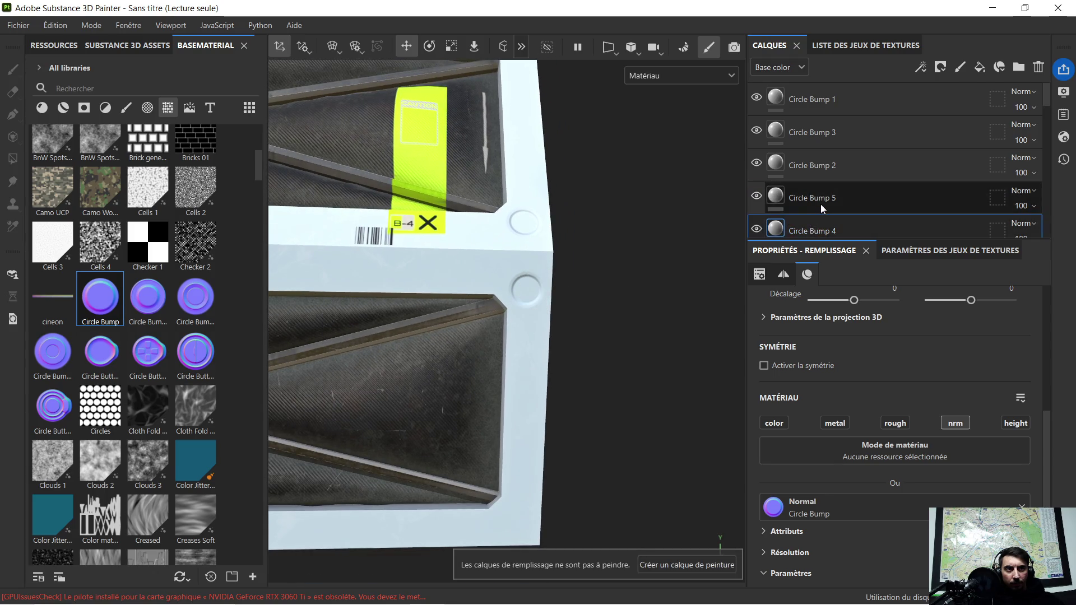
click(820, 204)
scroll(628, 280, down, 3)
scroll(607, 304, up, 2)
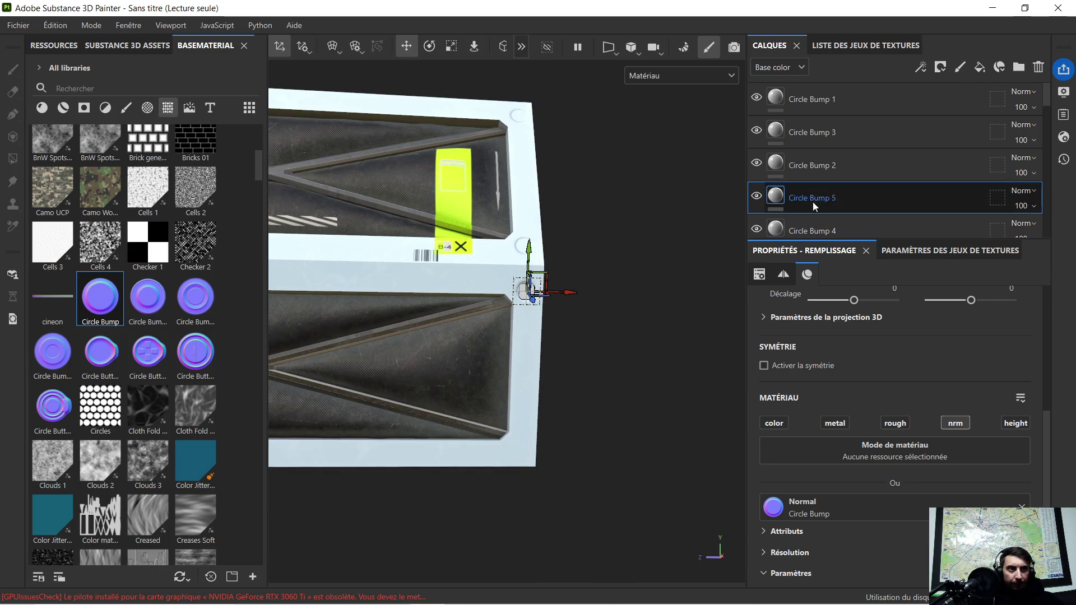
Duplicate Circle Bump 5 as Circle Bump 6 and place it on the lower-right frame corner
key(ctrl+d)
drag(531, 257, 524, 409)
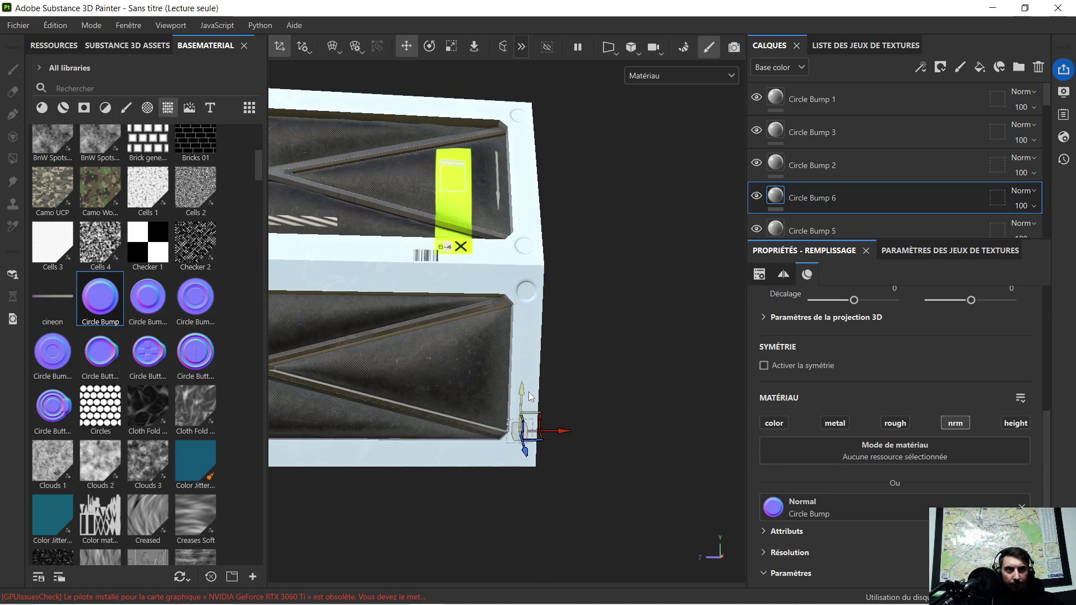
scroll(520, 415, up, 5)
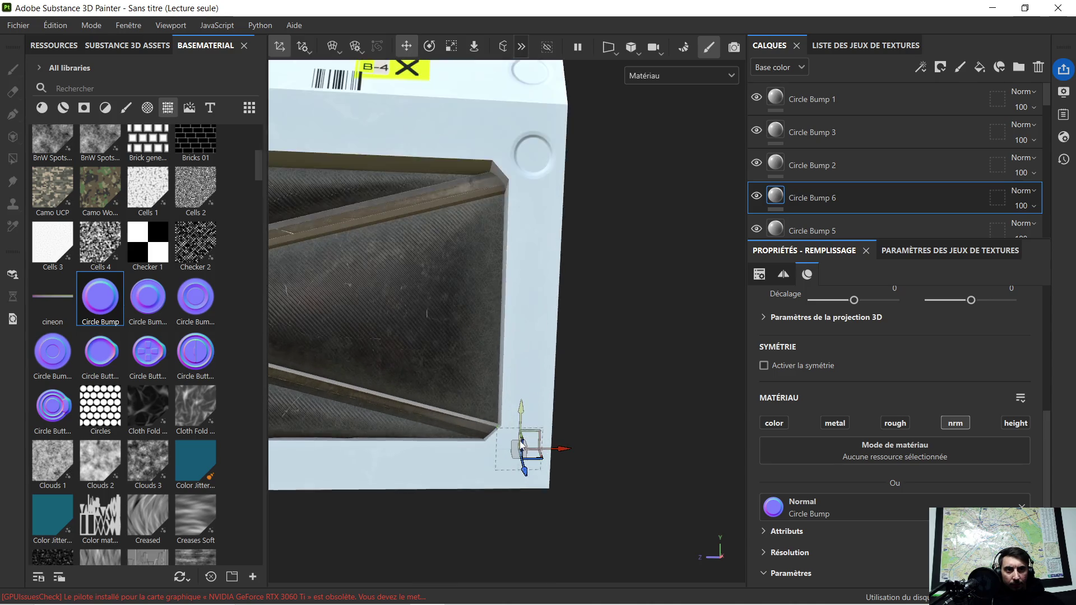
mouse_move(517, 419)
alt+mouse_down()
mouse_move(418, 415)
mouse_move(555, 427)
alt+mouse_up()
mouse_move(495, 439)
alt+middle_down()
mouse_move(562, 435)
mouse_move(399, 358)
alt+middle_up()
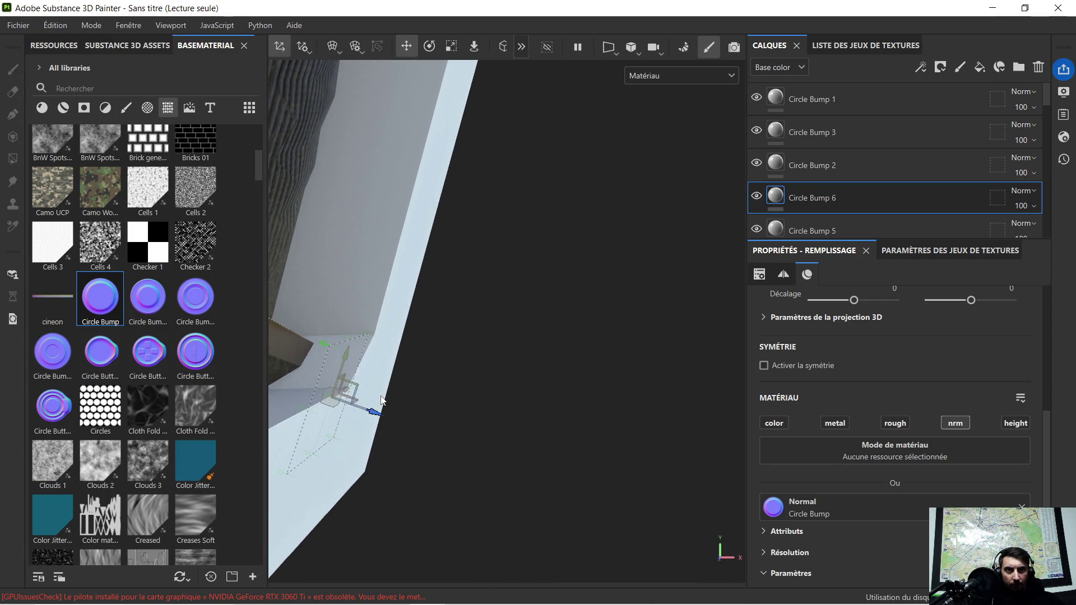
drag(371, 413, 403, 416)
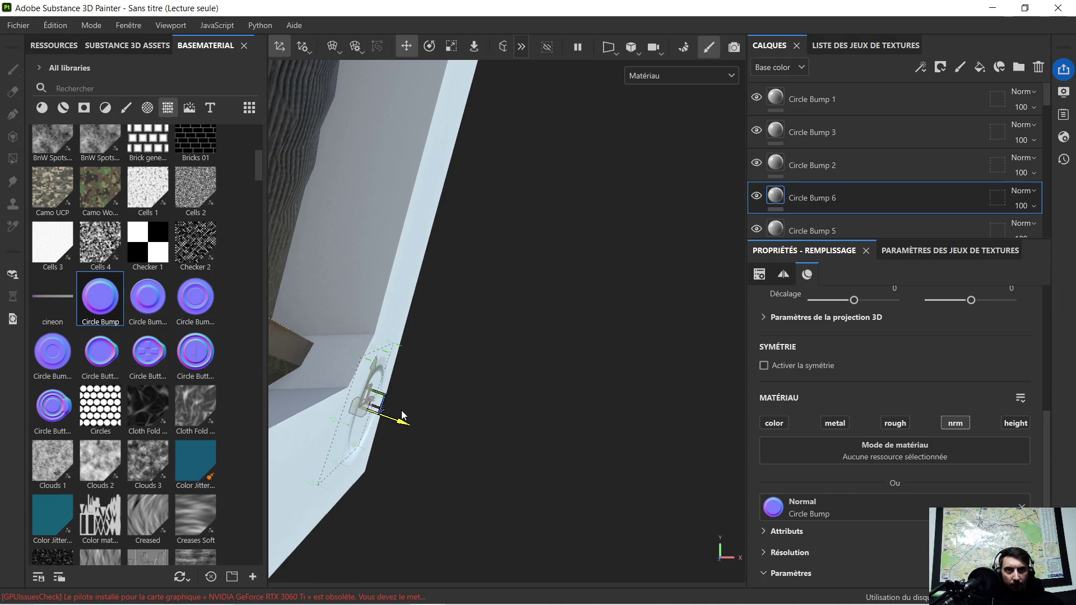
drag(402, 406, 422, 354)
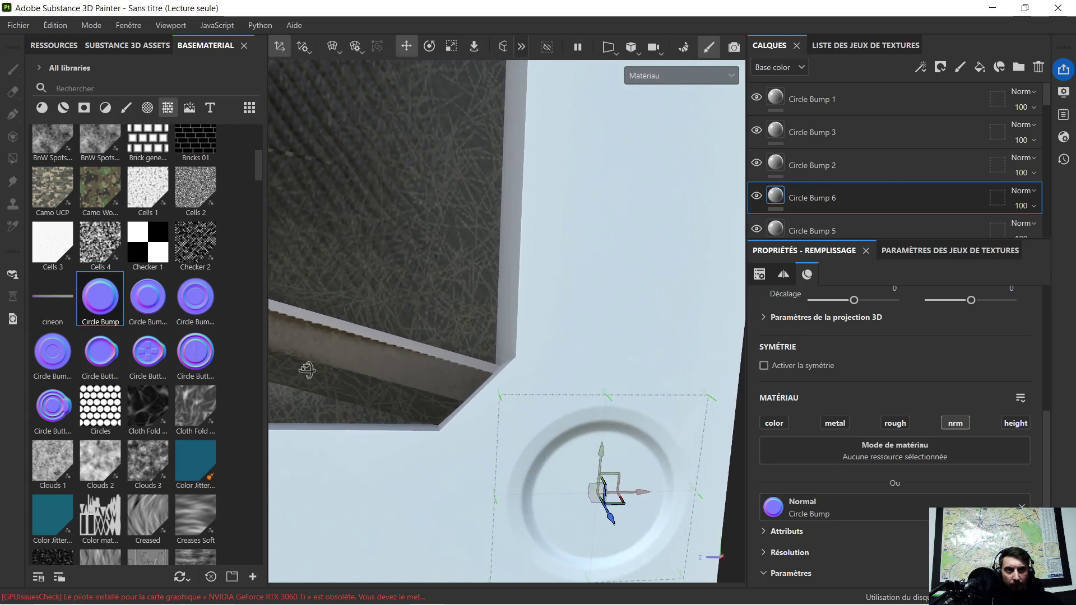
scroll(429, 336, down, 10)
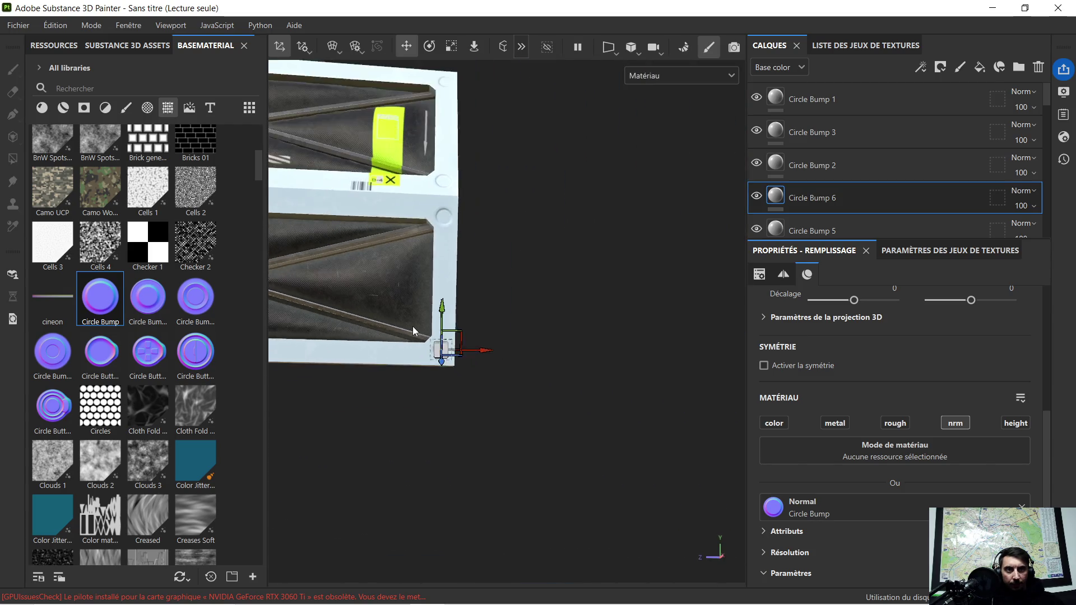
alt+drag(388, 339, 558, 365)
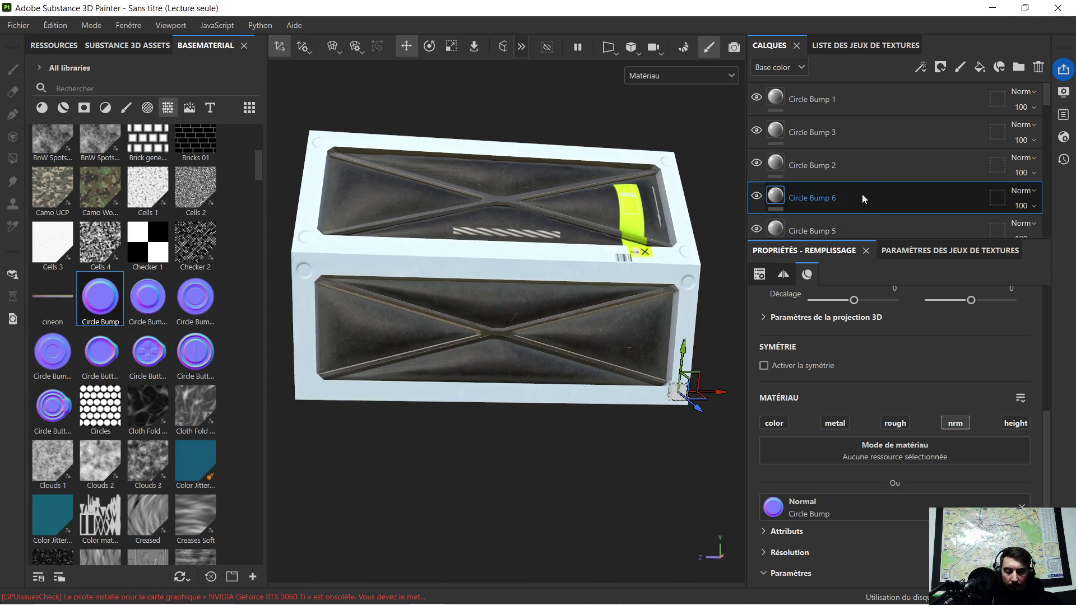
Duplicate Circle Bump 6 as Circle Bump 7 and slide it left toward the lower-left area
key(ctrl+d)
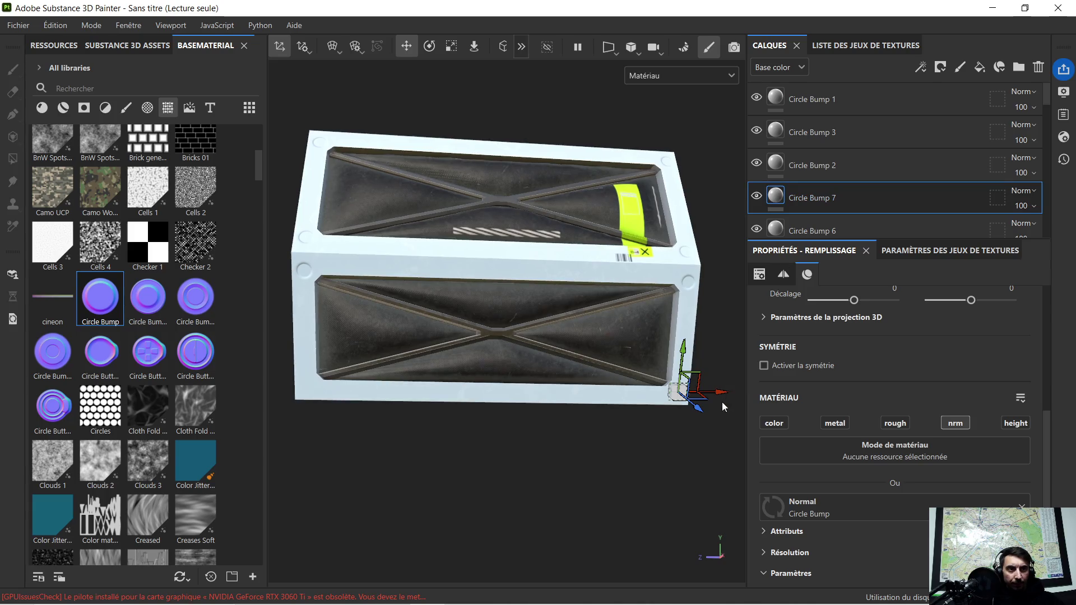
drag(726, 397, 359, 399)
scroll(323, 394, up, 3)
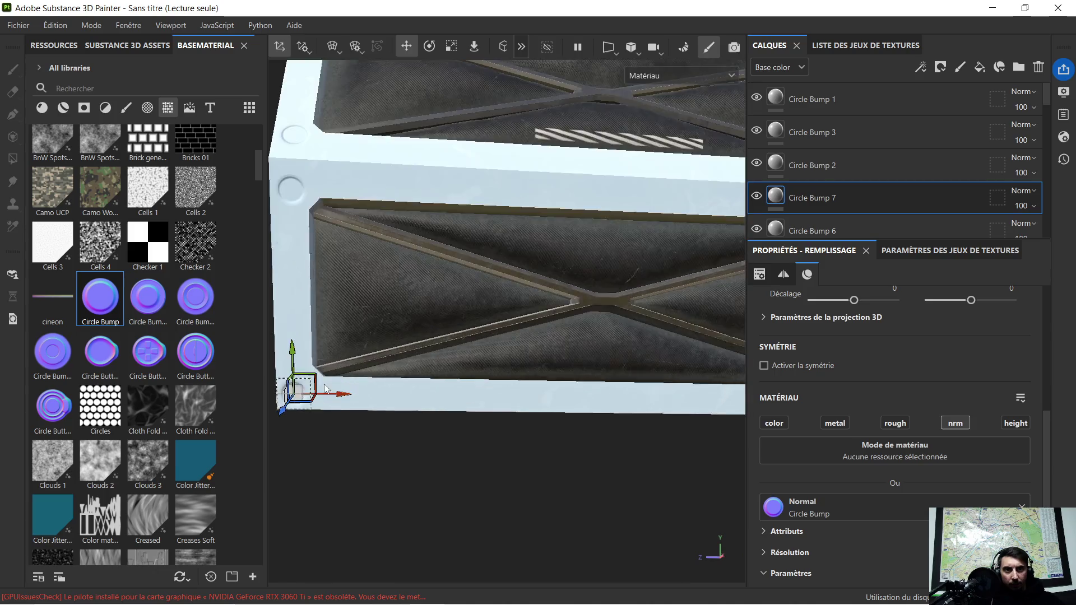
mouse_move(321, 402)
alt+mouse_down()
mouse_move(384, 421)
mouse_move(478, 428)
mouse_move(405, 408)
mouse_move(417, 410)
alt+mouse_up()
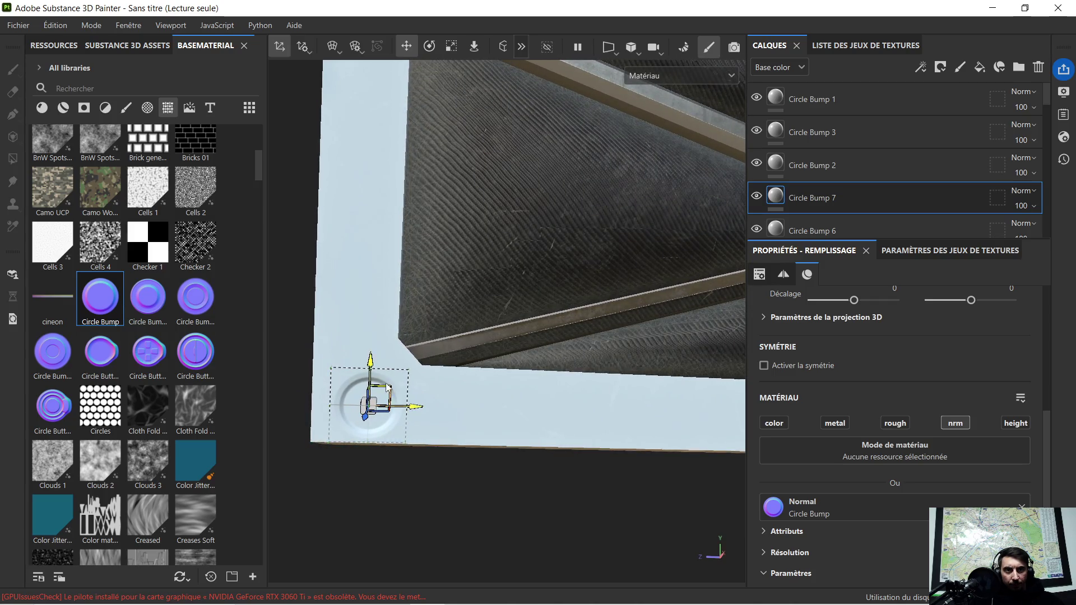
mouse_move(373, 367)
mouse_down()
mouse_move(372, 351)
mouse_move(492, 285)
mouse_up()
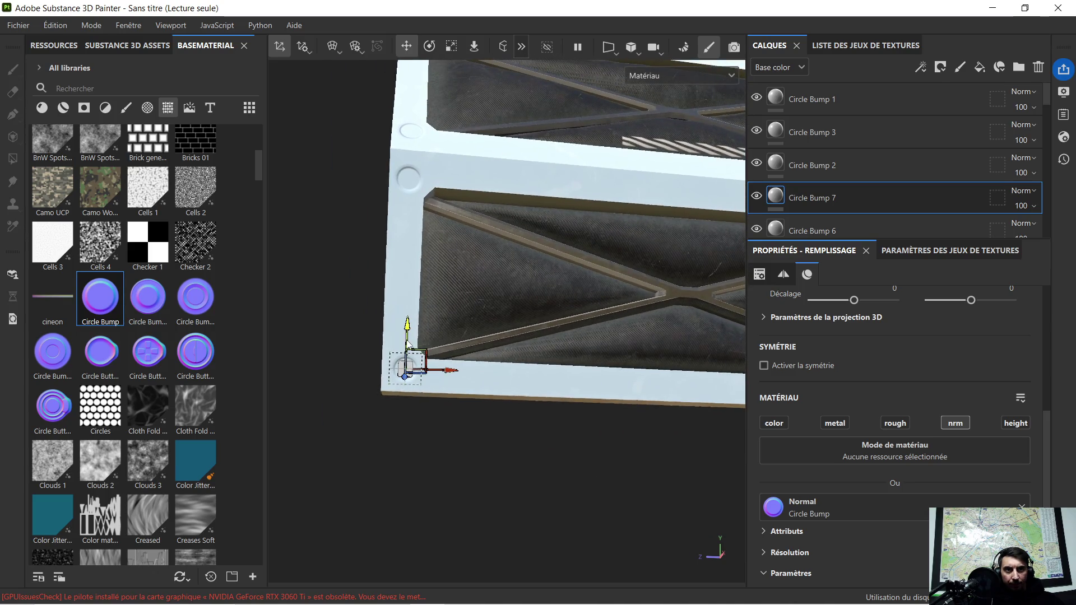
click(413, 265)
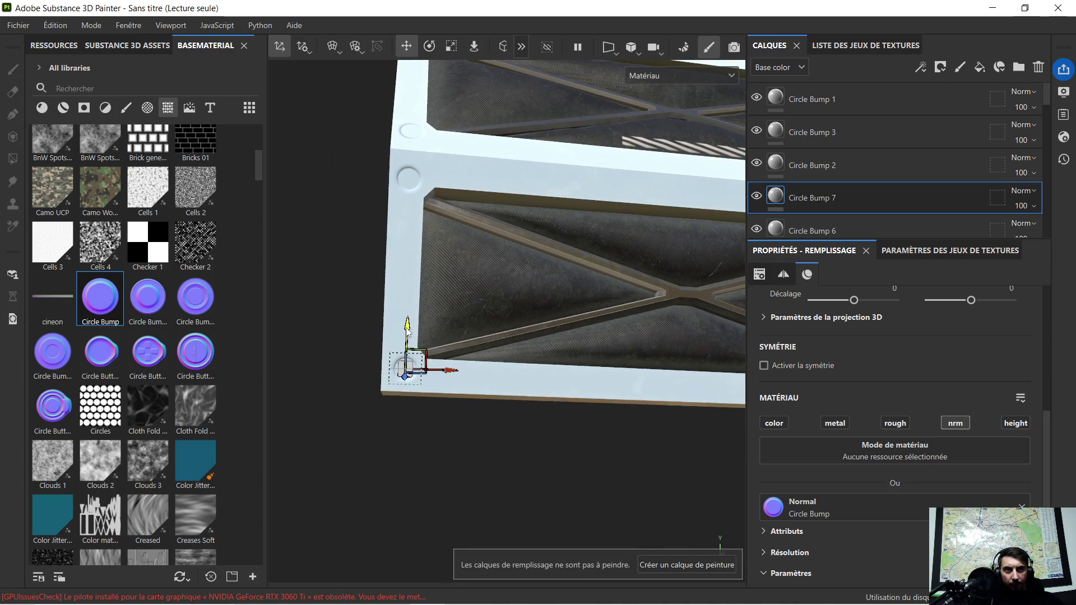
Raise Circle Bump 7 up the frame's left side near the lower panel's top-left corner
drag(409, 332, 423, 139)
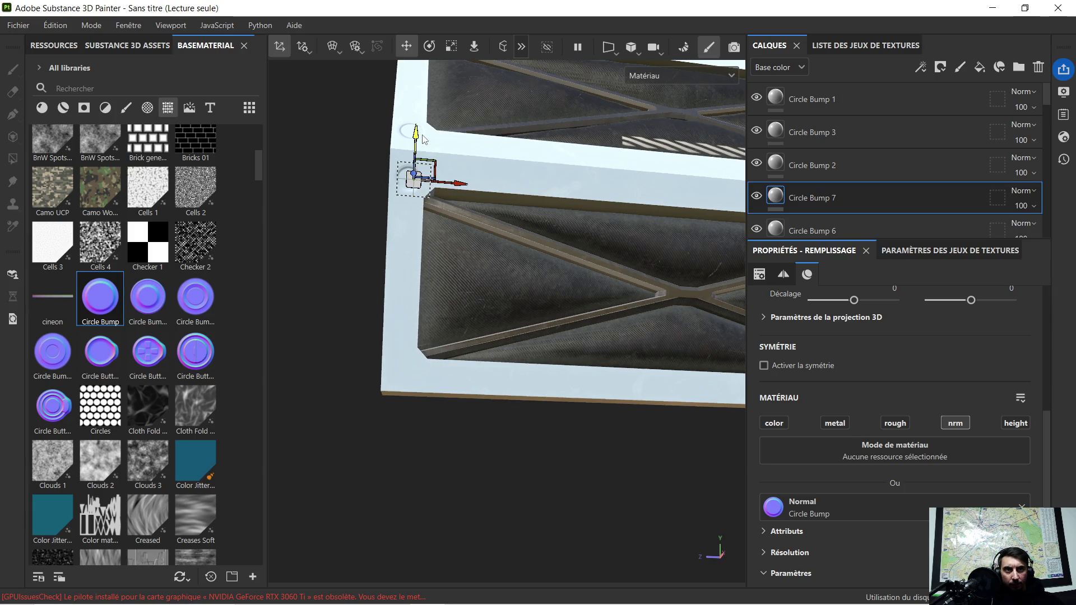
scroll(421, 146, up, 2)
scroll(429, 177, up, 2)
scroll(432, 195, up, 2)
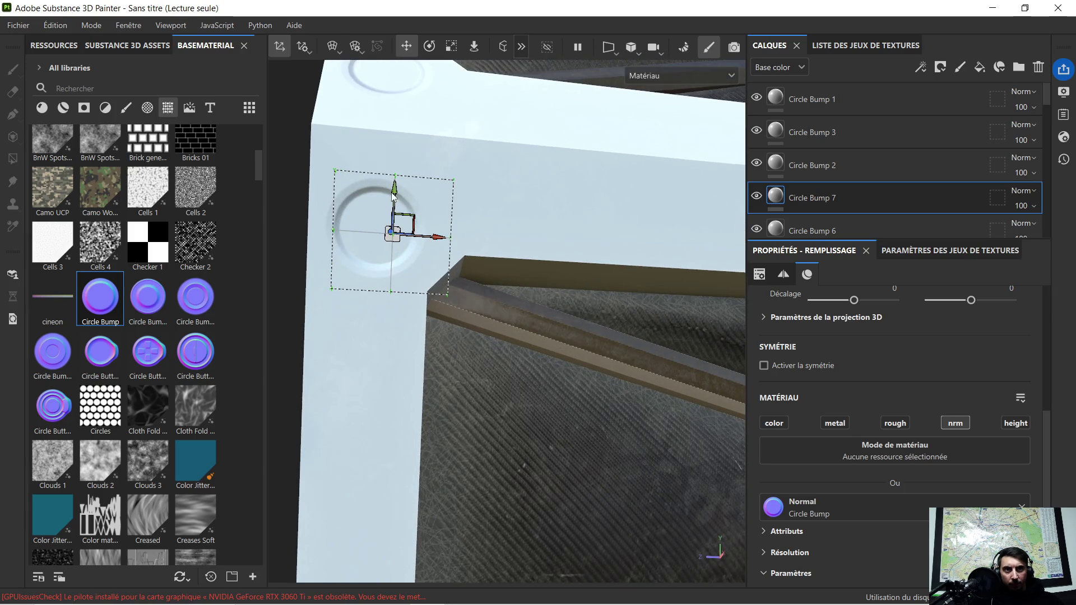
drag(396, 192, 396, 225)
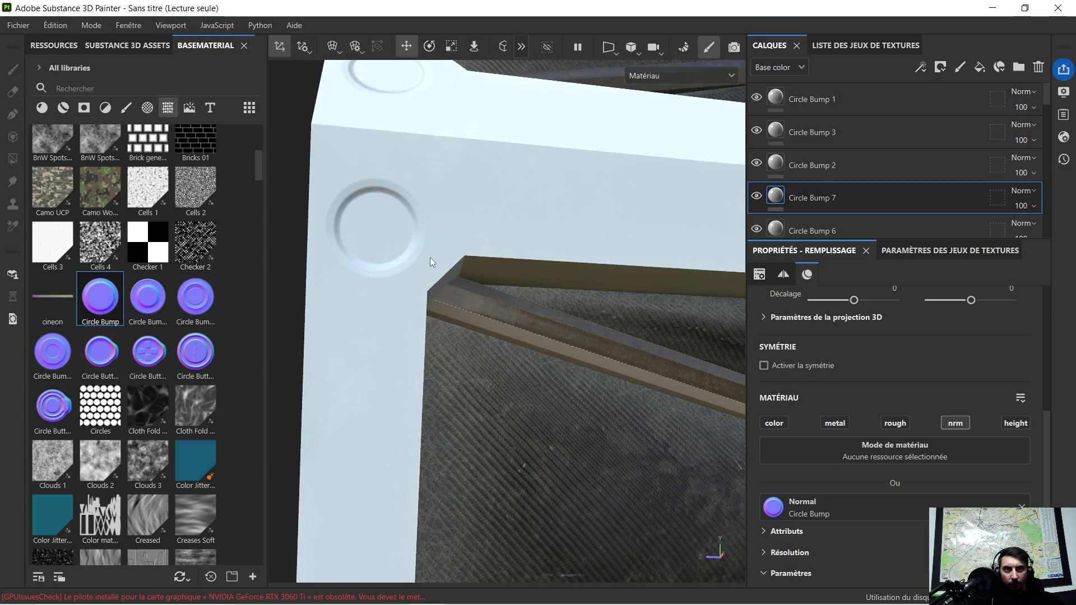
scroll(432, 254, down, 3)
scroll(426, 323, down, 2)
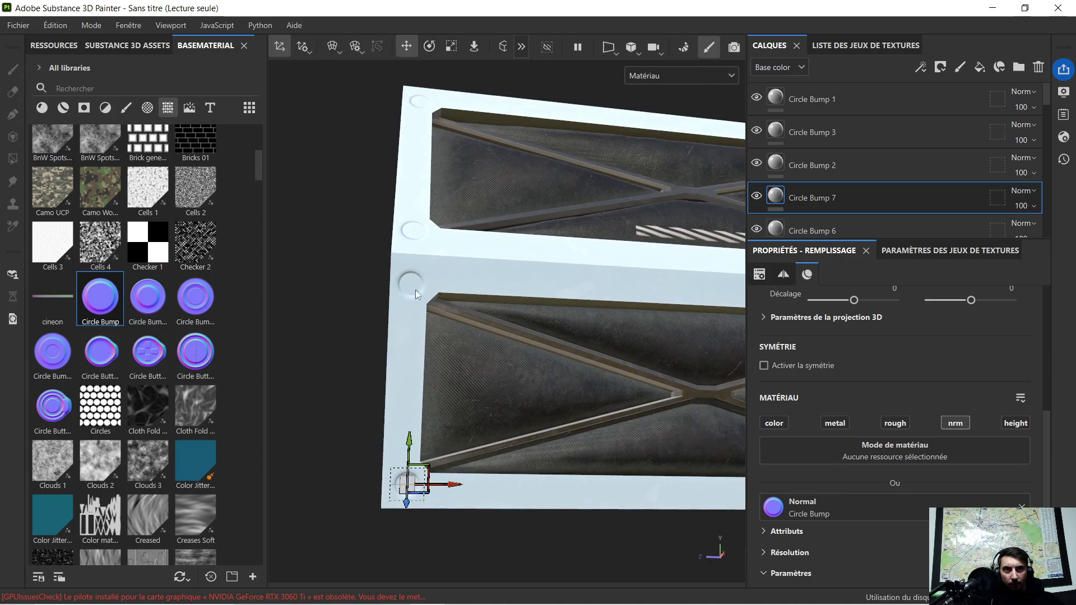
Review the Circle Bump layers, then duplicate Circle Bump 4 into Circle Bump 8
click(842, 166)
click(841, 198)
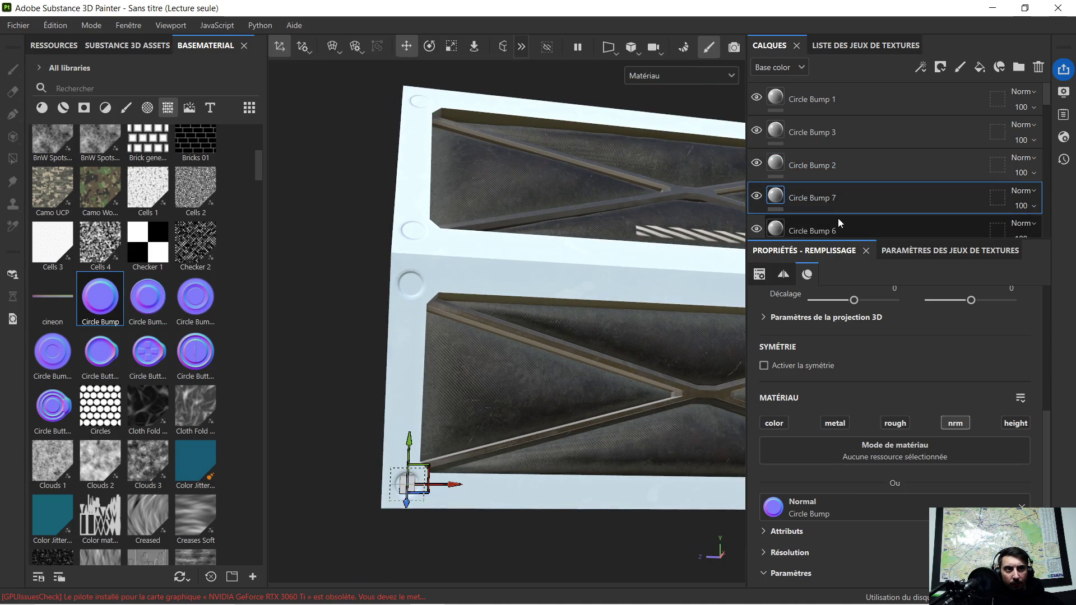
click(839, 219)
scroll(839, 213, down, 3)
click(830, 172)
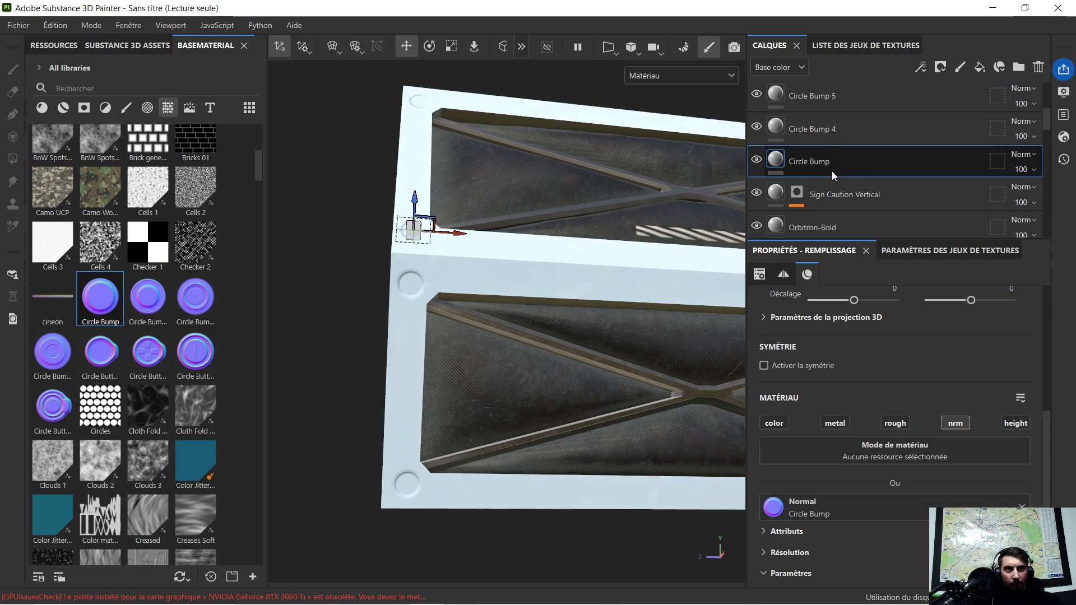
click(836, 134)
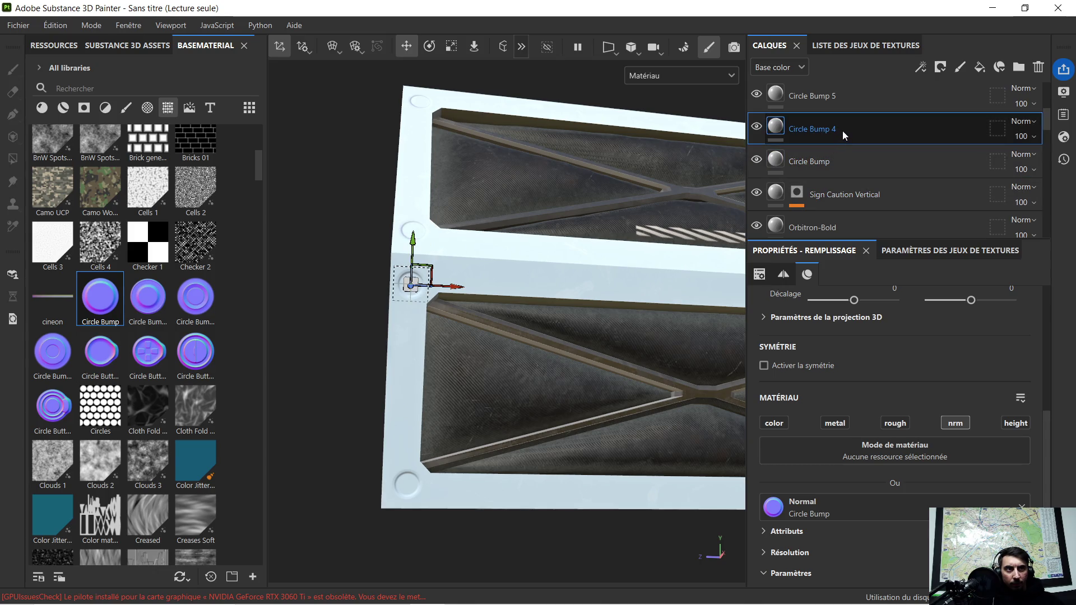
key(ctrl+d)
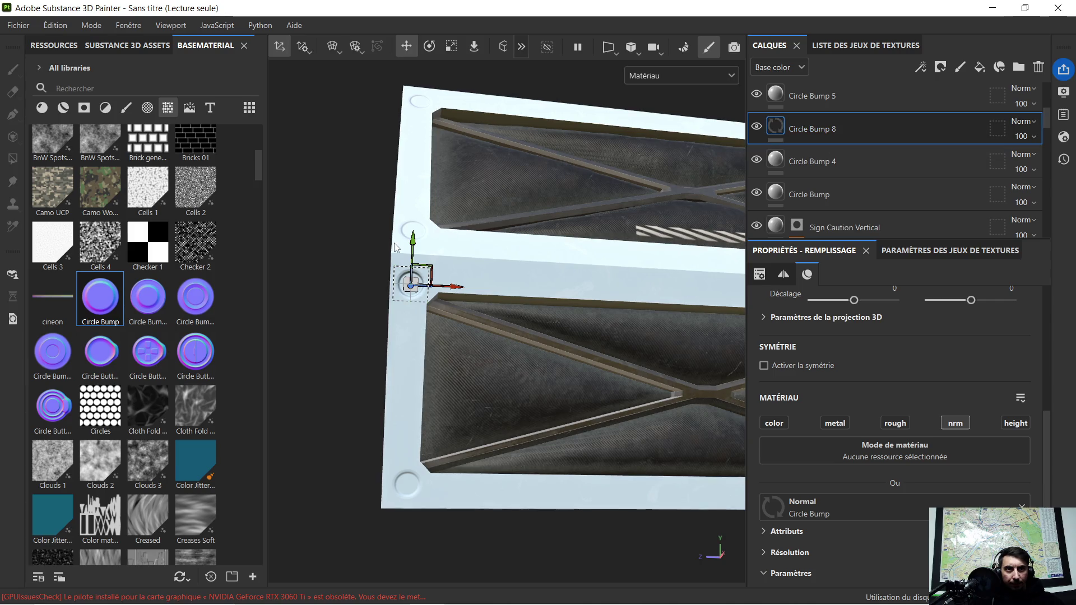
Move the Circle Bump 8 stamp down the crate's left edge and along the panel edge
drag(414, 238, 419, 444)
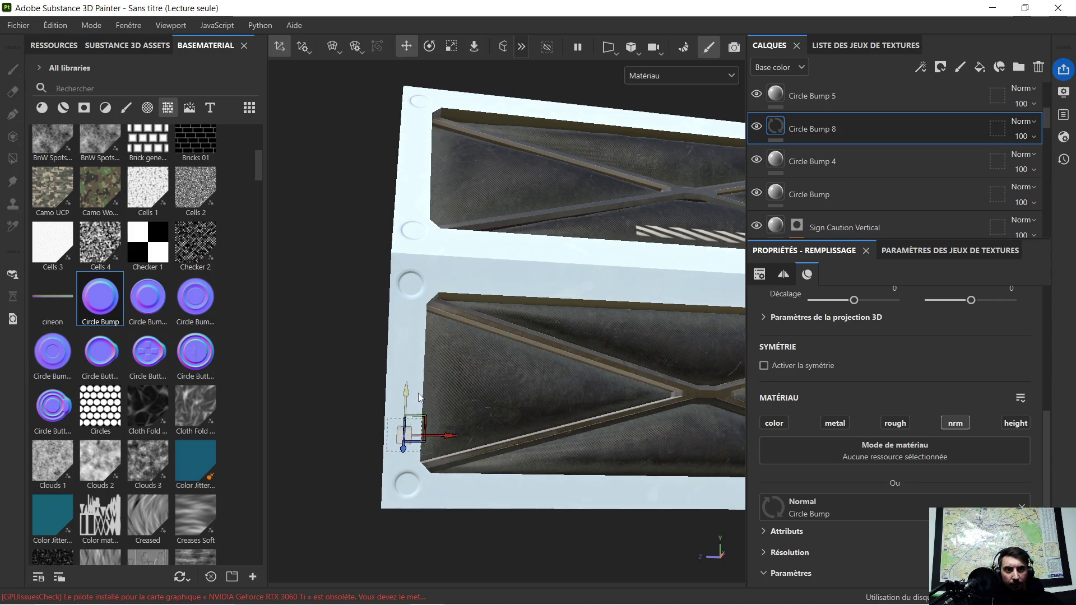
scroll(392, 492, up, 3)
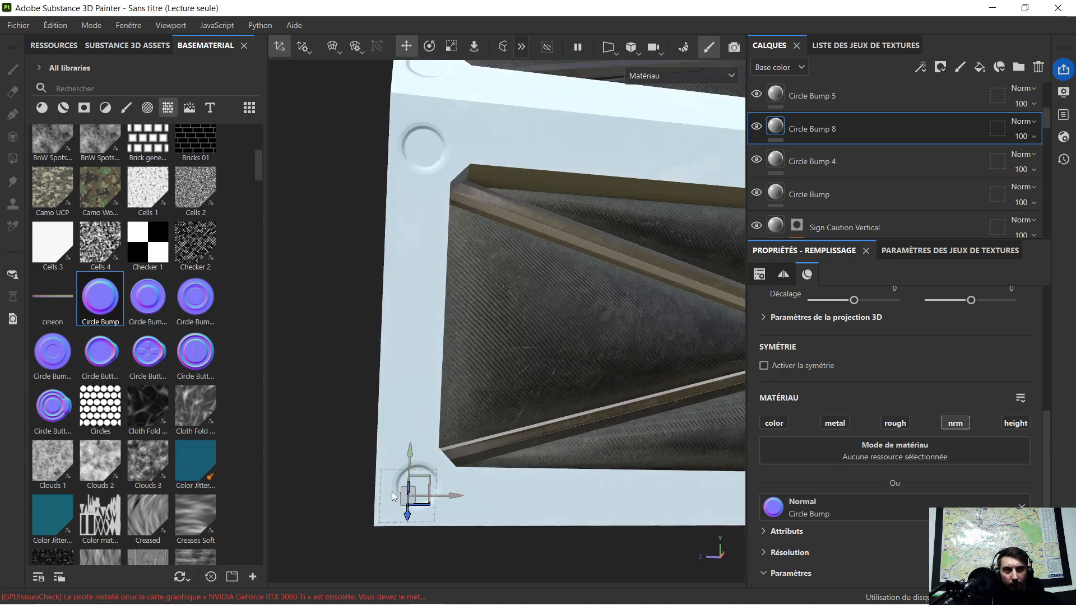
scroll(388, 495, up, 3)
scroll(388, 495, up, 3)
alt+drag(388, 496, 528, 494)
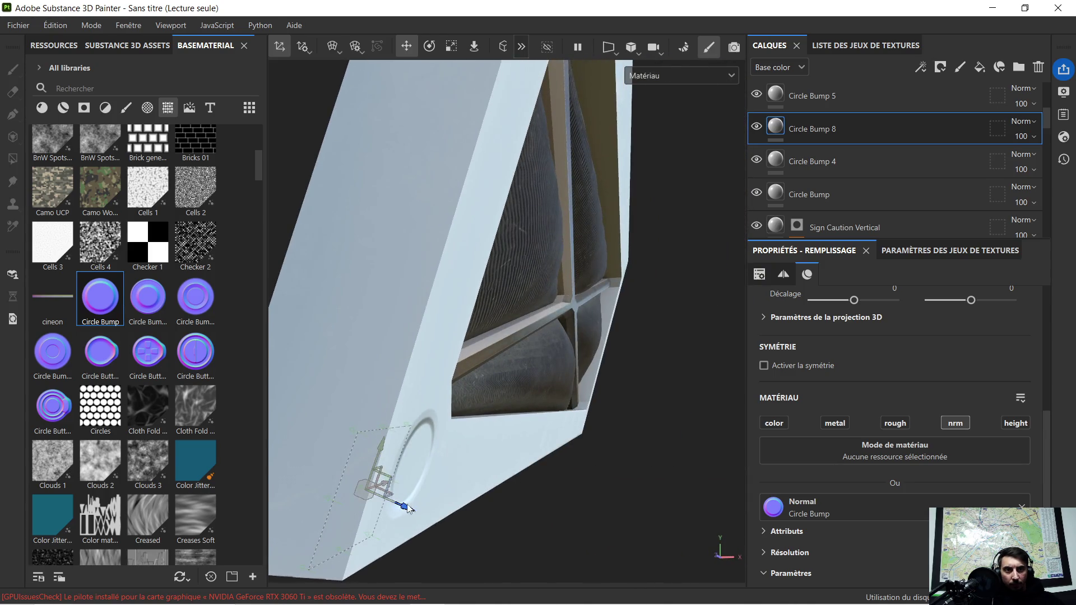
drag(407, 507, 427, 515)
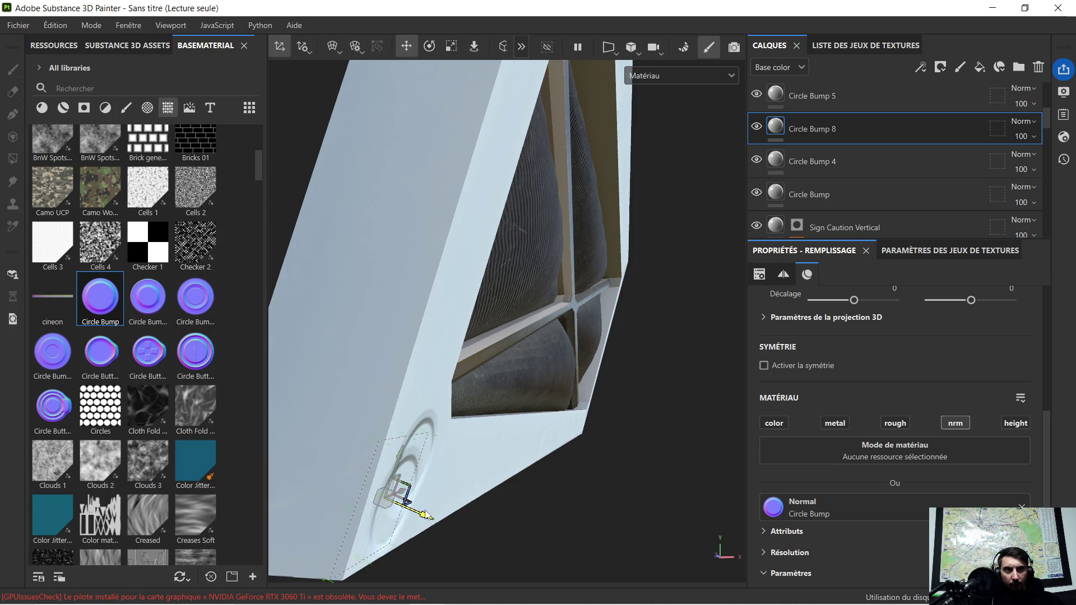
Fit the Circle Bump 8 stamp into the frame's lower-left inner corner
alt+drag(523, 455, 648, 449)
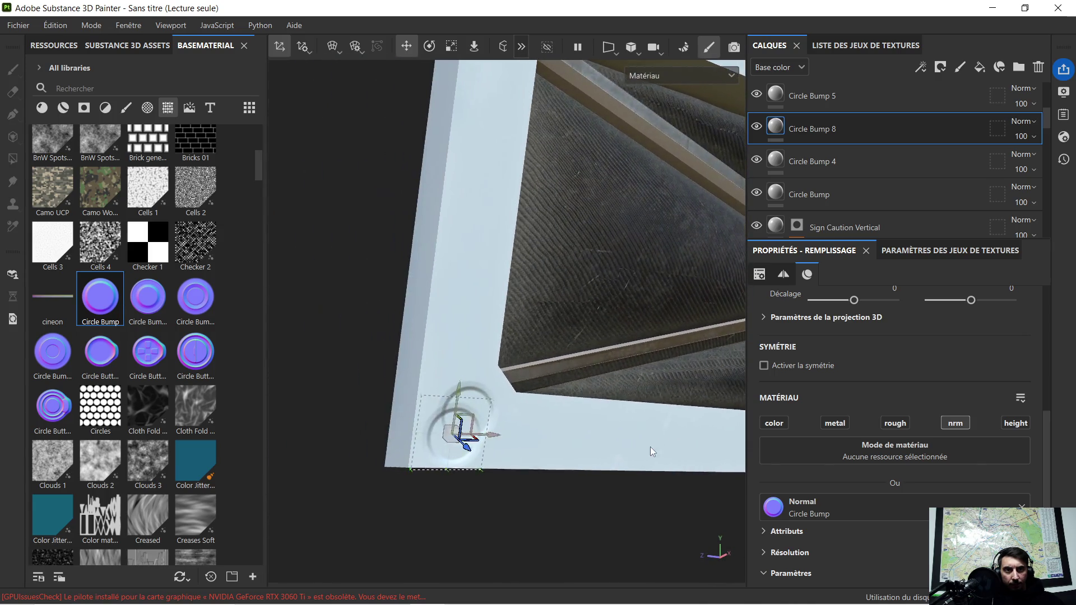
scroll(551, 420, up, 1)
drag(355, 384, 368, 349)
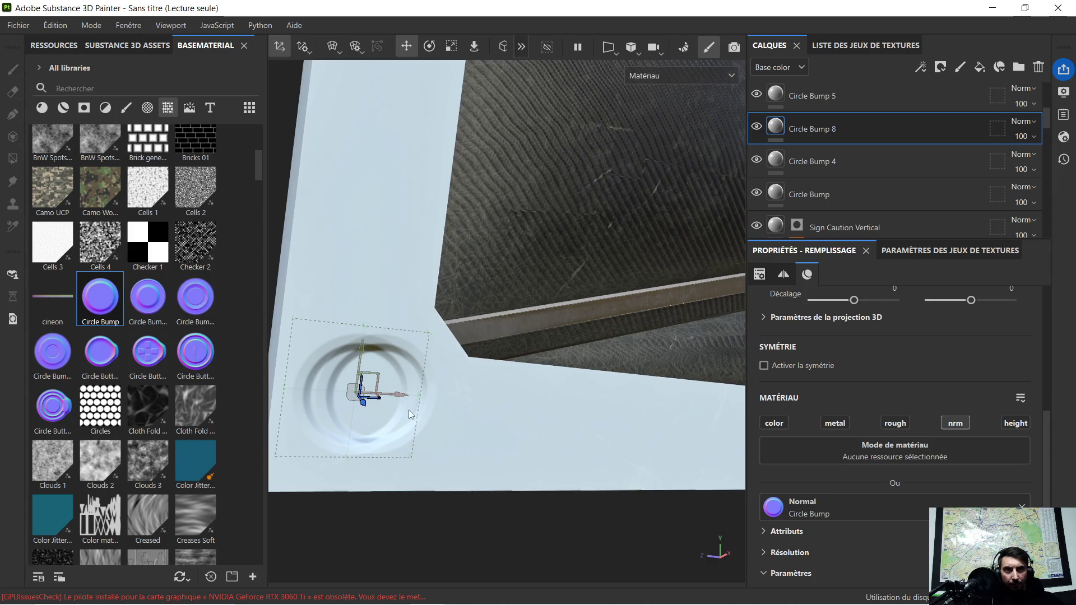
drag(395, 395, 418, 394)
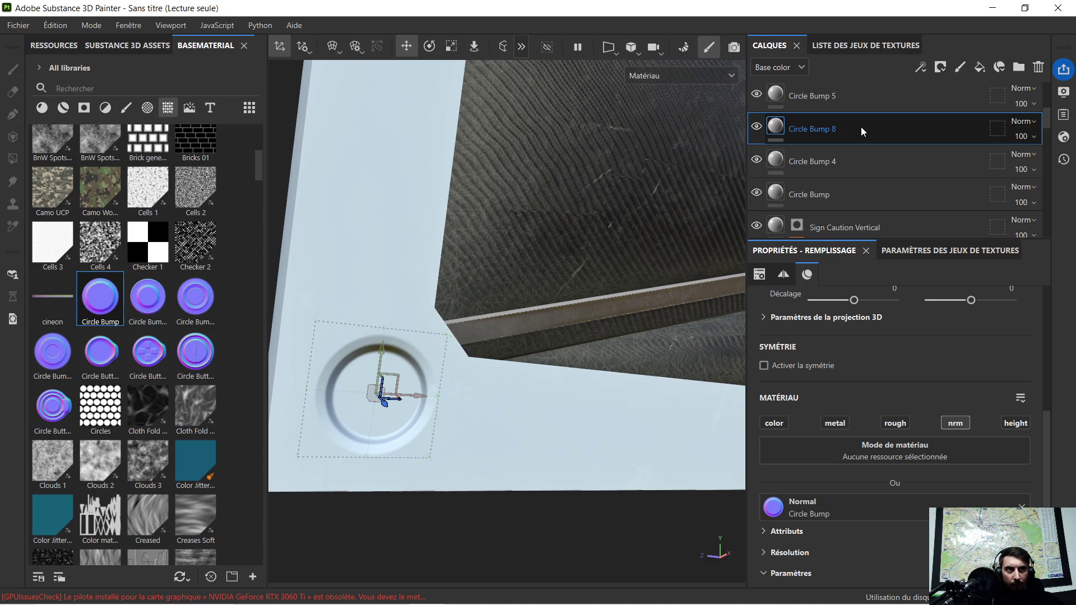
key(Delete)
Orbit back to the panel front and select the Barcode layer
mouse_move(654, 212)
alt+mouse_down()
mouse_move(631, 237)
mouse_move(637, 224)
mouse_move(487, 294)
alt+mouse_up()
scroll(757, 206, down, 1)
scroll(852, 168, down, 2)
click(823, 138)
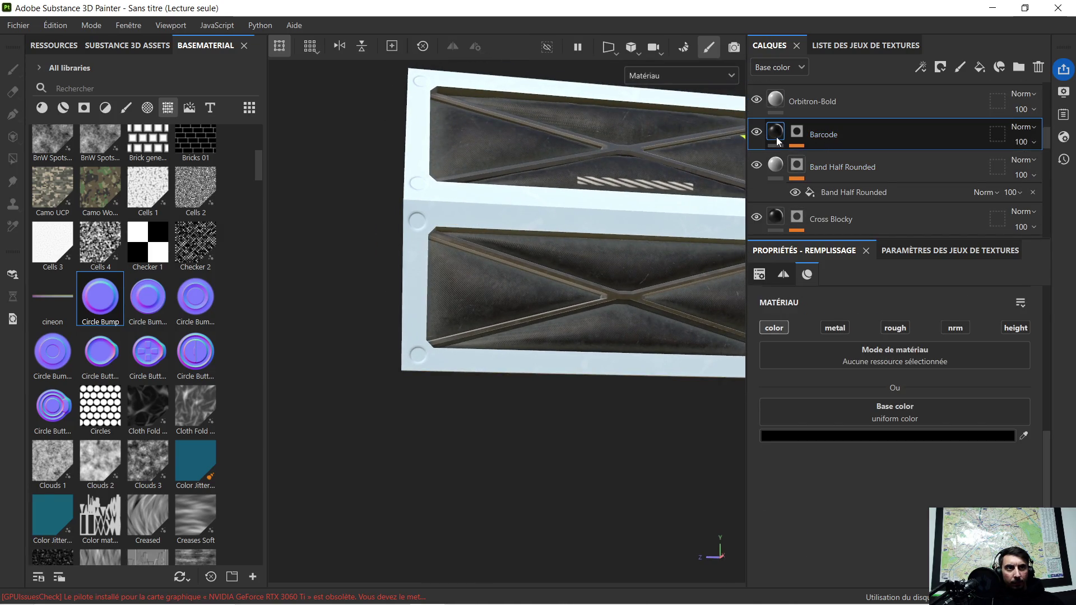
Pan and orbit the viewport to centre the whole crate around the barcode
scroll(603, 284, down, 2)
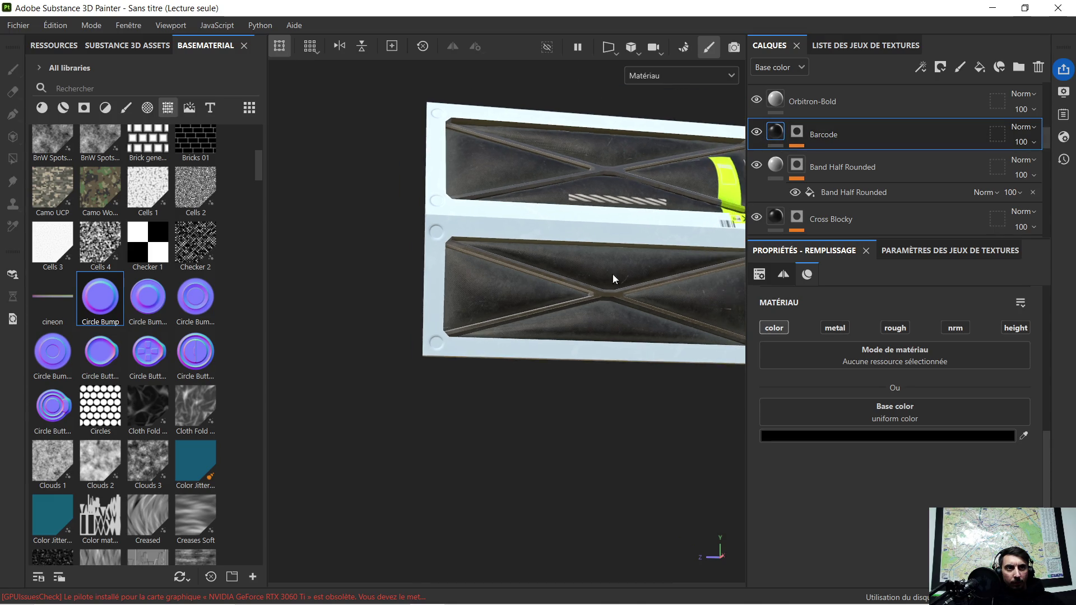
middle_drag(602, 280, 542, 285)
mouse_move(572, 289)
alt+mouse_down()
mouse_move(572, 310)
mouse_move(631, 399)
alt+mouse_up()
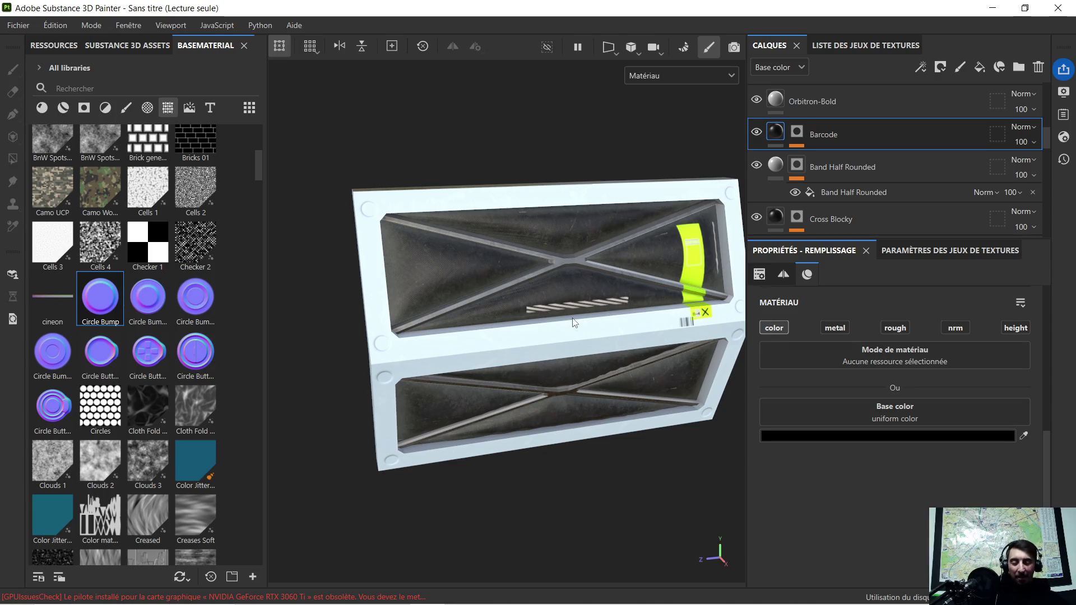
mouse_move(382, 116)
alt+mouse_down()
mouse_move(609, 265)
mouse_move(598, 321)
mouse_move(606, 261)
alt+mouse_up()
scroll(603, 271, up, 2)
scroll(603, 271, down, 2)
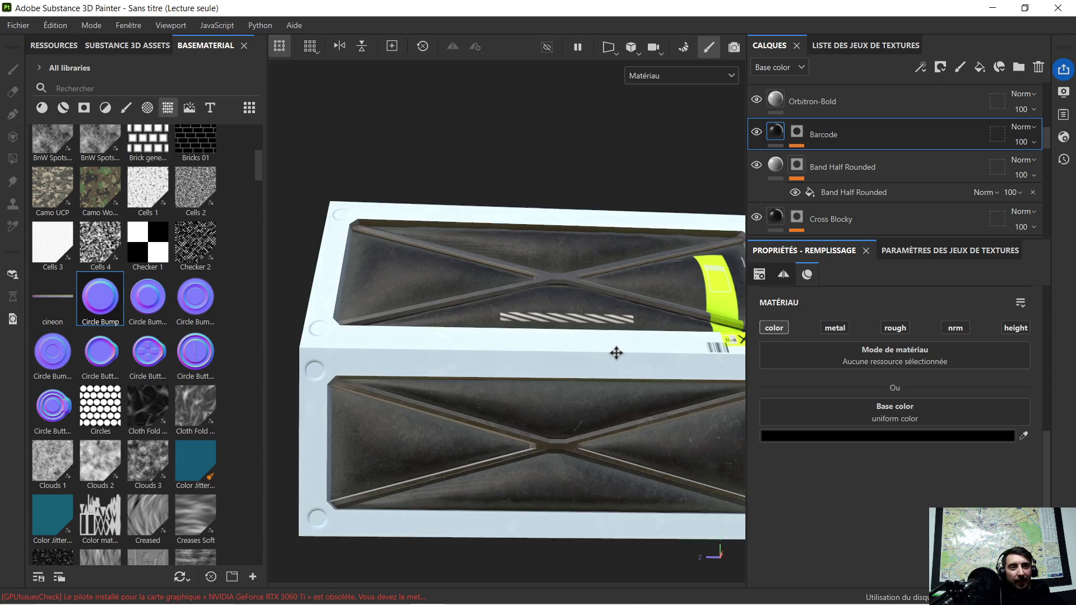
alt+middle_drag(616, 352, 549, 284)
mouse_move(690, 277)
alt+mouse_down()
mouse_move(532, 343)
mouse_move(571, 300)
mouse_move(525, 270)
mouse_move(588, 250)
alt+mouse_up()
key(f)
scroll(588, 250, up, 10)
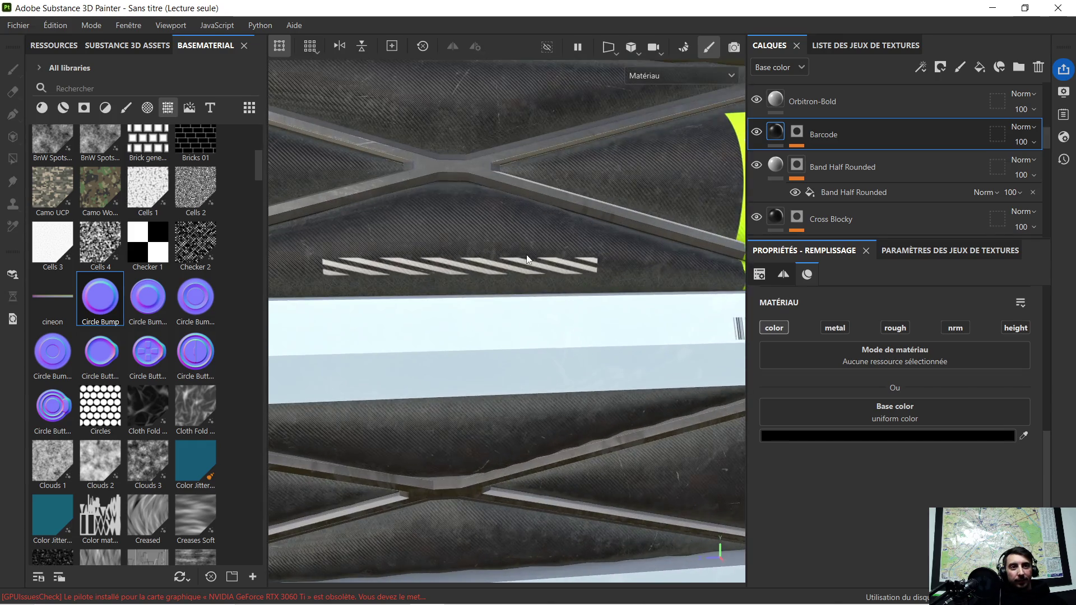
scroll(527, 259, down, 10)
mouse_move(527, 255)
alt+mouse_down()
mouse_move(537, 214)
mouse_move(551, 258)
mouse_move(533, 228)
mouse_move(537, 256)
mouse_move(493, 247)
alt+mouse_up()
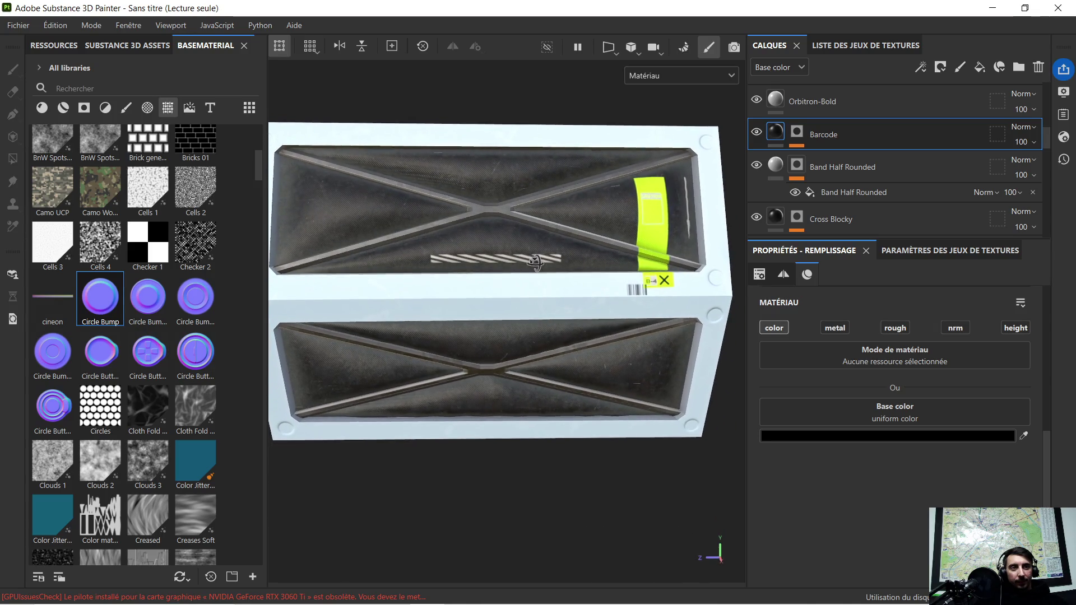
alt+middle_drag(493, 246, 560, 259)
scroll(500, 223, up, 2)
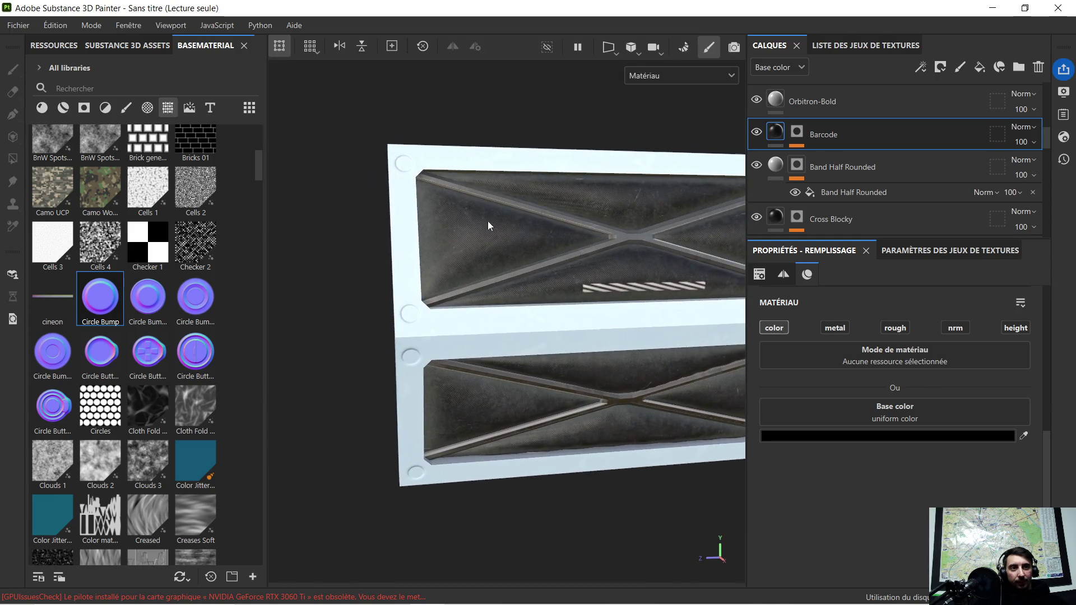
scroll(477, 216, up, 2)
scroll(460, 219, up, 2)
scroll(435, 221, up, 1)
alt+drag(472, 261, 492, 284)
alt+middle_drag(493, 284, 480, 259)
scroll(480, 259, down, 1)
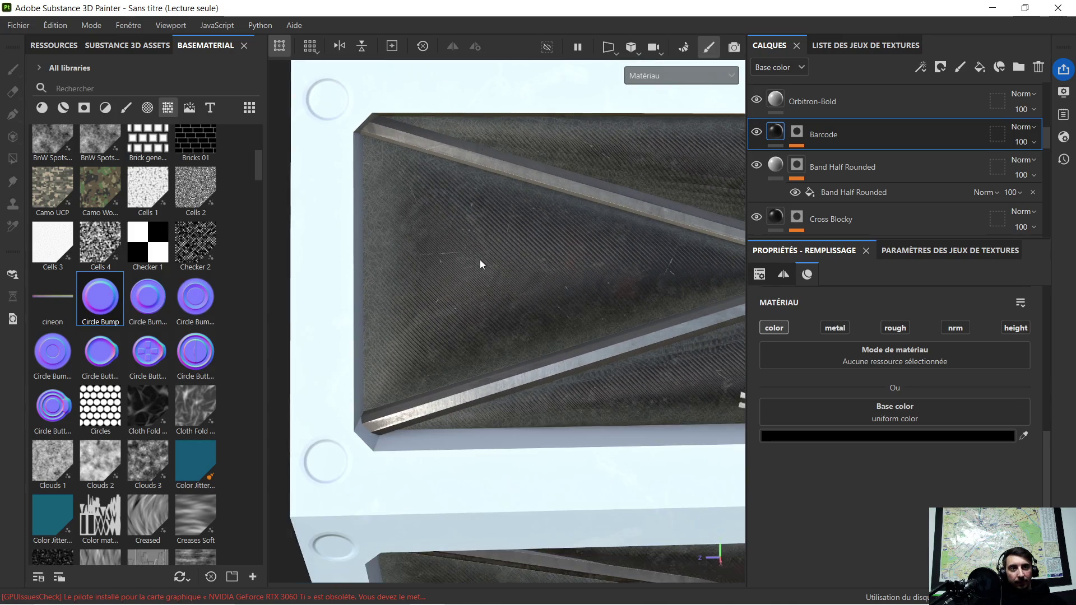
Find the Orbitron-Light font with 'obit' and stamp it onto the upper panel's base colour
click(211, 108)
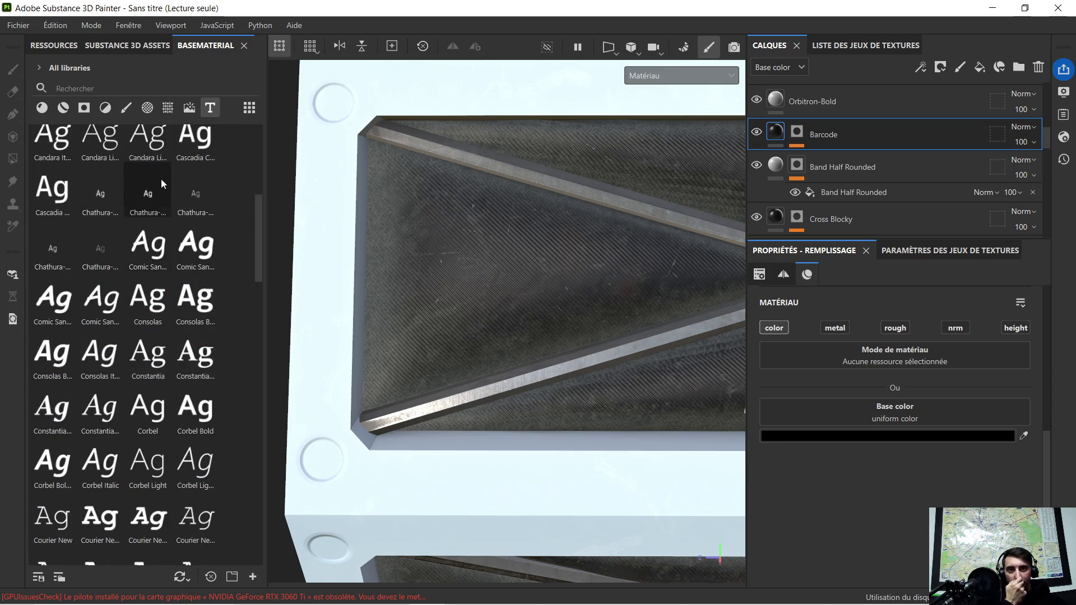
click(121, 88)
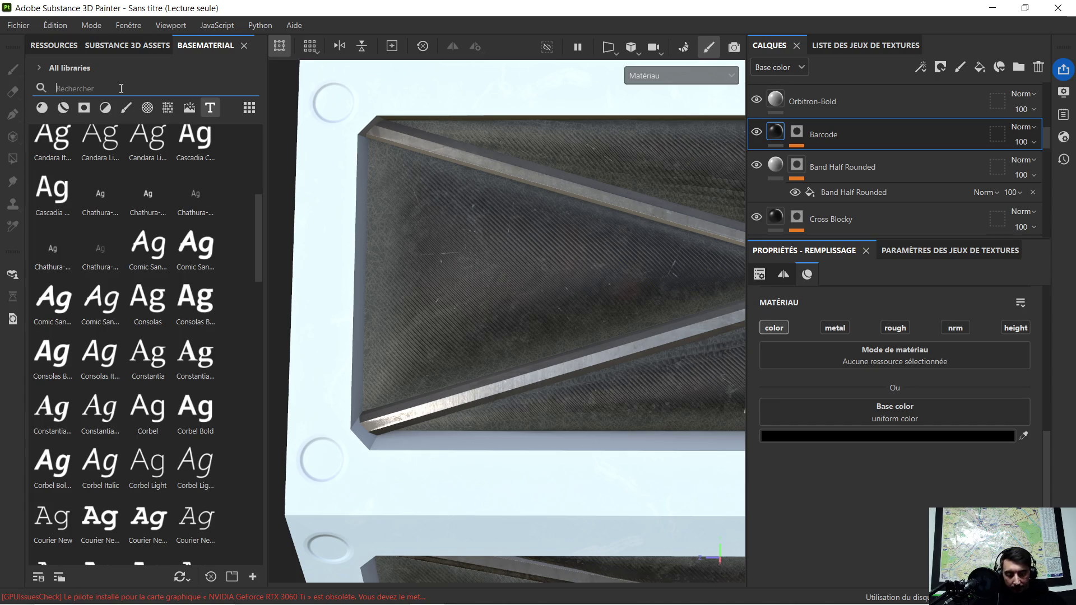
text(obit)
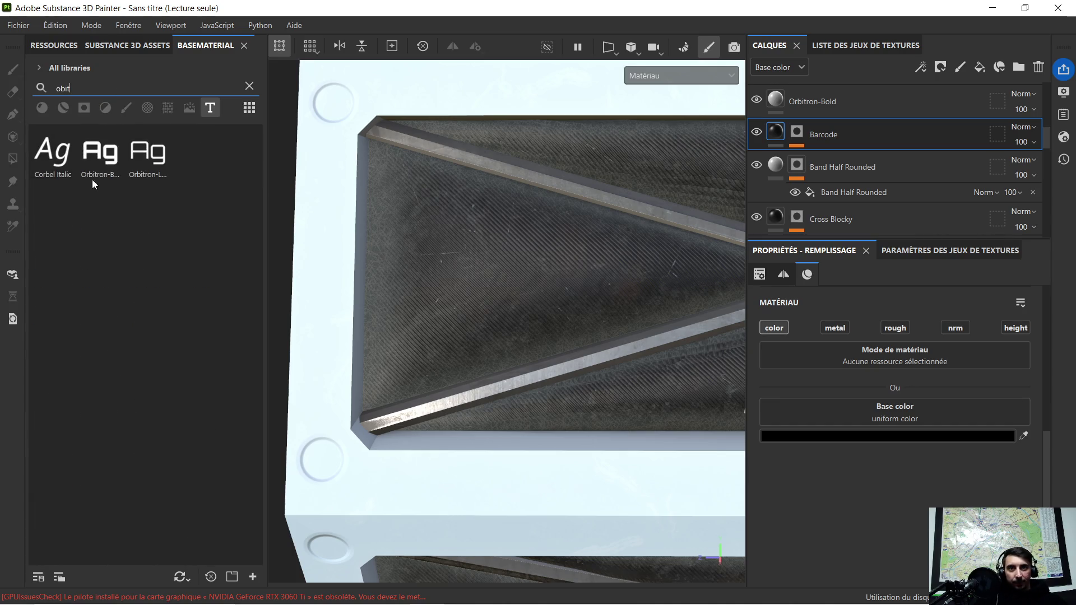
drag(147, 152, 413, 238)
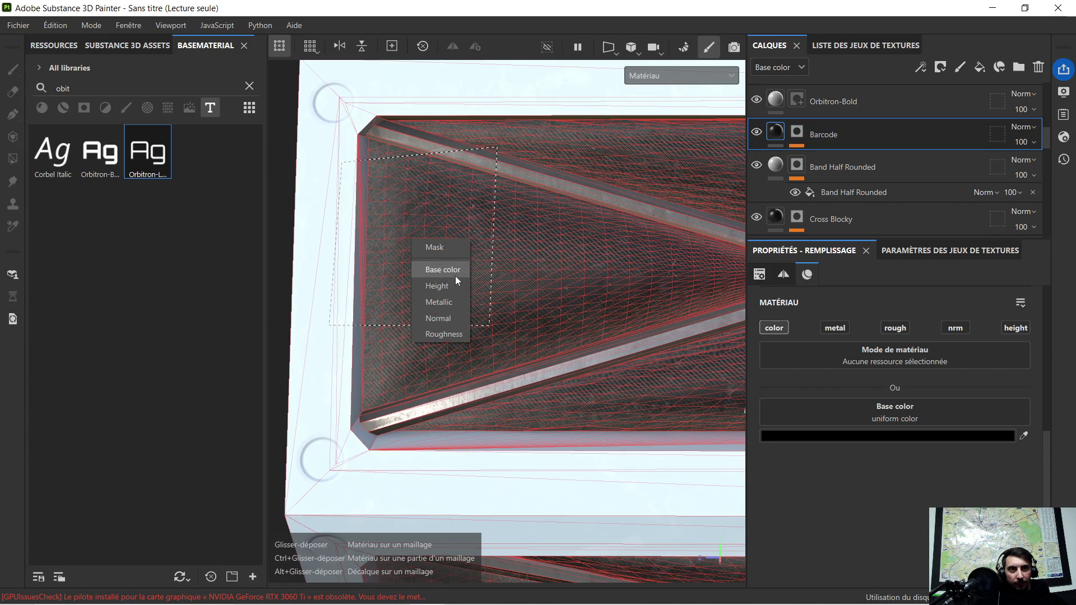
drag(451, 334, 455, 275)
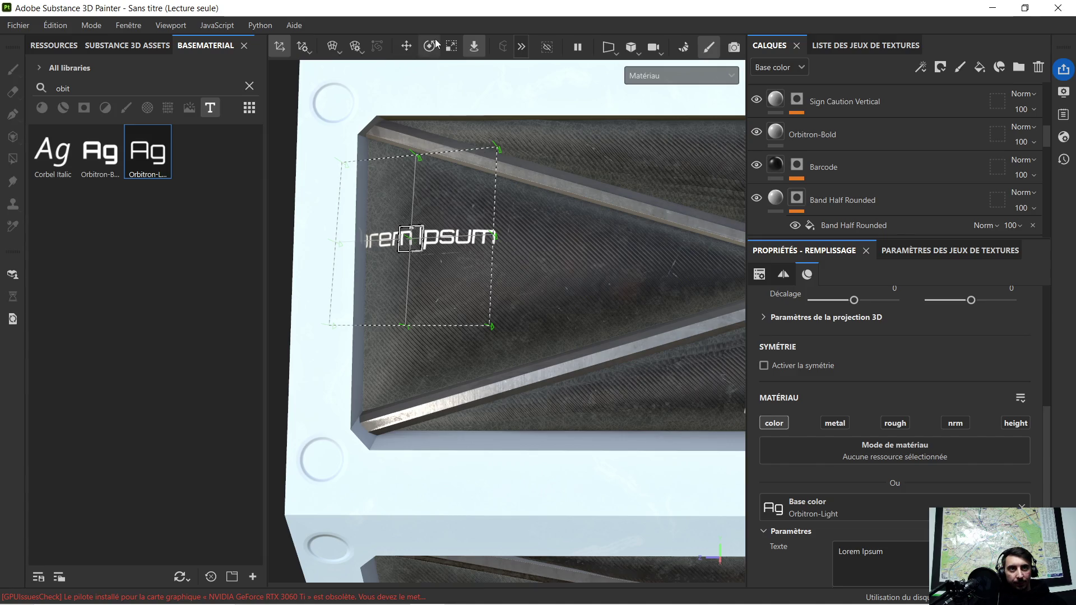
Shift the Lorem Ipsum text projection right and rotate it slightly
click(408, 46)
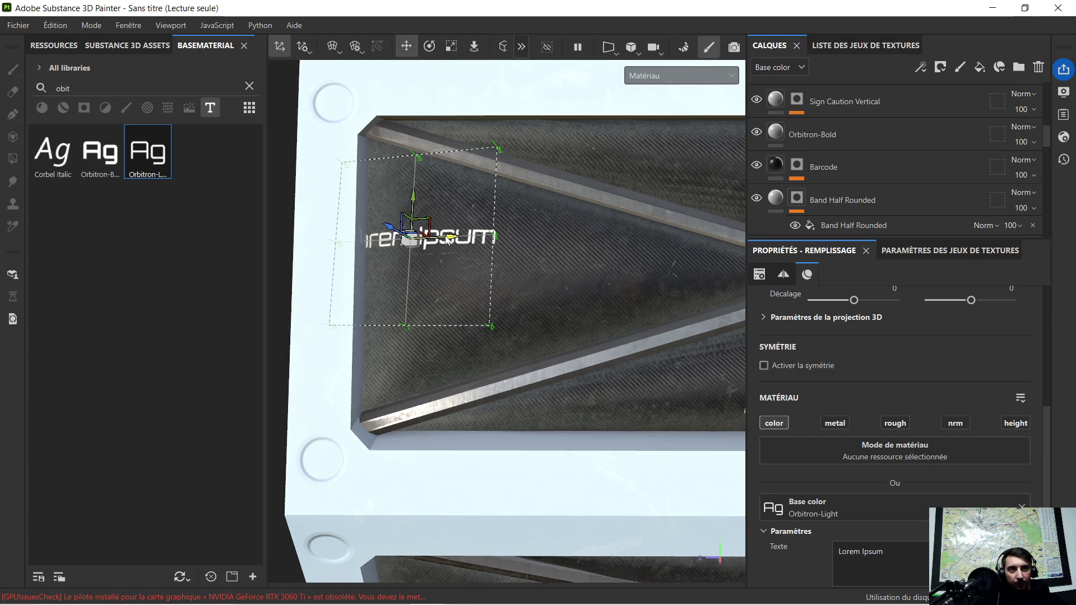
drag(449, 238, 498, 239)
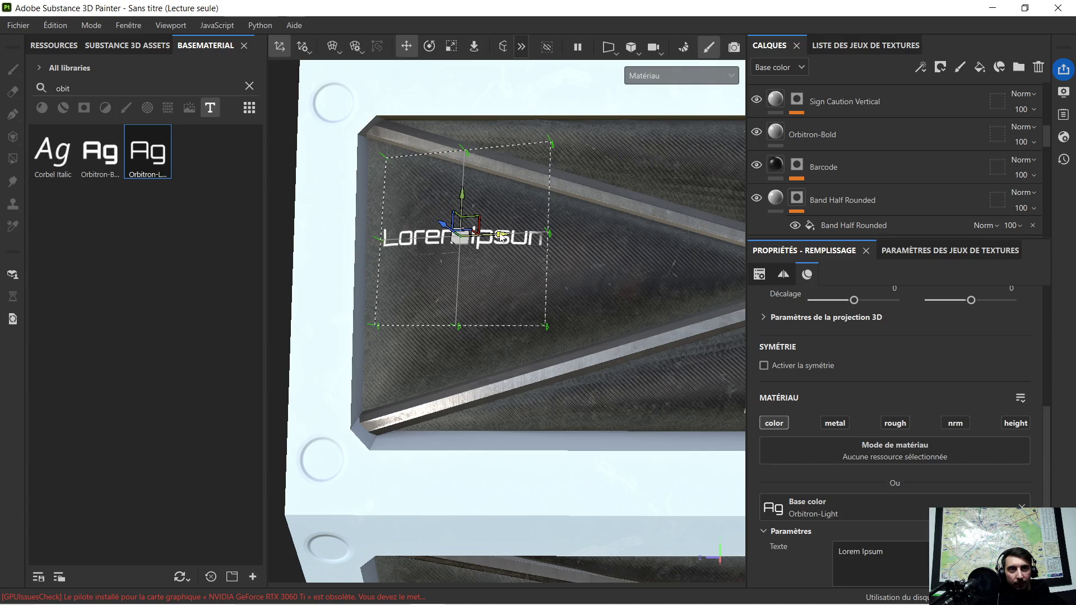
mouse_move(474, 233)
alt+mouse_down()
mouse_move(498, 216)
mouse_move(486, 197)
alt+mouse_up()
click(430, 47)
scroll(523, 201, down, 4)
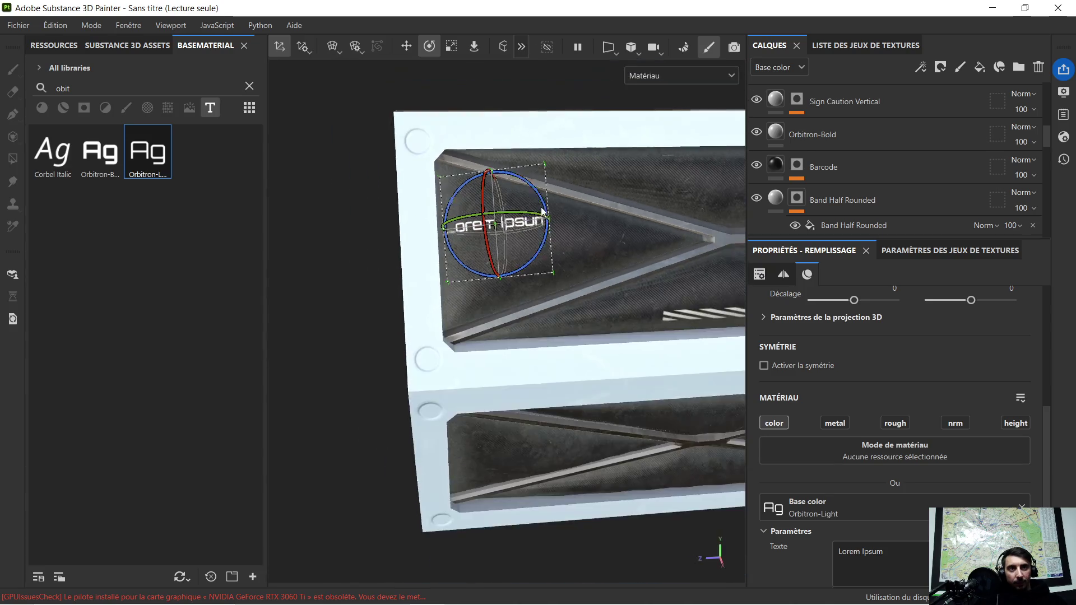
Replace the Lorem Ipsum stamp text with 'AJ-455'
scroll(566, 218, up, 2)
scroll(578, 241, up, 2)
alt+drag(578, 250, 613, 250)
click(896, 555)
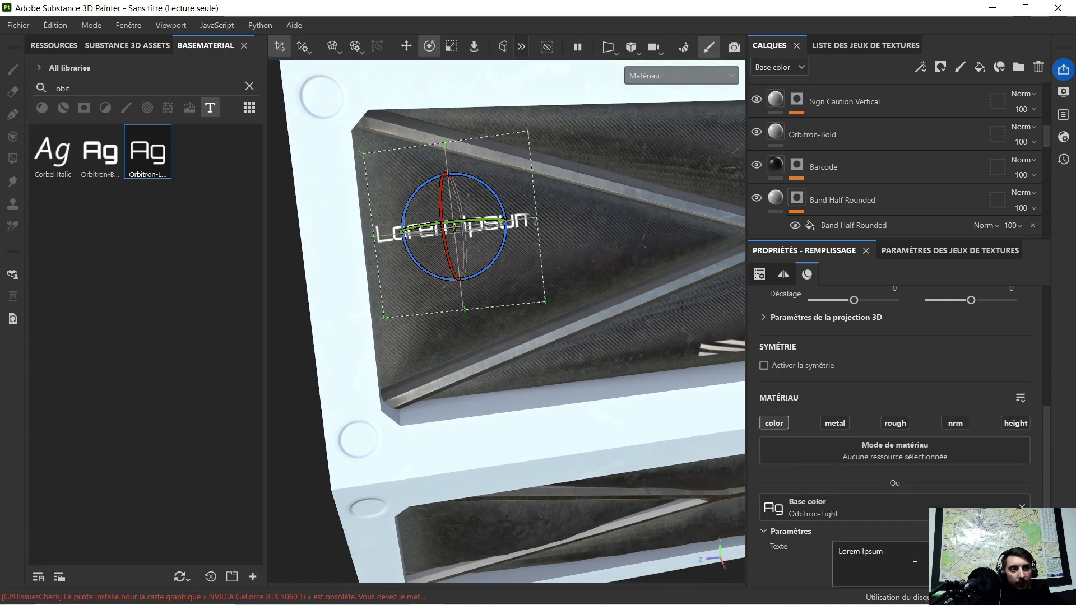
drag(880, 559, 780, 551)
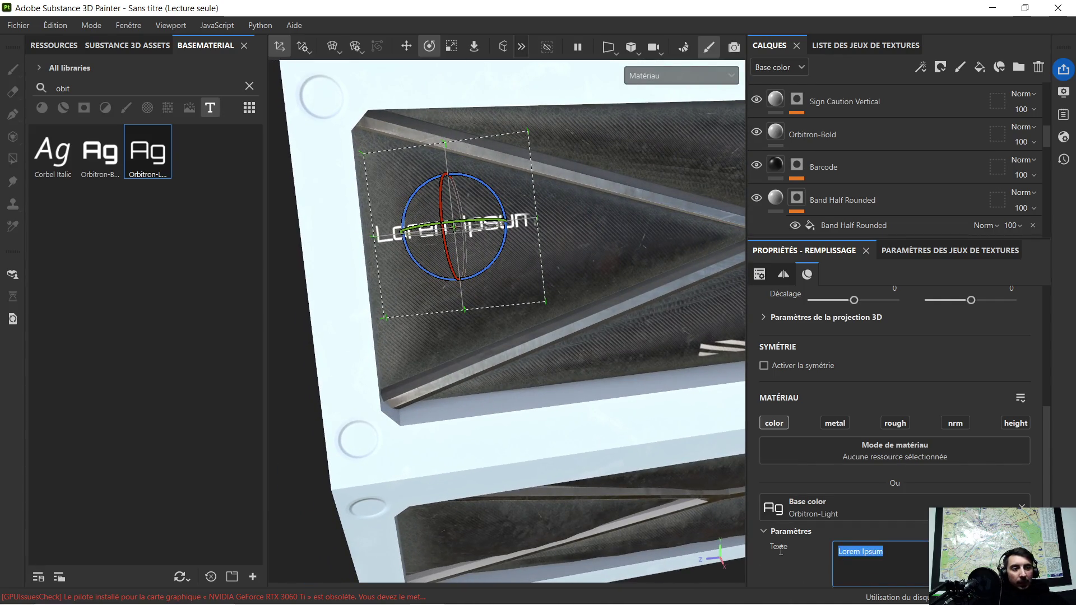
key(BackSpace)
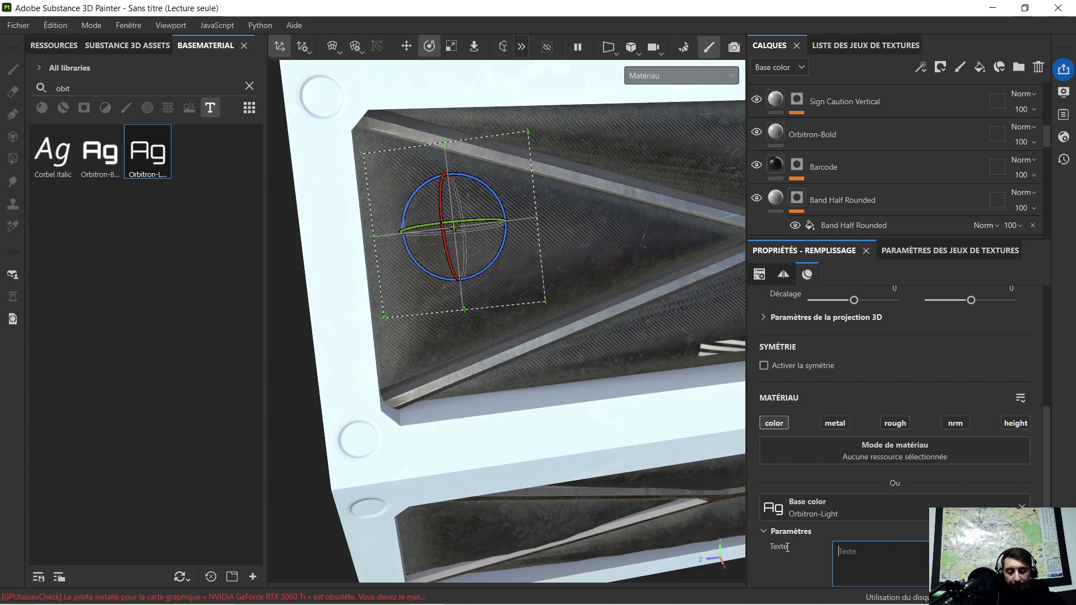
text(AJ)
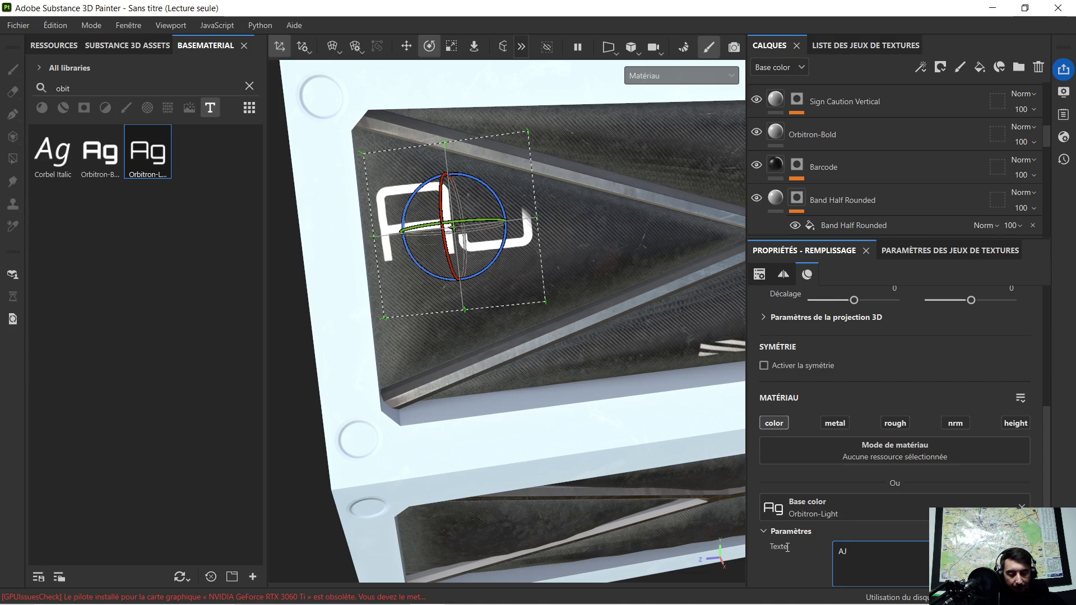
text(-)
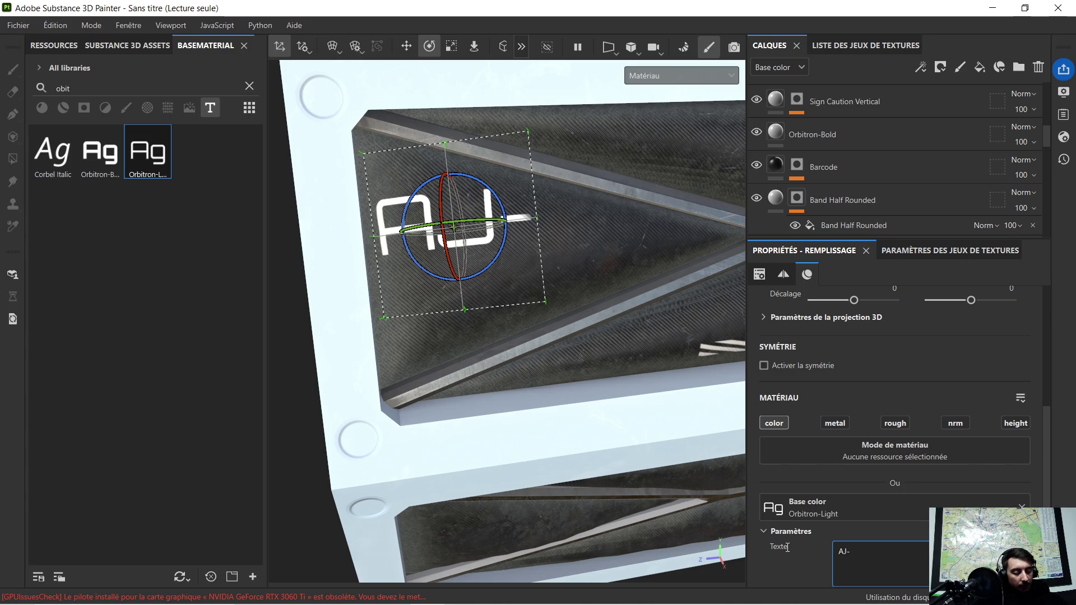
text(455)
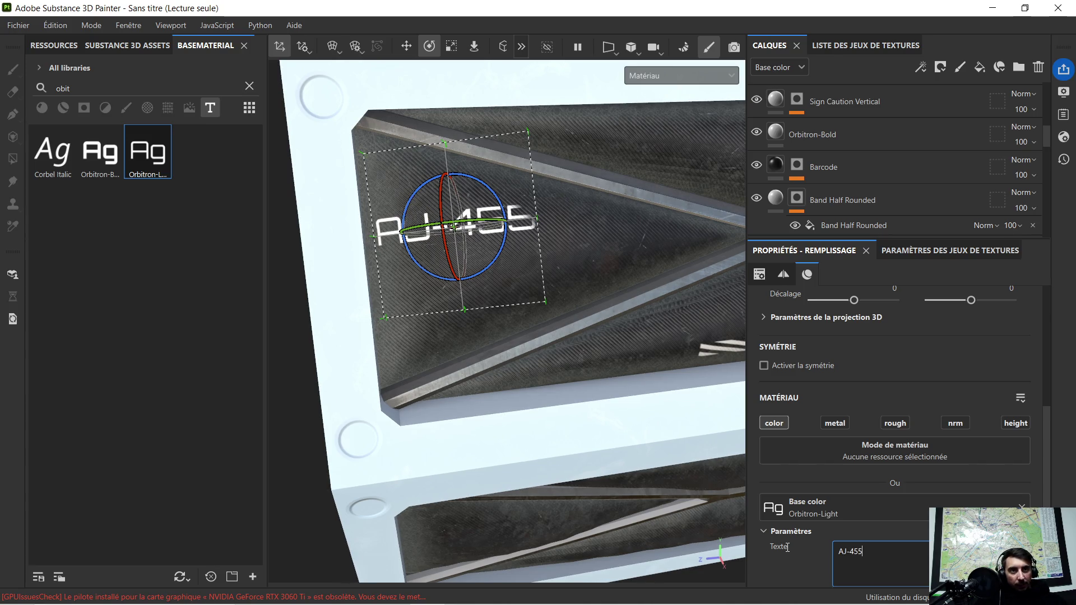
Change the AJ prefix to ZF so the label reads ZF-455
scroll(483, 284, up, 2)
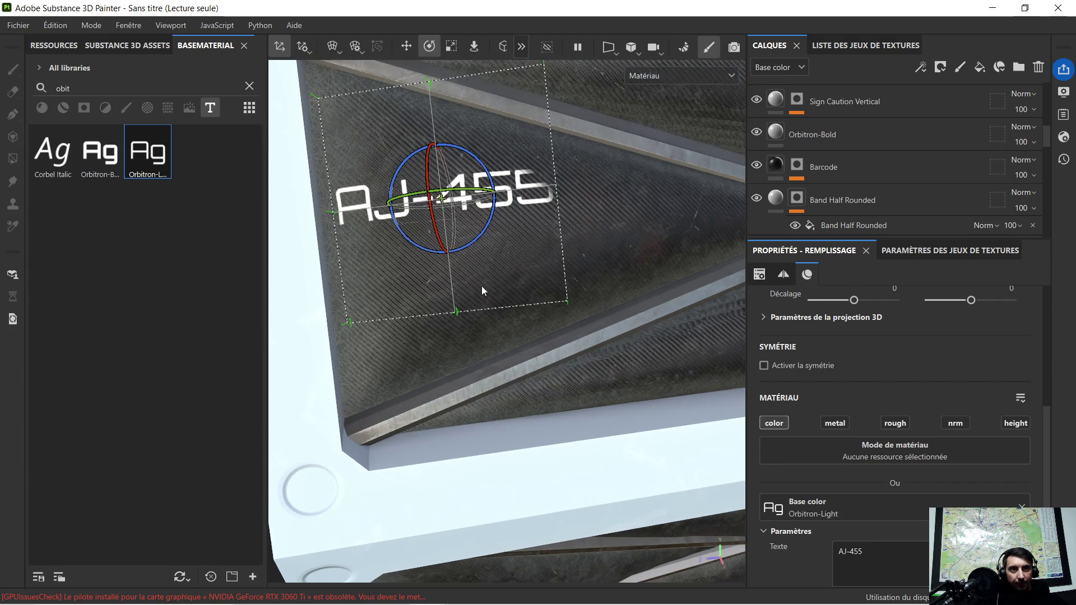
scroll(486, 266, up, 2)
mouse_move(485, 265)
alt+mouse_down()
mouse_move(561, 312)
mouse_move(495, 325)
alt+mouse_up()
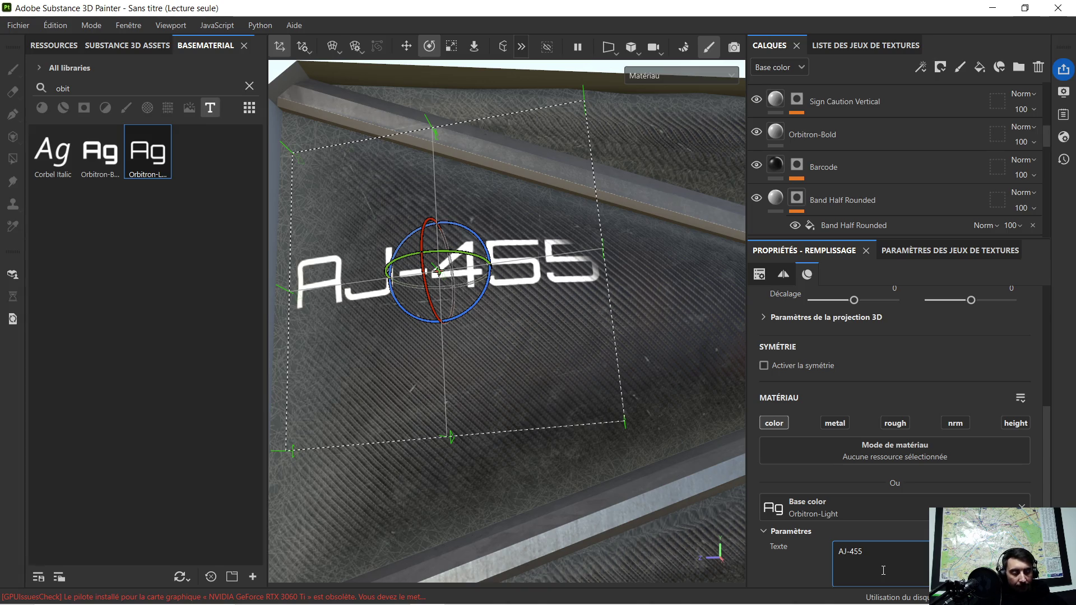
key(BackSpace)
key(BackSpace)
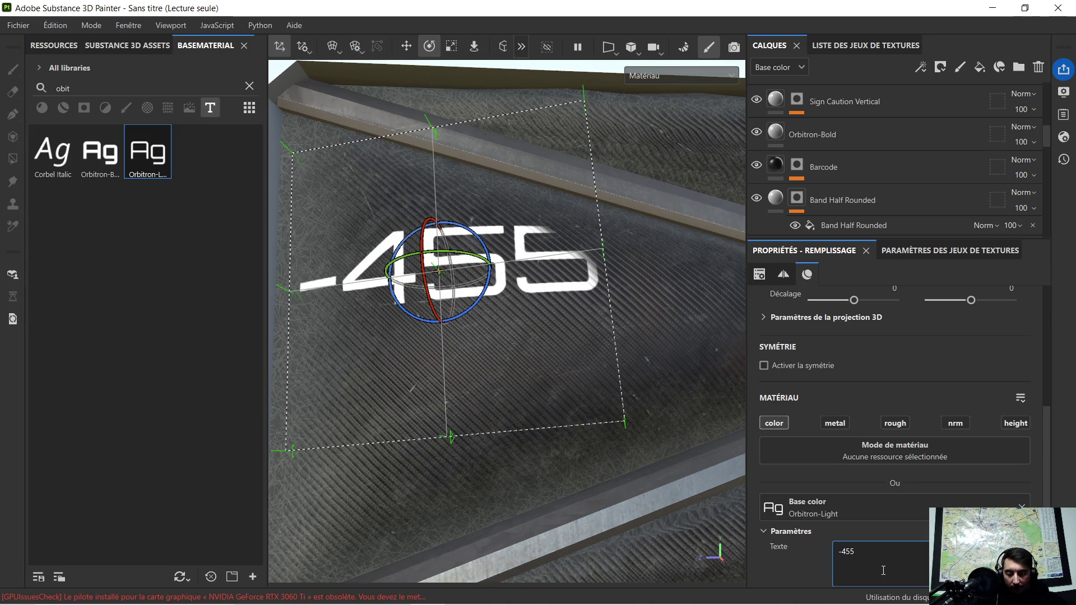
text(ZF)
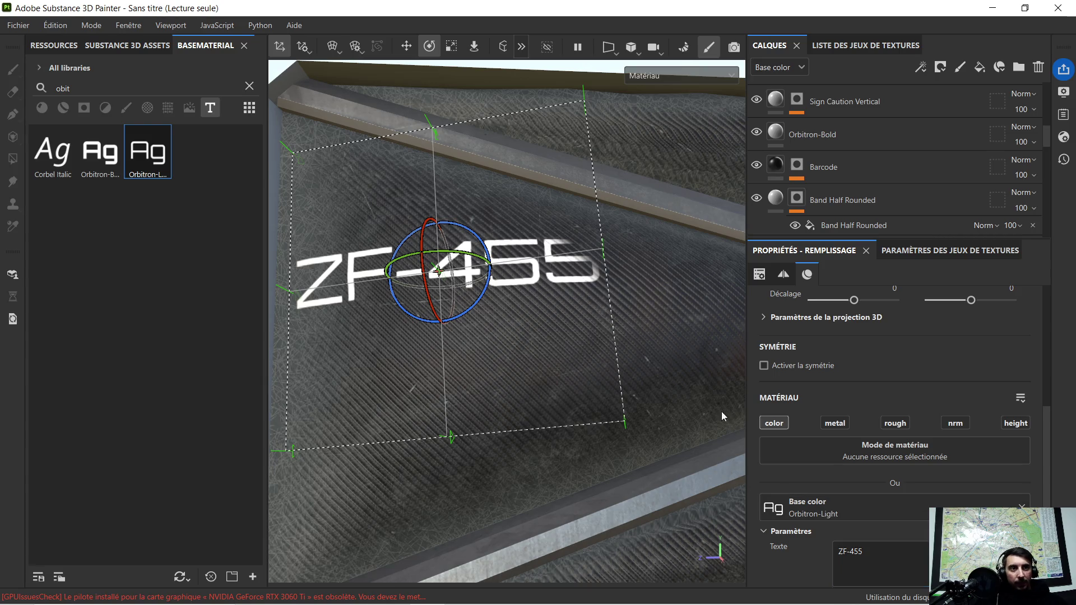
alt+drag(722, 412, 634, 384)
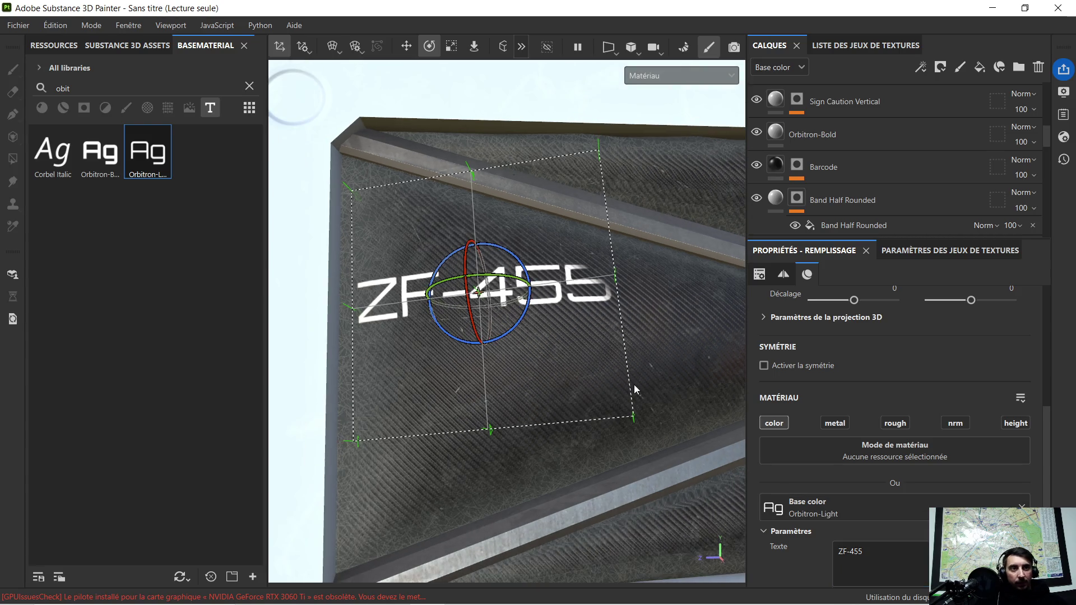
Shrink the ZF-455 text and shift it slightly left
click(455, 48)
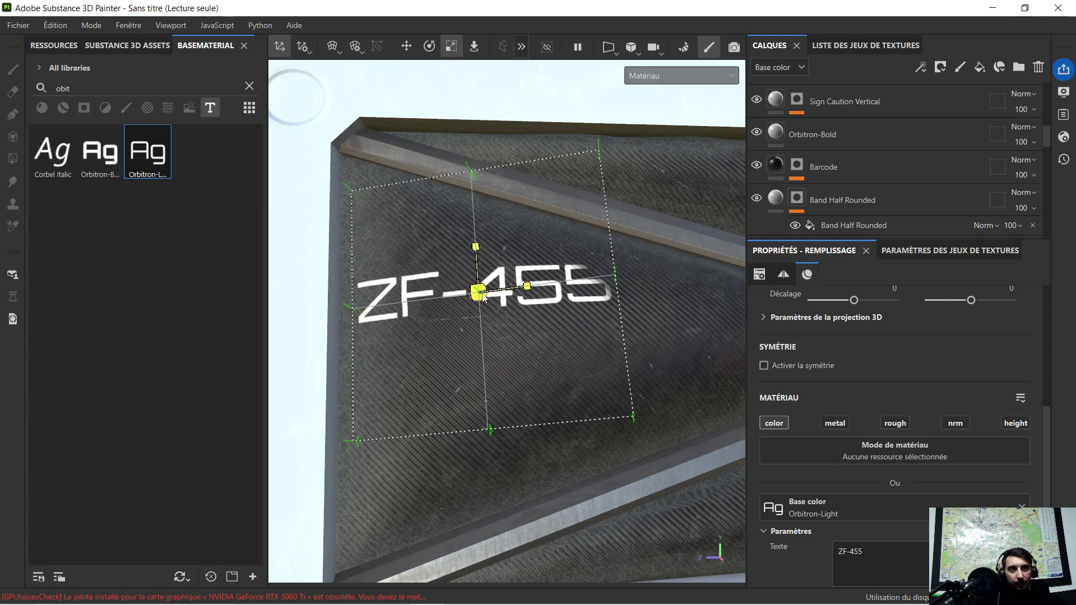
drag(483, 296, 438, 304)
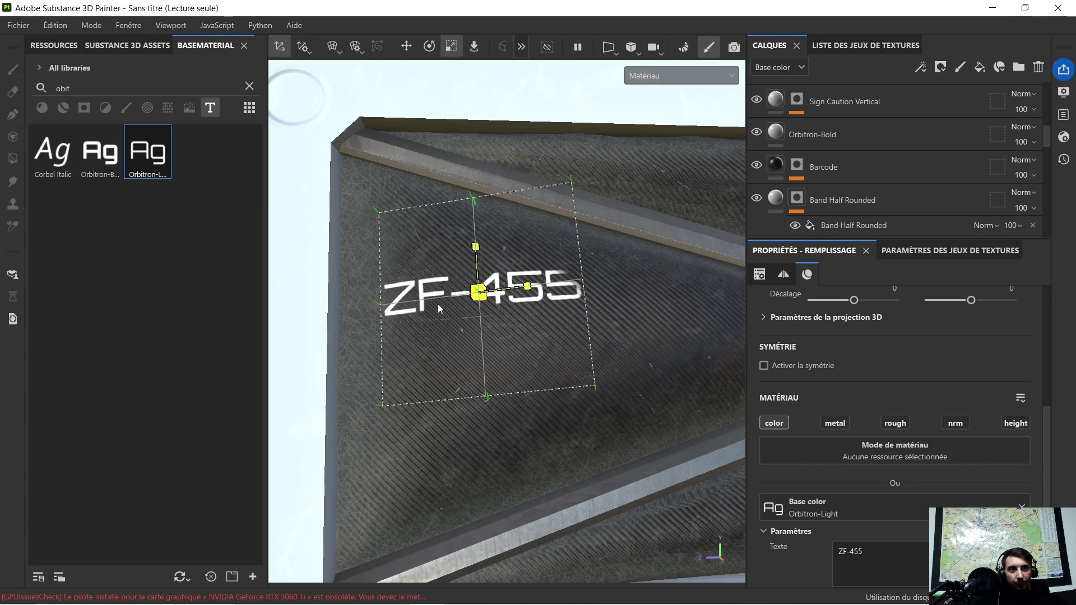
click(406, 46)
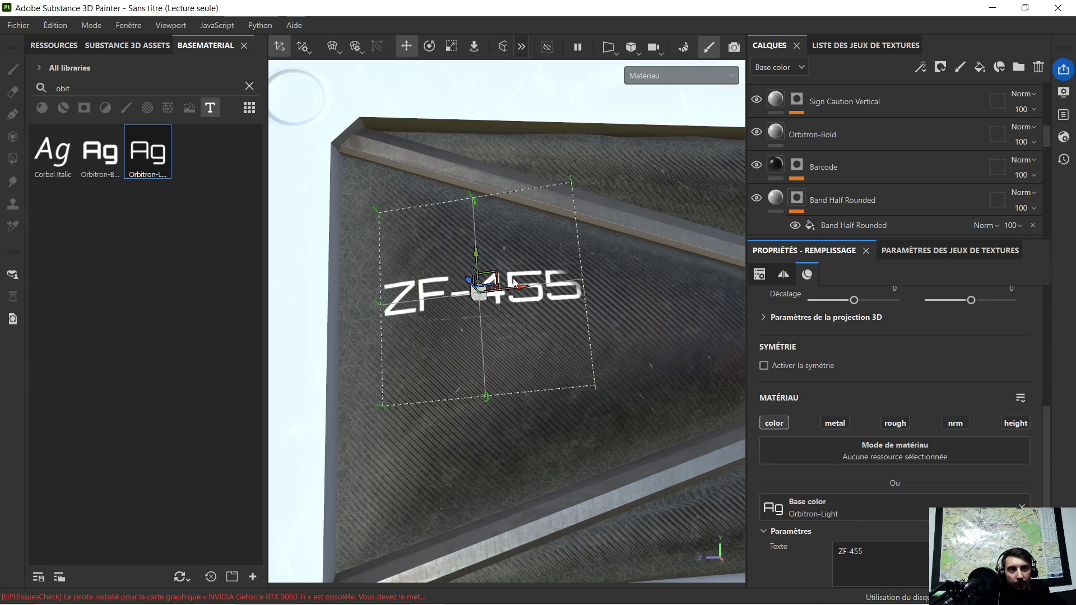
drag(521, 292, 491, 296)
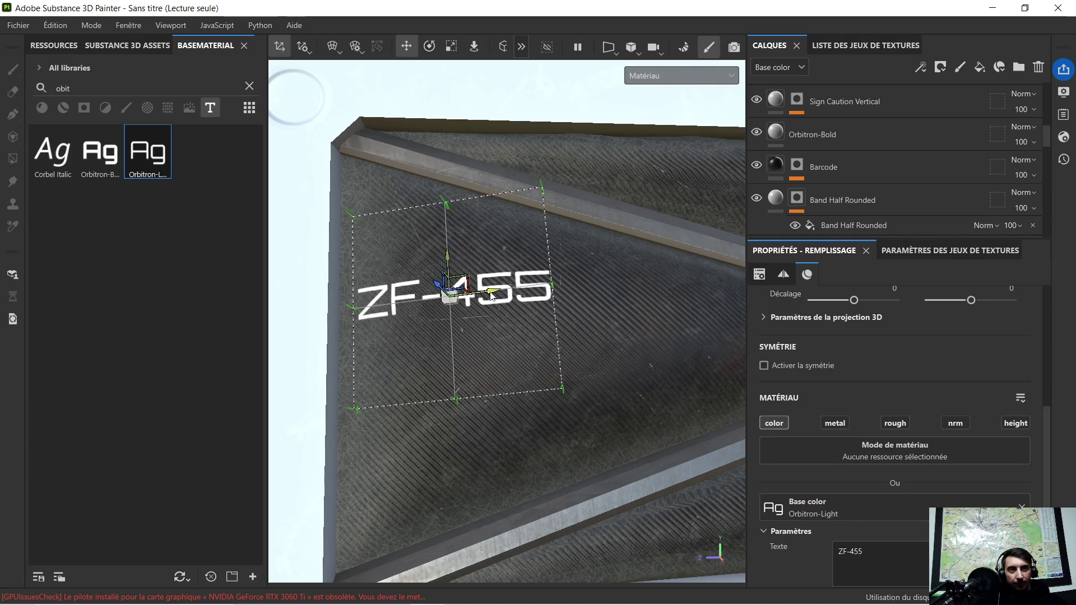
alt+drag(526, 348, 473, 362)
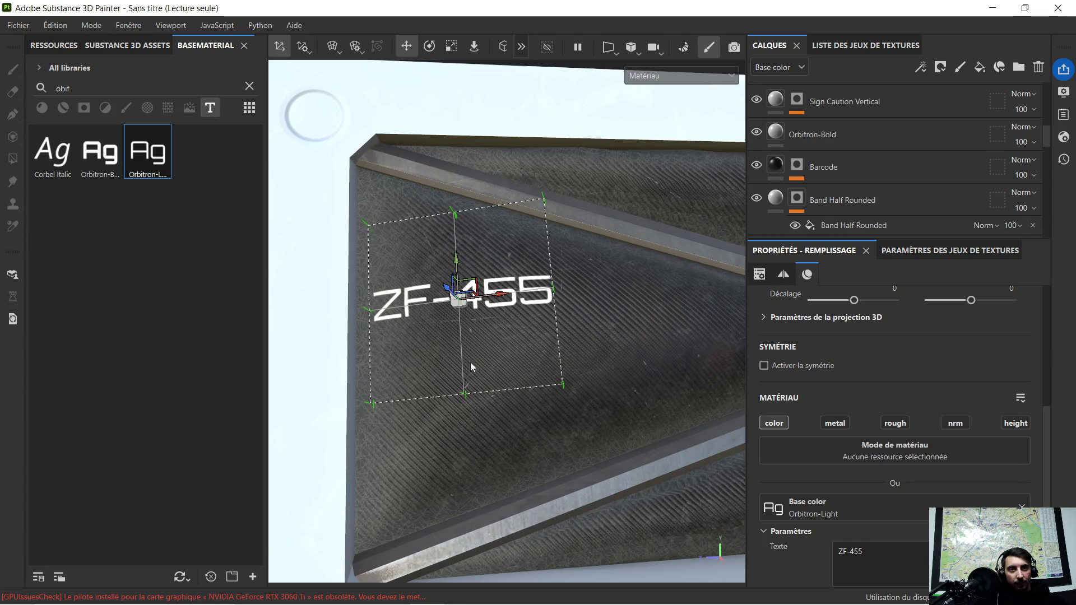
scroll(868, 140, up, 1)
scroll(858, 115, up, 5)
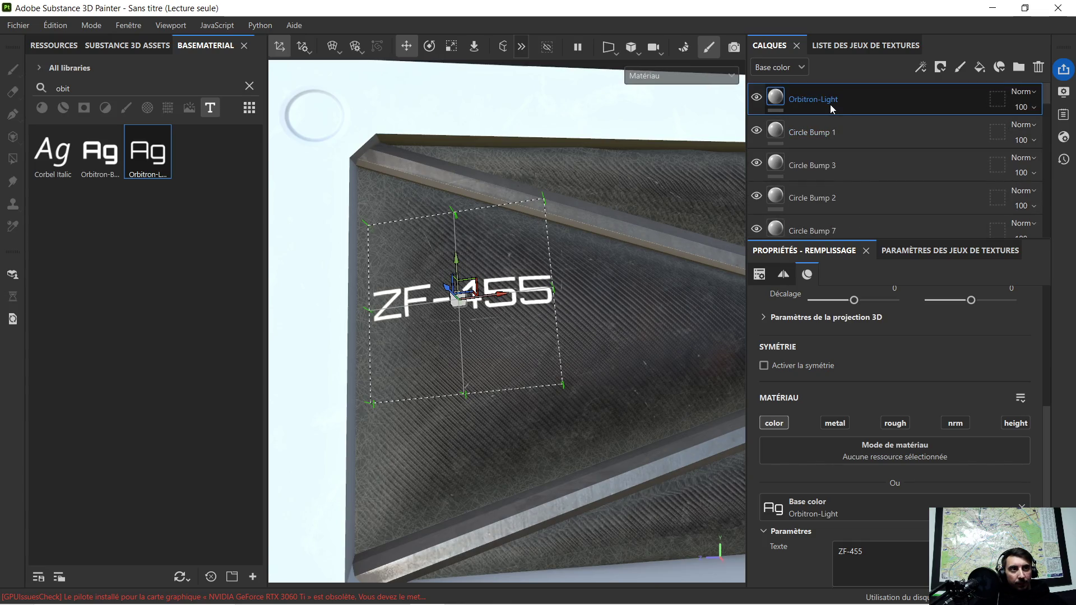
Duplicate the Orbitron-Light layer and move the copy down as a second ZF-455 line
key(ctrl+d)
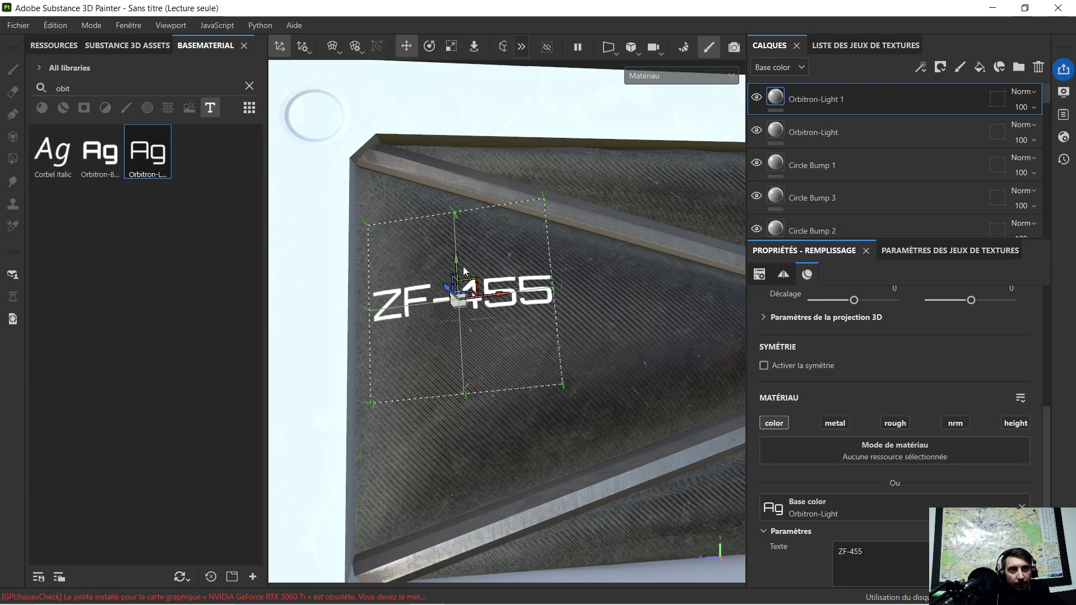
drag(457, 260, 456, 298)
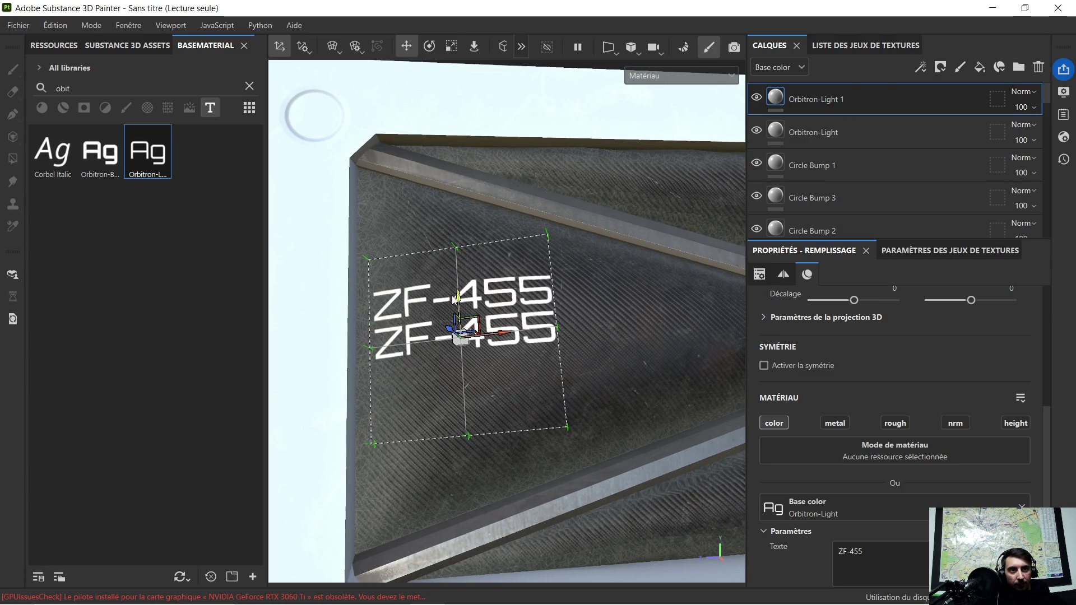
scroll(486, 372, up, 2)
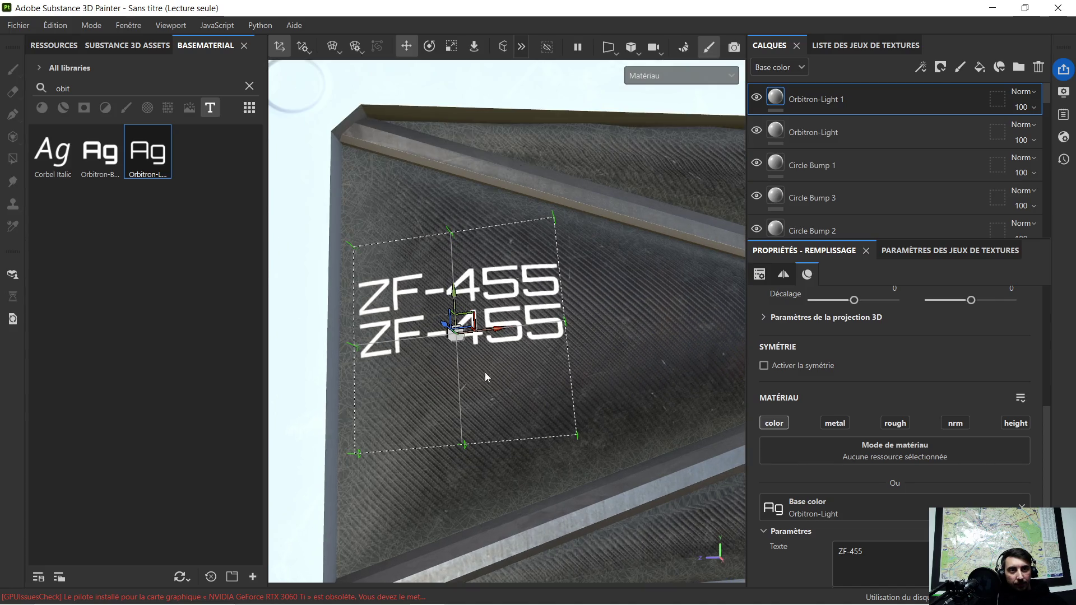
scroll(466, 368, up, 2)
scroll(465, 365, up, 2)
alt+drag(465, 365, 448, 361)
scroll(446, 361, down, 2)
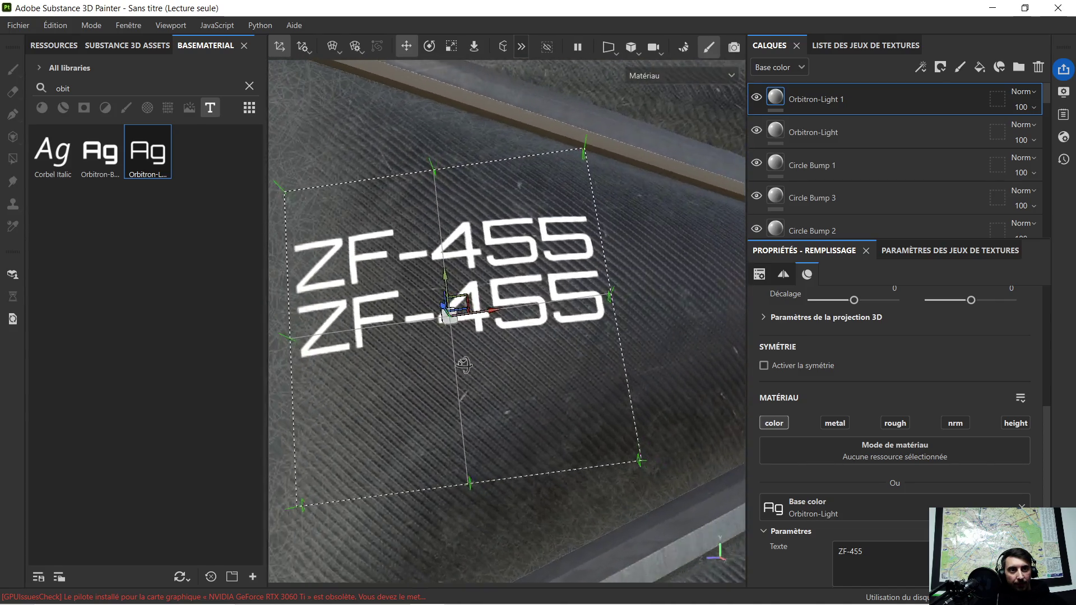
scroll(519, 360, down, 2)
alt+drag(526, 353, 587, 342)
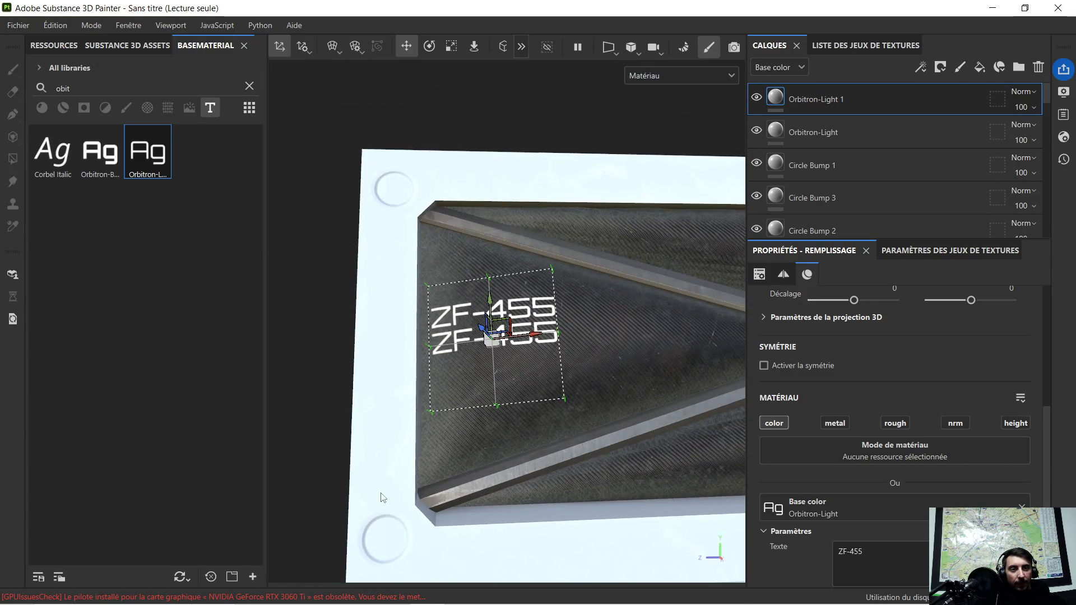
key(super)
Bring up the Pinterest tab in Chrome and scroll the sci fi wall cloth results
click(287, 591)
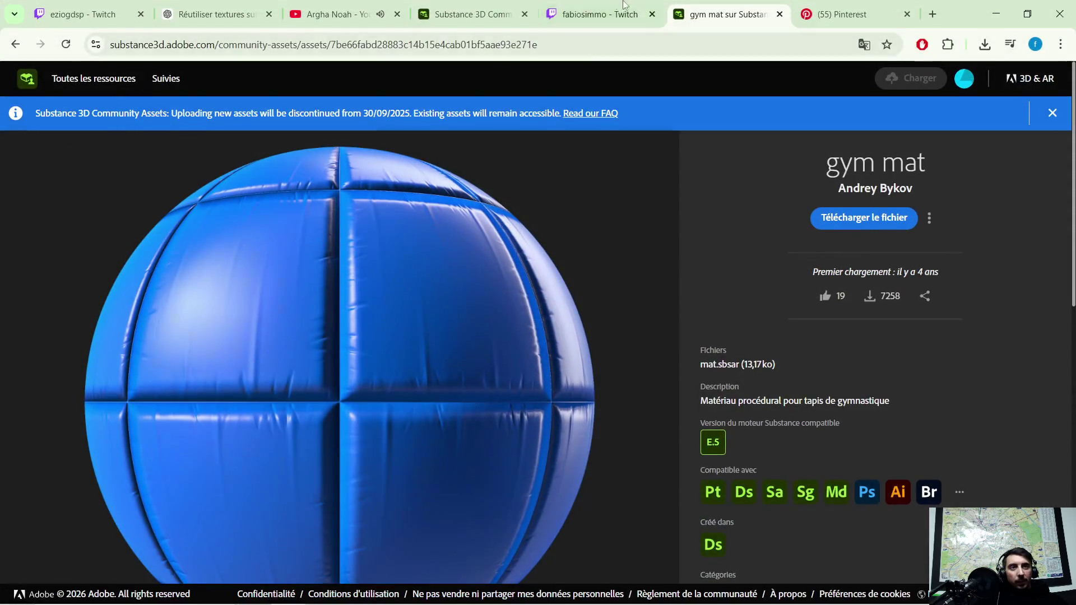
click(826, 13)
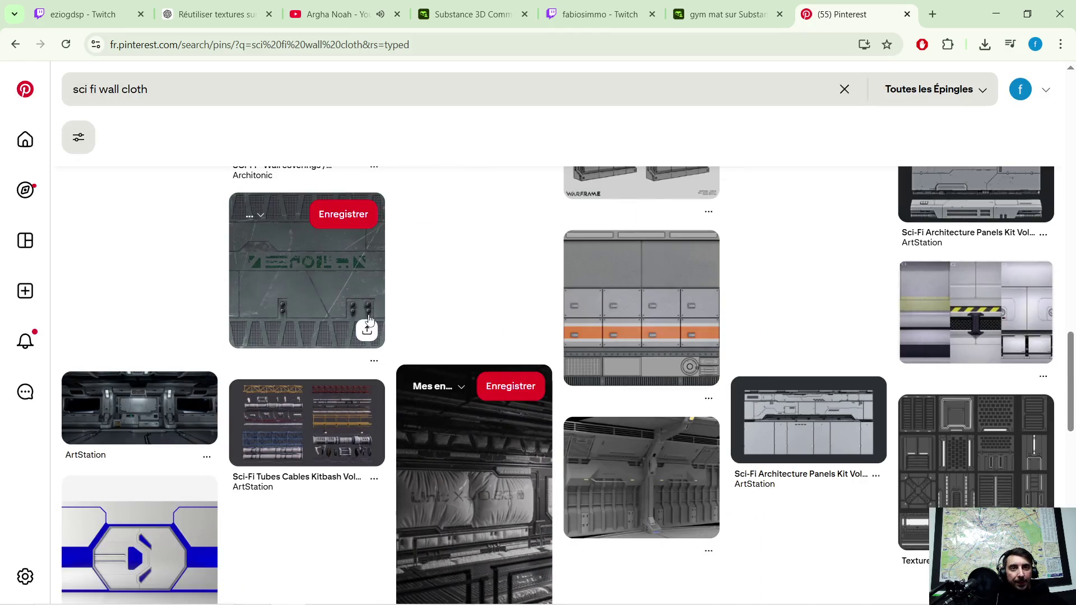
scroll(575, 339, down, 5)
scroll(575, 339, up, 2)
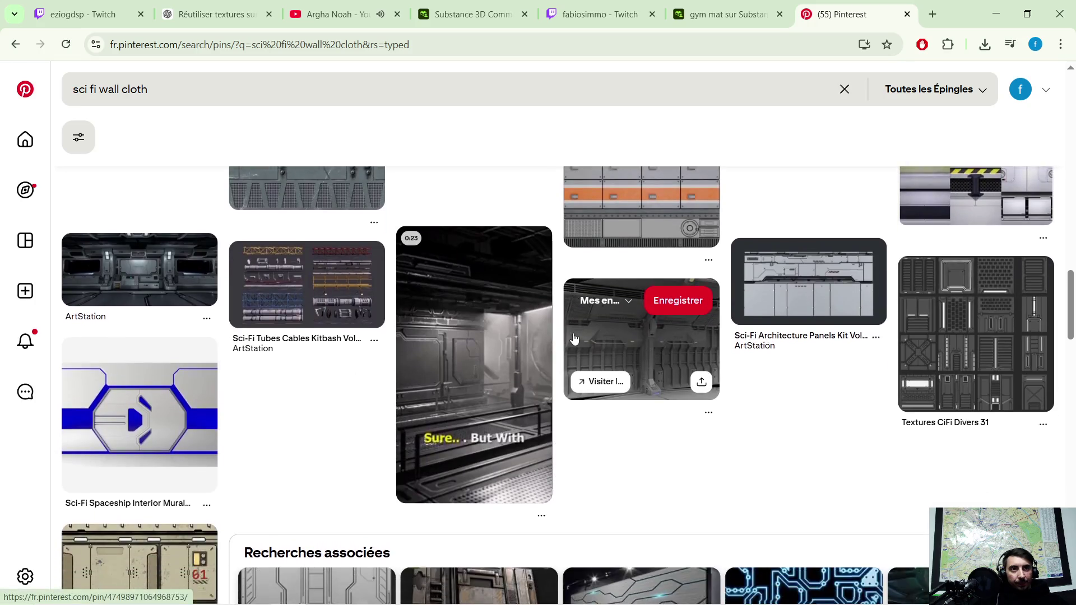
scroll(574, 337, up, 5)
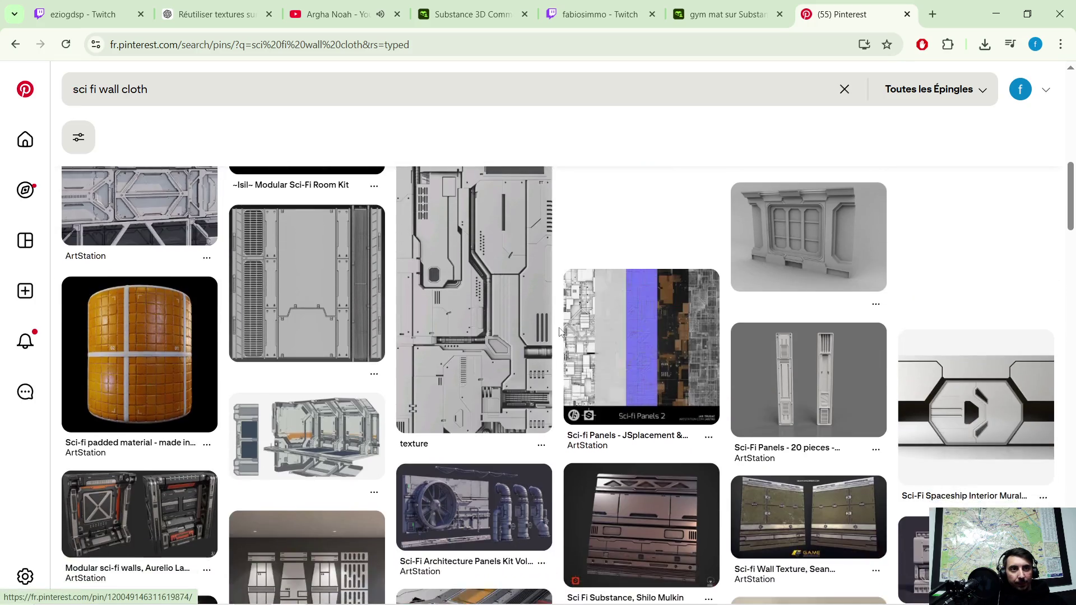
scroll(566, 332, up, 6)
scroll(557, 332, up, 4)
scroll(493, 317, up, 2)
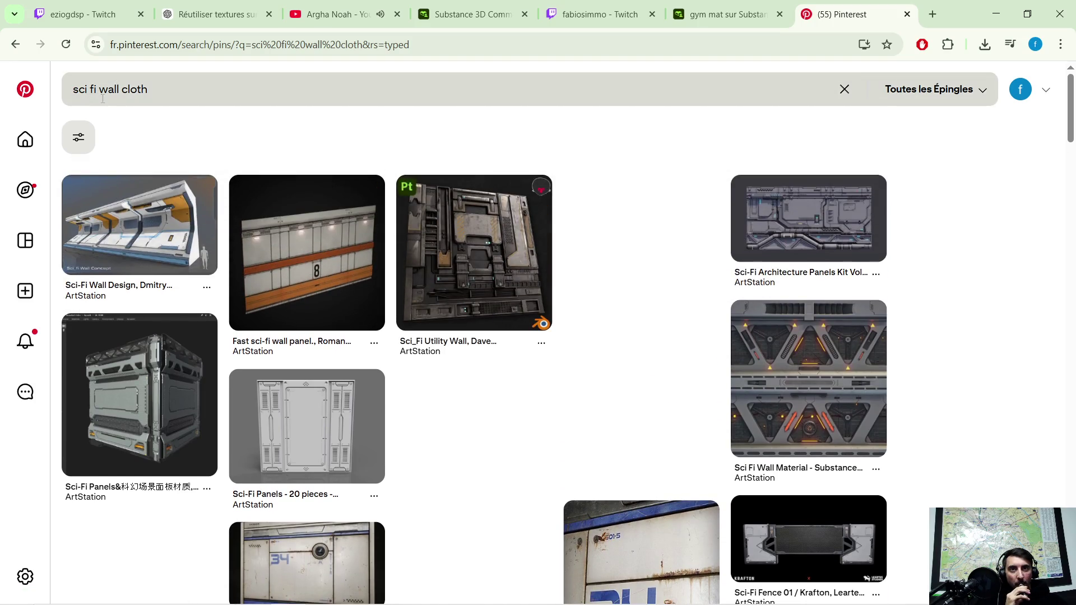
Return to the Pinterest home feed and scroll through it
click(26, 140)
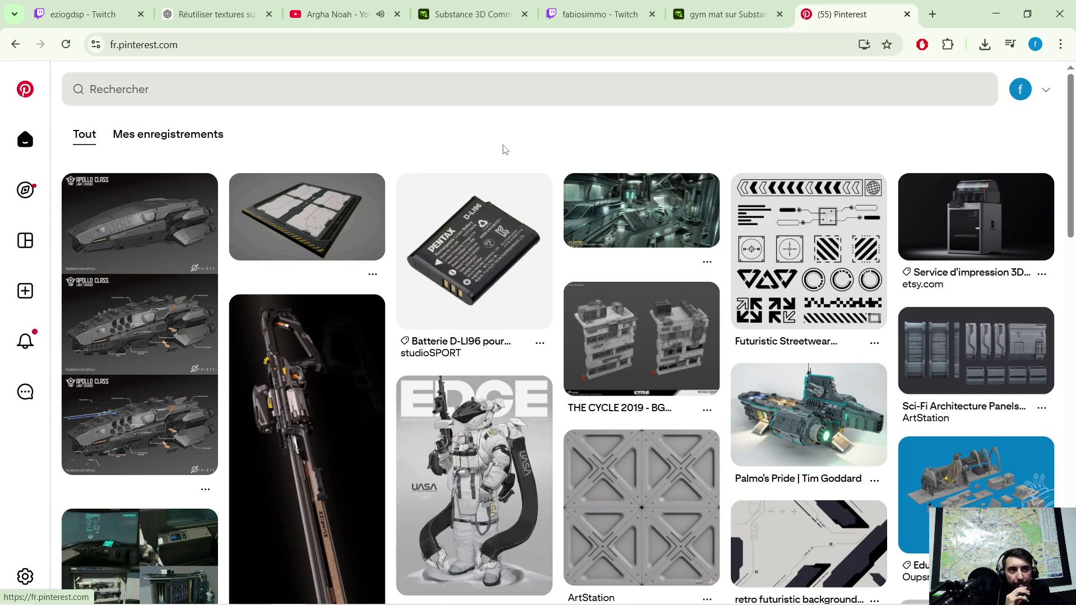
scroll(505, 150, down, 2)
scroll(516, 179, down, 1)
scroll(516, 189, down, 2)
scroll(340, 188, up, 5)
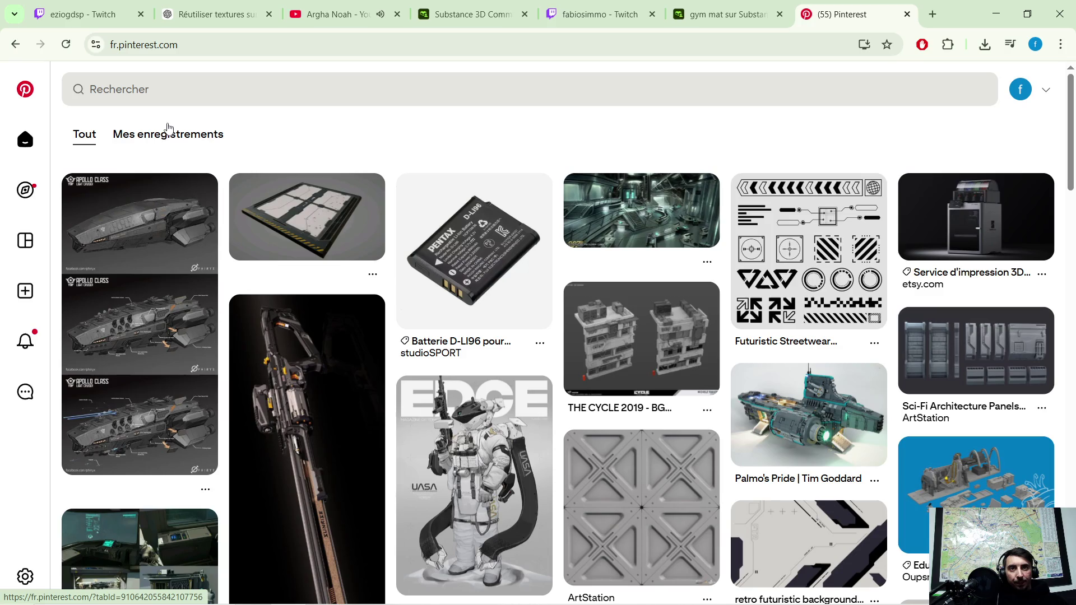
View the saved Robot Tech Elements and sci-fi typography pins, then minimize the browser
click(169, 130)
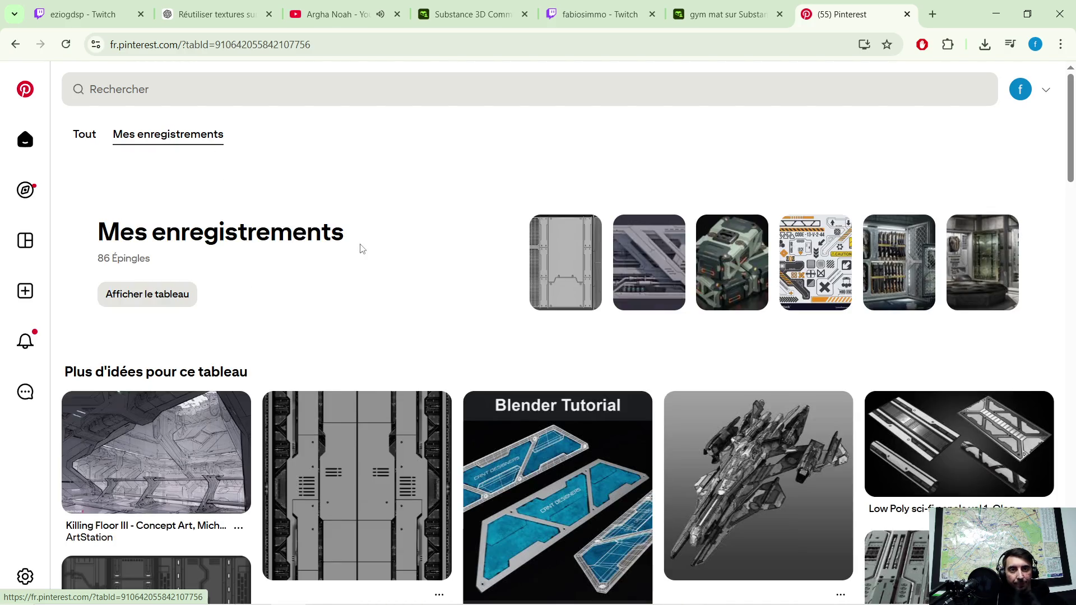
click(818, 263)
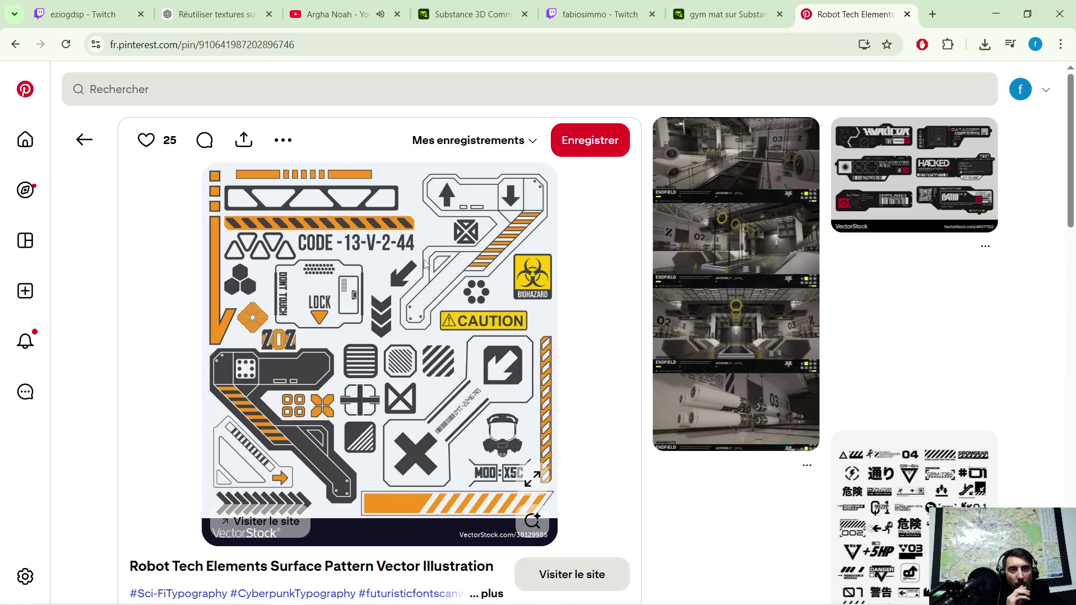
scroll(455, 268, down, 1)
scroll(455, 268, up, 1)
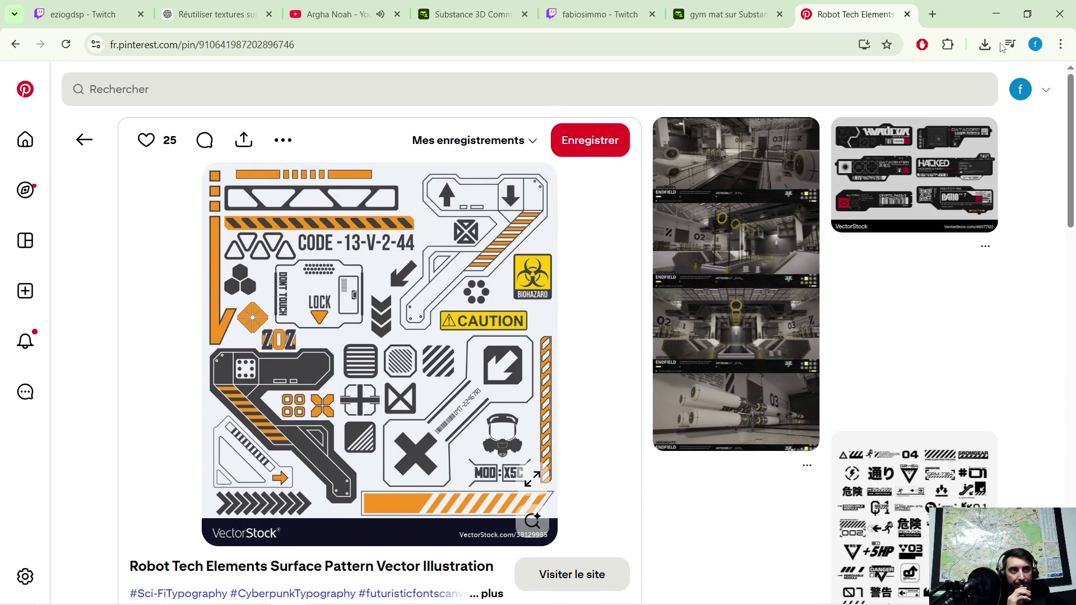
click(915, 539)
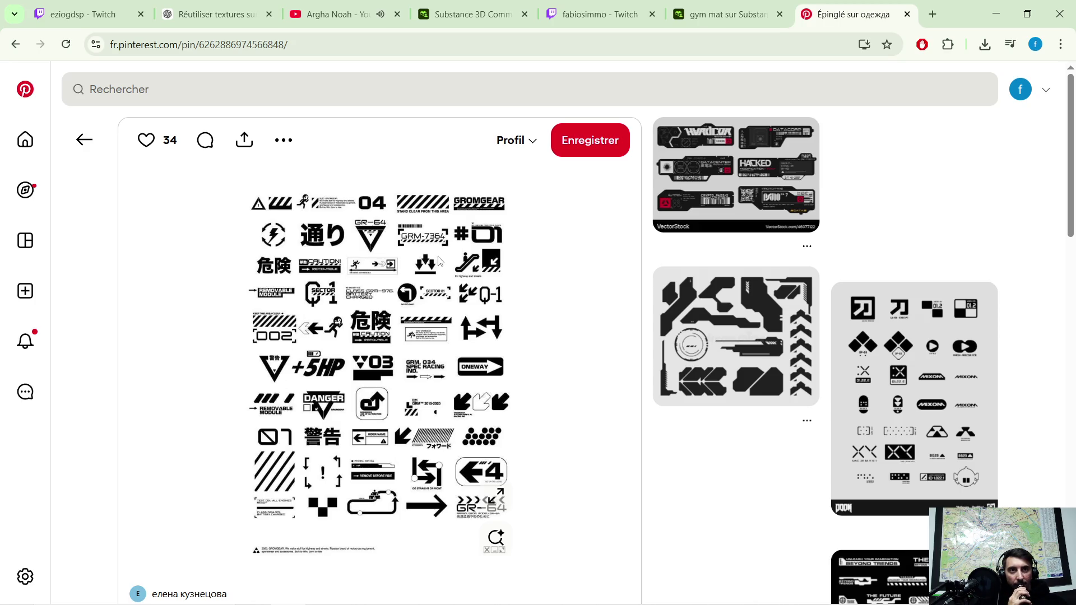
click(996, 21)
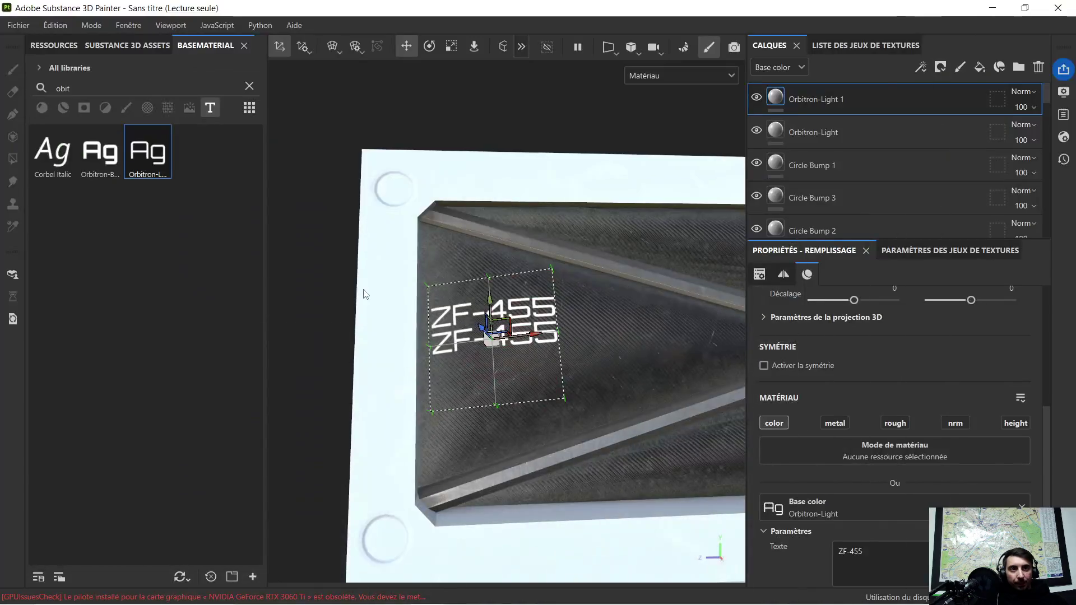
mouse_move(487, 312)
alt+mouse_down()
mouse_move(510, 336)
mouse_move(517, 317)
alt+mouse_up()
scroll(514, 336, up, 3)
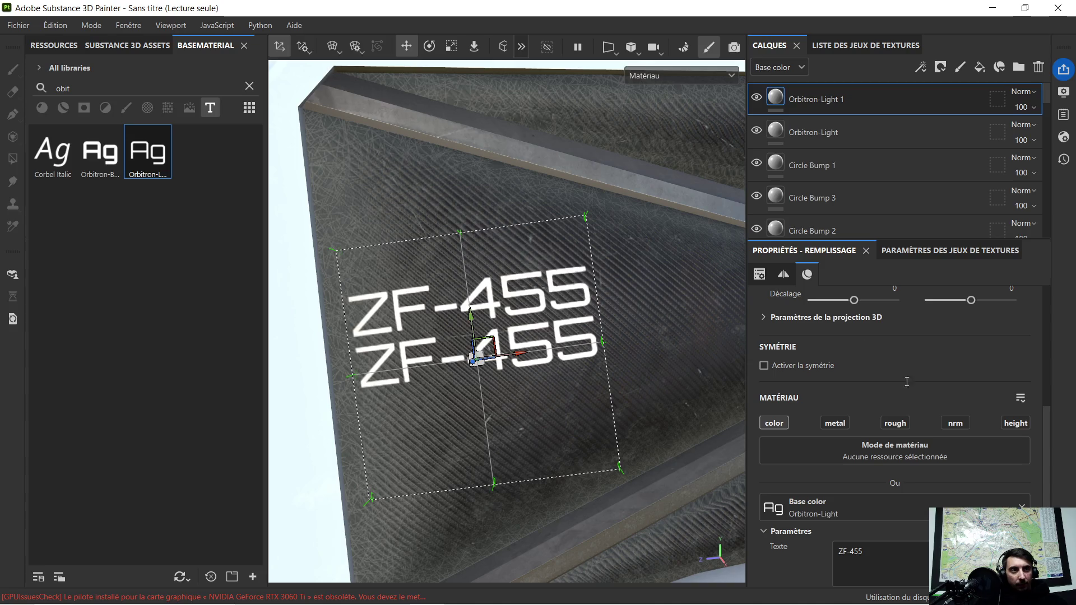
drag(873, 550, 813, 555)
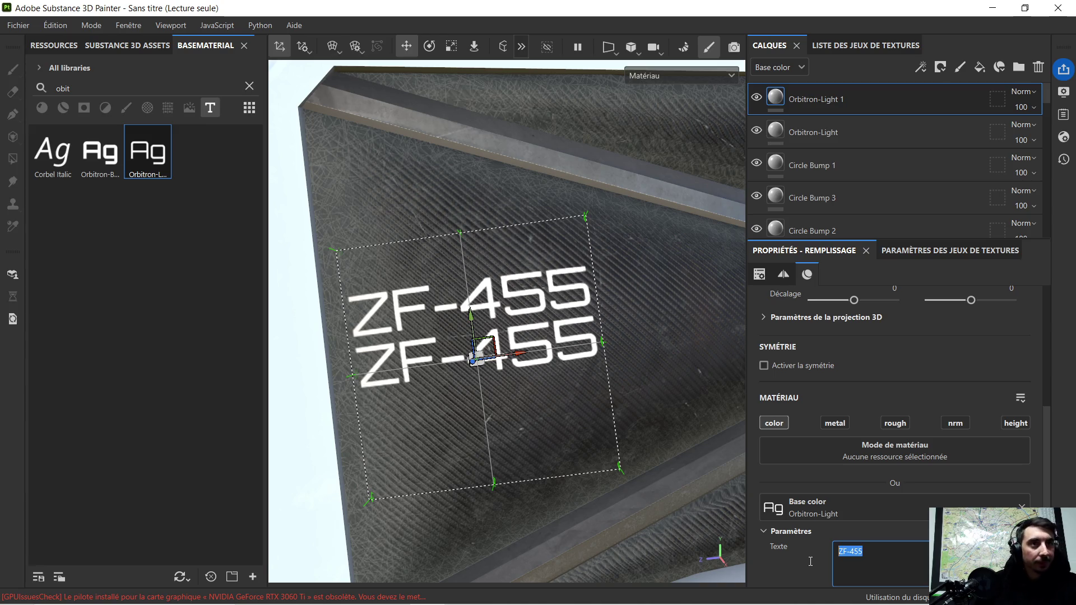
mouse_move(635, 604)
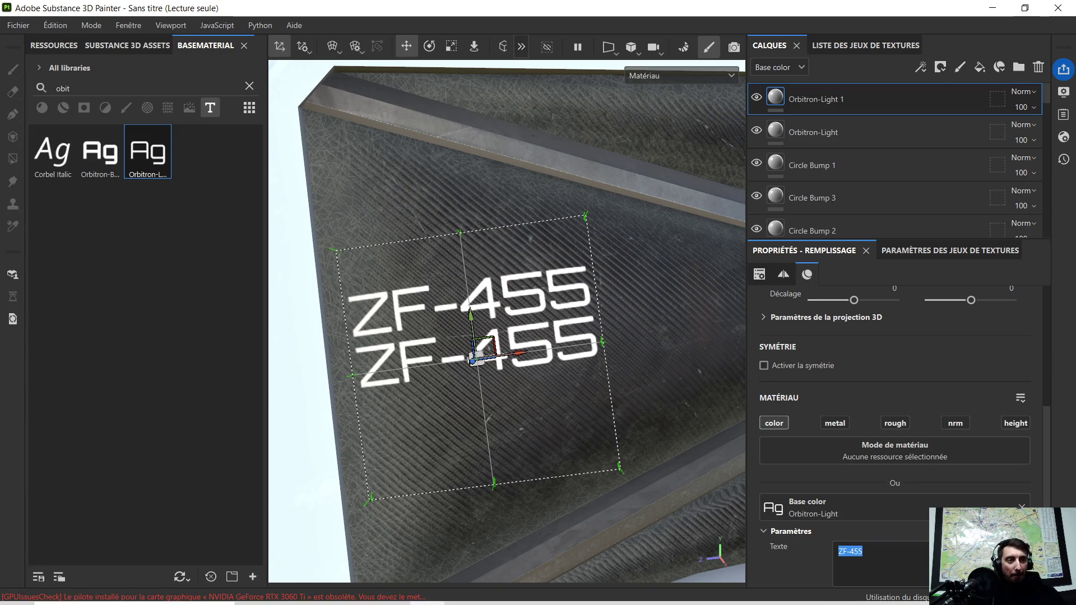
key(Delete)
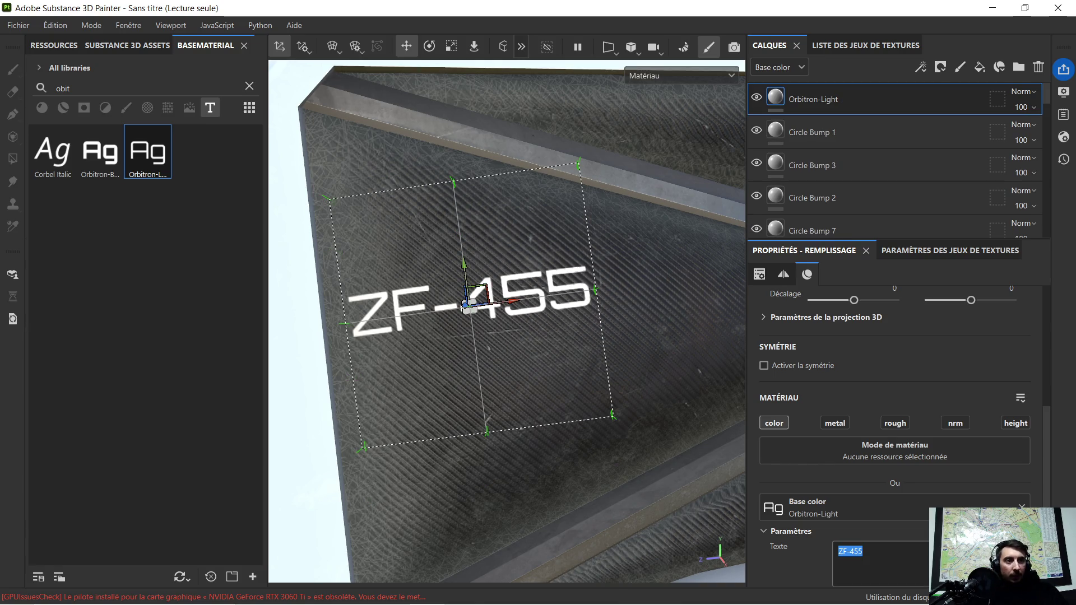
key(ctrl+z)
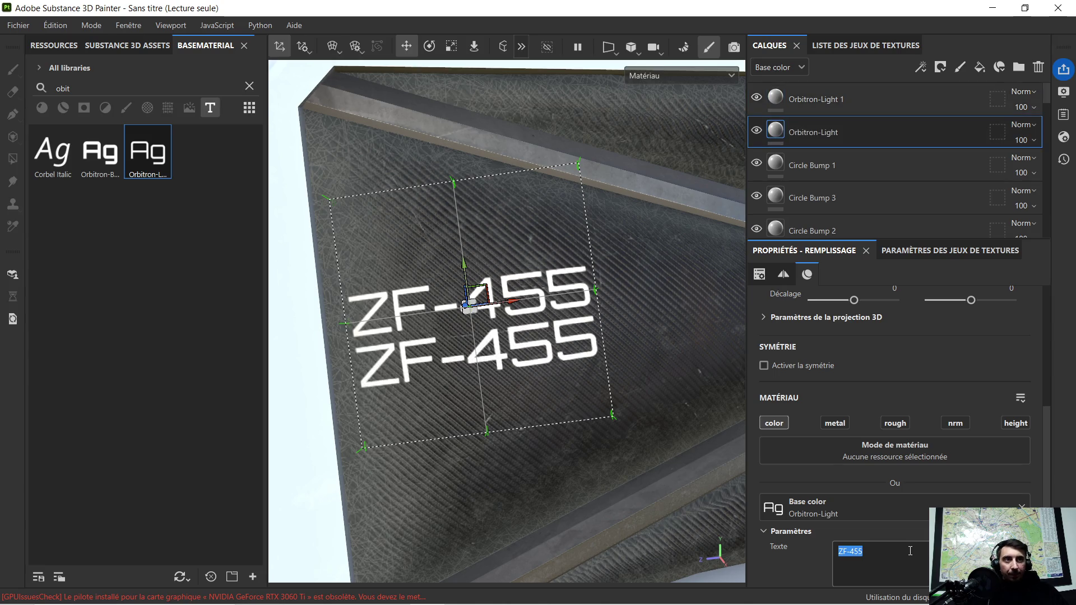
Replace the ZF-455 text in the Orbitron-Light layer's Texte field with 'AB'
click(883, 552)
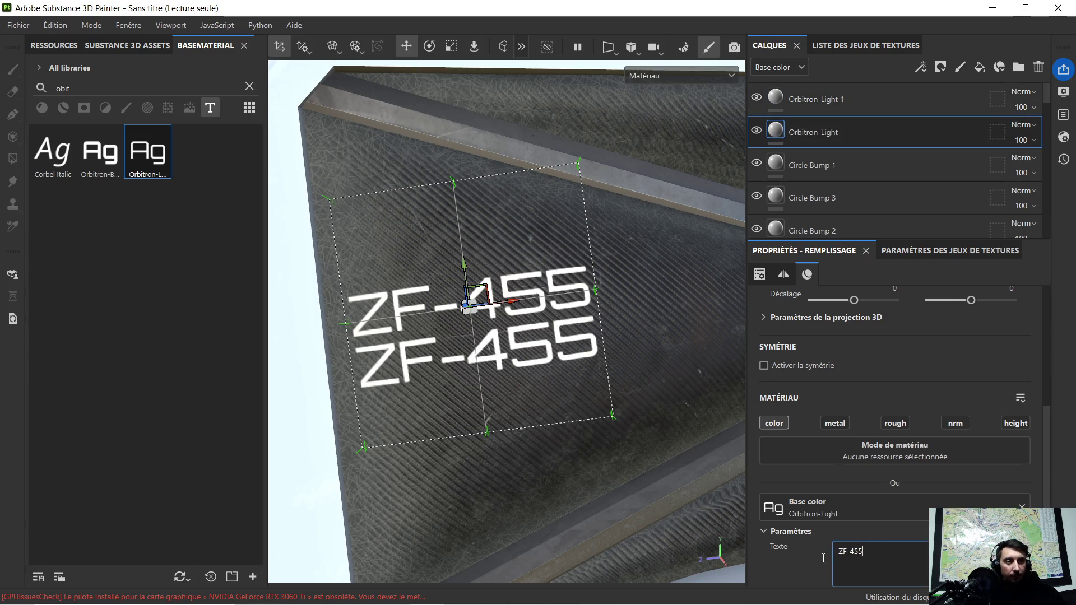
drag(877, 550, 832, 554)
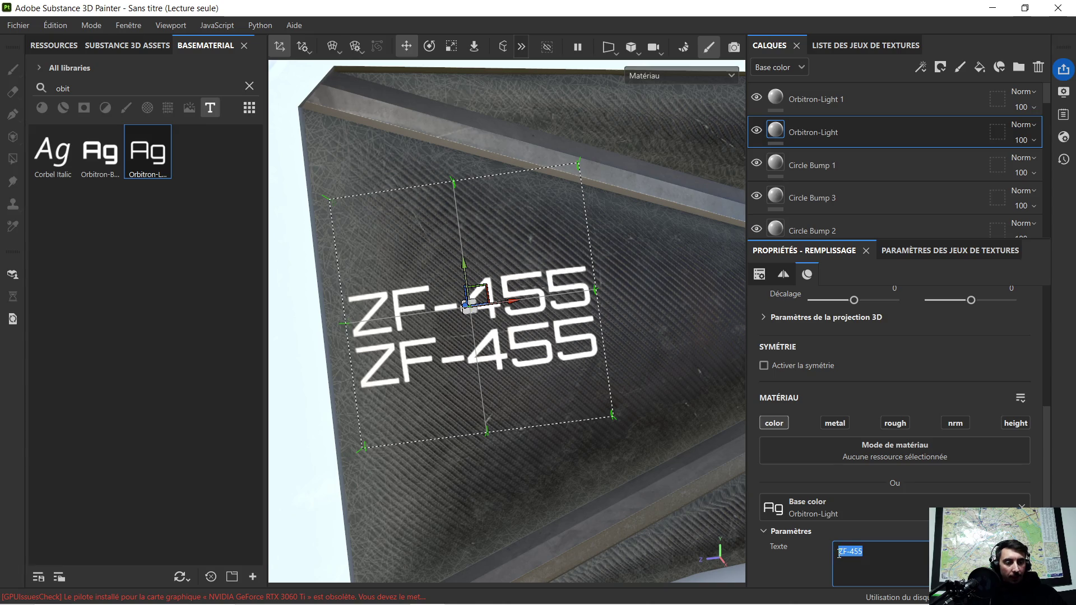
key(BackSpace)
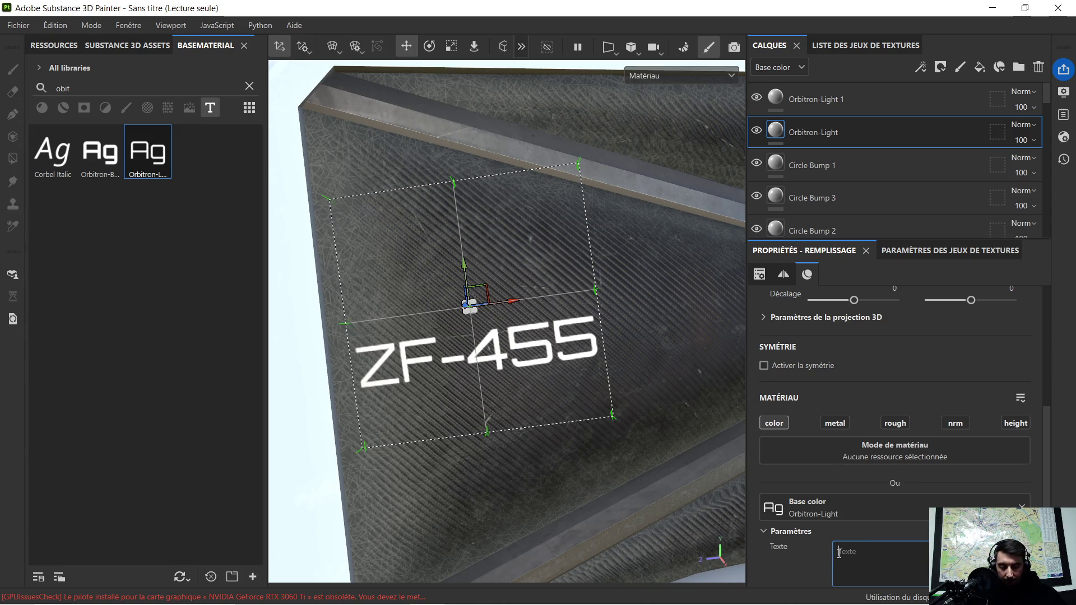
text(AB)
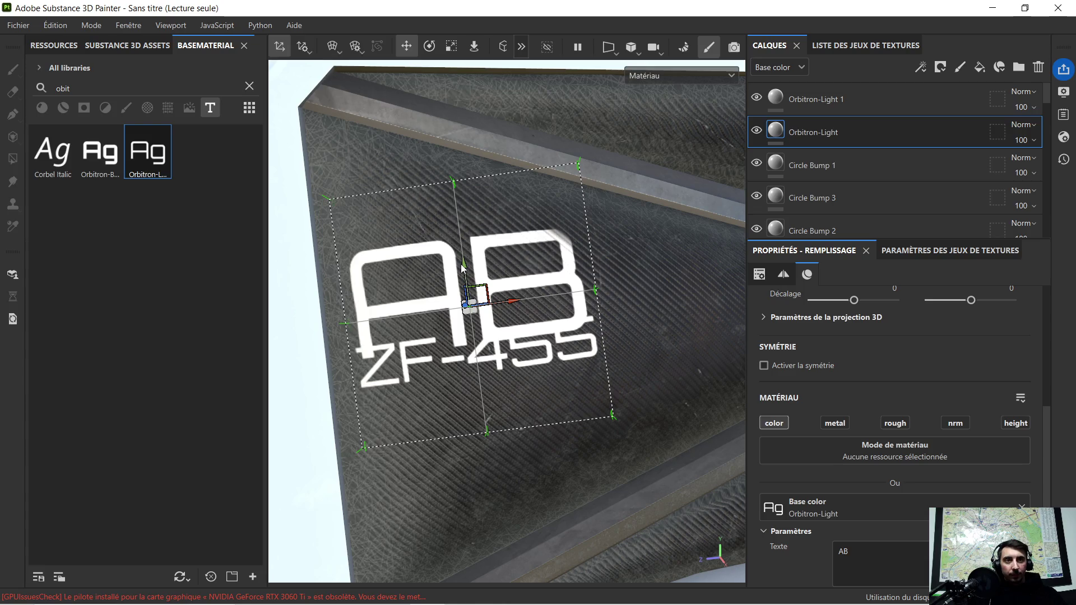
Move the AB text above ZF-455, scale it down, nudge it left, then frame the crate
drag(463, 263, 461, 249)
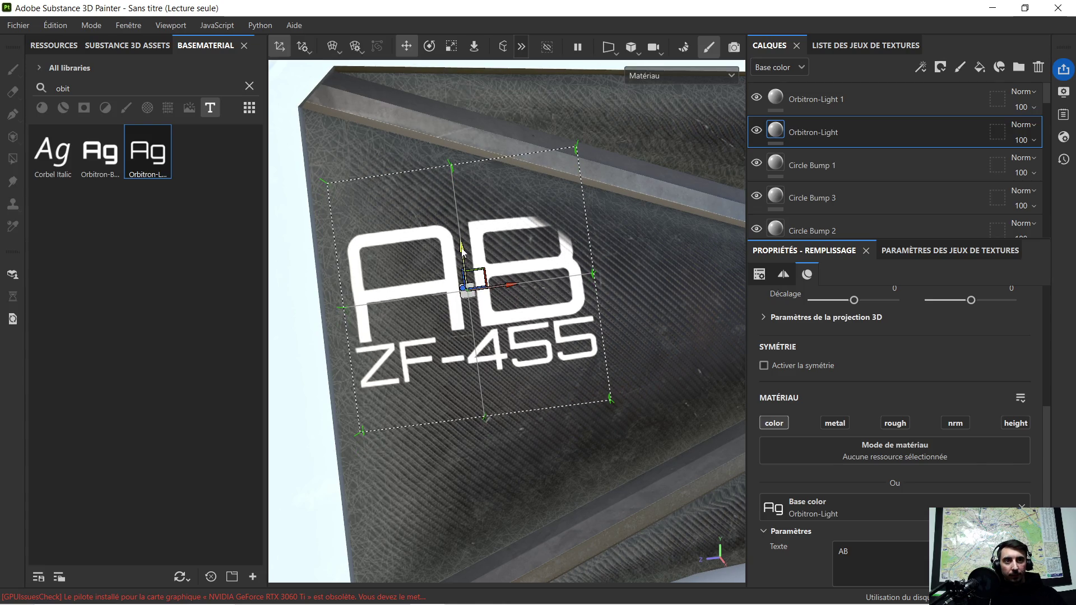
click(451, 46)
drag(467, 291, 423, 307)
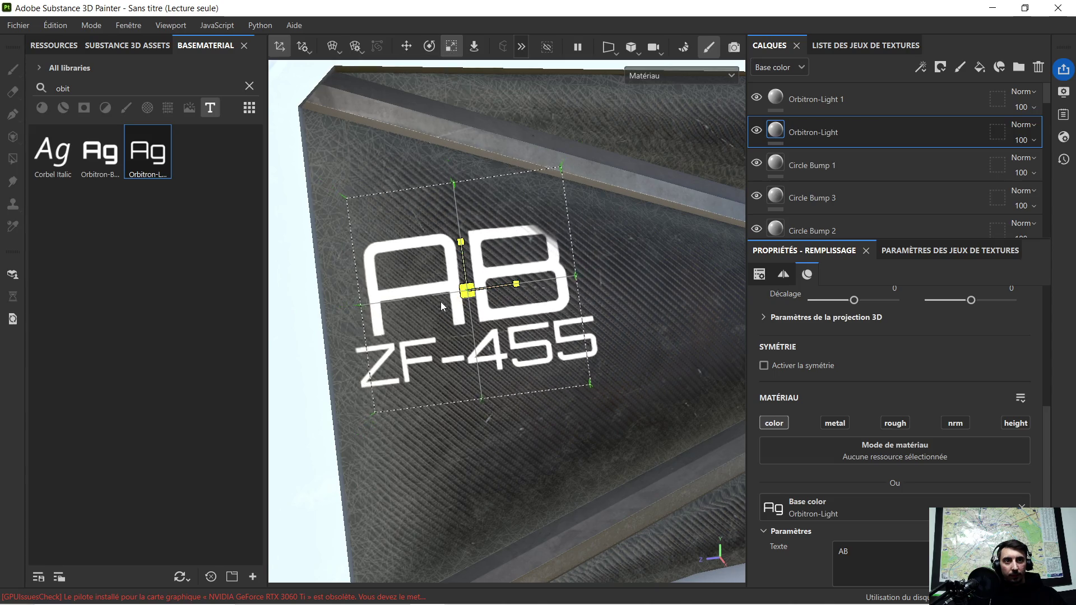
click(406, 46)
drag(507, 291, 478, 291)
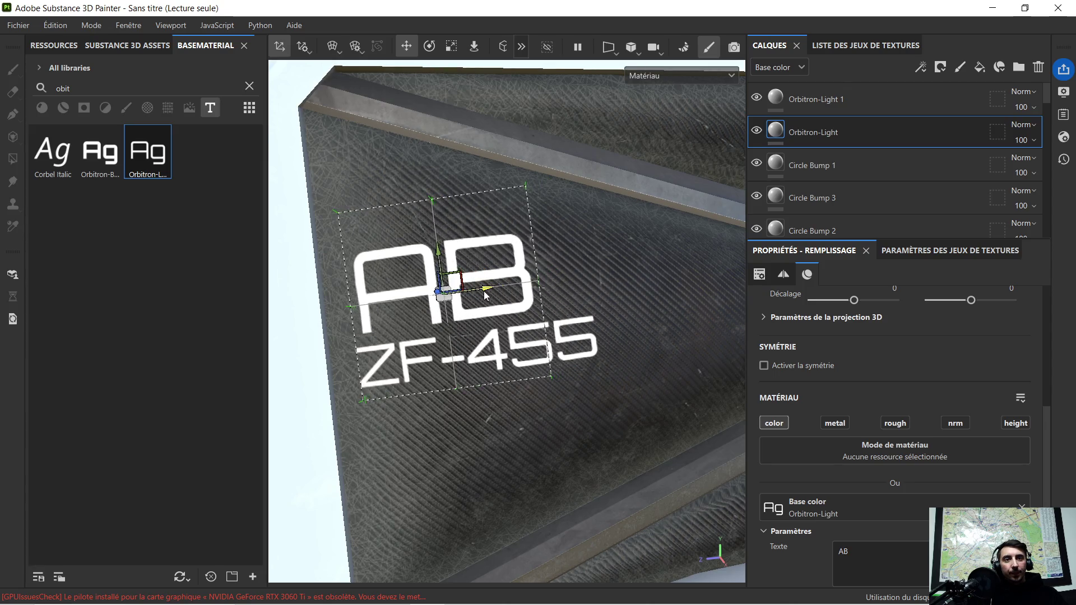
scroll(550, 288, down, 5)
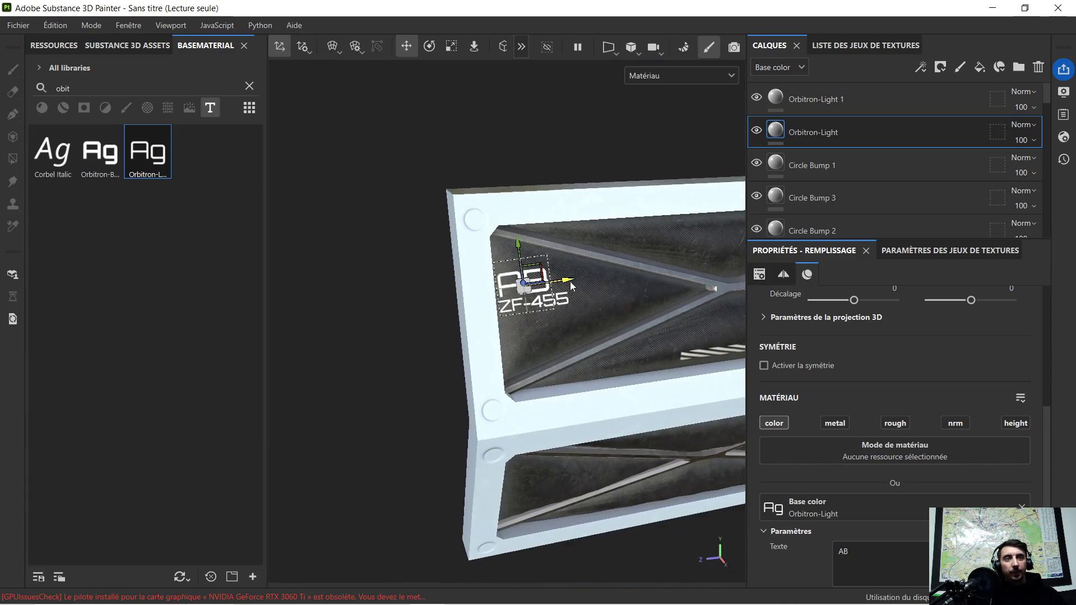
mouse_move(603, 294)
alt+mouse_down()
mouse_move(616, 325)
mouse_move(604, 294)
alt+mouse_up()
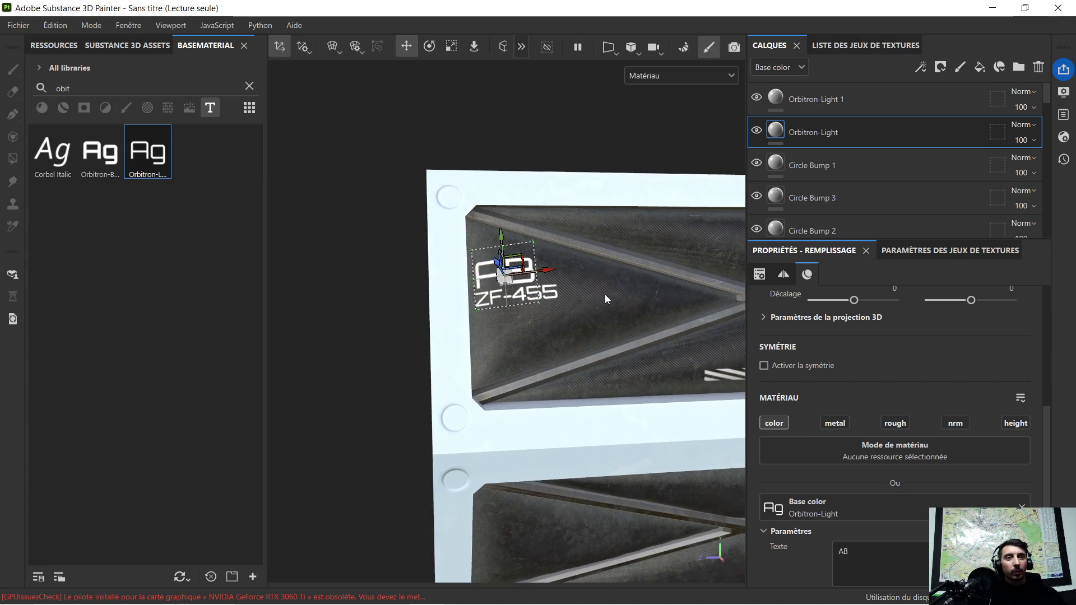
scroll(571, 295, up, 3)
key(f)
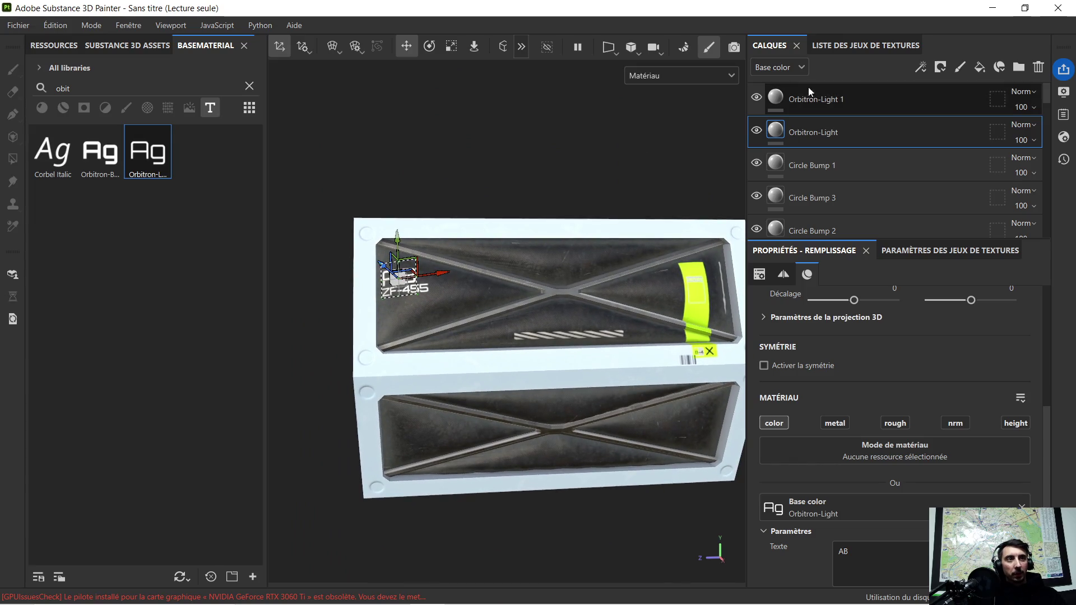
Select the AB Orbitron-Light layer, shrink the AB text further and slide it left
click(811, 164)
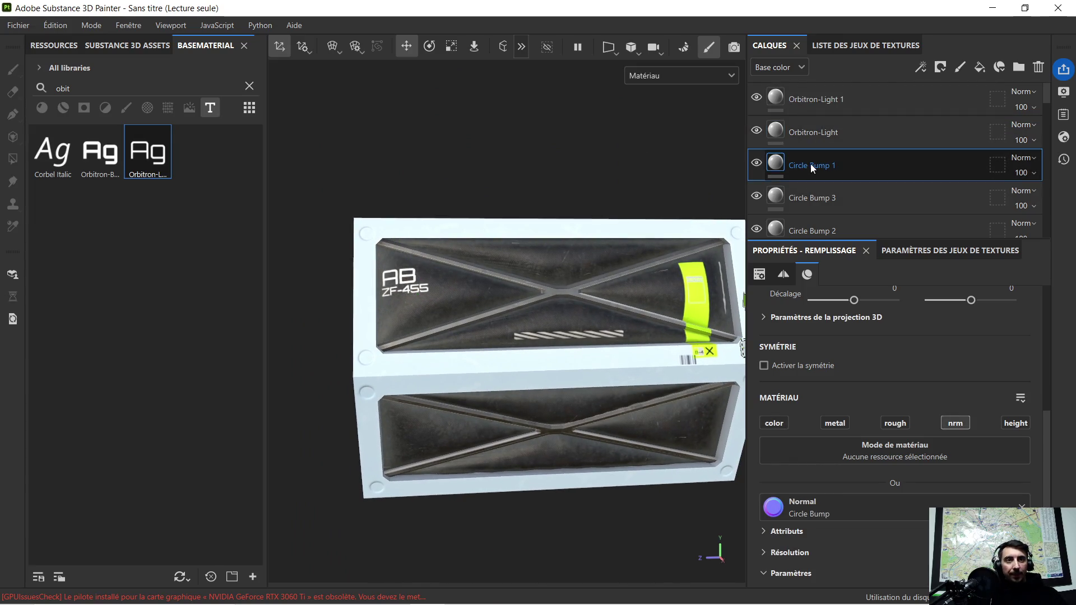
scroll(399, 291, up, 5)
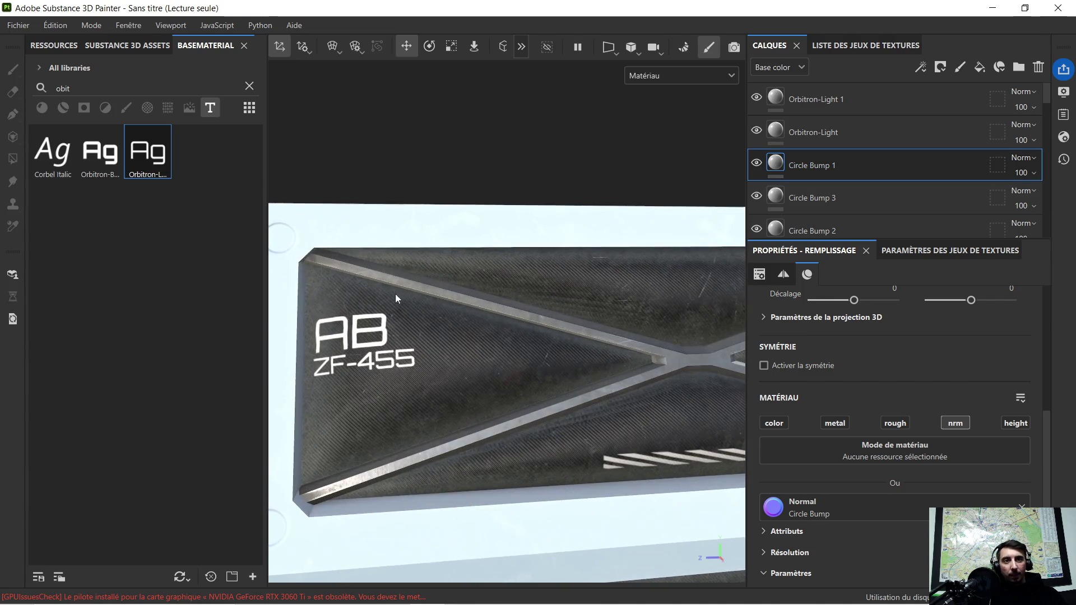
scroll(399, 291, up, 2)
scroll(476, 284, up, 2)
scroll(477, 284, up, 2)
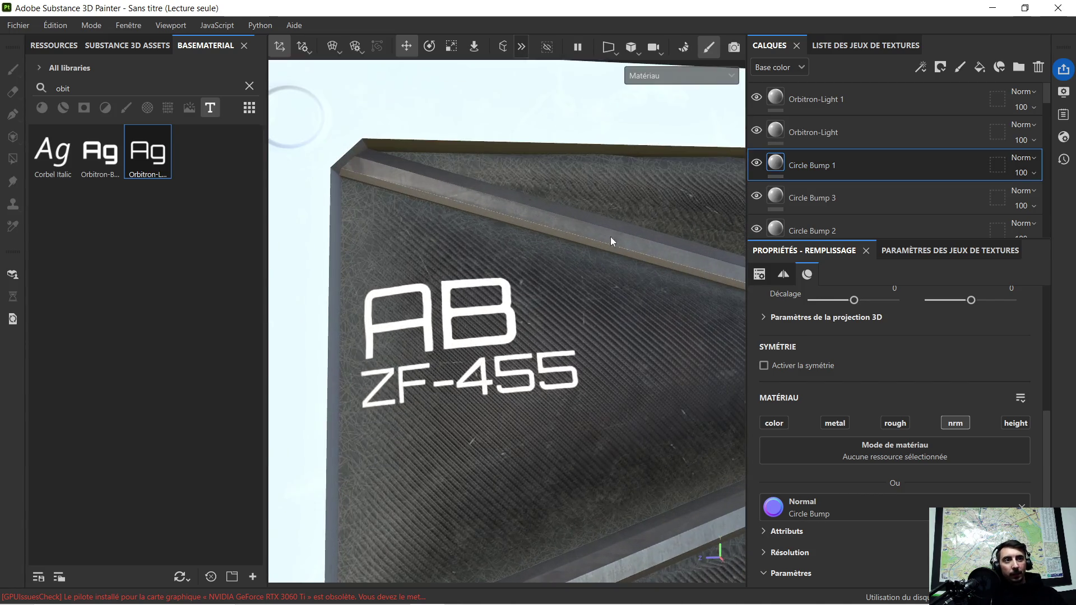
click(862, 101)
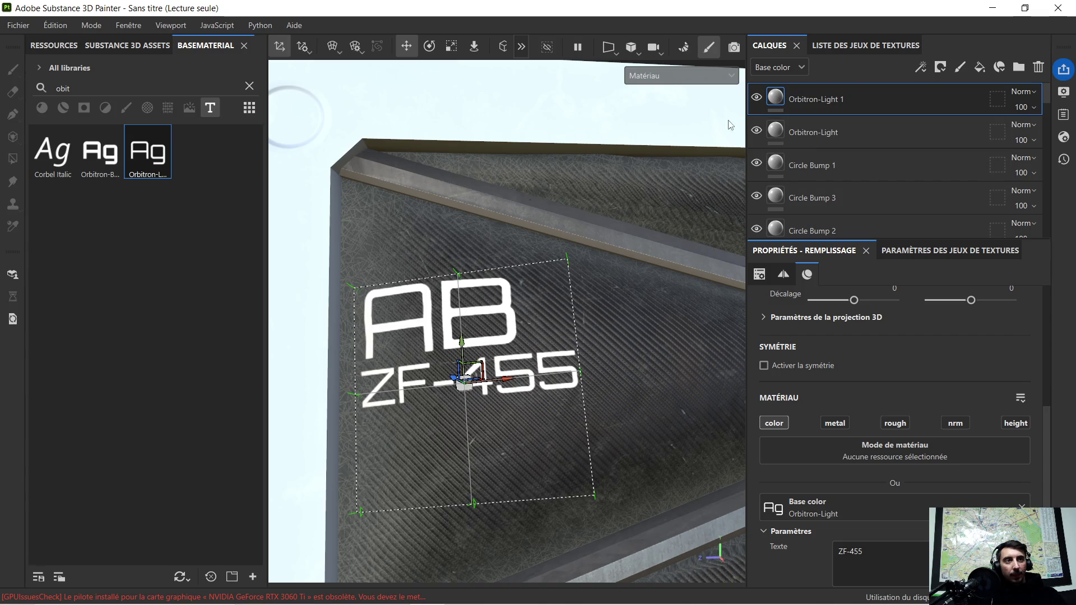
click(816, 130)
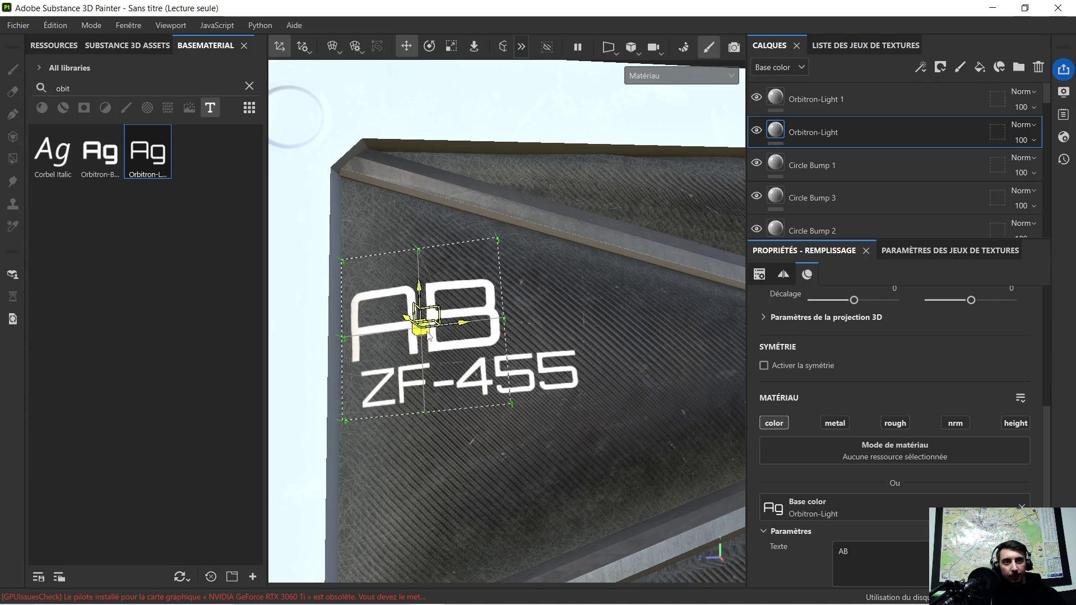
click(451, 47)
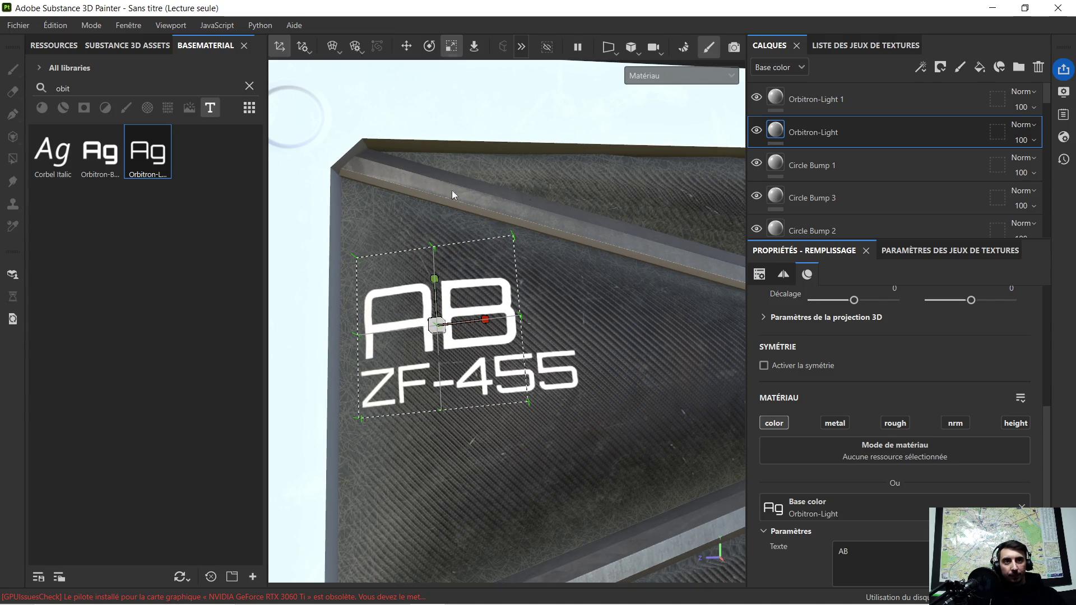
drag(442, 330, 355, 352)
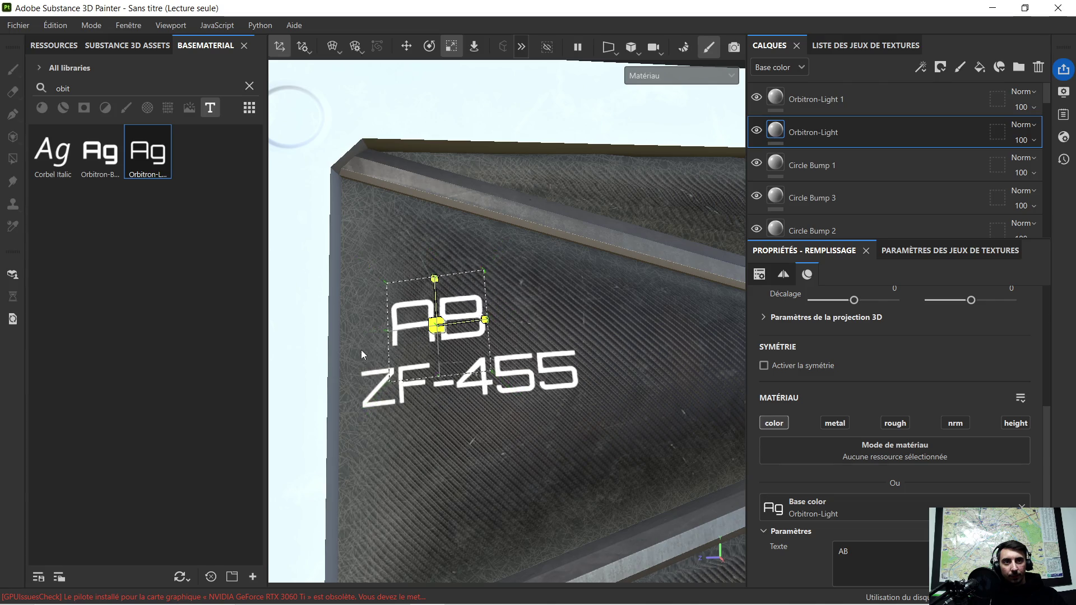
click(405, 48)
drag(480, 329, 462, 330)
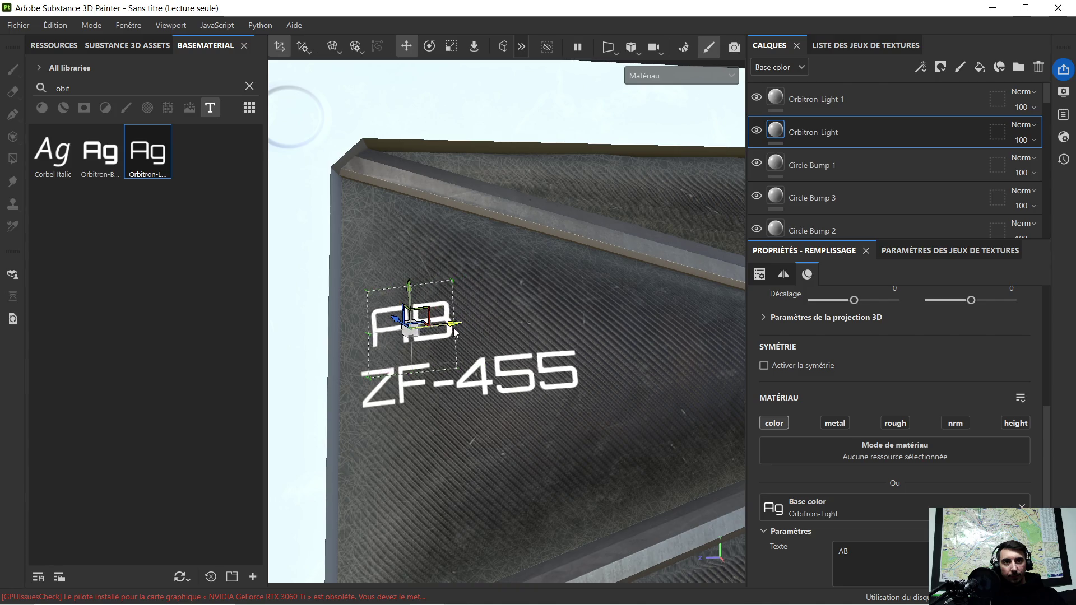
Shrink the ZF-455 text and move it left and up to sit snugly beneath AB
click(882, 106)
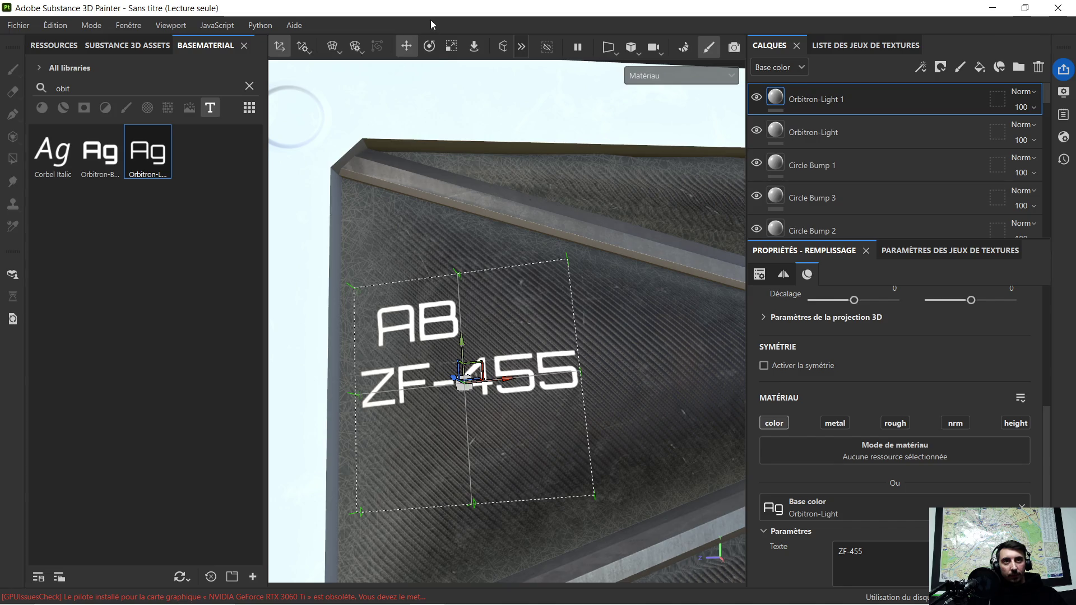
click(444, 51)
drag(466, 385, 392, 402)
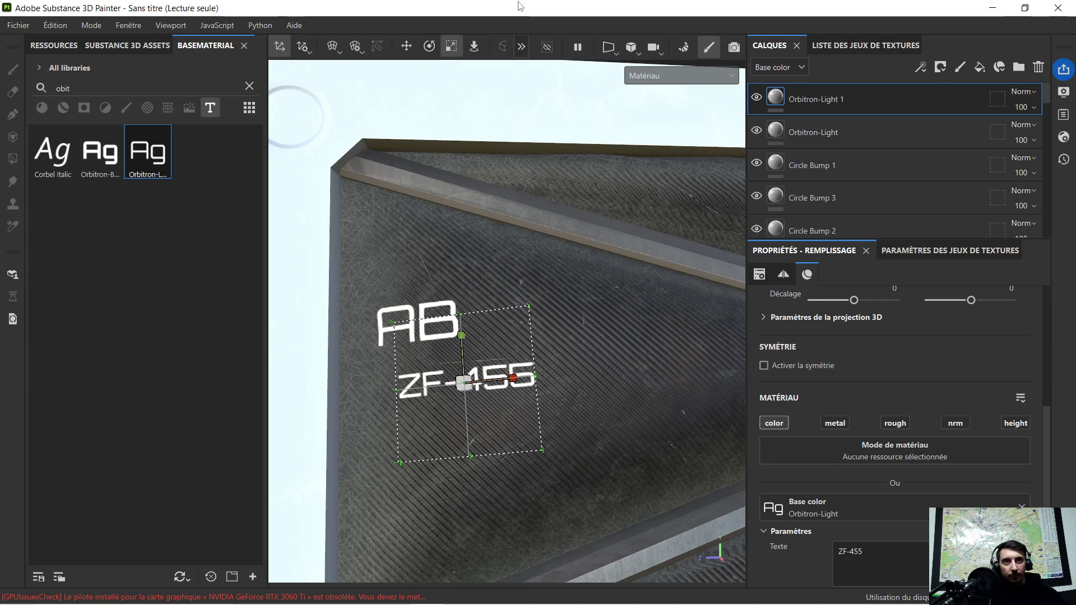
click(405, 47)
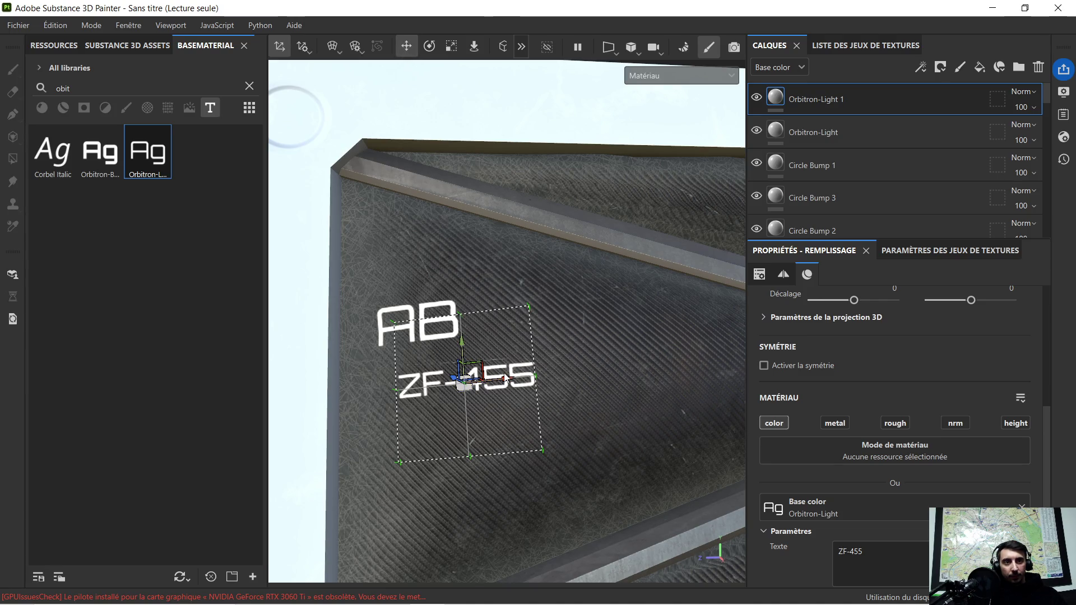
drag(504, 383, 482, 388)
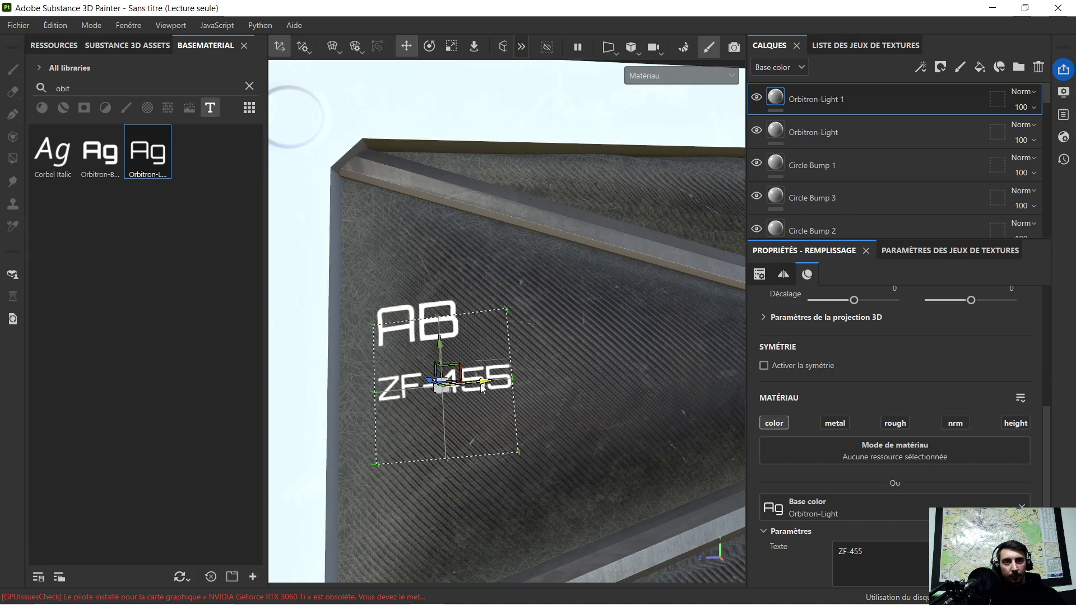
drag(439, 343, 436, 324)
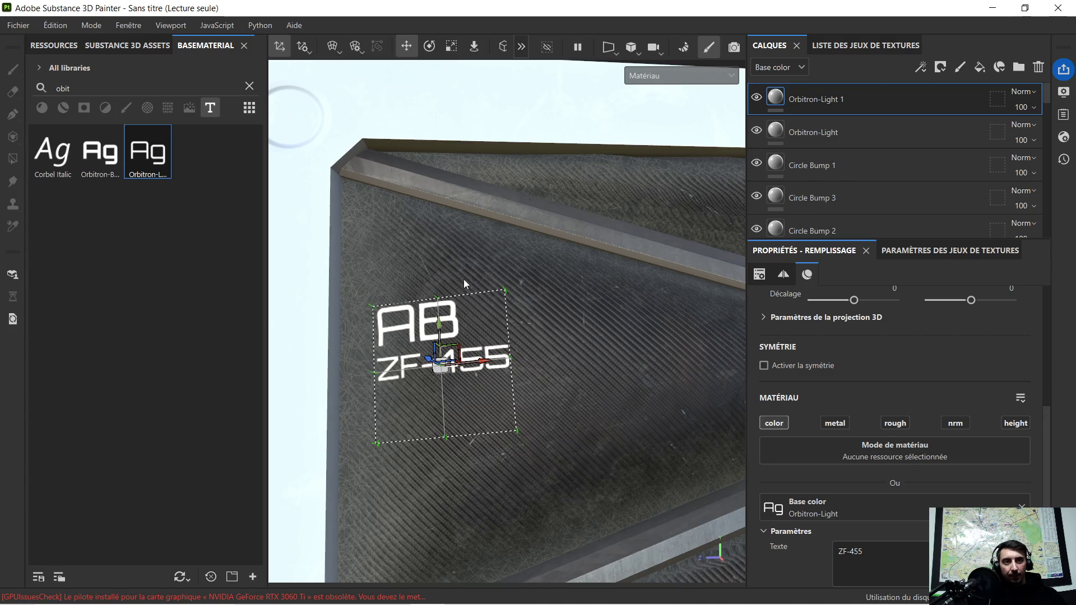
scroll(463, 278, up, 3)
middle_drag(477, 296, 594, 244)
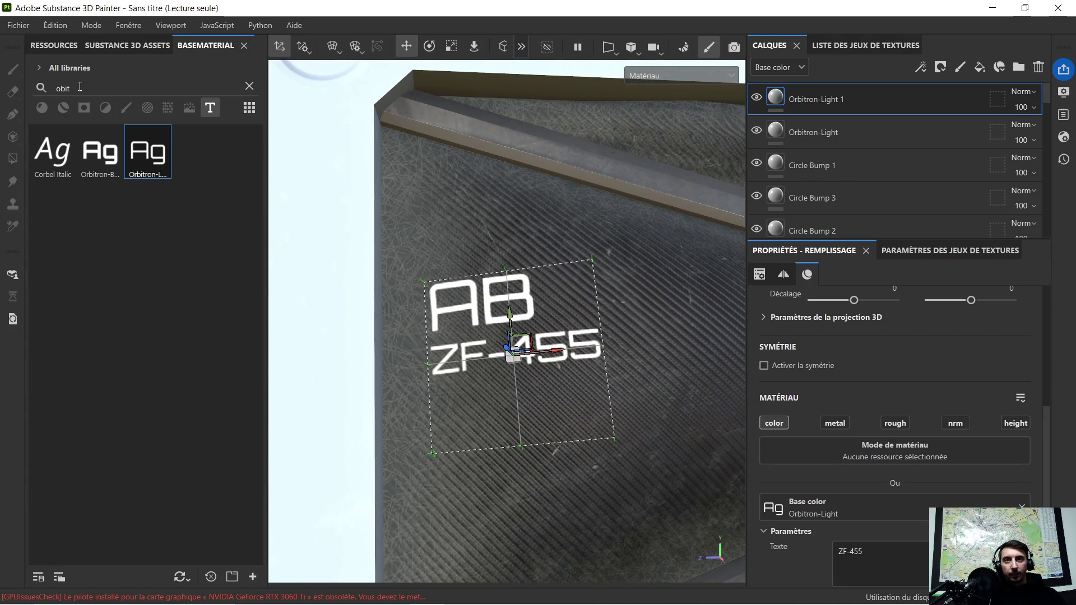
click(168, 108)
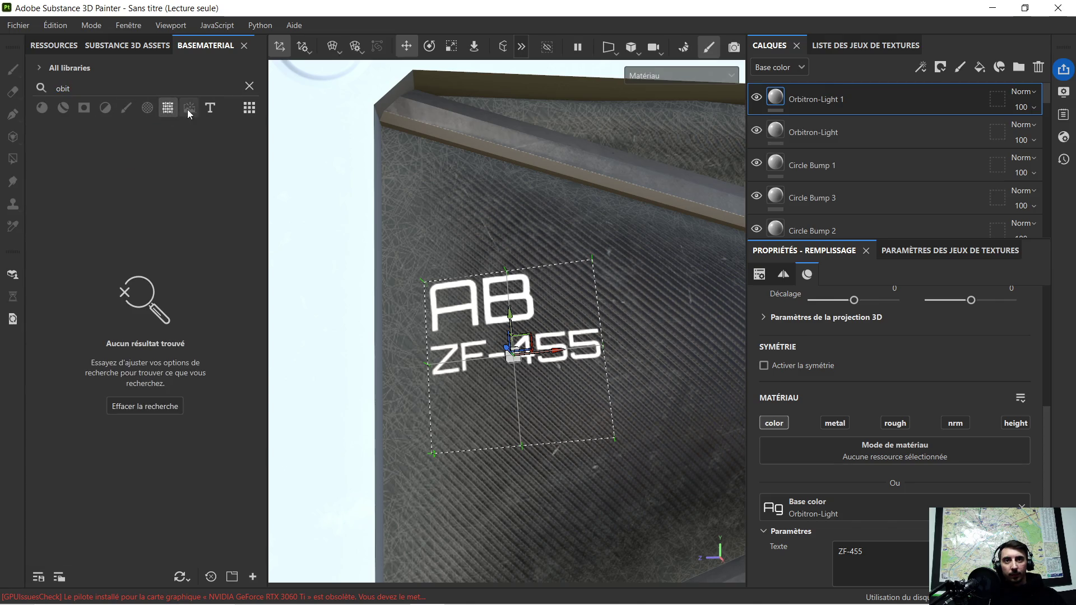
Drop the Arrow Simple alpha onto the panel as a mask layer
click(189, 107)
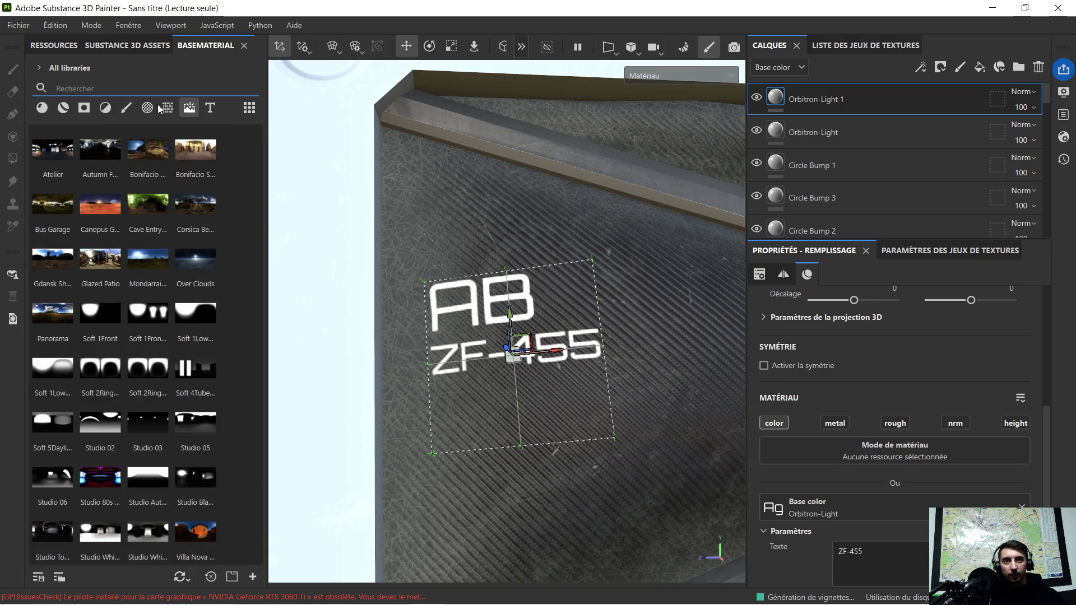
click(168, 108)
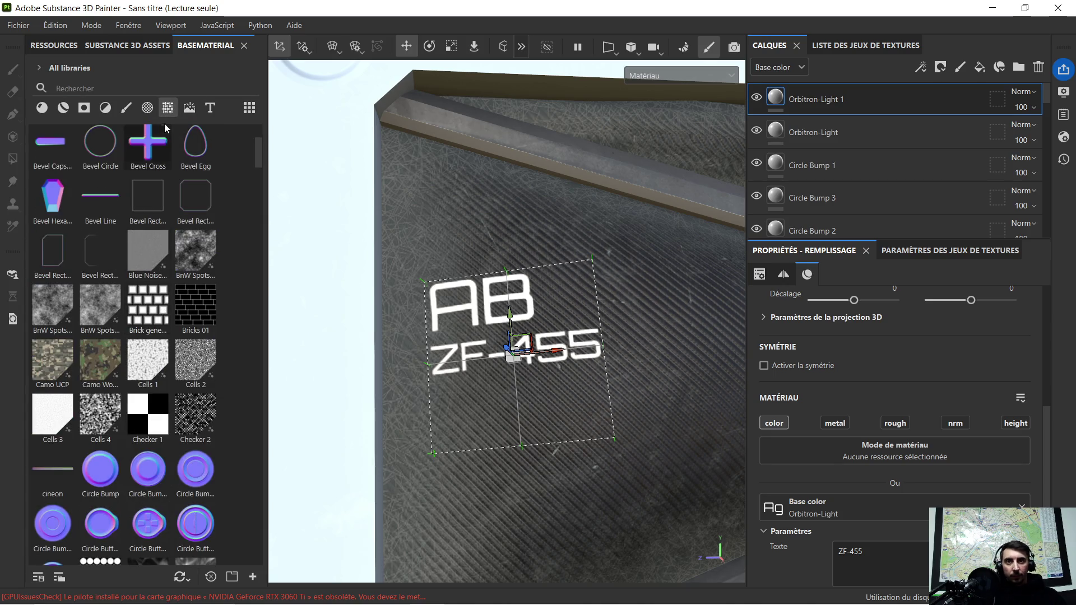
click(147, 108)
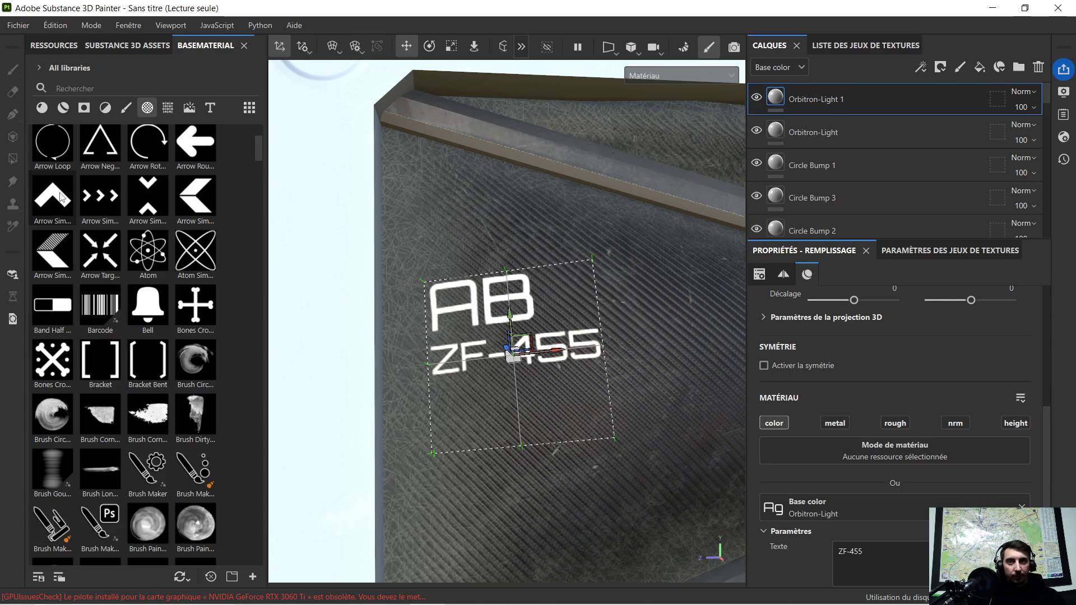
drag(61, 196, 450, 264)
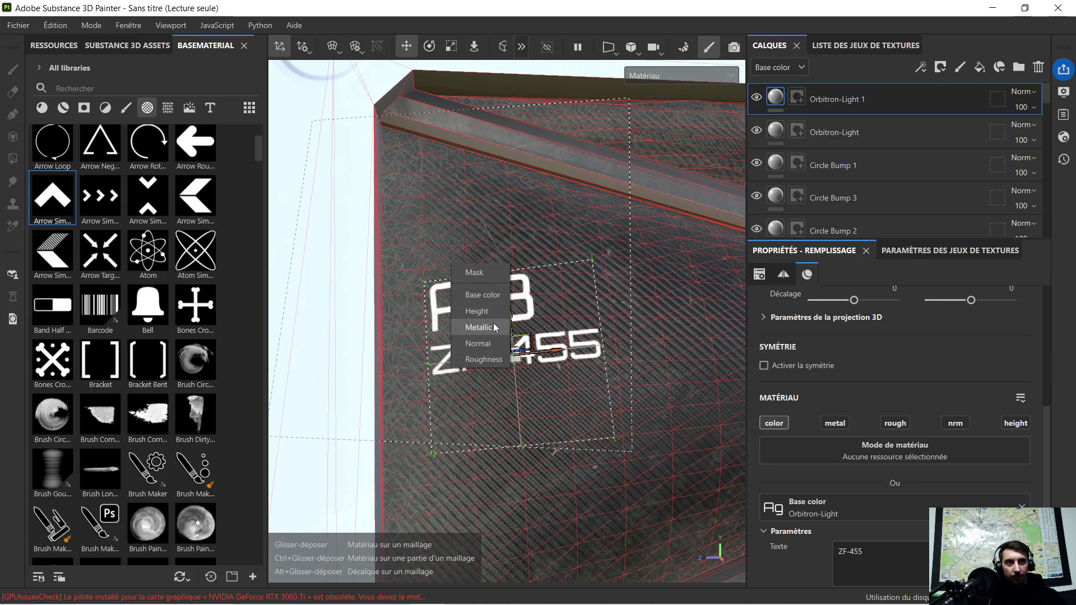
click(496, 275)
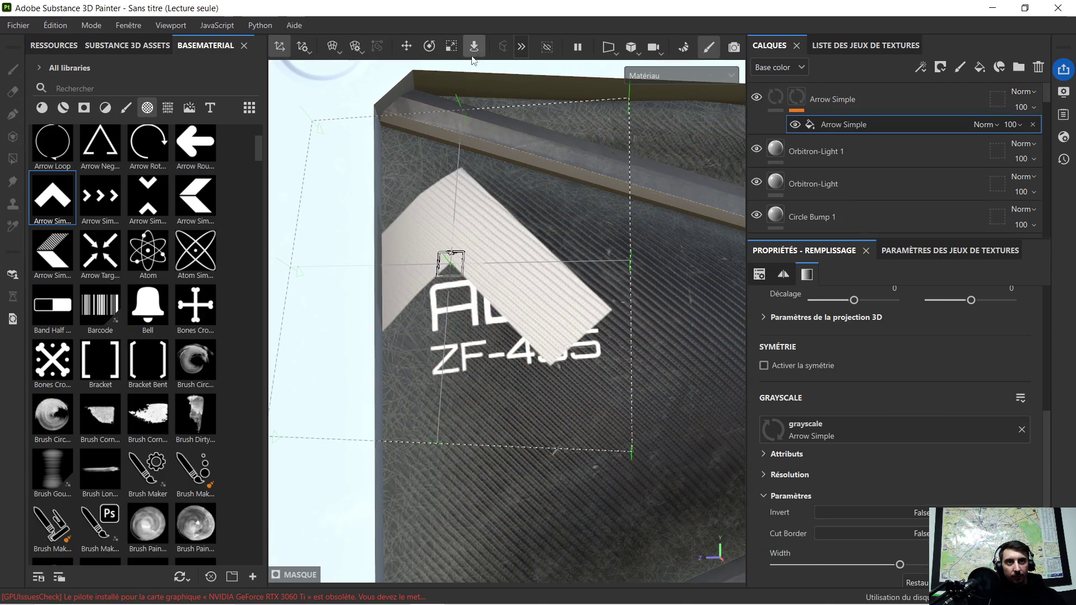
Rotate the arrow projection, then shrink and move it into a small bracket near AB
click(431, 47)
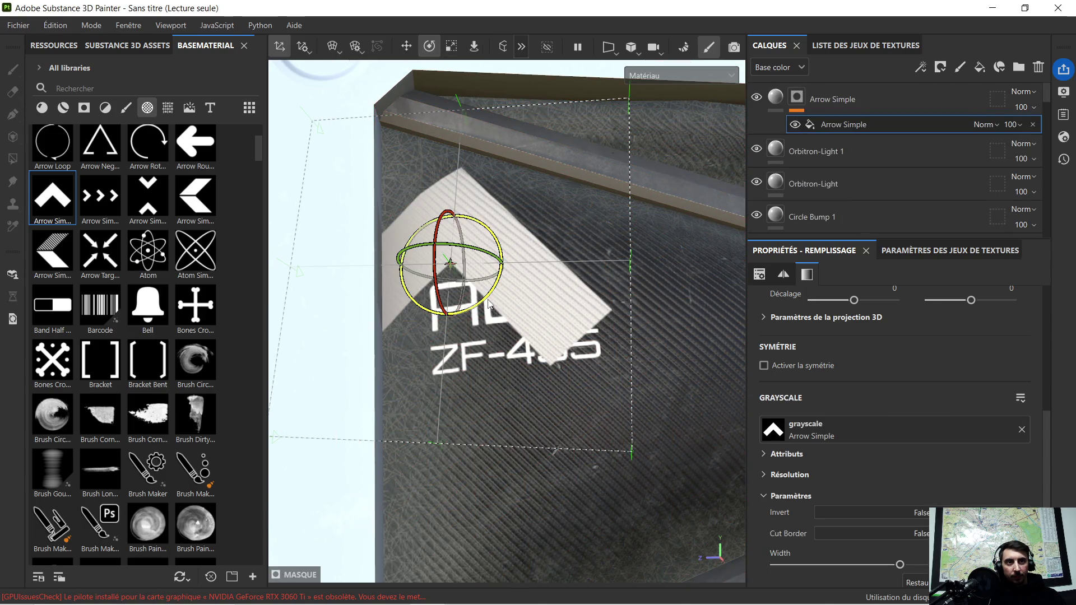
drag(489, 303, 530, 276)
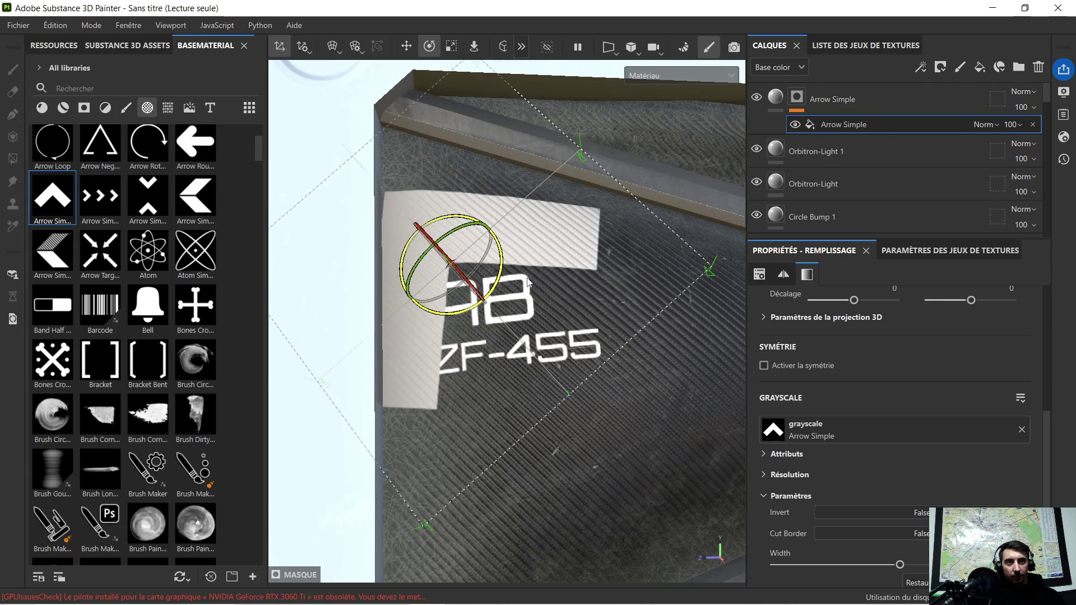
click(451, 47)
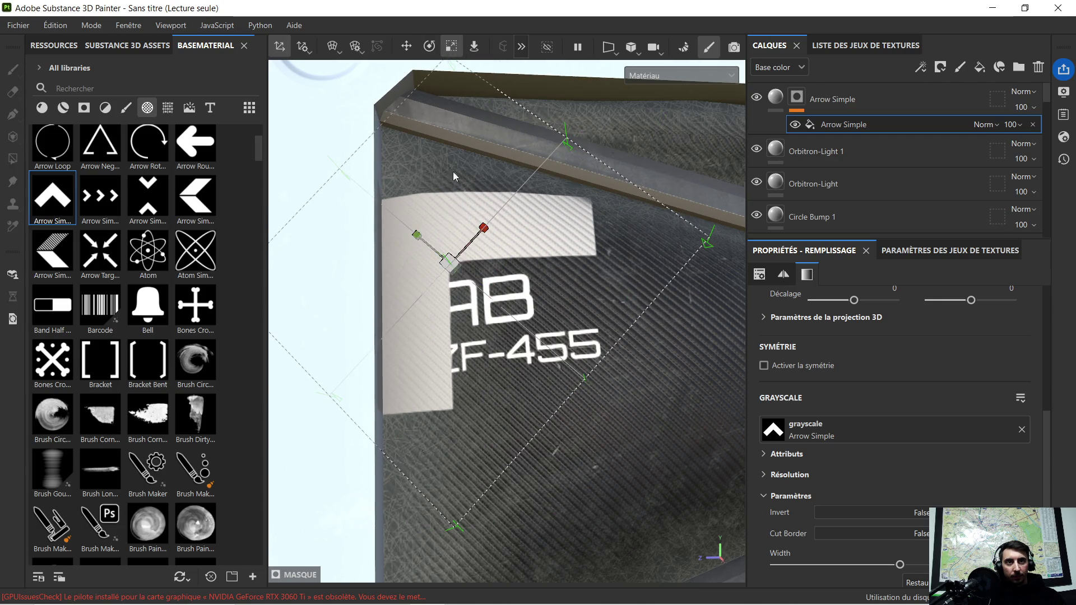
drag(448, 263, 319, 281)
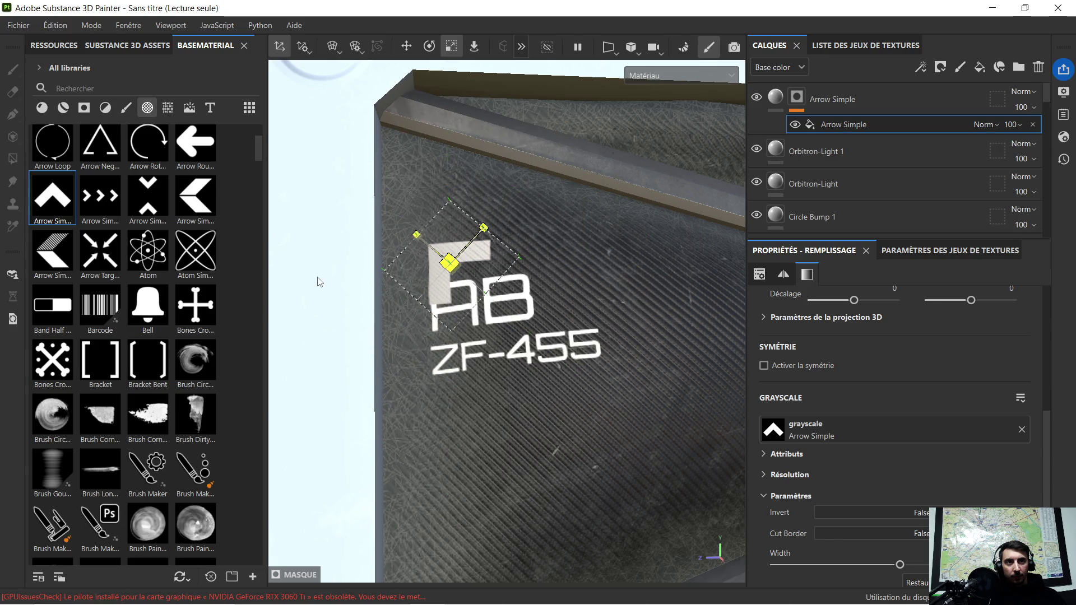
click(410, 55)
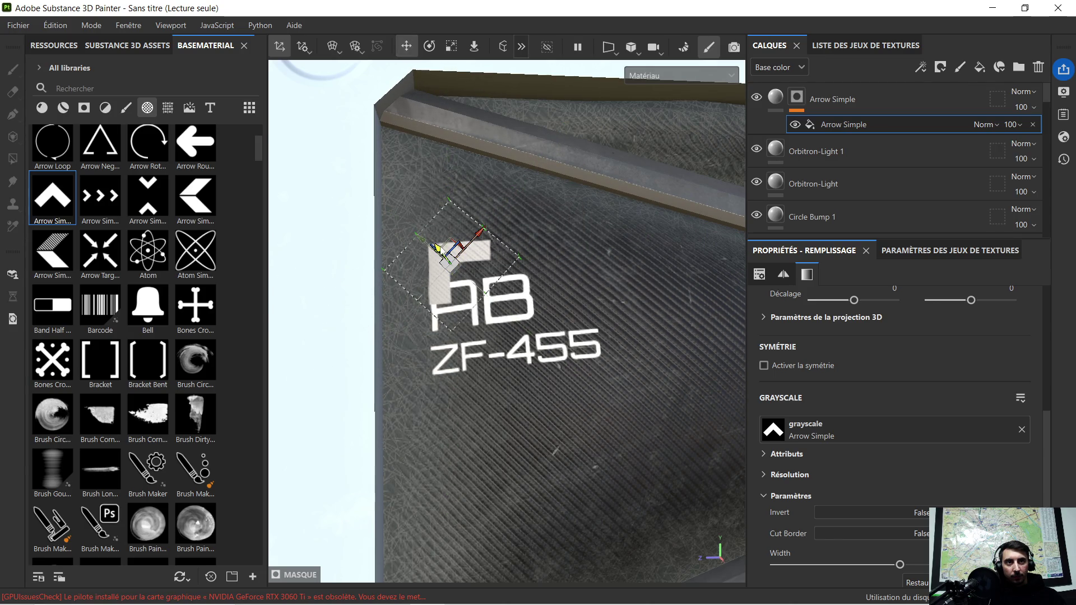
scroll(435, 259, up, 3)
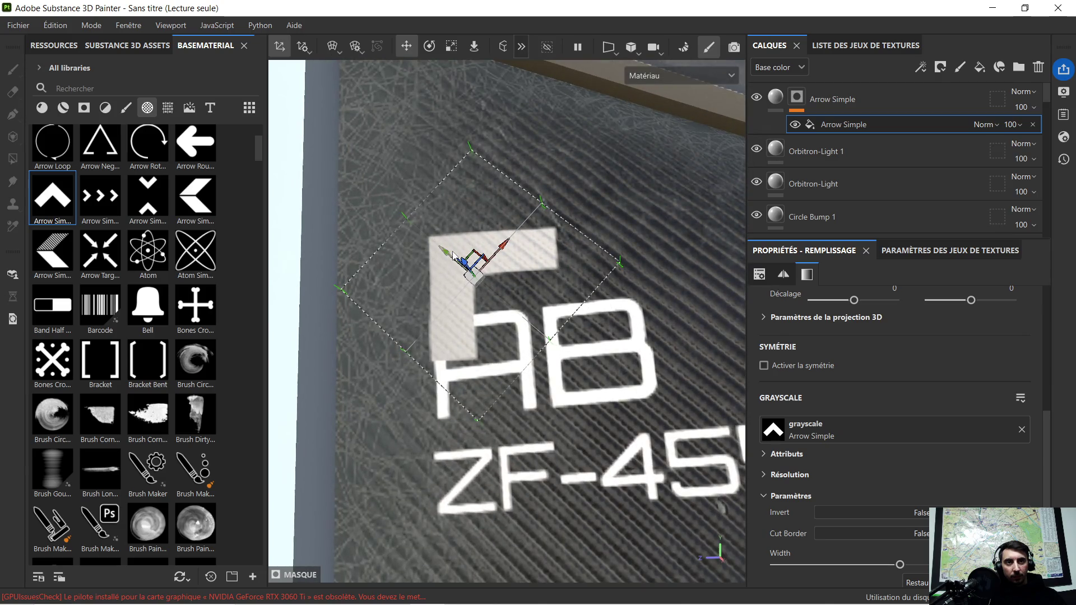
mouse_move(511, 249)
mouse_down()
mouse_move(415, 288)
mouse_move(446, 286)
mouse_move(442, 274)
mouse_move(469, 267)
mouse_up()
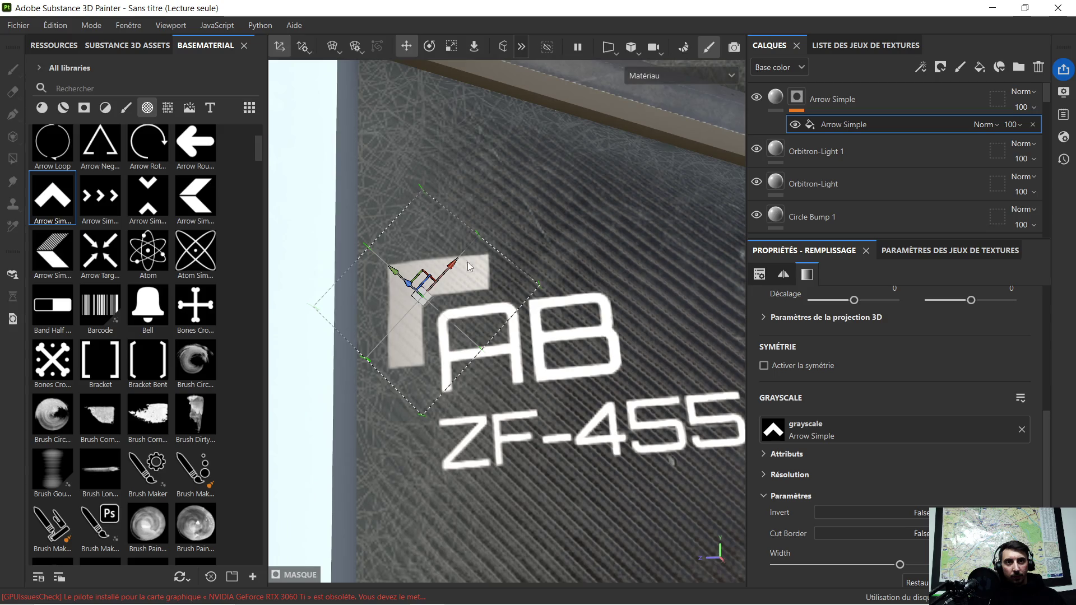
click(452, 47)
drag(422, 296, 312, 229)
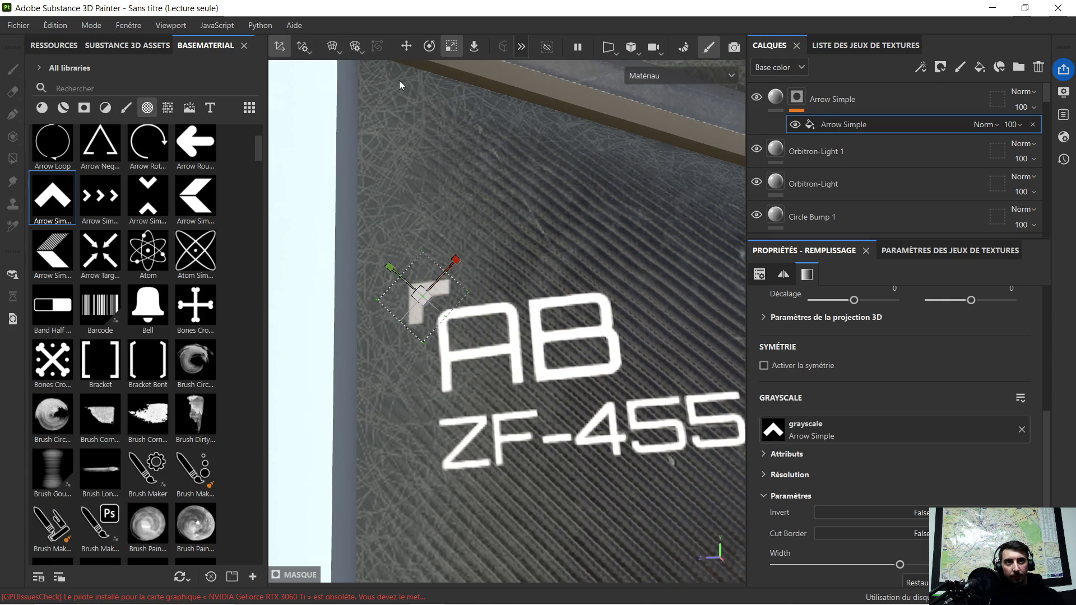
click(405, 52)
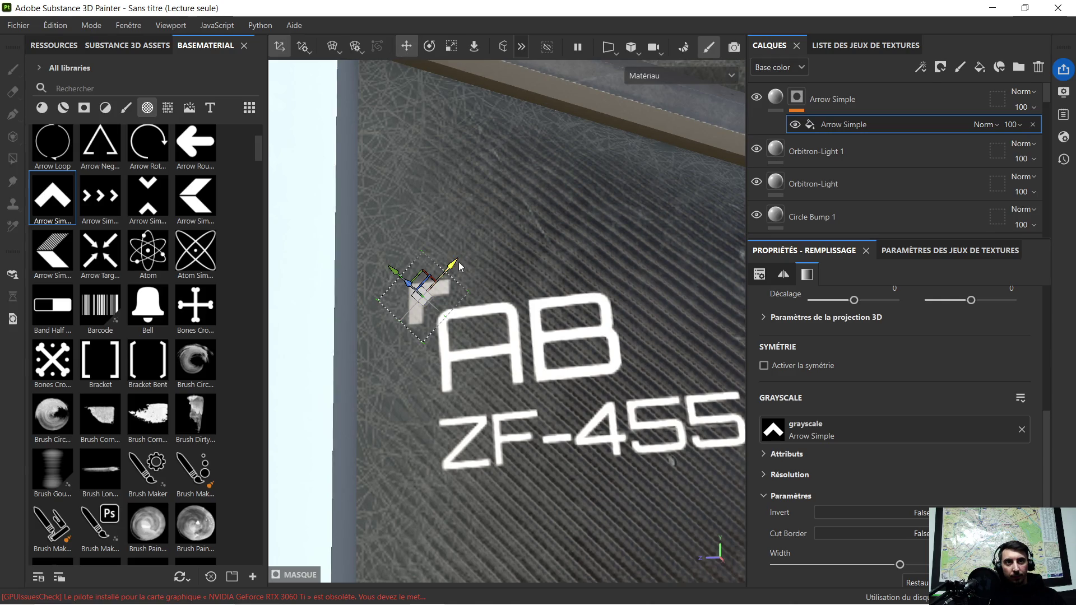
scroll(456, 276, down, 5)
scroll(456, 297, down, 3)
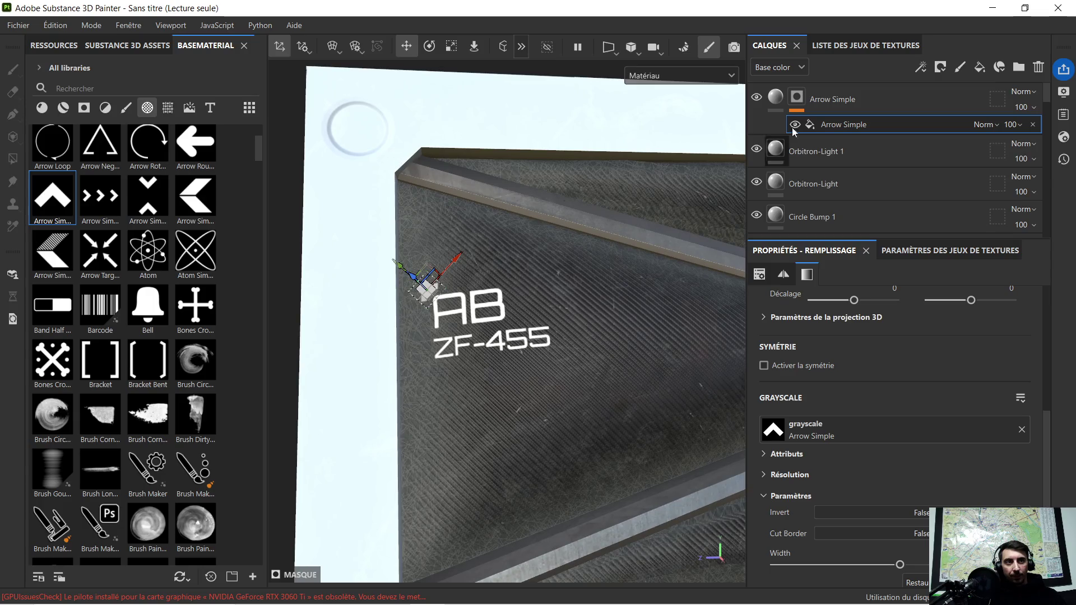
Set the arrow mask to polygon fill and nudge the bracket beside the AB text
click(824, 100)
key(4)
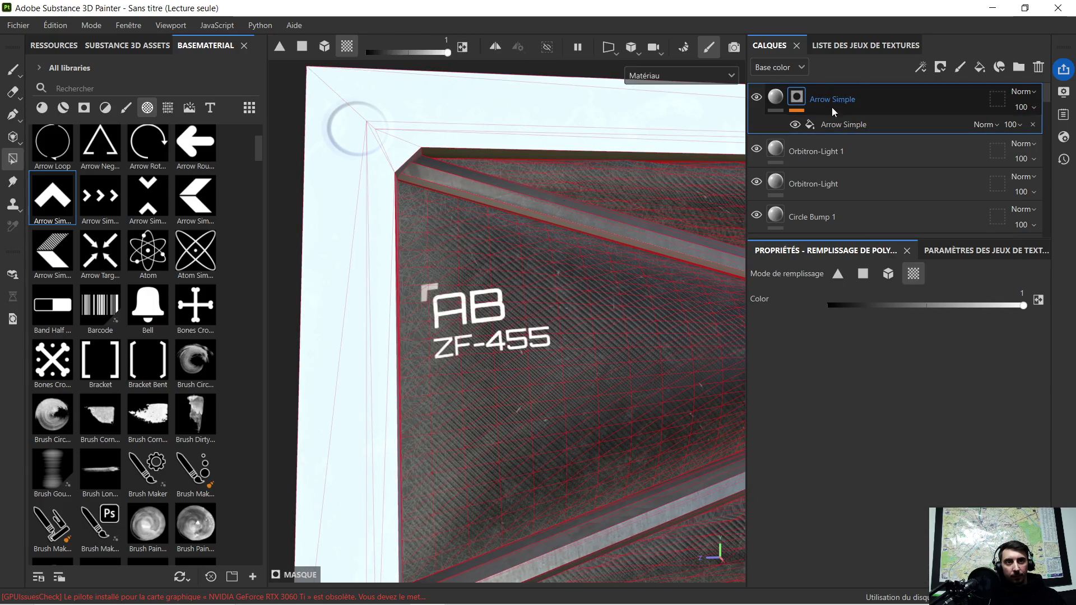
scroll(526, 294, up, 3)
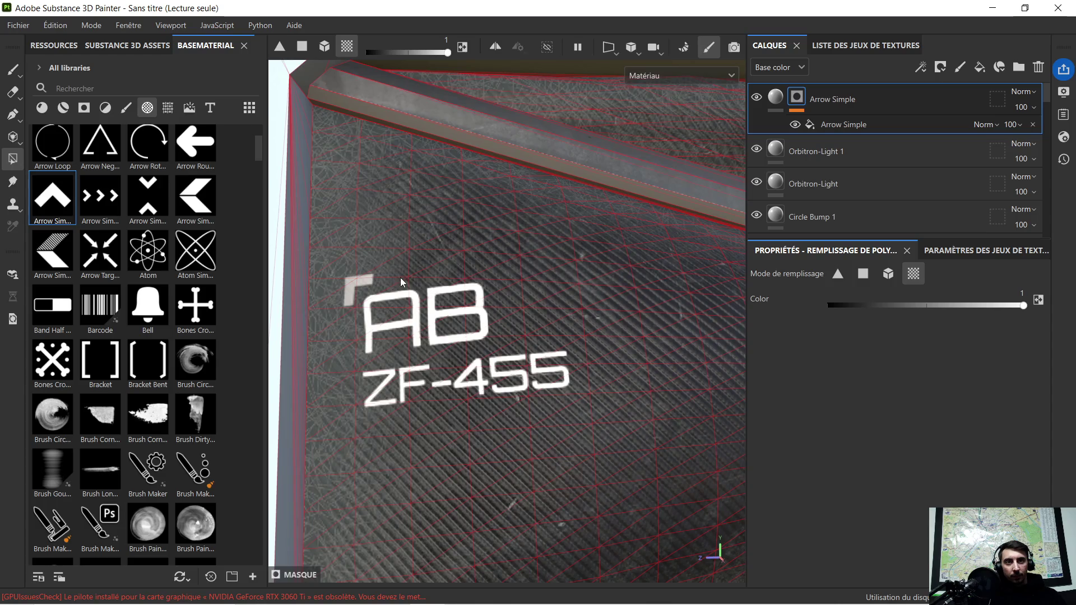
scroll(400, 278, up, 2)
scroll(400, 277, up, 2)
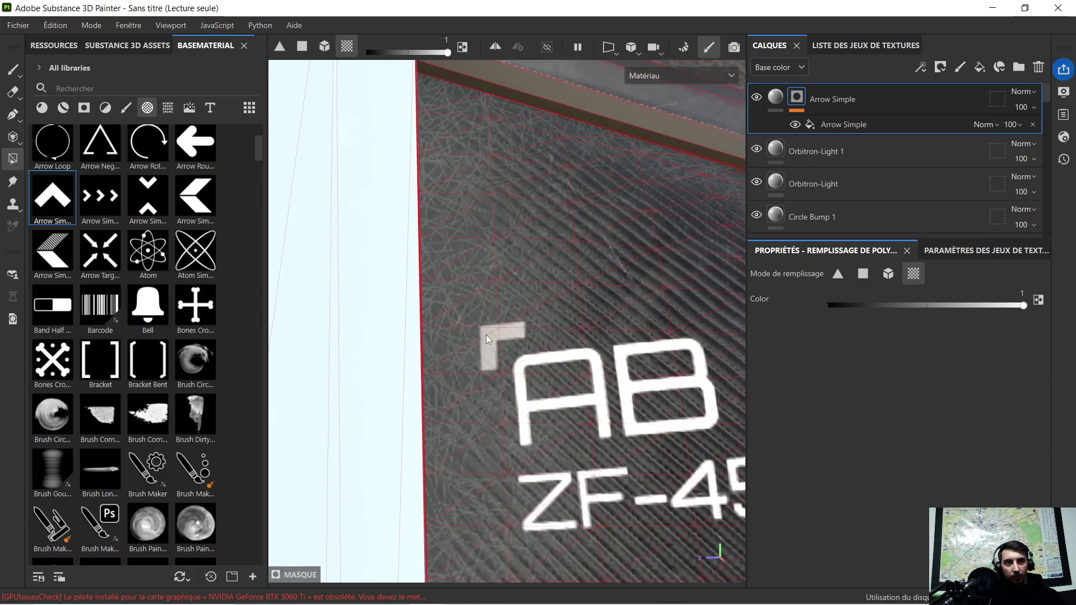
click(869, 123)
scroll(529, 335, up, 2)
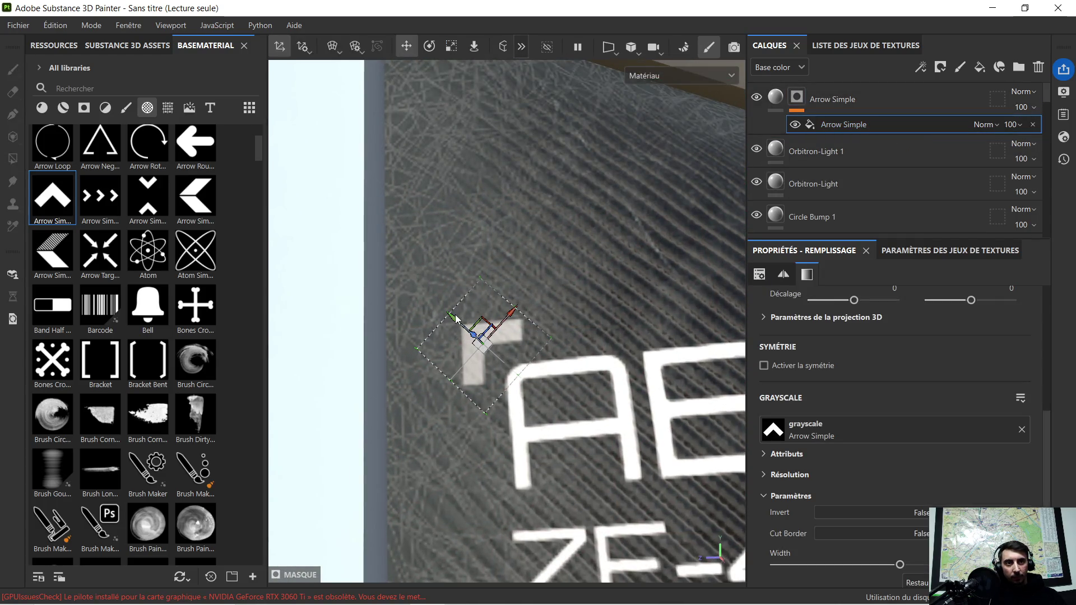
drag(455, 321, 513, 323)
scroll(541, 328, down, 2)
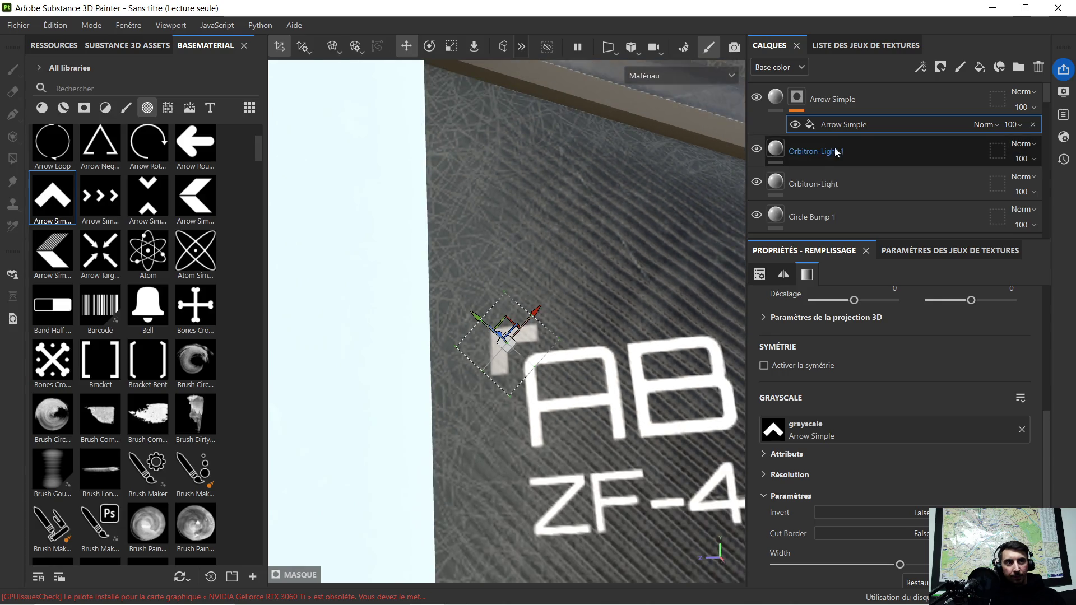
click(844, 157)
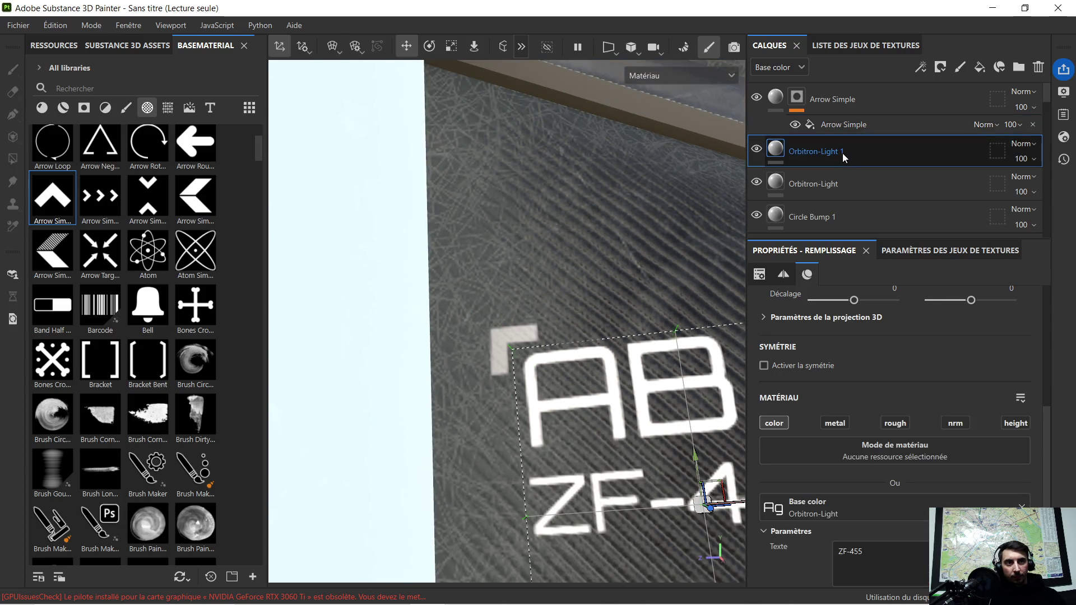
click(849, 103)
scroll(600, 264, down, 5)
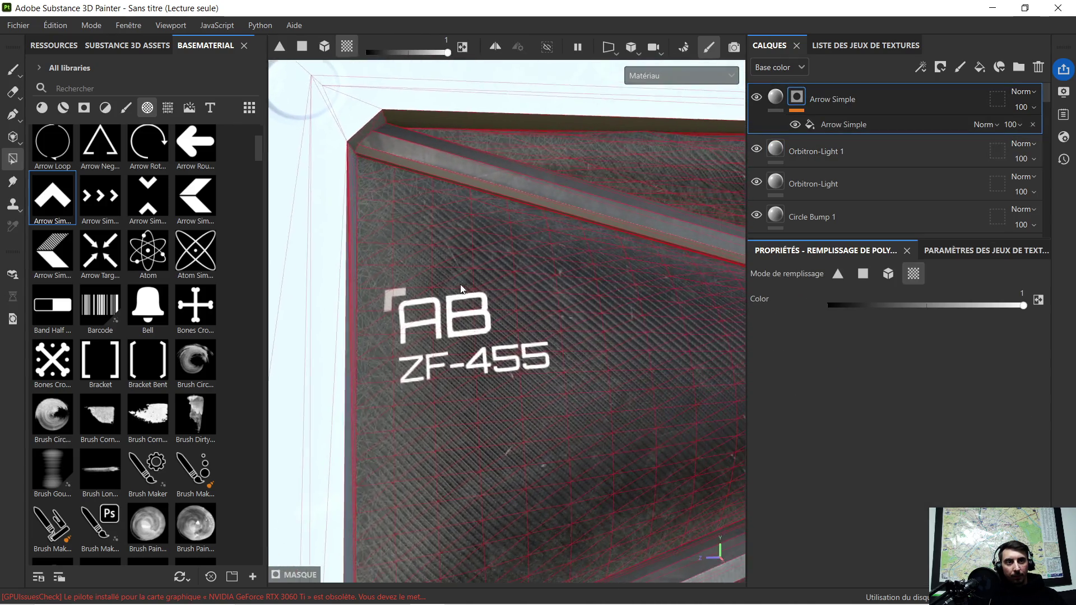
scroll(460, 289, down, 2)
scroll(579, 378, down, 2)
scroll(587, 372, down, 2)
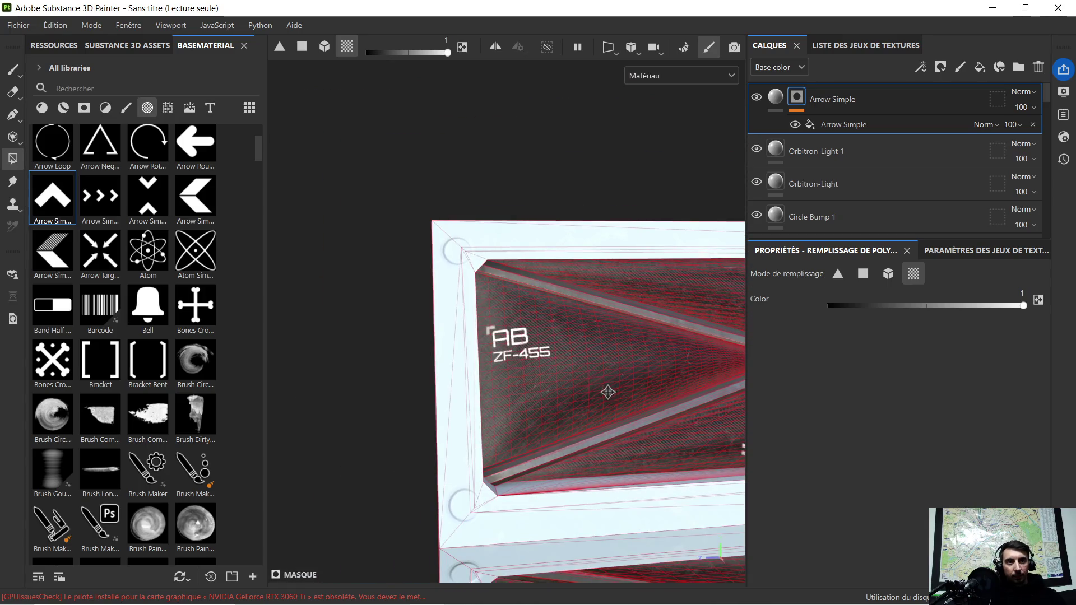
scroll(416, 325, down, 2)
scroll(421, 318, down, 2)
scroll(434, 315, down, 2)
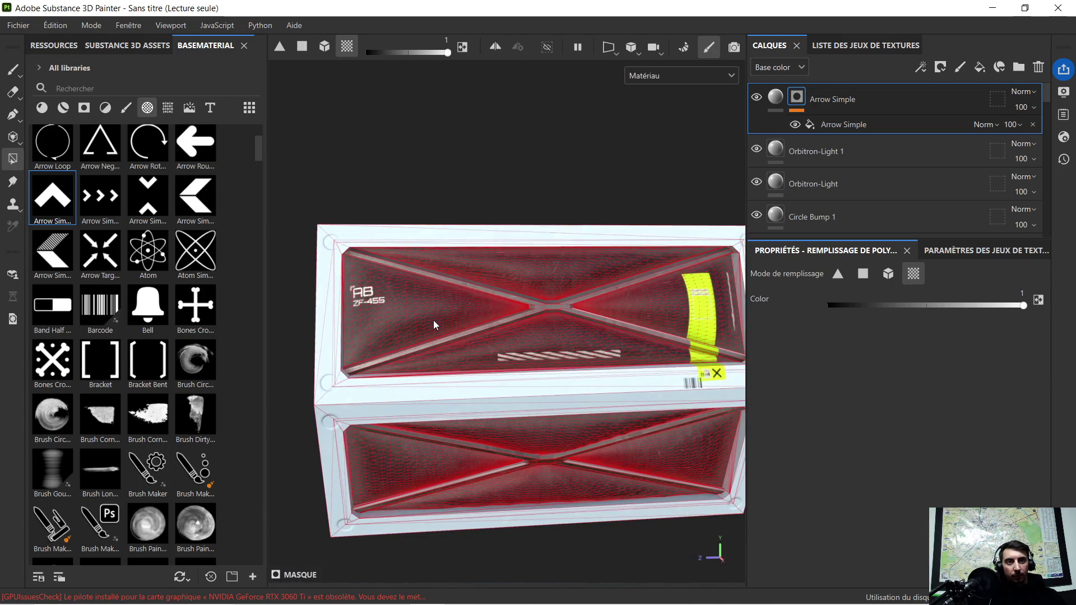
alt+drag(385, 336, 386, 336)
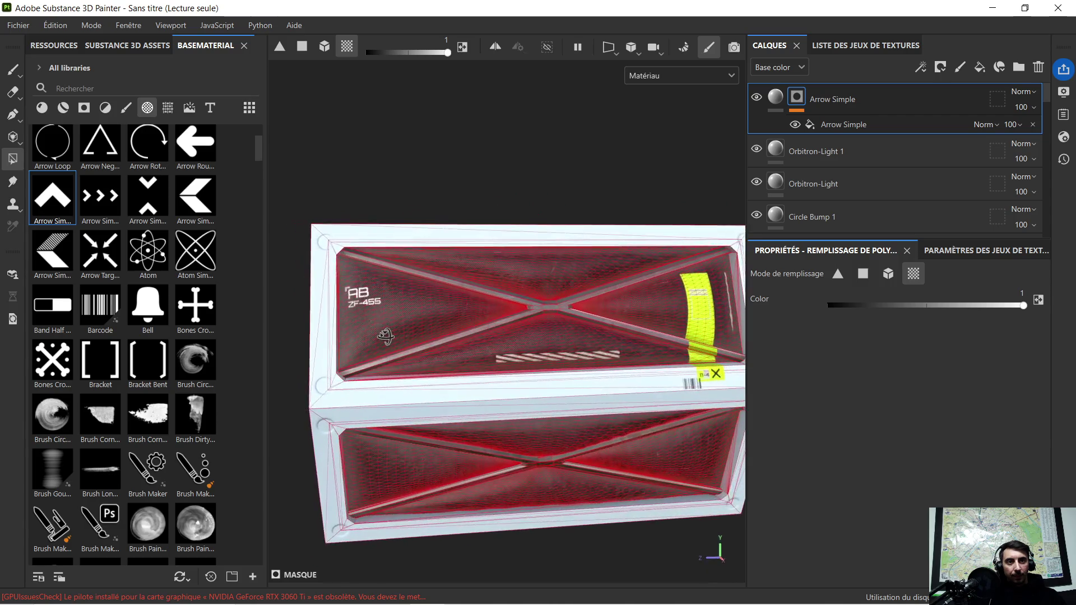
scroll(365, 313, up, 2)
scroll(346, 306, up, 1)
scroll(348, 302, up, 1)
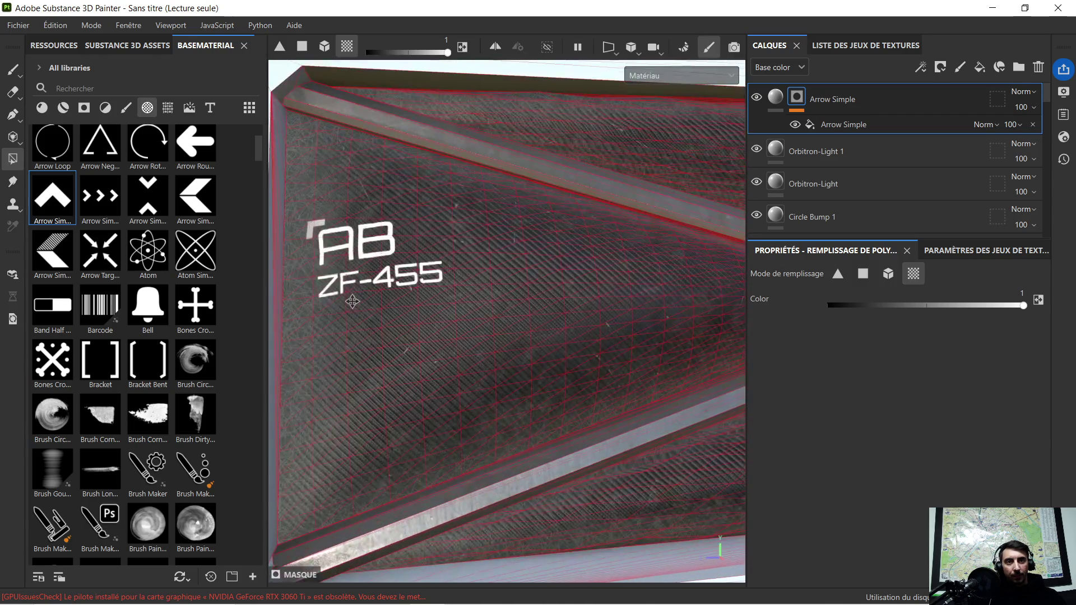
scroll(351, 299, up, 1)
scroll(378, 338, up, 1)
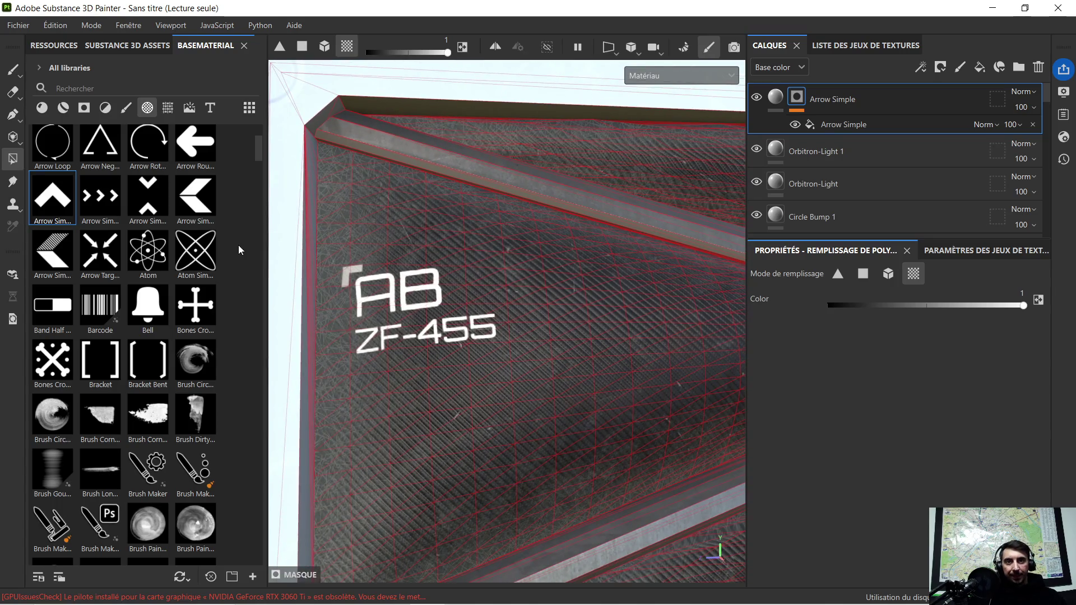
mouse_move(110, 331)
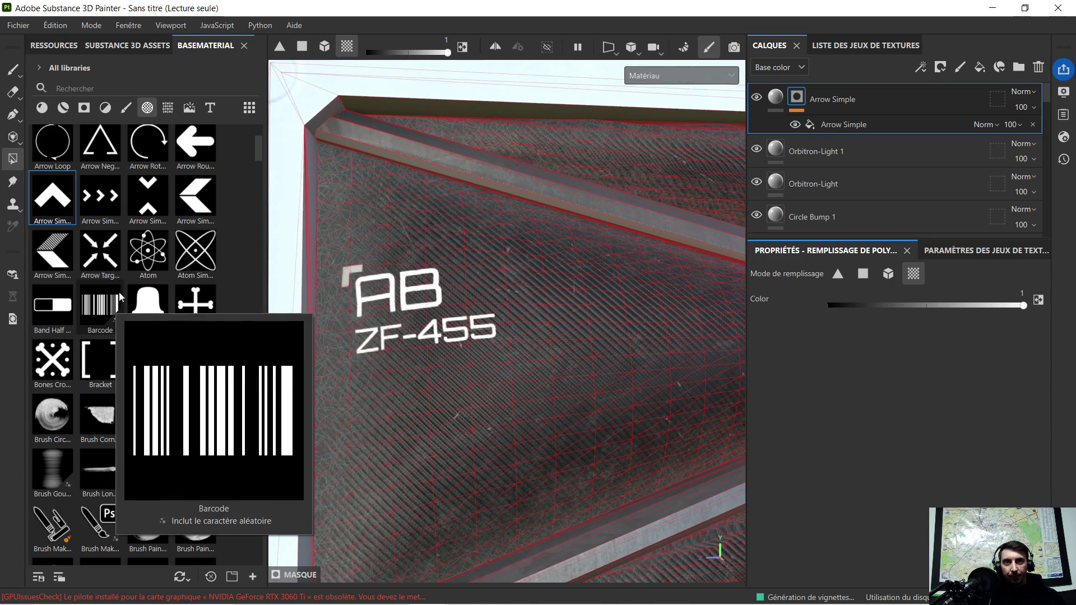
scroll(111, 336, down, 5)
scroll(118, 353, down, 5)
scroll(123, 367, down, 5)
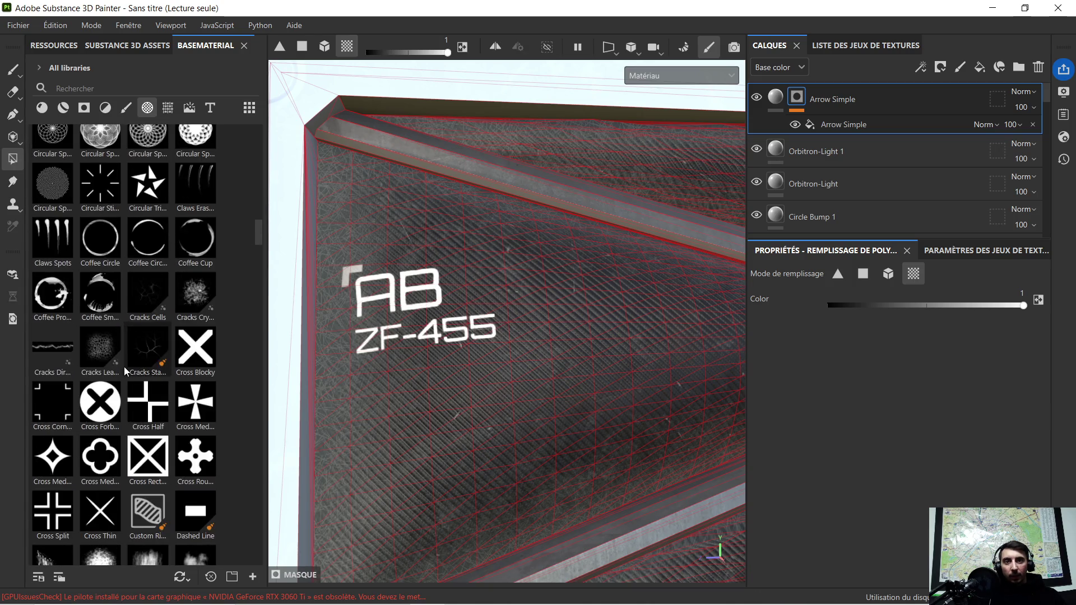
scroll(150, 364, down, 5)
scroll(149, 359, down, 5)
scroll(146, 355, down, 5)
scroll(153, 351, down, 5)
scroll(146, 345, down, 3)
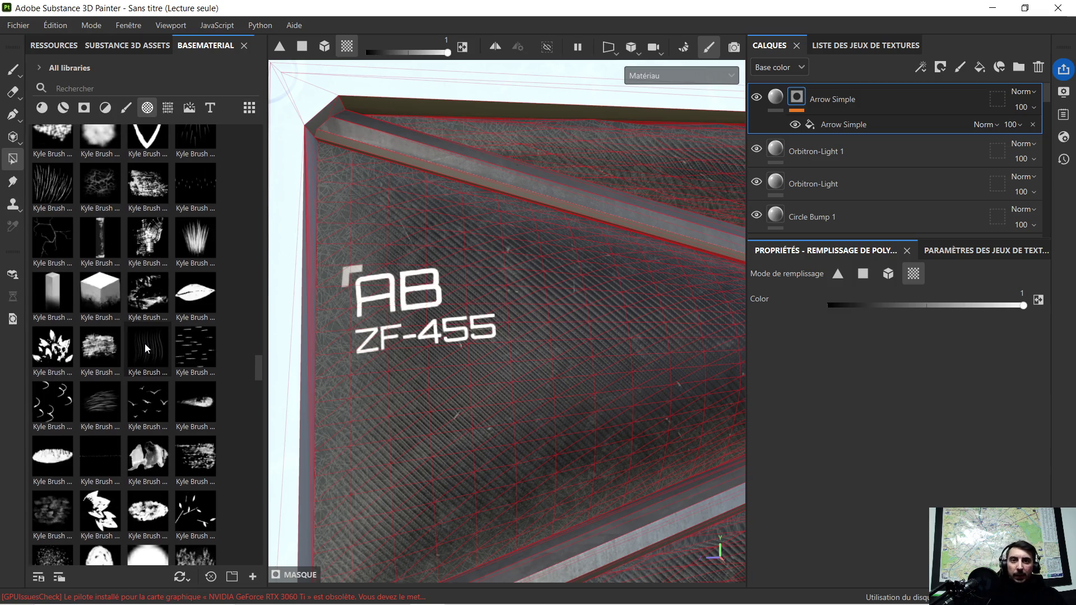
scroll(145, 344, down, 3)
scroll(147, 343, down, 3)
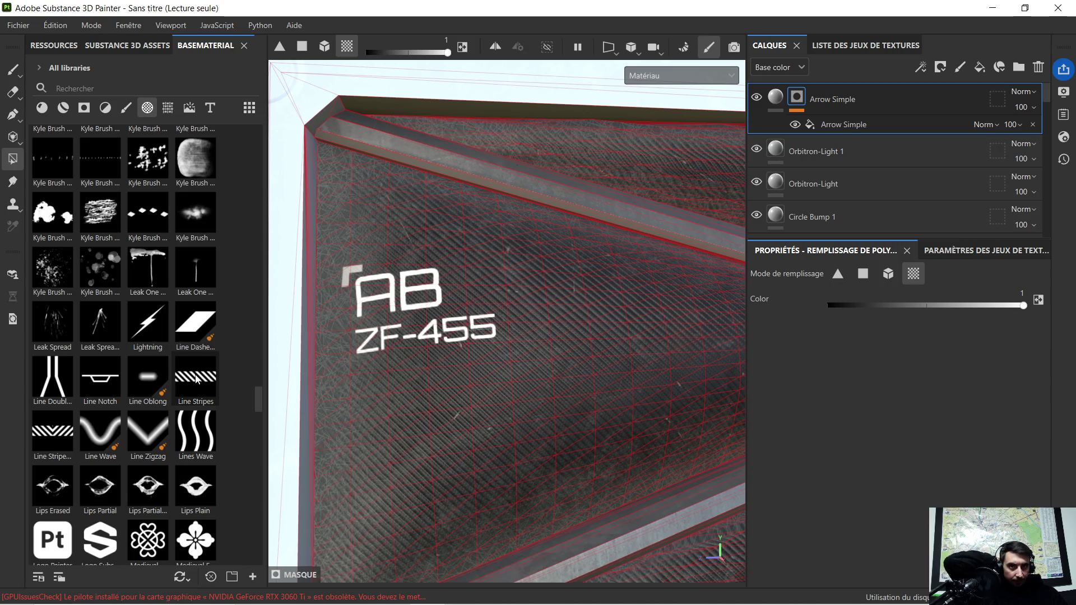
Drop Line Stripes onto the panel as a mask and flatten it into a thin strip
drag(196, 380, 406, 363)
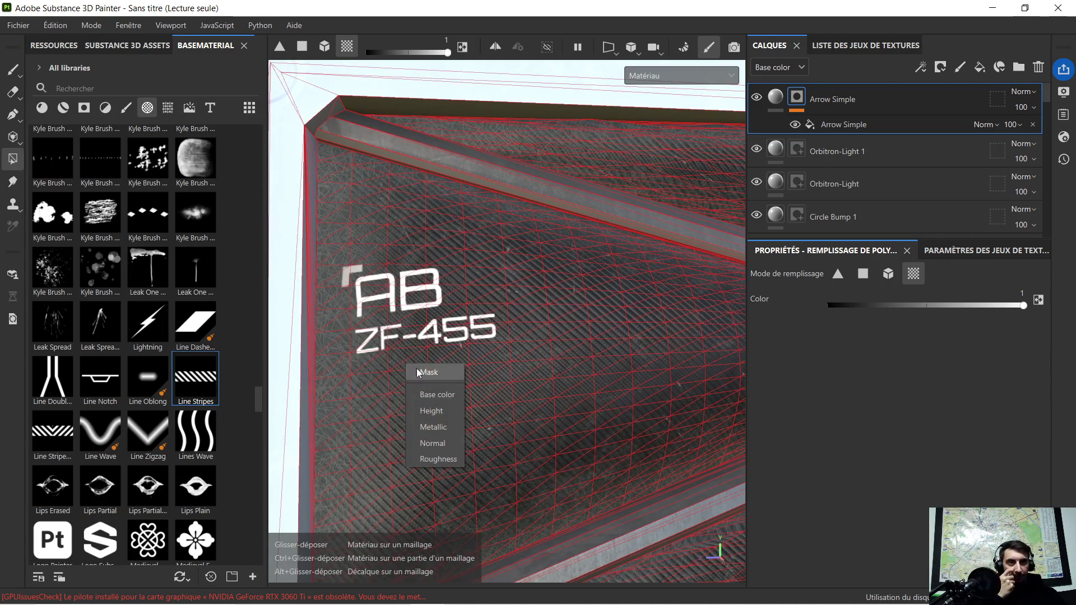
click(430, 372)
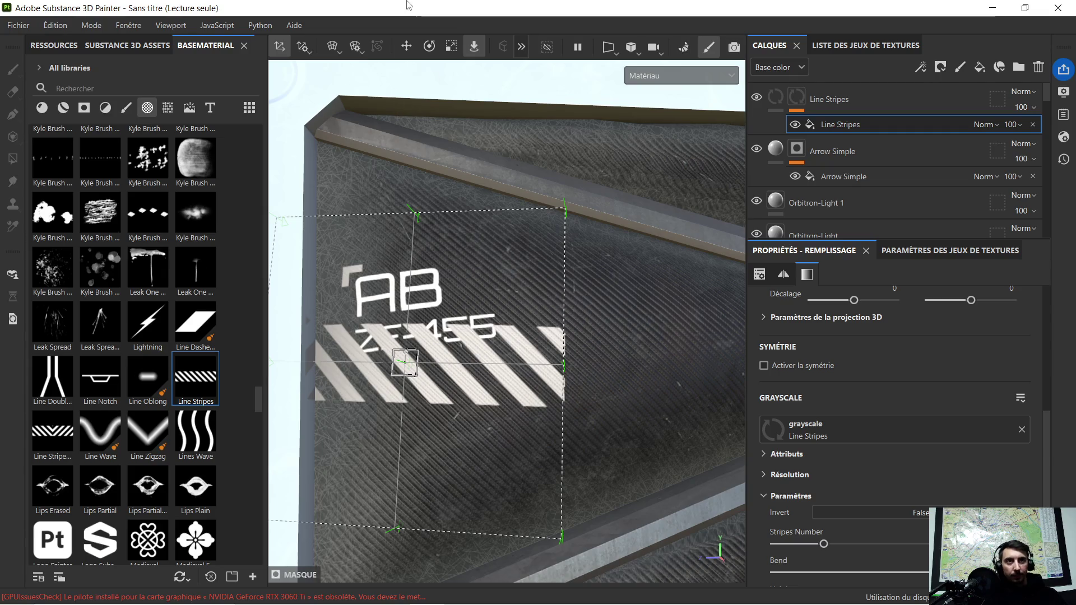
click(451, 46)
mouse_move(408, 315)
mouse_down()
mouse_move(412, 353)
mouse_move(428, 369)
mouse_up()
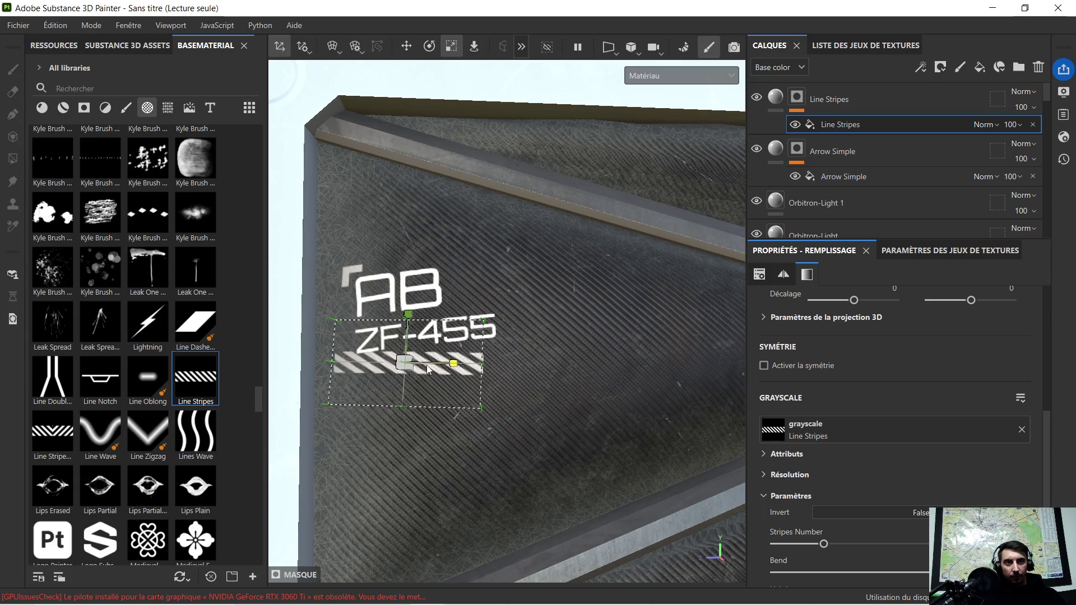
drag(407, 318, 408, 354)
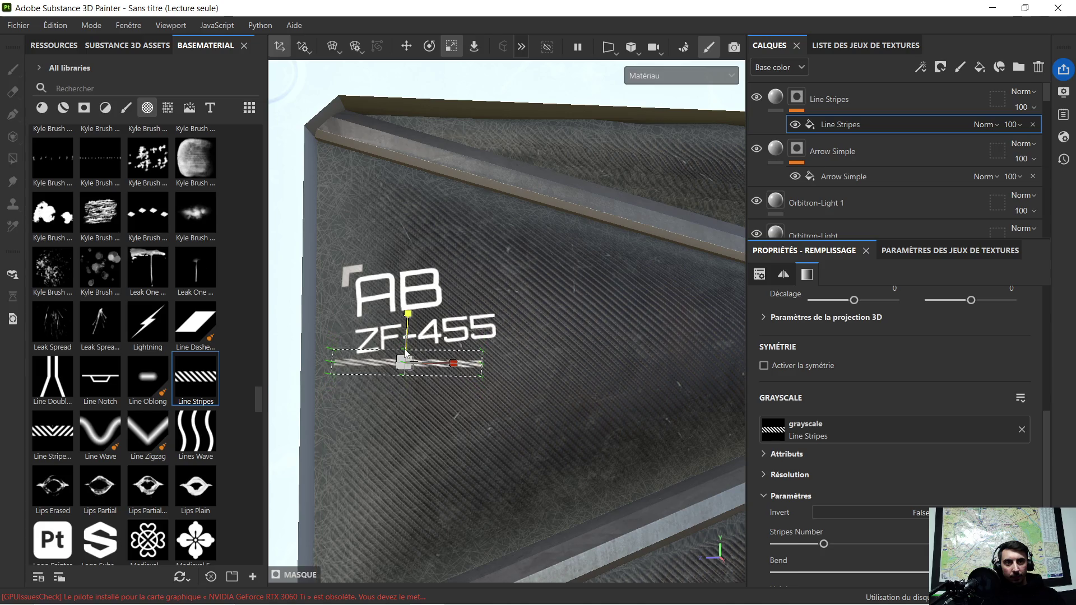
Slide the stripes strip right beneath the ZF-455 text and inspect it from different angles
click(430, 47)
scroll(392, 358, up, 3)
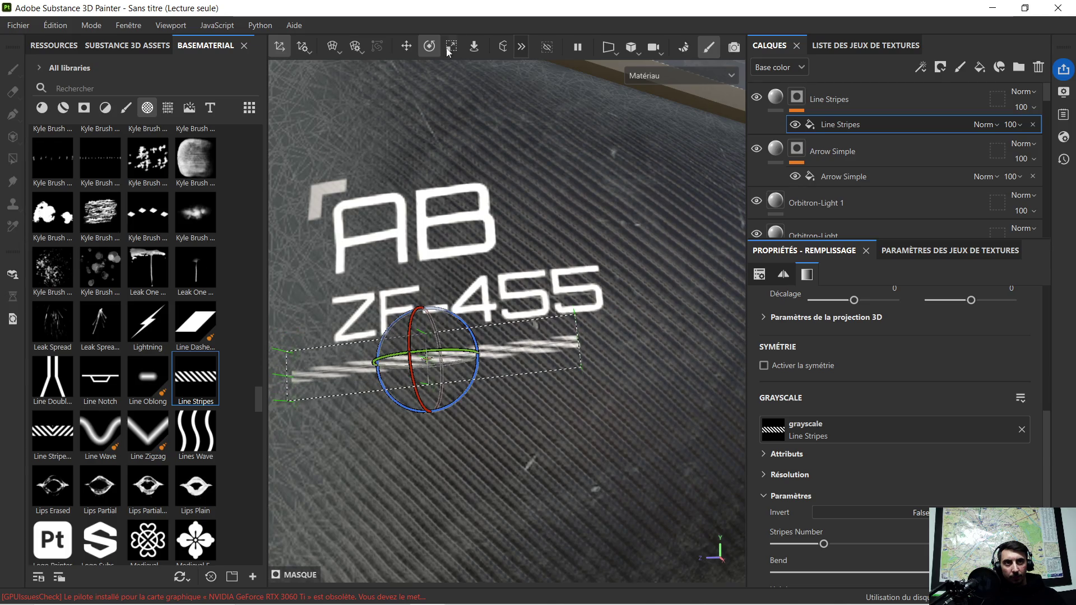
click(407, 46)
drag(459, 359, 497, 351)
scroll(496, 351, down, 10)
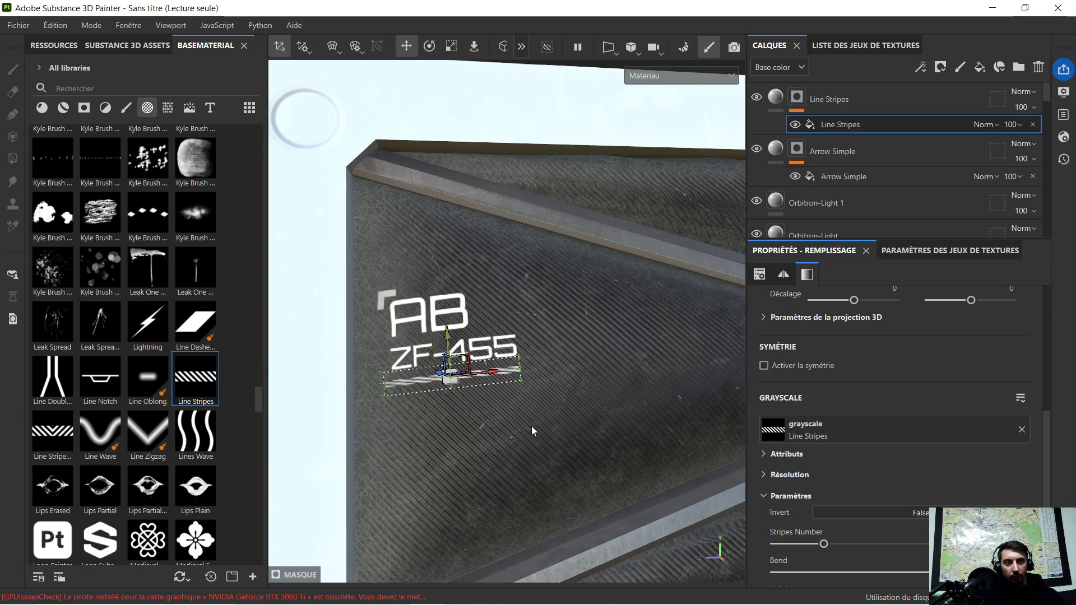
scroll(562, 419, up, 5)
alt+drag(562, 420, 644, 364)
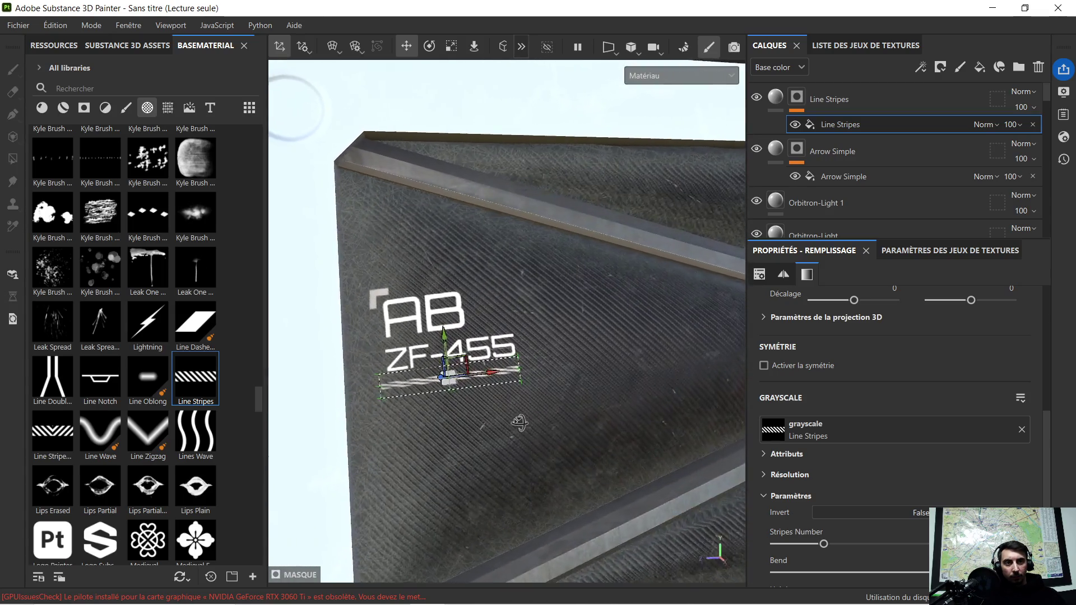
click(791, 102)
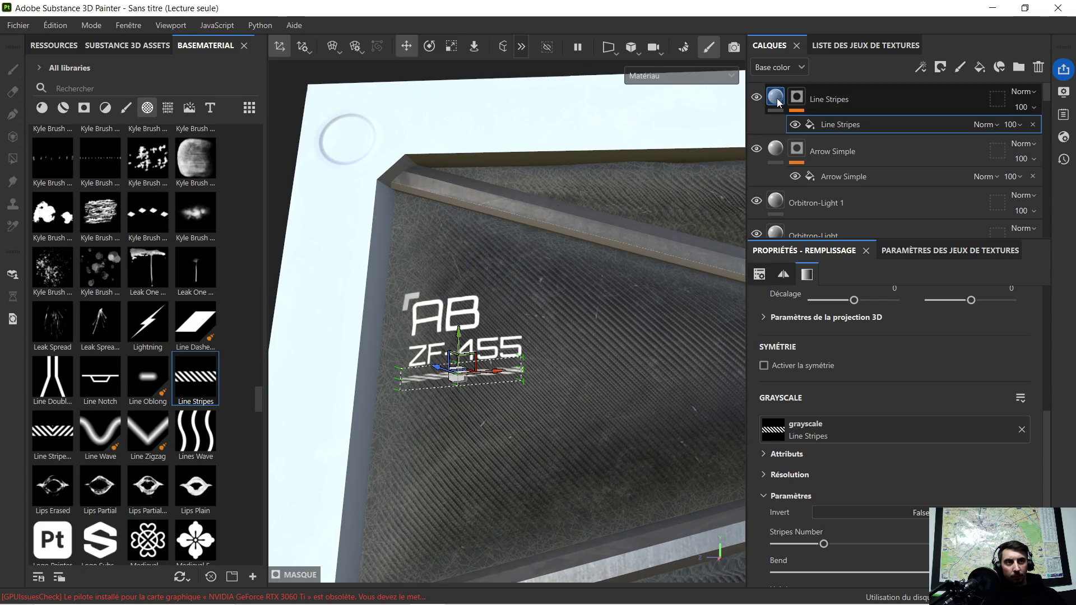
click(778, 102)
scroll(565, 271, down, 3)
mouse_move(565, 271)
alt+mouse_down()
mouse_move(496, 330)
mouse_move(411, 307)
alt+mouse_up()
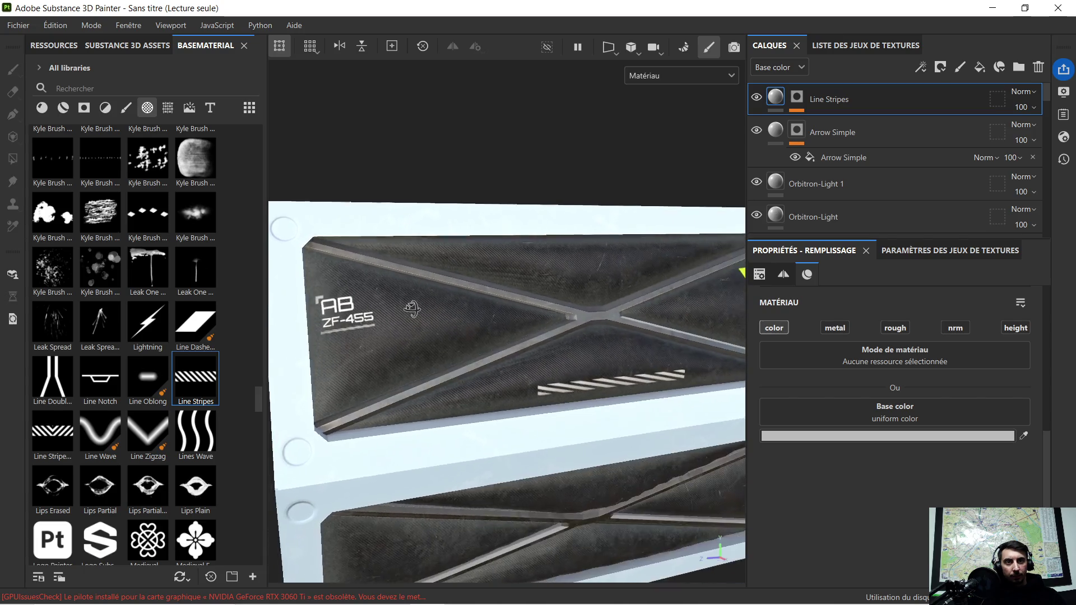
scroll(310, 302, up, 3)
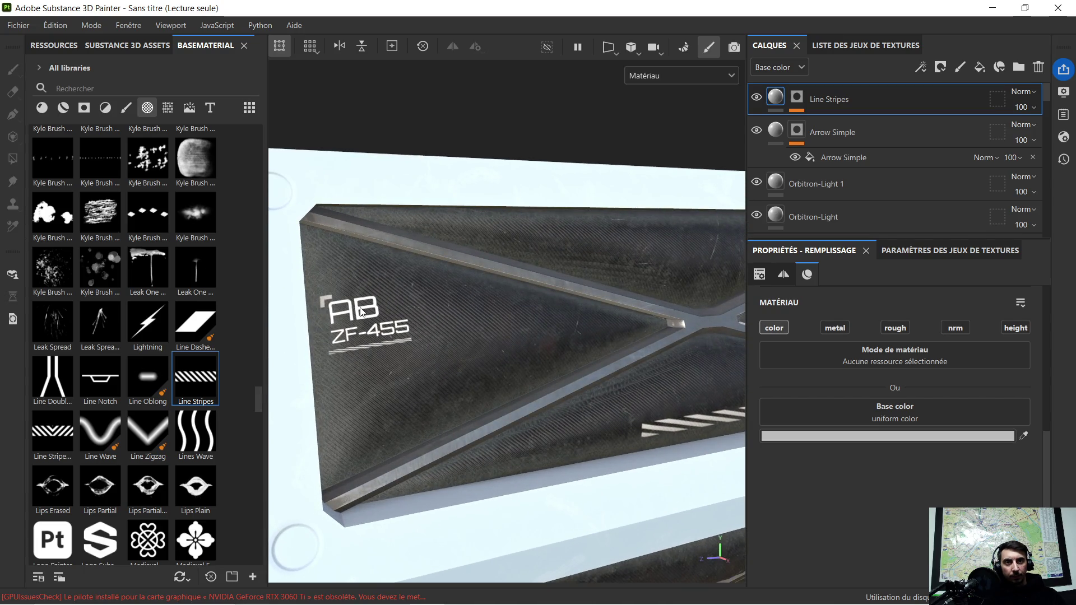
scroll(361, 312, up, 3)
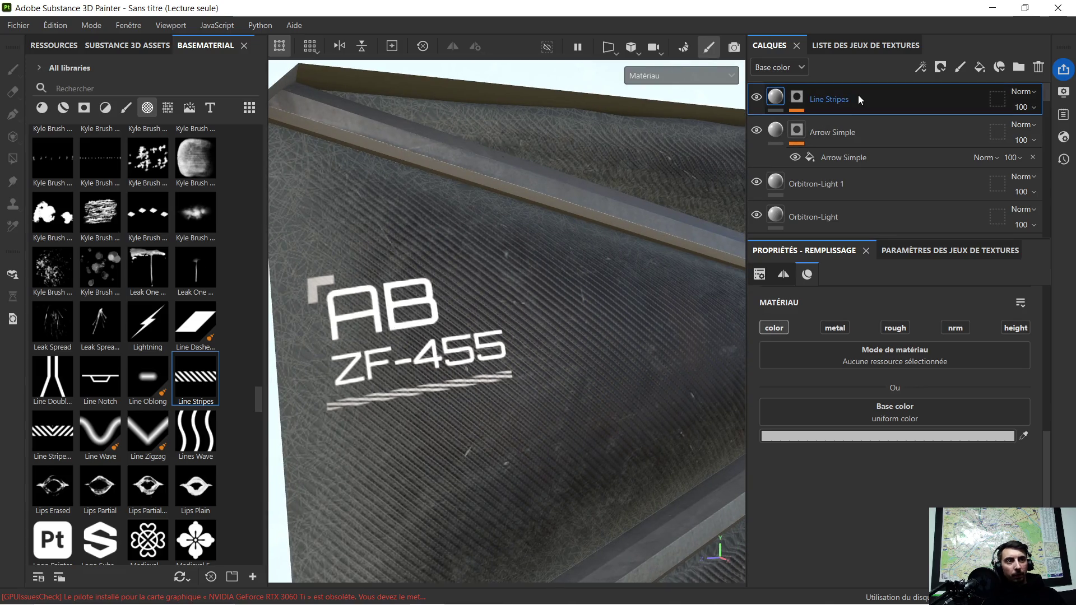
Delete the Line Stripes layer
key(Delete)
key(4)
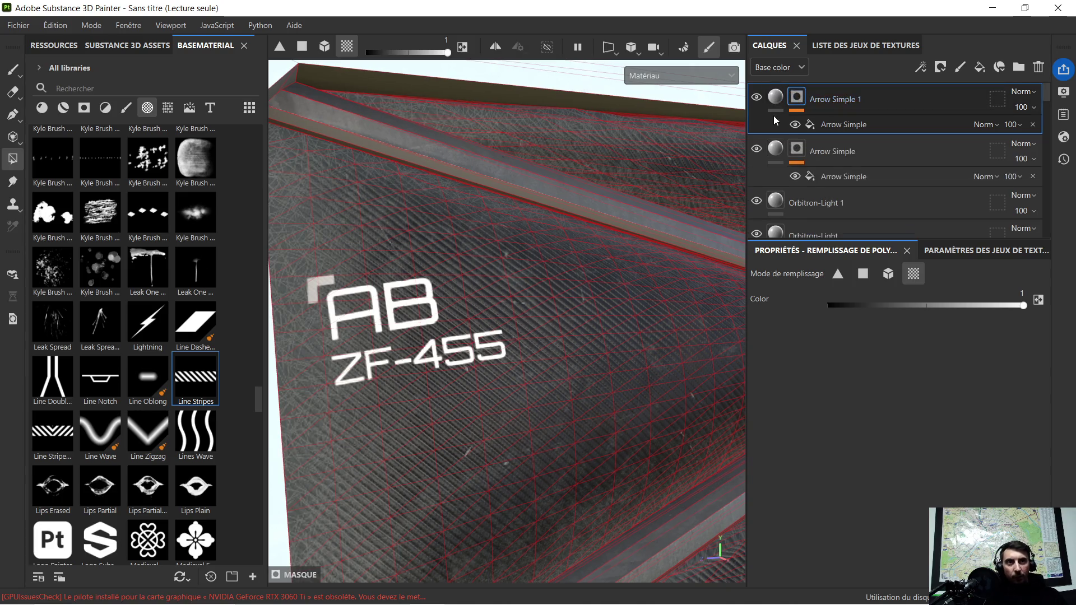
scroll(775, 118, down, 2)
scroll(775, 118, up, 2)
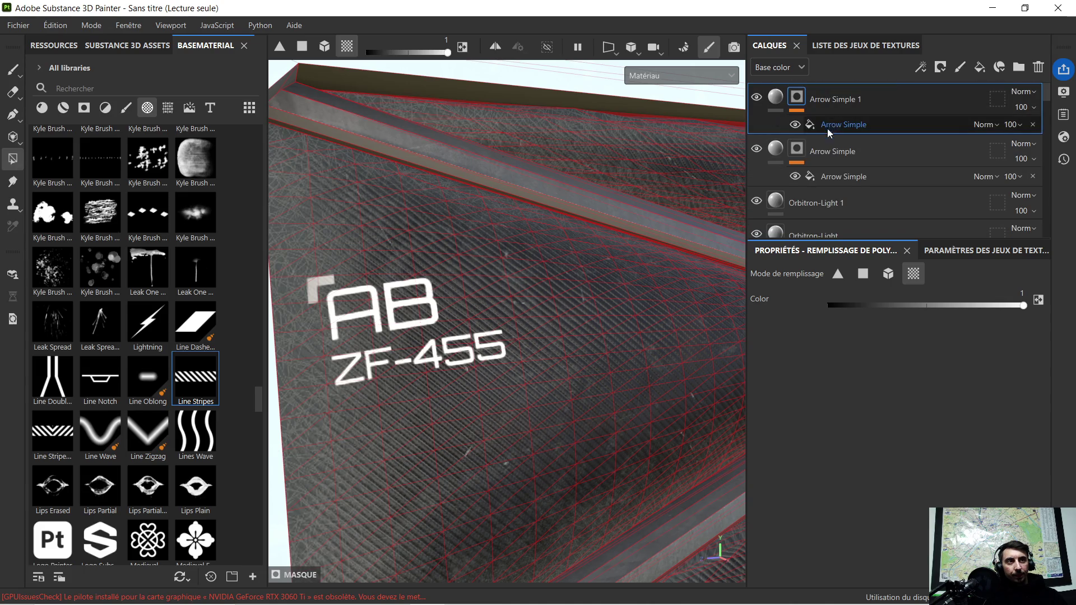
Move the Arrow Simple projection just right of the 455 characters and rotate it
click(772, 150)
scroll(772, 150, down, 1)
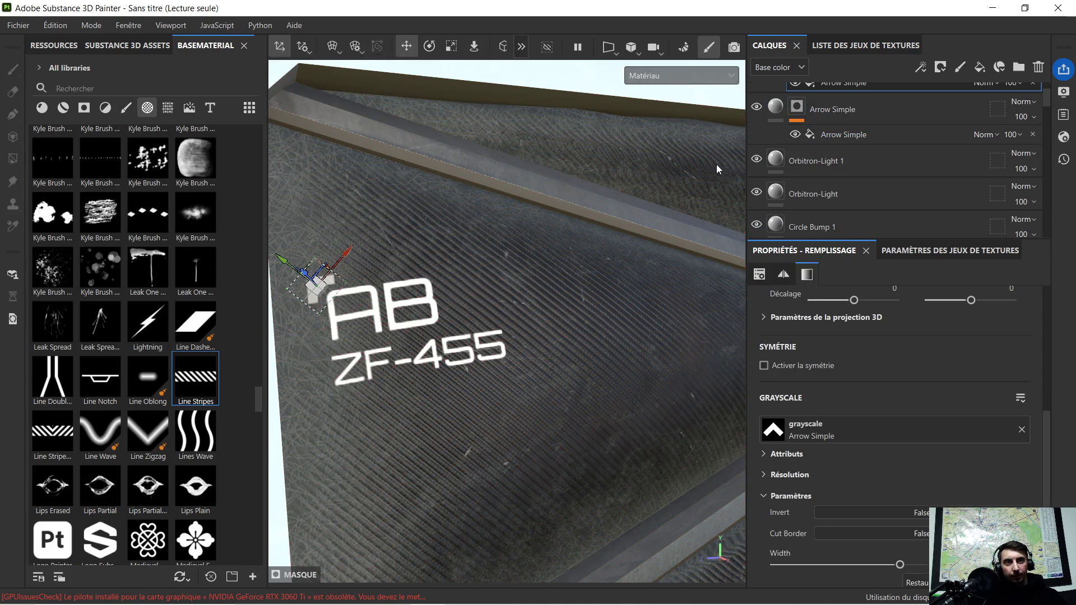
drag(281, 263, 452, 320)
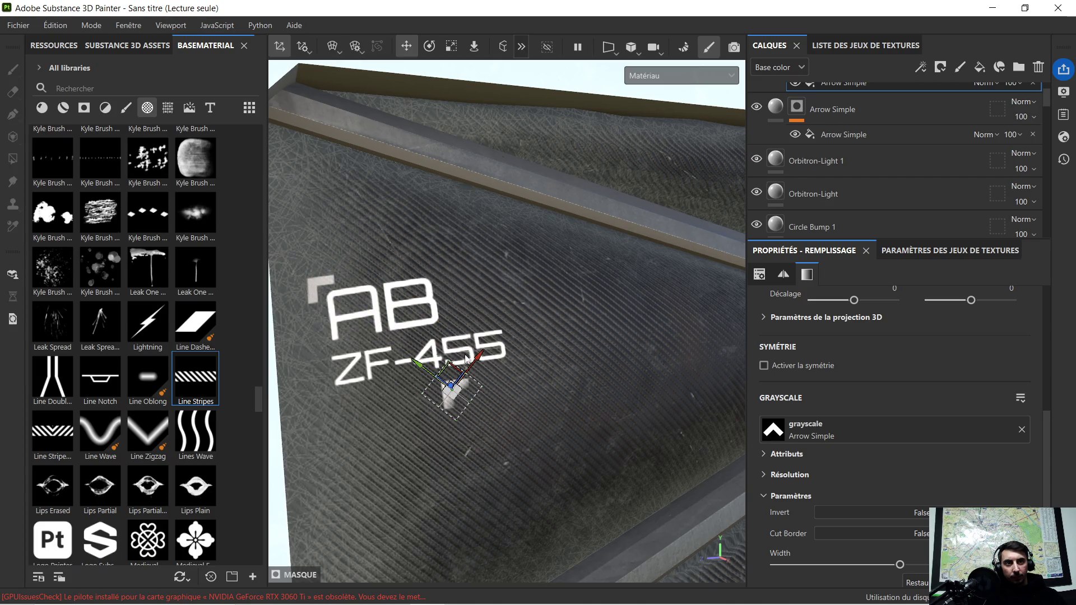
drag(478, 362, 537, 343)
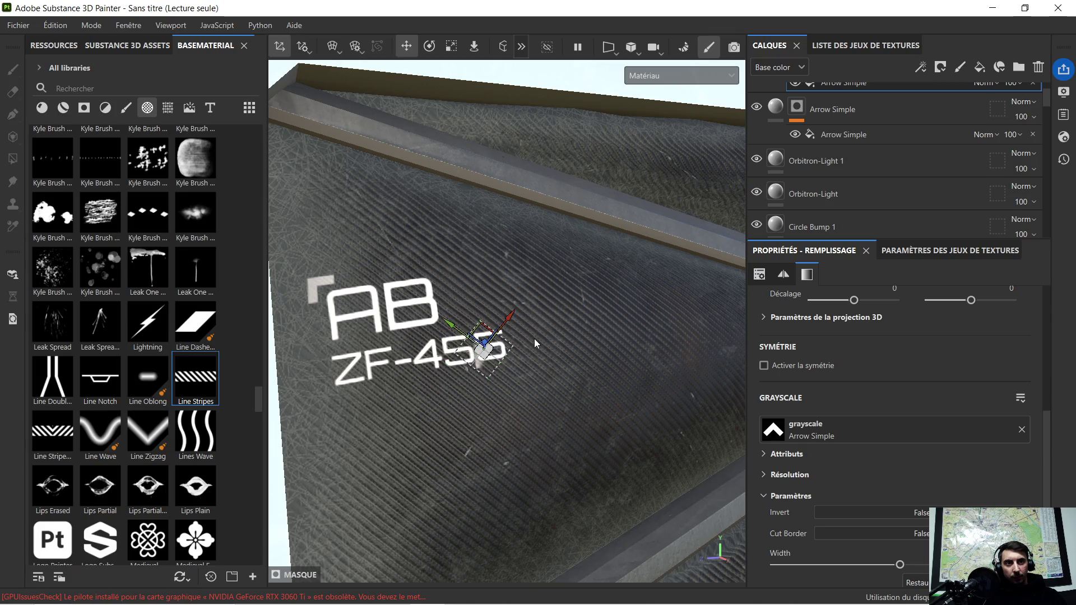
drag(447, 323, 487, 363)
scroll(493, 370, up, 2)
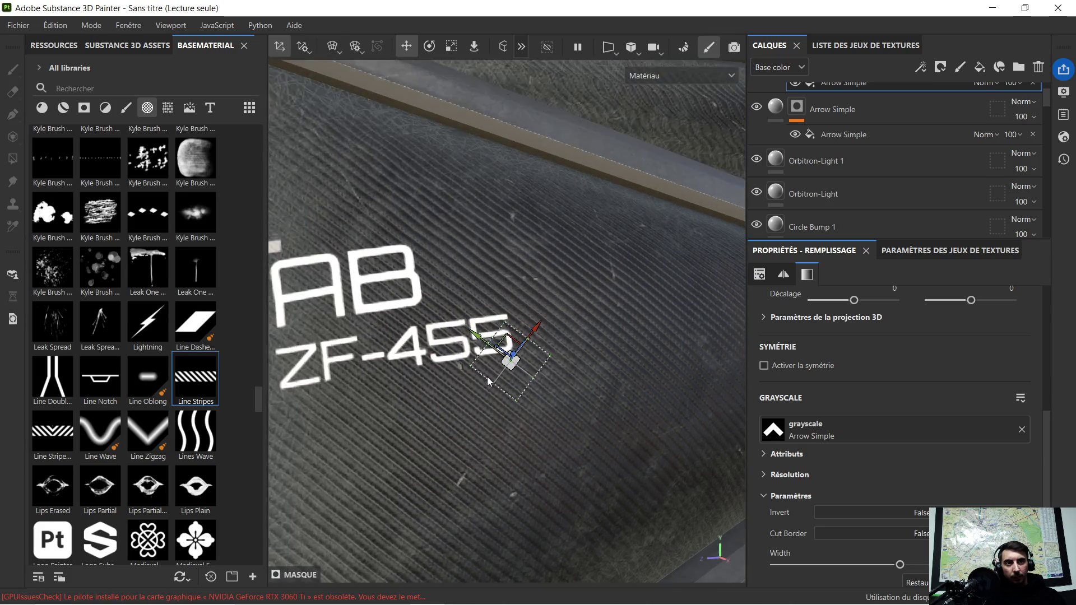
scroll(502, 377, up, 2)
scroll(502, 376, up, 2)
drag(520, 348, 535, 335)
click(429, 46)
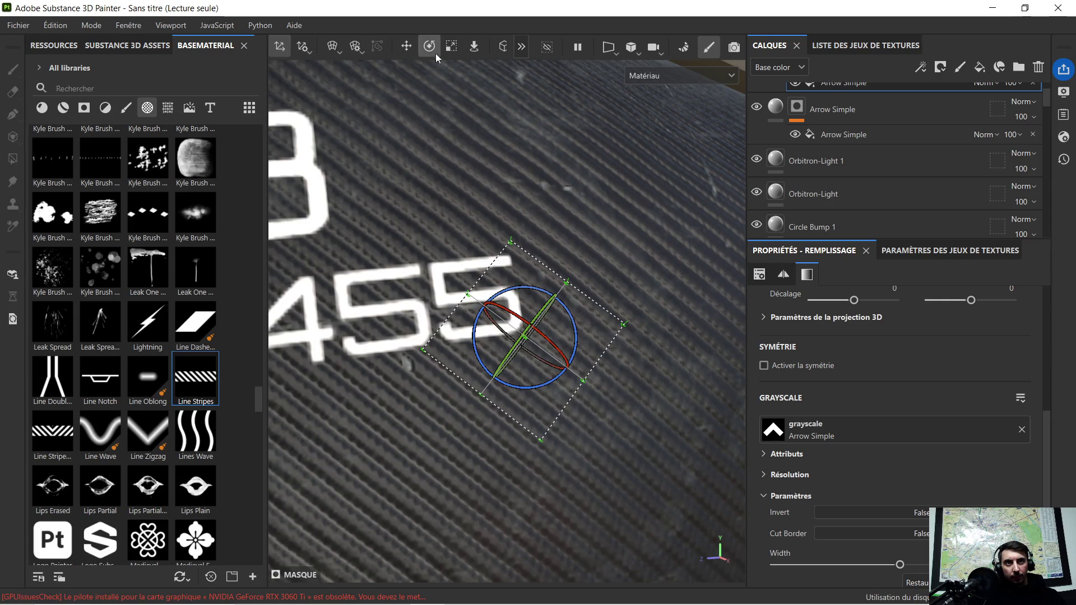
mouse_move(572, 323)
mouse_down()
mouse_move(574, 336)
mouse_move(554, 324)
mouse_move(782, 312)
mouse_up()
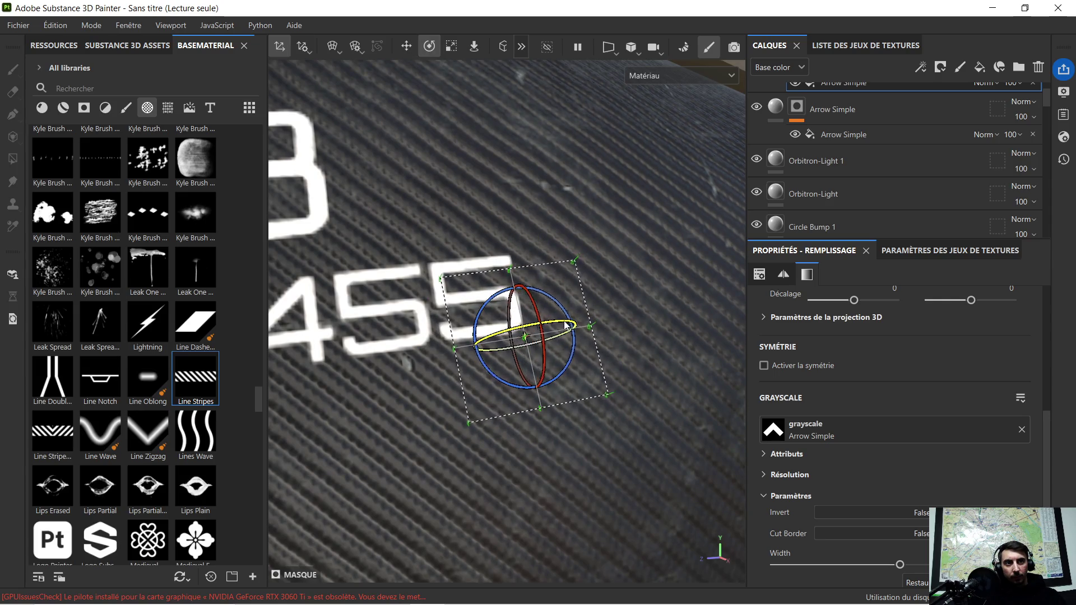
Duplicate the Arrow Simple layer, then delete the copy
click(906, 106)
key(ctrl+d)
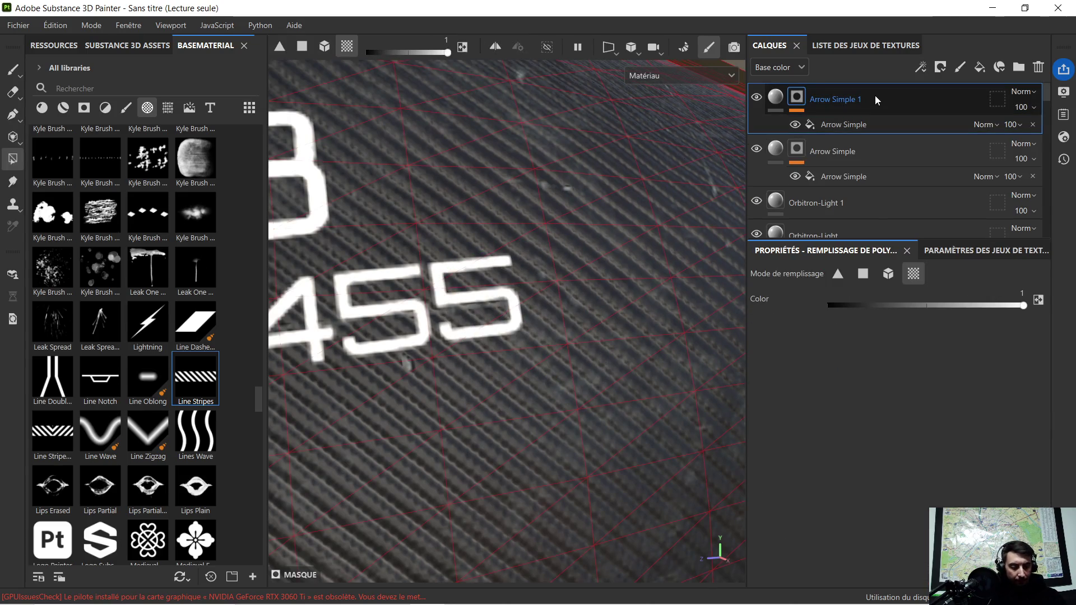
key(Delete)
alt+drag(543, 182, 483, 189)
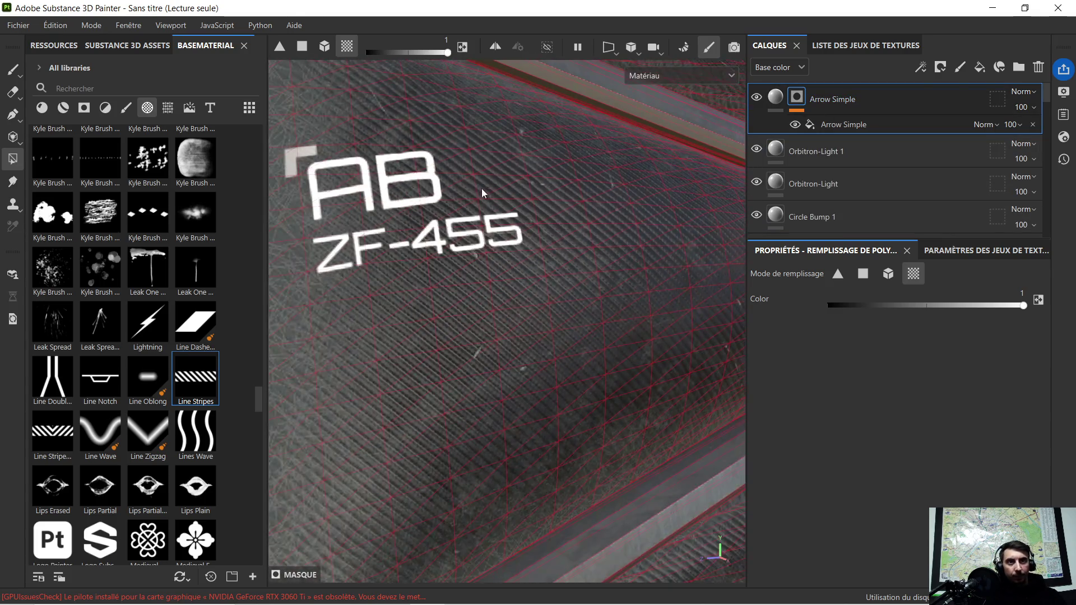
scroll(125, 367, up, 3)
scroll(112, 342, up, 2)
scroll(100, 314, up, 2)
scroll(97, 313, up, 3)
scroll(95, 310, up, 5)
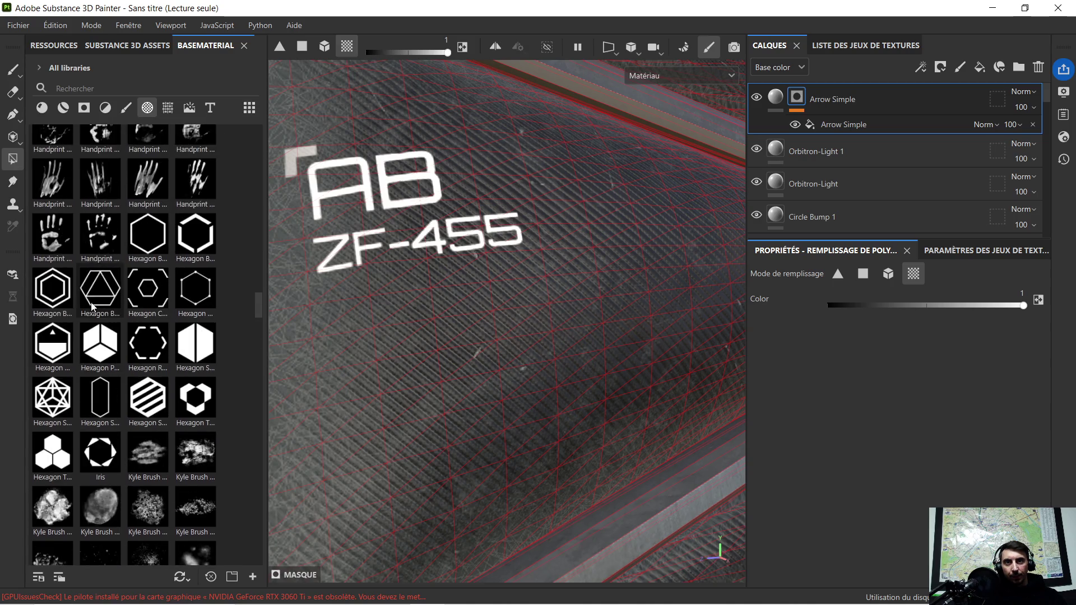
mouse_move(90, 306)
scroll(90, 305, up, 2)
scroll(89, 305, up, 3)
scroll(89, 304, up, 2)
scroll(89, 304, up, 8)
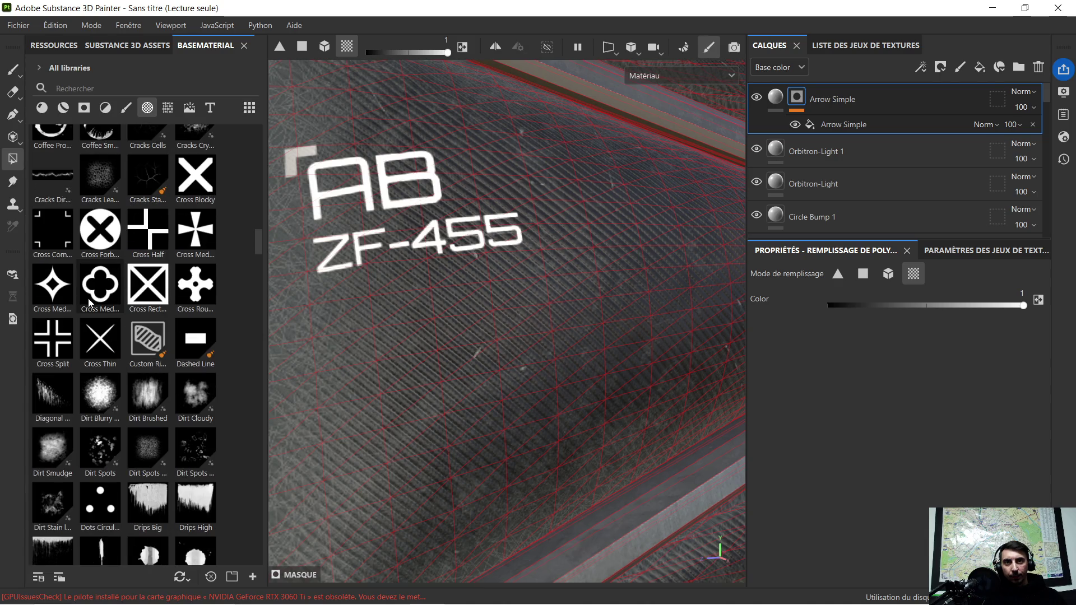
scroll(90, 297, up, 3)
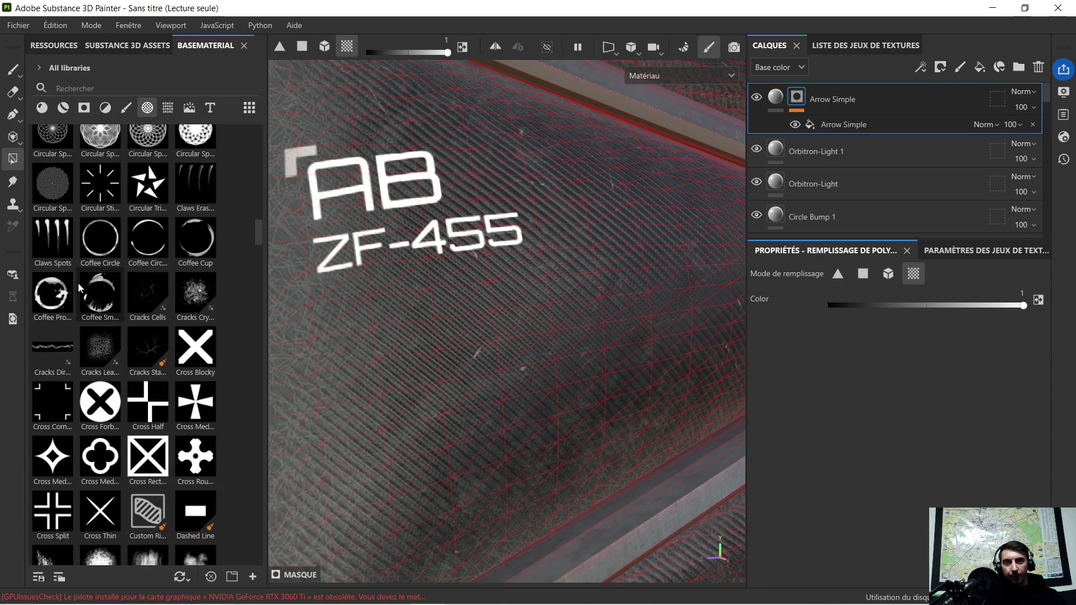
scroll(78, 283, up, 3)
scroll(78, 282, up, 5)
scroll(75, 281, up, 3)
scroll(76, 280, up, 3)
scroll(79, 276, up, 3)
scroll(73, 277, up, 3)
Apply a second Arrow Simple mask on the panel and rotate it about 35°
mouse_move(53, 196)
mouse_down()
mouse_move(586, 260)
mouse_move(588, 226)
mouse_up()
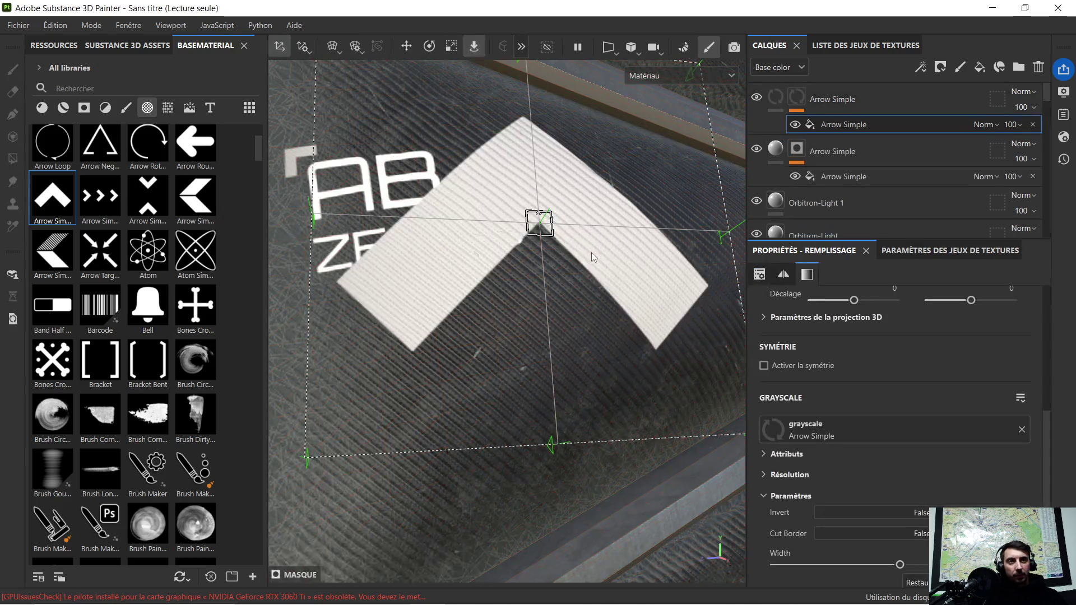
scroll(591, 252, up, 2)
scroll(587, 258, up, 2)
scroll(618, 265, down, 3)
mouse_move(587, 293)
alt+mouse_down()
mouse_move(541, 343)
mouse_move(508, 184)
alt+mouse_up()
scroll(541, 343, up, 2)
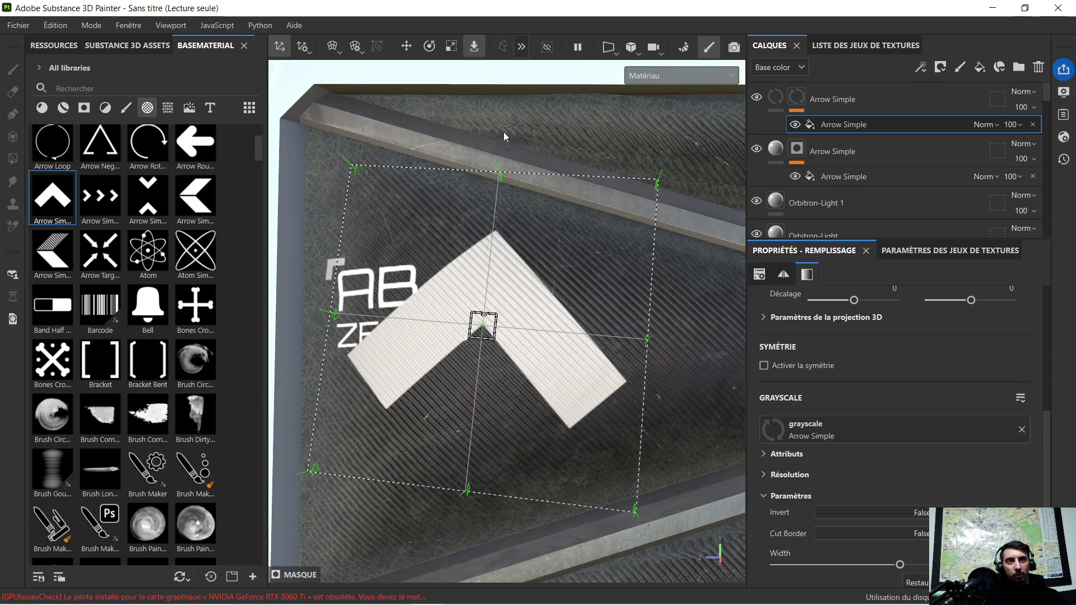
click(429, 47)
mouse_move(526, 286)
mouse_down()
mouse_move(485, 410)
mouse_move(614, 359)
mouse_up()
Shrink the projected arrow and move it down-left next to 455
alt+drag(473, 227, 489, 8)
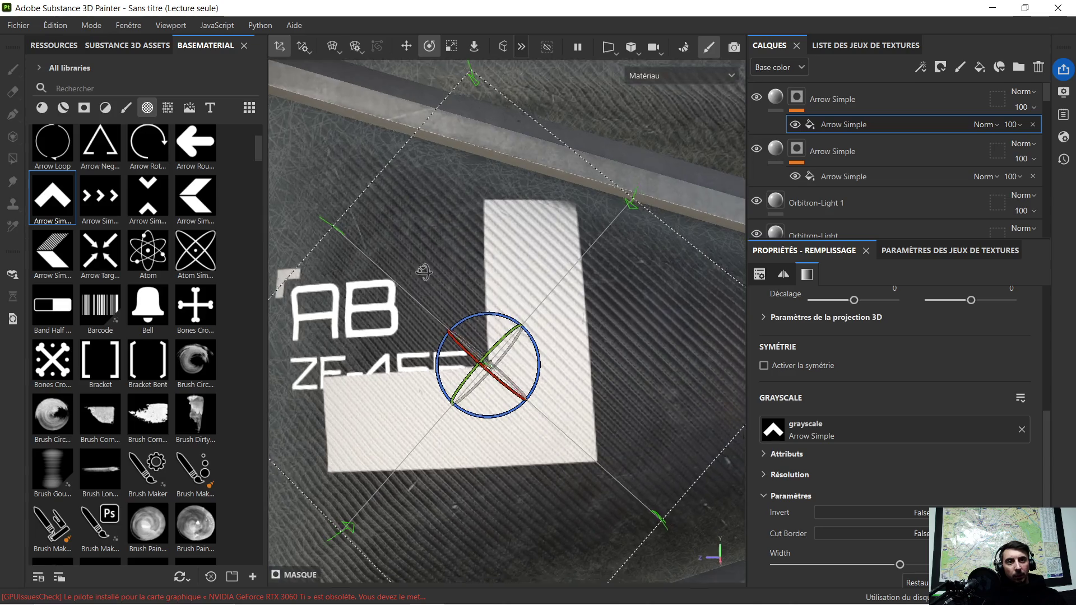
click(451, 46)
drag(496, 365, 374, 379)
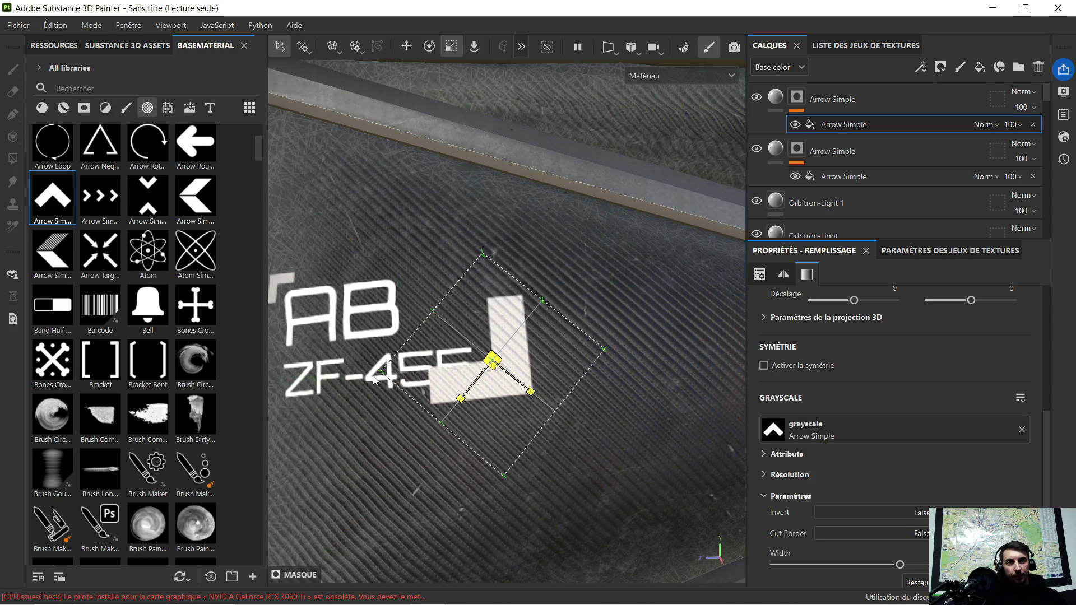
drag(492, 360, 383, 376)
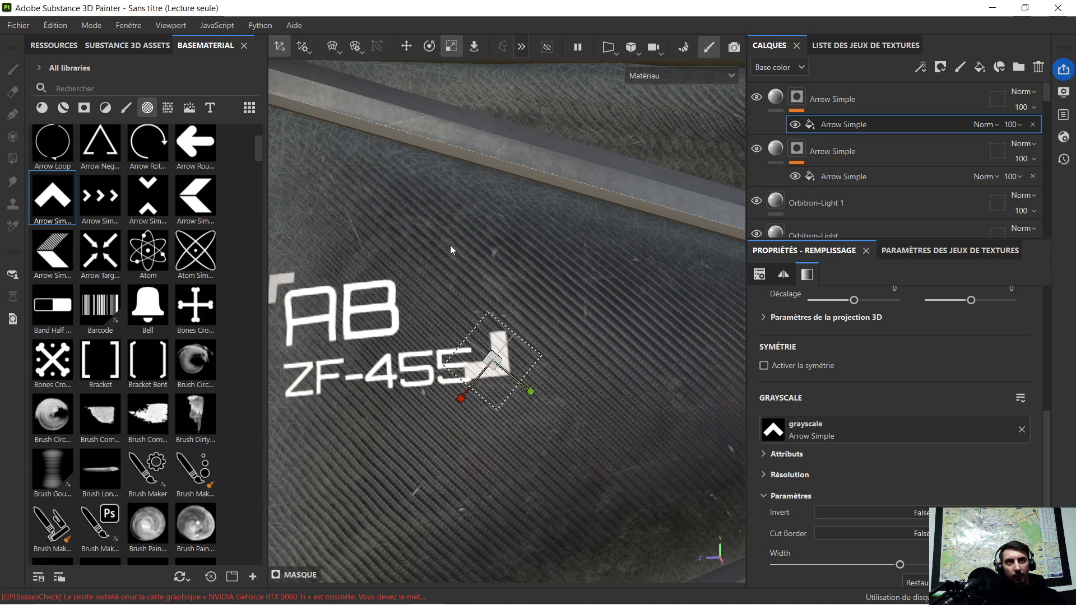
click(2, 1)
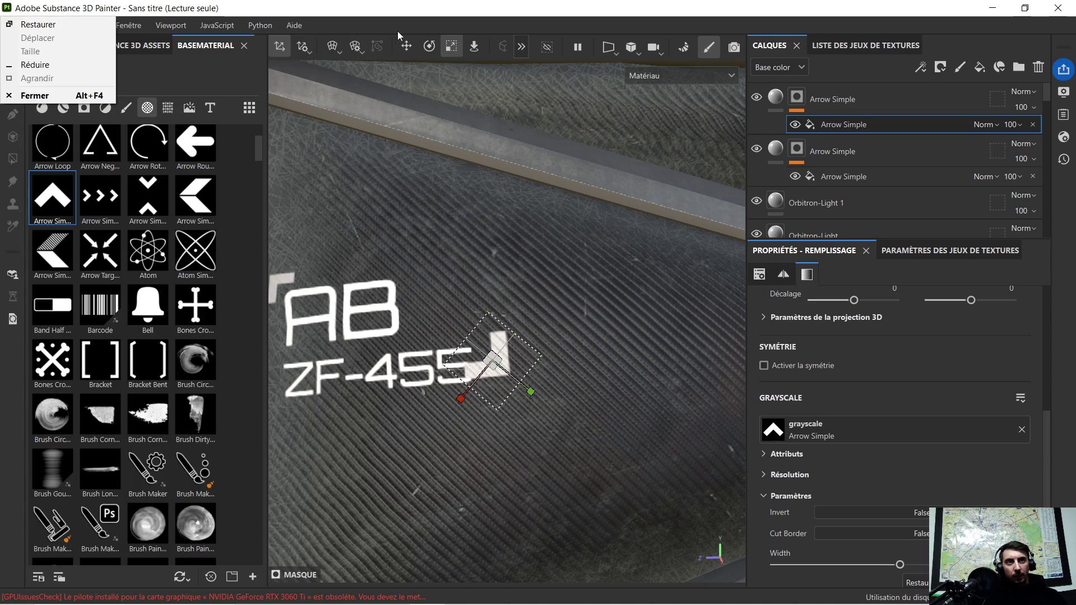
click(406, 46)
scroll(510, 465, up, 3)
scroll(488, 365, up, 3)
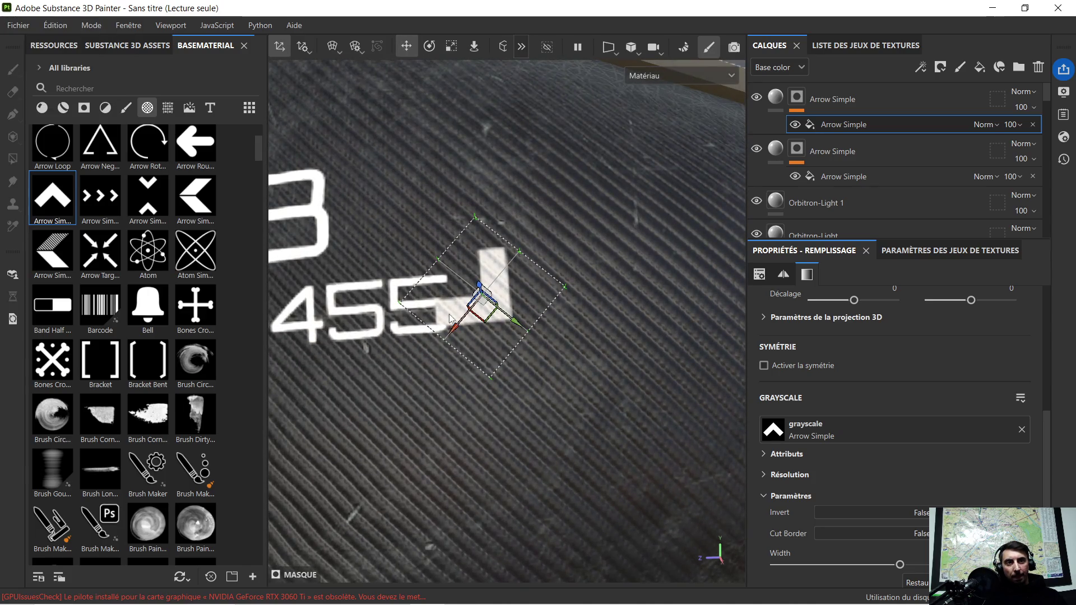
drag(453, 330, 432, 371)
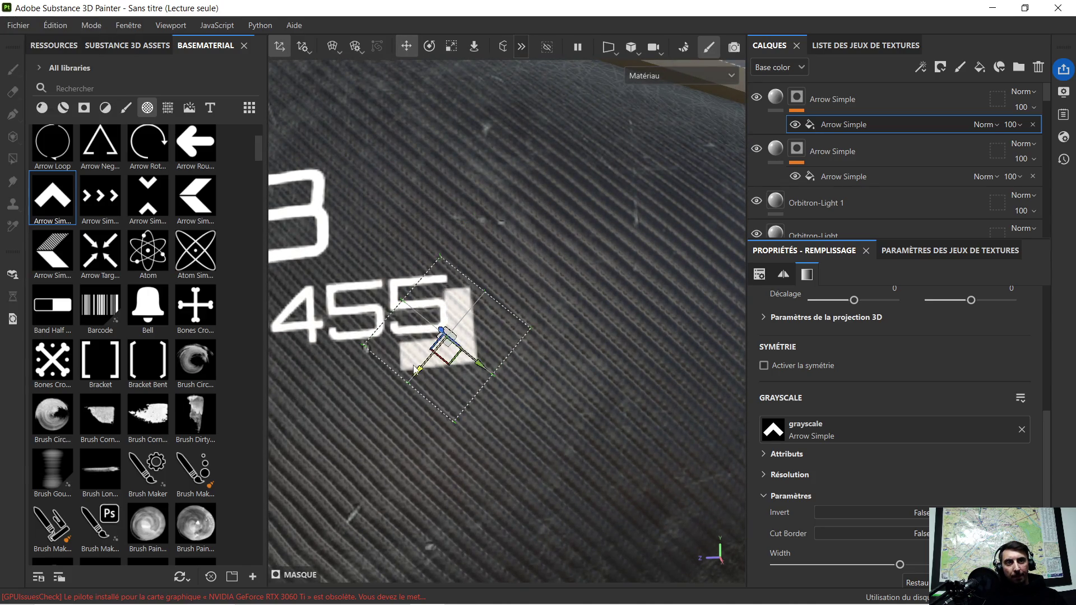
scroll(431, 371, up, 2)
scroll(432, 358, up, 2)
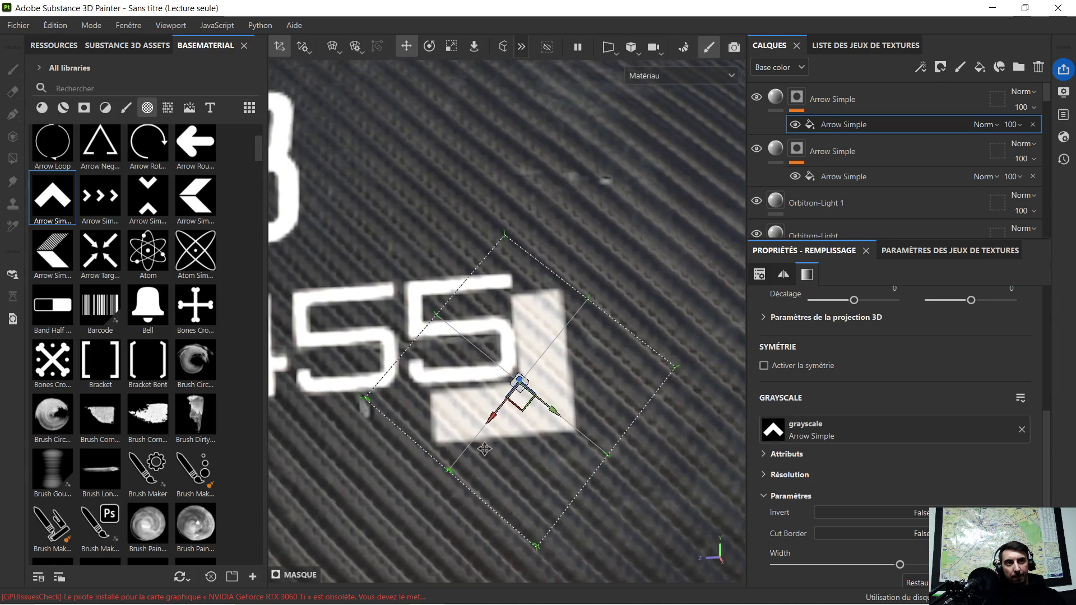
Rotate the arrow slightly clockwise and slide it along one axis to fine-tune its position
click(430, 46)
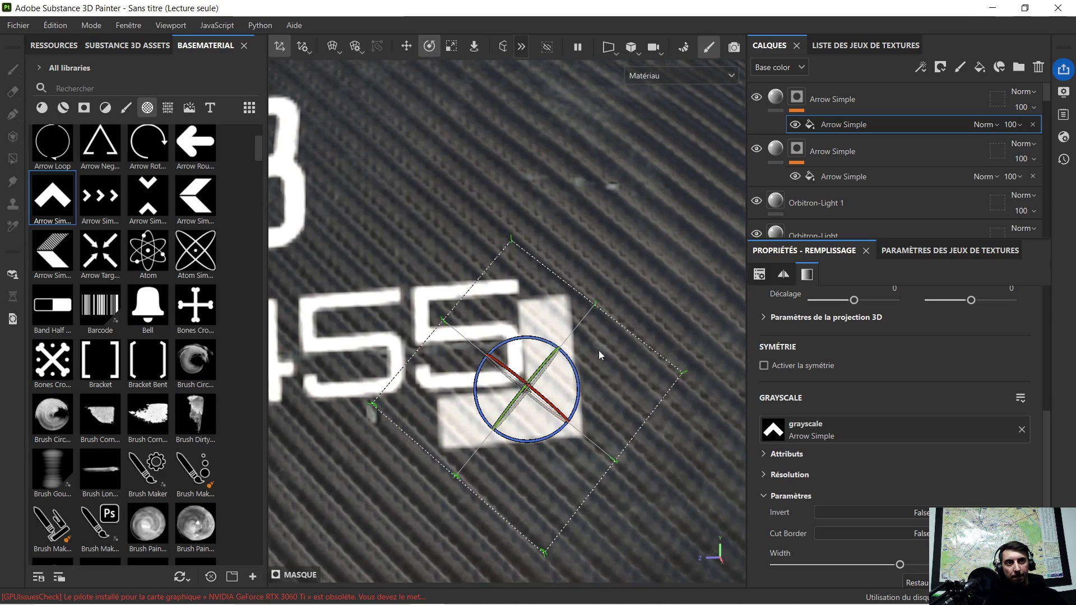
drag(571, 359, 573, 364)
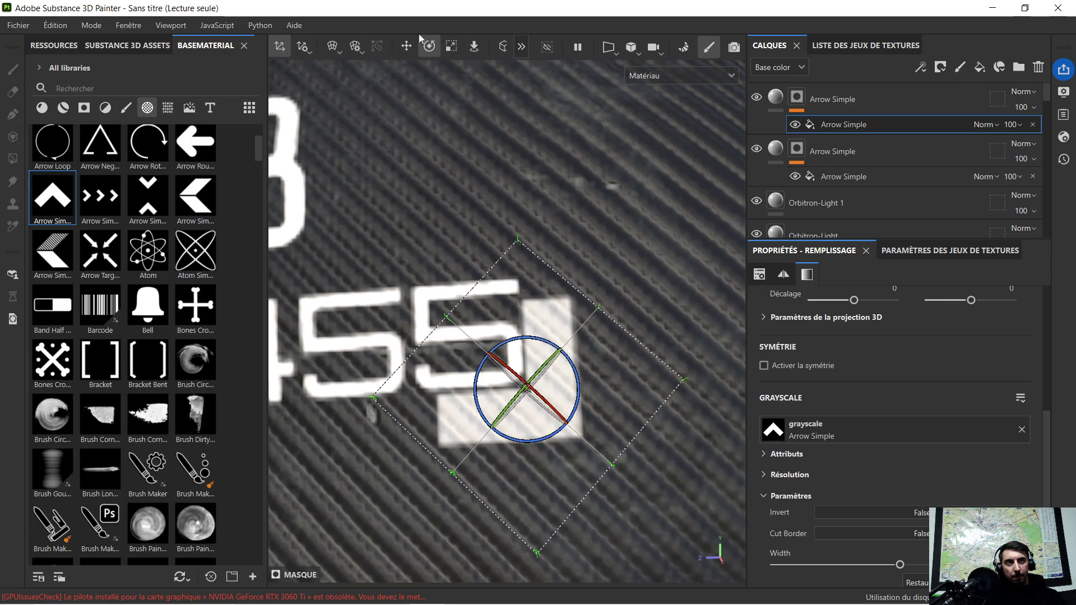
click(406, 49)
drag(568, 425, 605, 462)
mouse_move(541, 476)
mouse_down()
mouse_move(554, 463)
mouse_move(545, 480)
mouse_up()
scroll(572, 361, up, 1)
scroll(572, 361, down, 3)
scroll(572, 361, down, 2)
scroll(572, 289, up, 1)
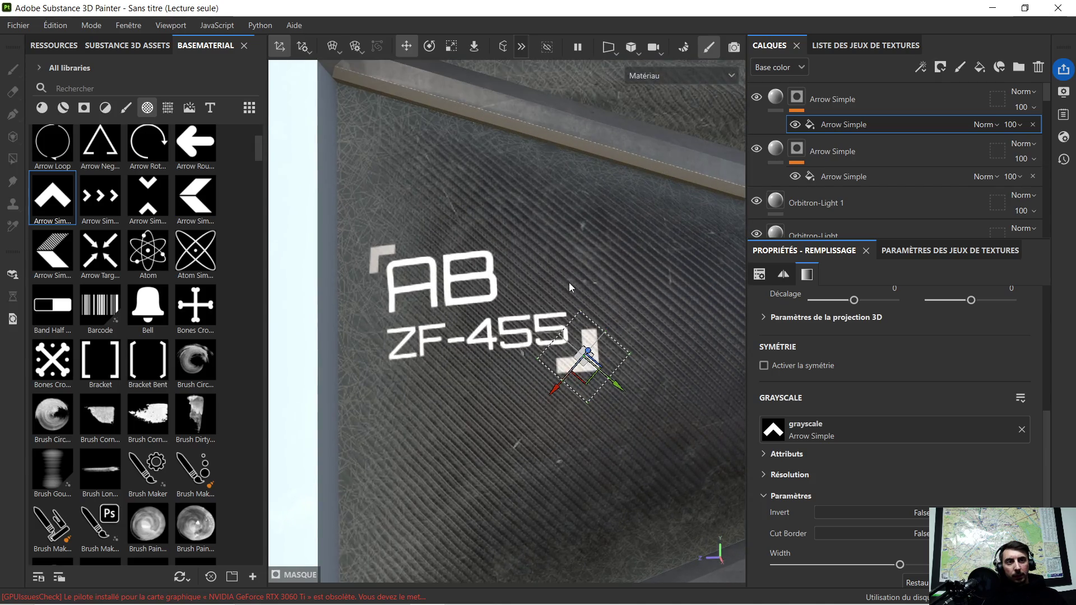
Rescale the arrow-corner decal, ending slightly enlarged as a bracket at ZF-455's lower-right
click(452, 51)
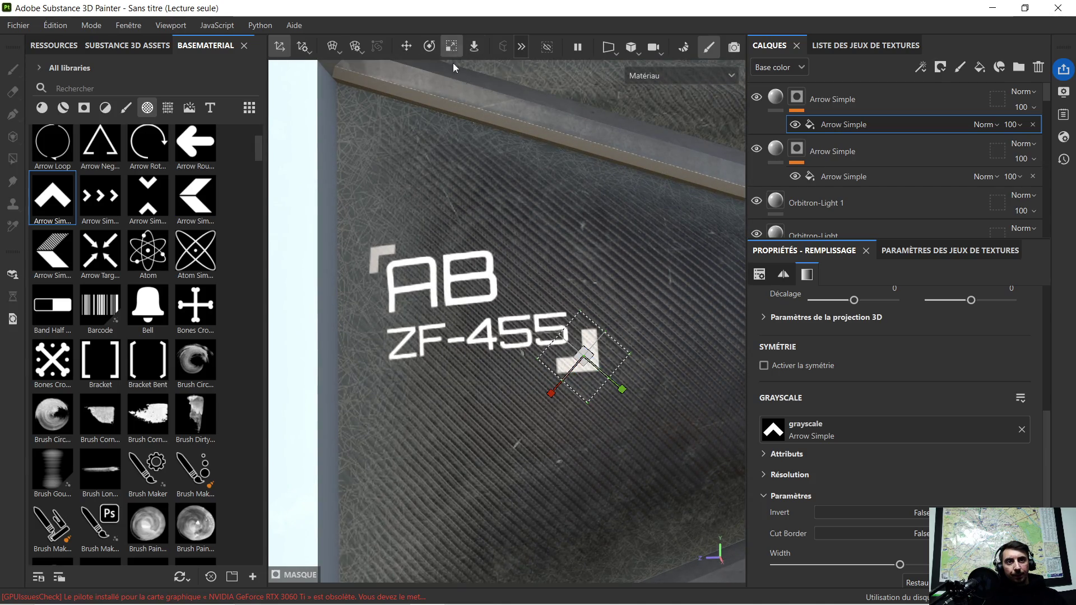
drag(583, 359, 628, 343)
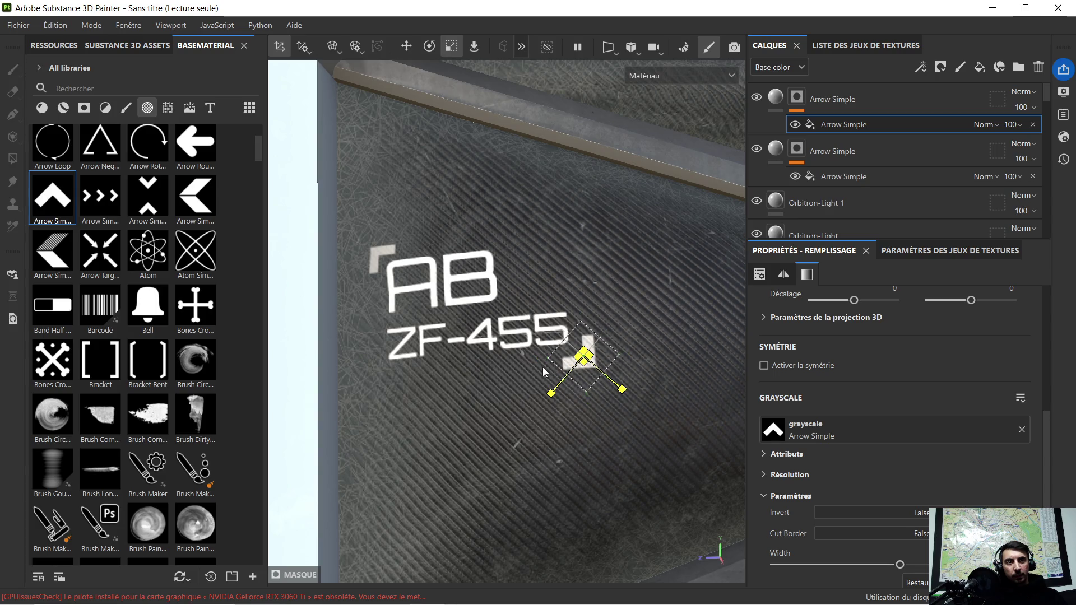
scroll(628, 343, up, 5)
drag(552, 360, 469, 396)
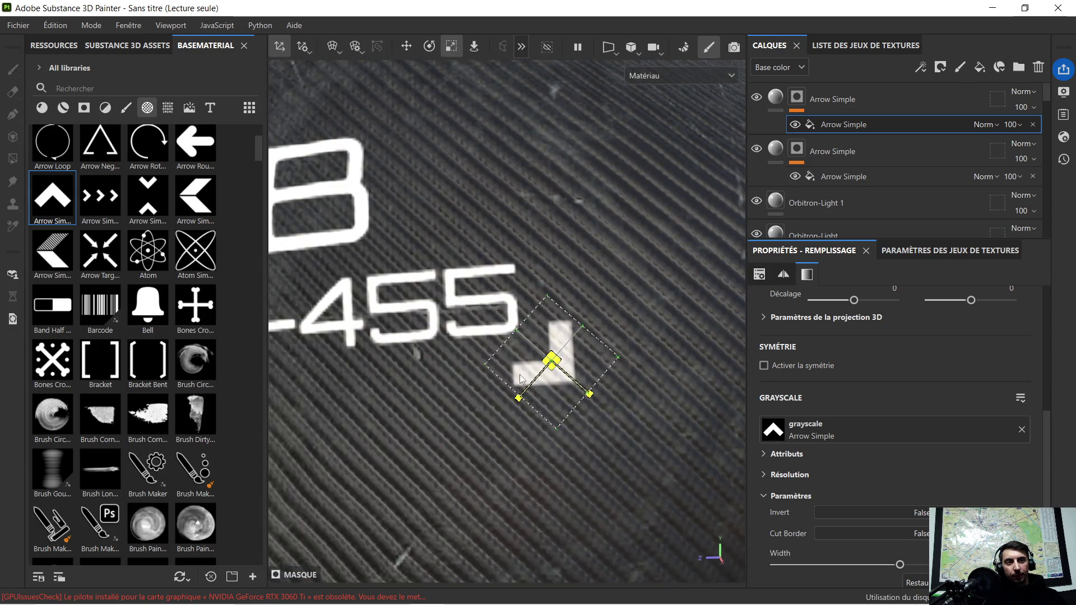
drag(552, 360, 637, 286)
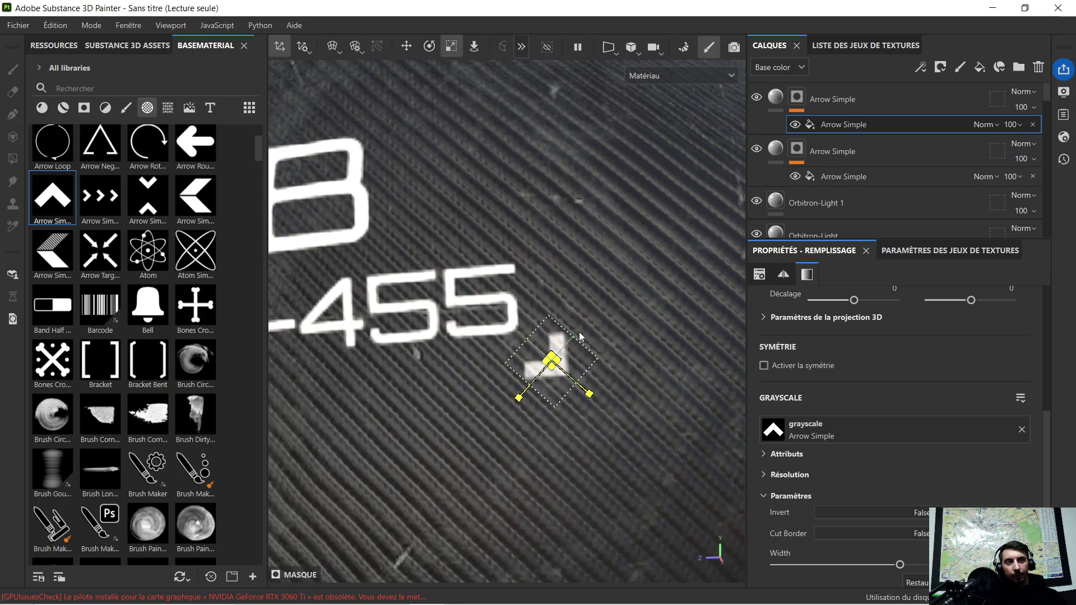
scroll(630, 267, down, 3)
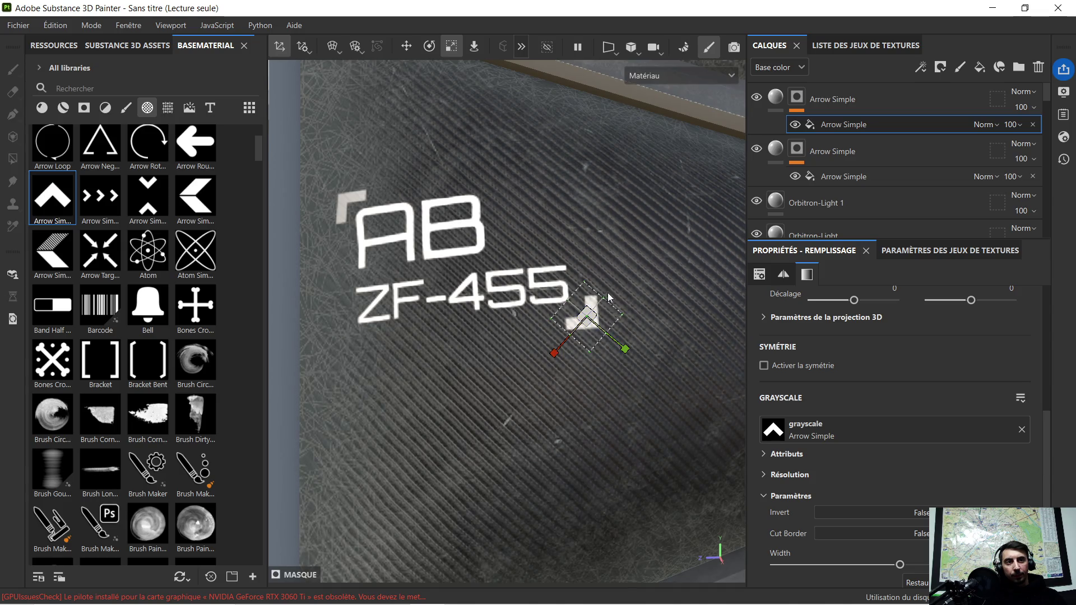
scroll(624, 263, down, 2)
scroll(623, 261, down, 3)
scroll(653, 244, down, 1)
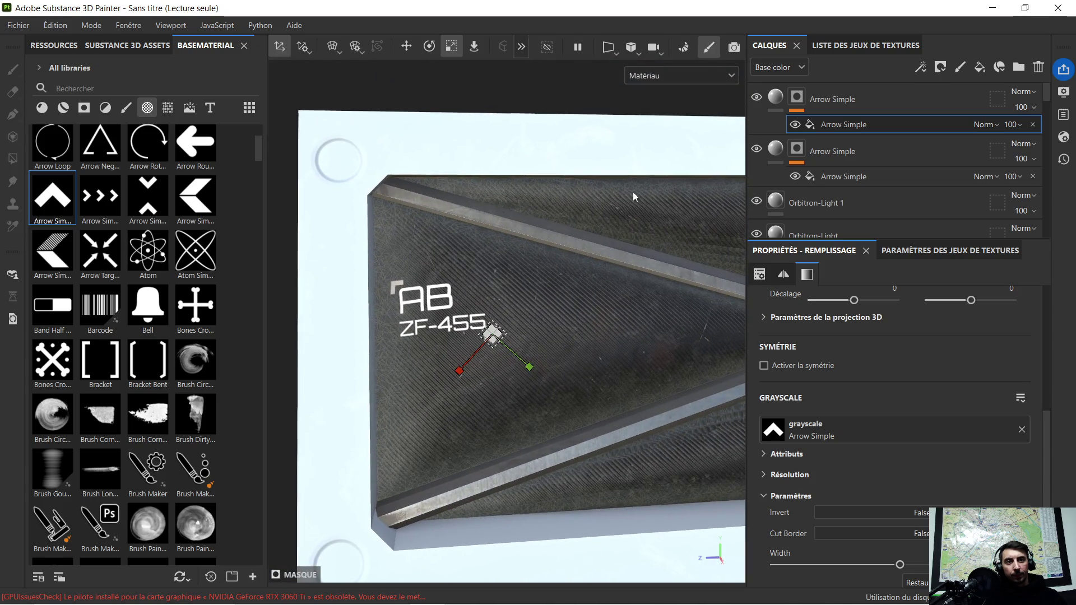
click(836, 100)
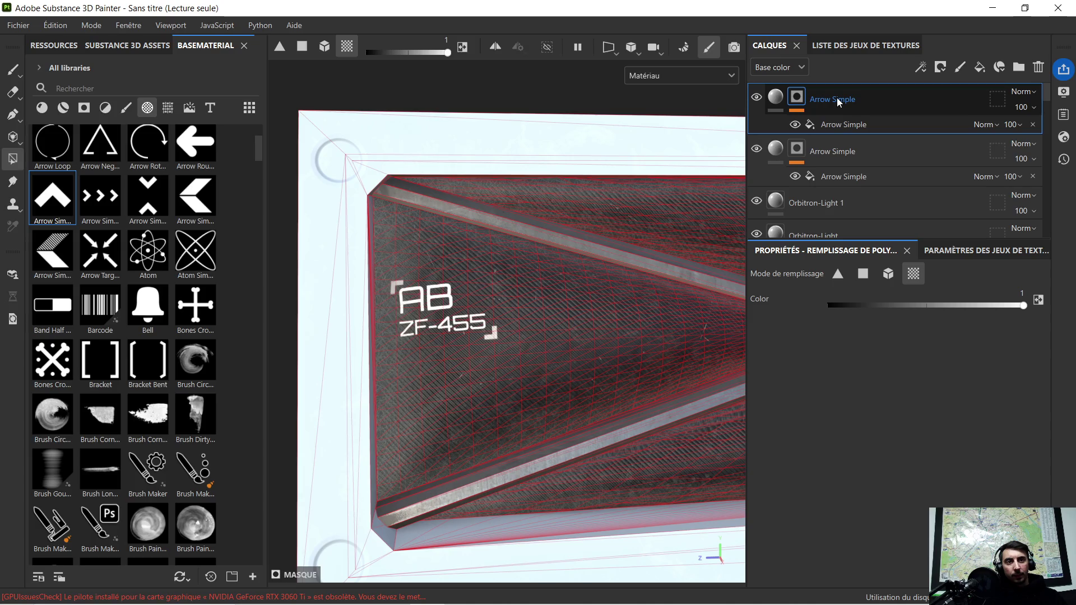
Select the fill projection of the second Arrow Simple layer
scroll(428, 269, up, 2)
scroll(428, 271, up, 1)
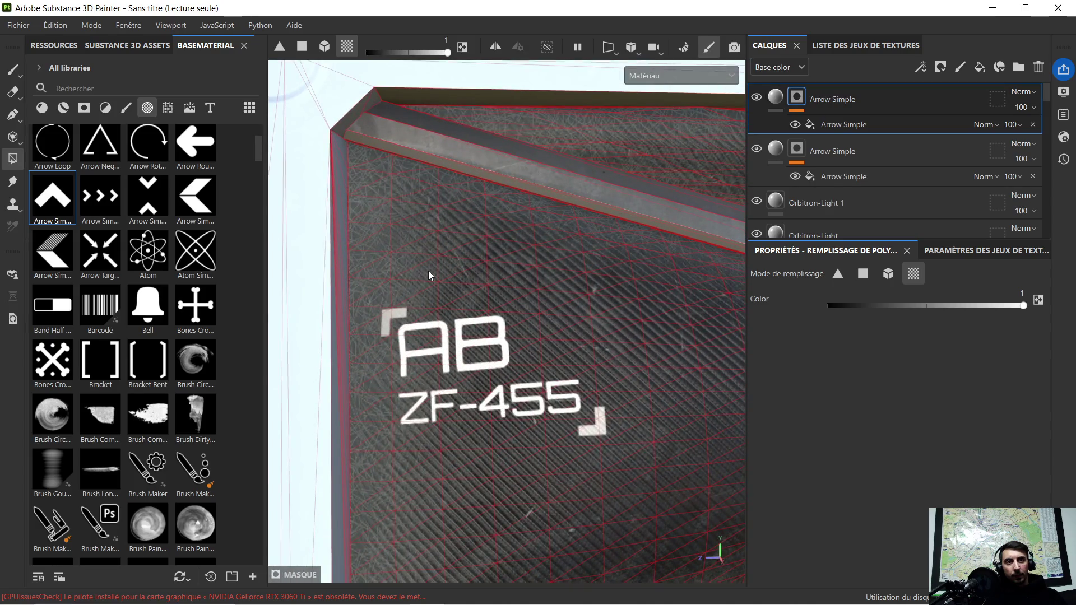
scroll(428, 271, down, 1)
scroll(449, 356, down, 1)
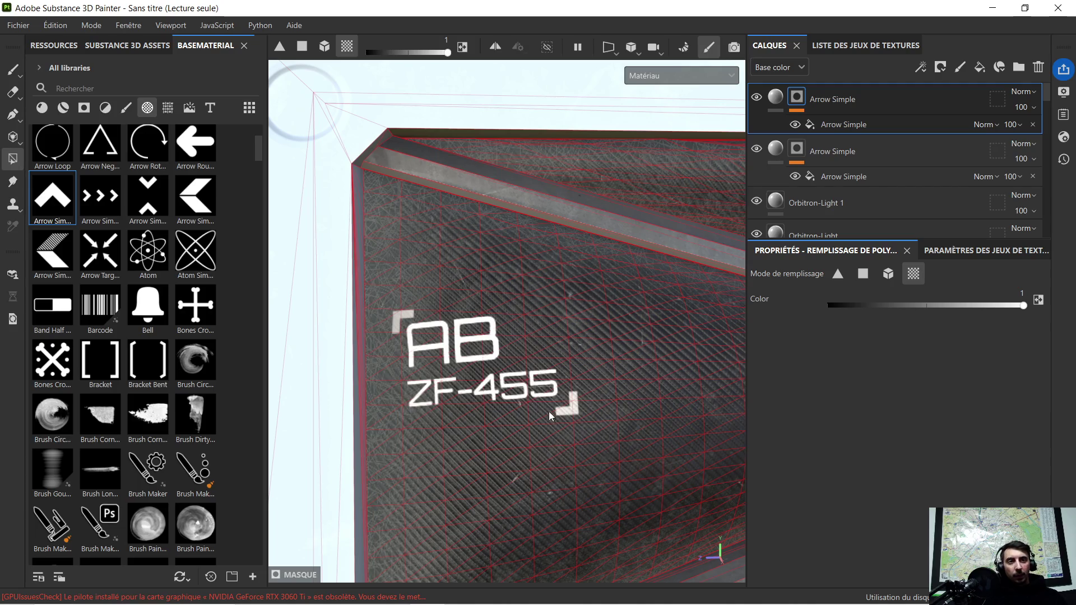
scroll(492, 377, up, 1)
scroll(394, 302, up, 3)
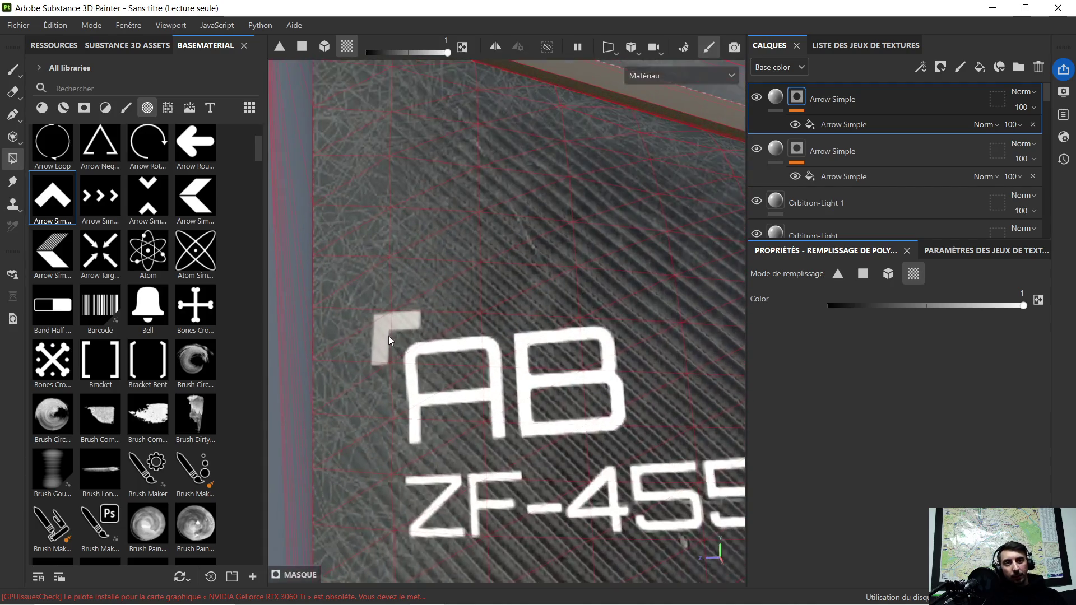
click(845, 158)
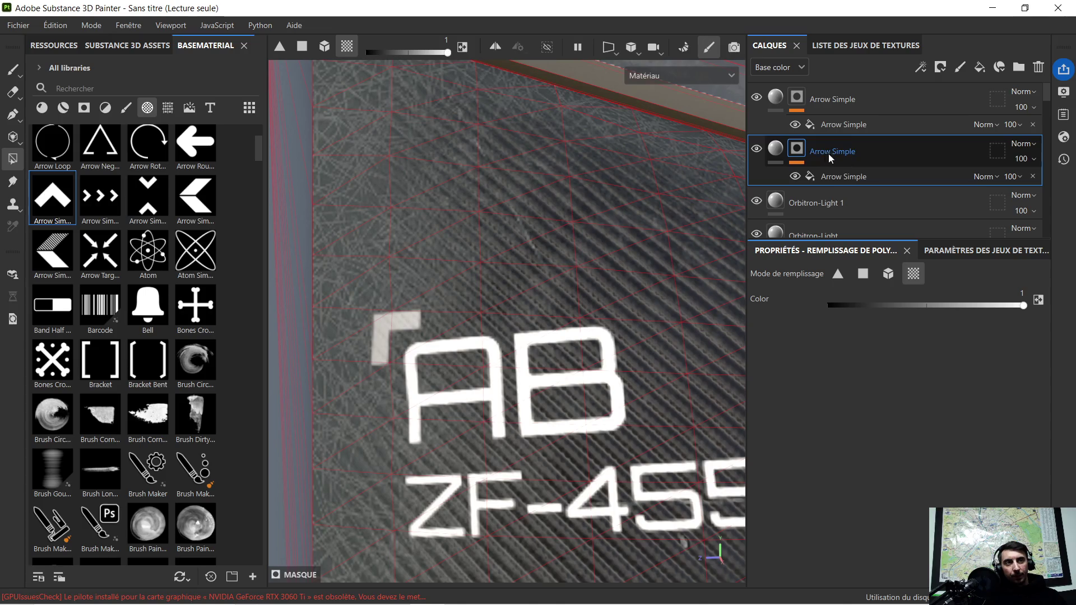
click(827, 178)
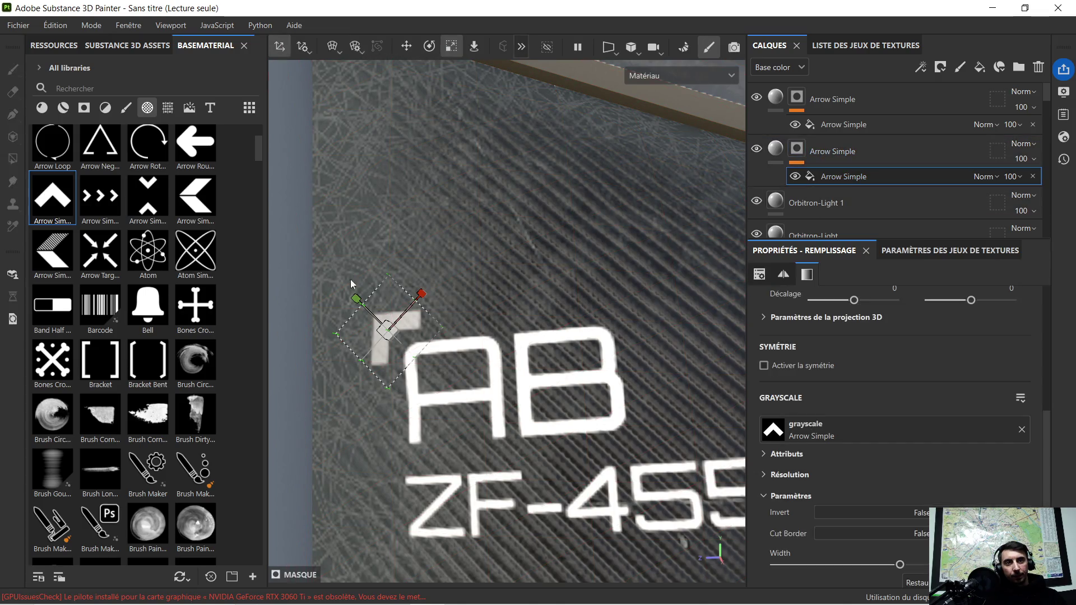
Move the arrow decal to AB's top-left, then resume mask editing on the top arrow layer
click(414, 46)
mouse_move(359, 302)
mouse_down()
mouse_move(350, 296)
mouse_move(562, 323)
mouse_up()
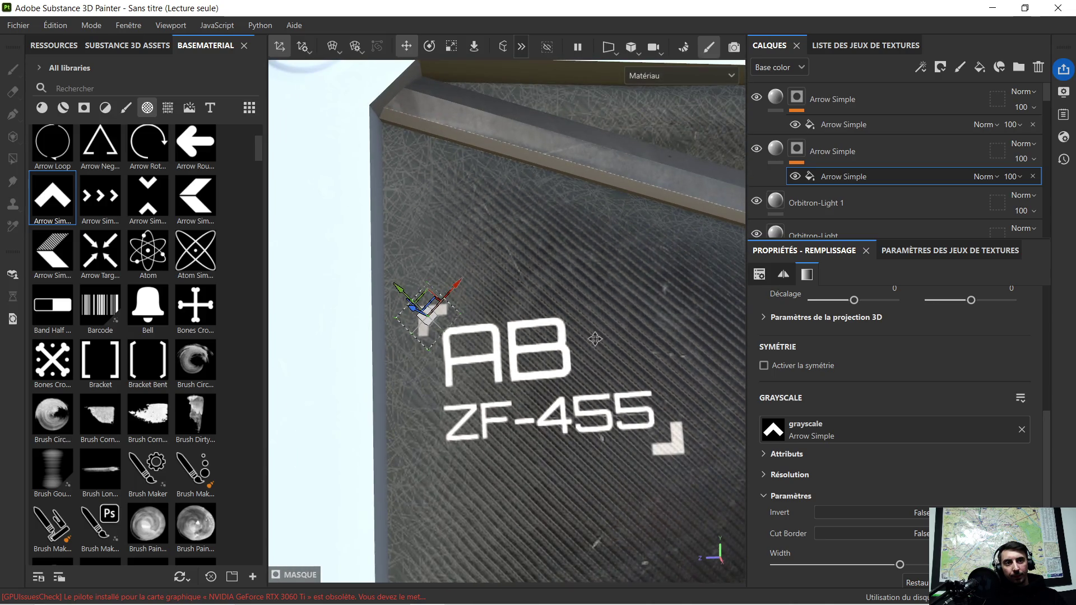
key(4)
click(856, 98)
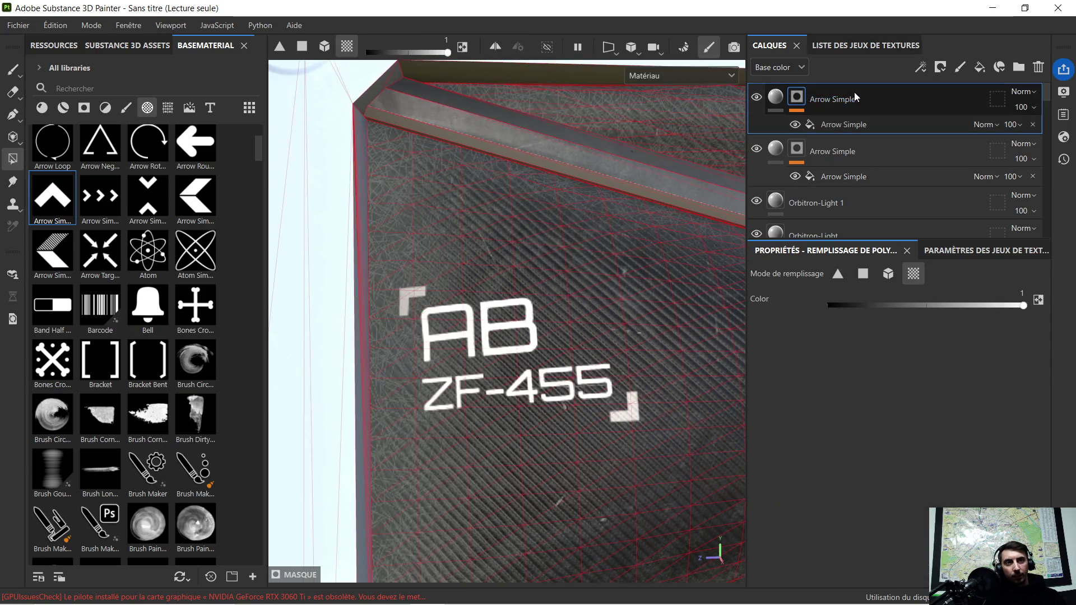
Leave mask editing on the top Arrow Simple layer so the panel shows without the wireframe
alt+drag(561, 257, 467, 281)
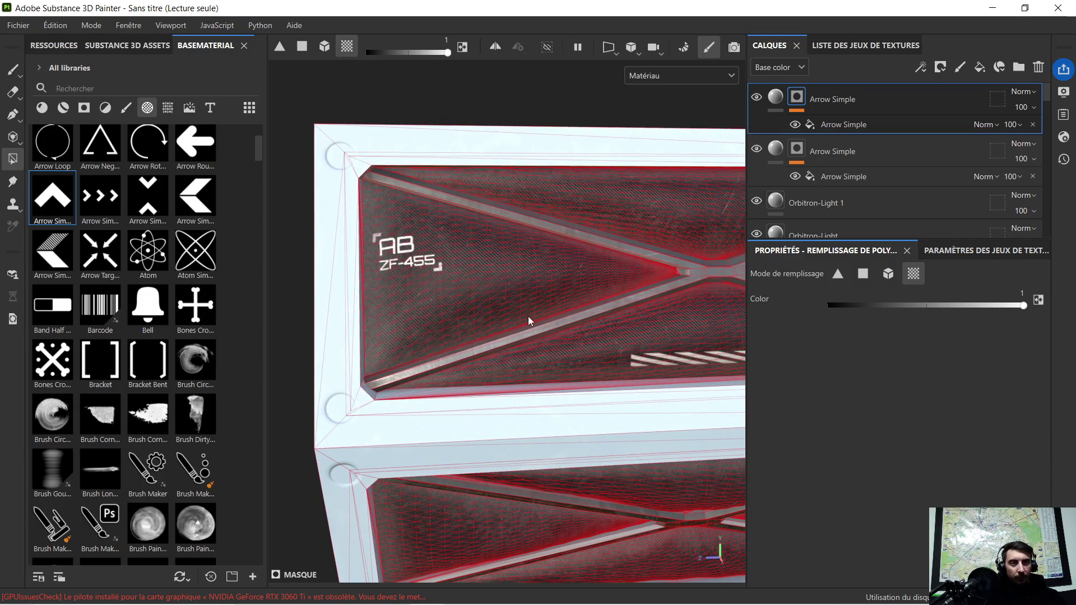
alt+drag(442, 288, 422, 306)
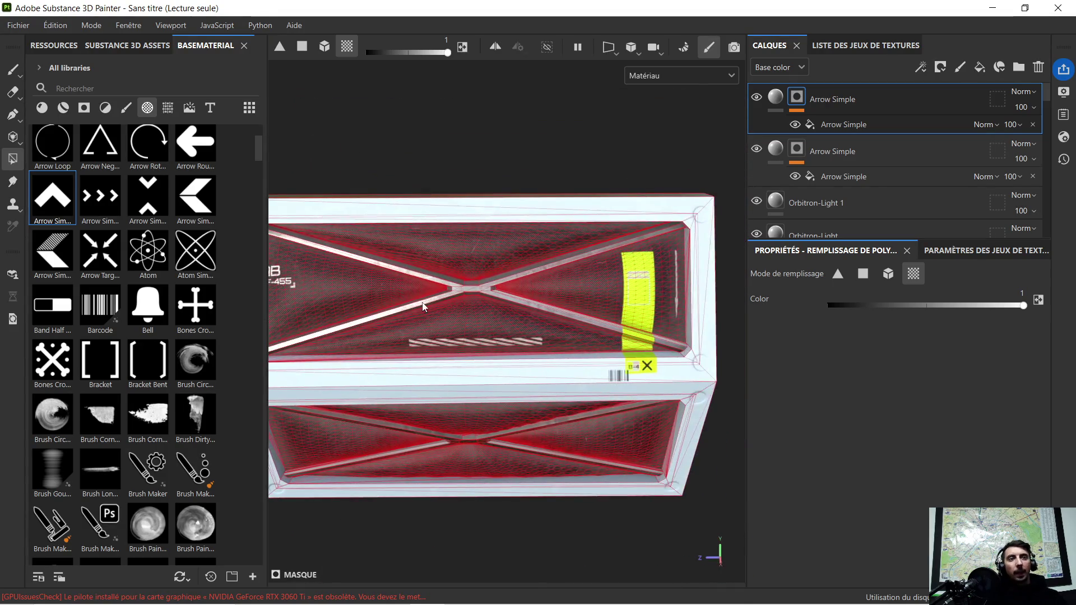
alt+middle_drag(485, 351, 525, 311)
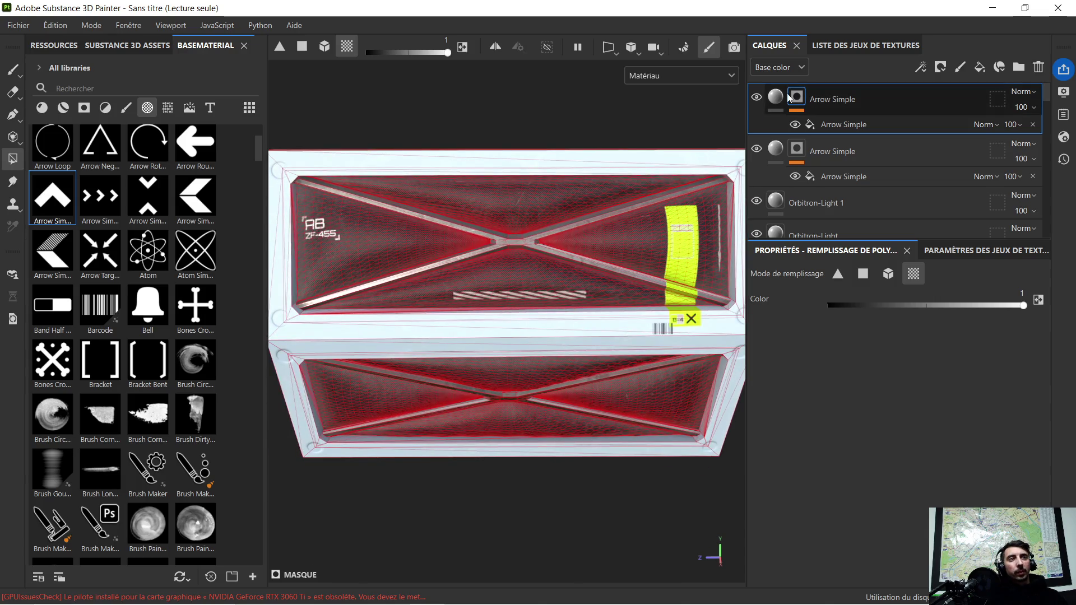
click(775, 97)
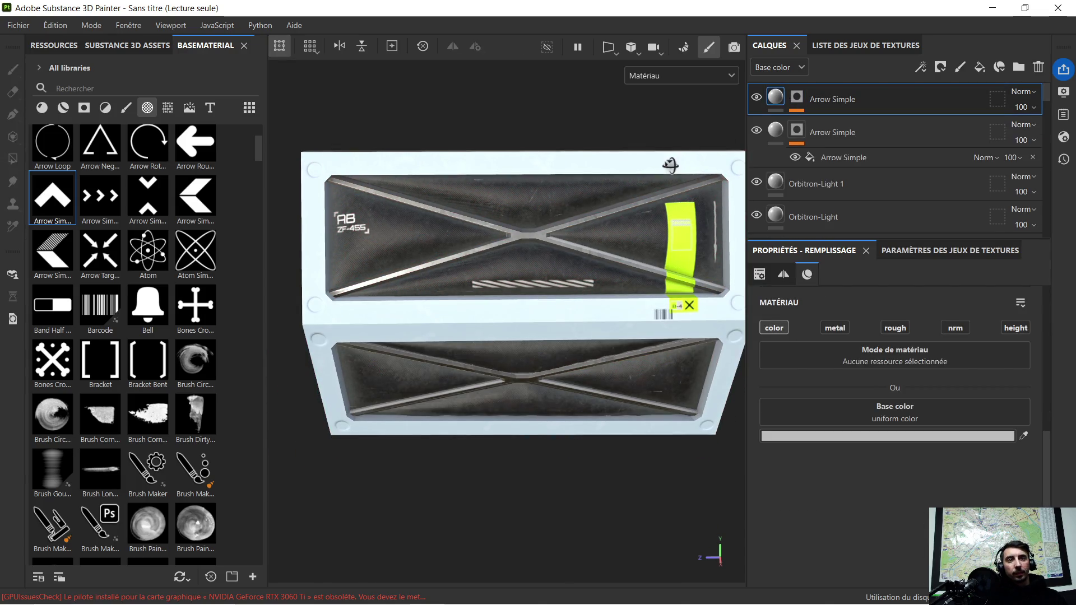
Orbit around the crate to inspect the finished decals, then open the File menu
mouse_move(371, 303)
alt+mouse_down()
mouse_move(344, 262)
mouse_move(359, 284)
mouse_move(391, 240)
mouse_move(628, 266)
mouse_move(478, 305)
alt+mouse_up()
alt+middle_drag(478, 305, 538, 299)
mouse_move(538, 299)
alt+mouse_down()
mouse_move(458, 288)
mouse_move(475, 283)
alt+mouse_up()
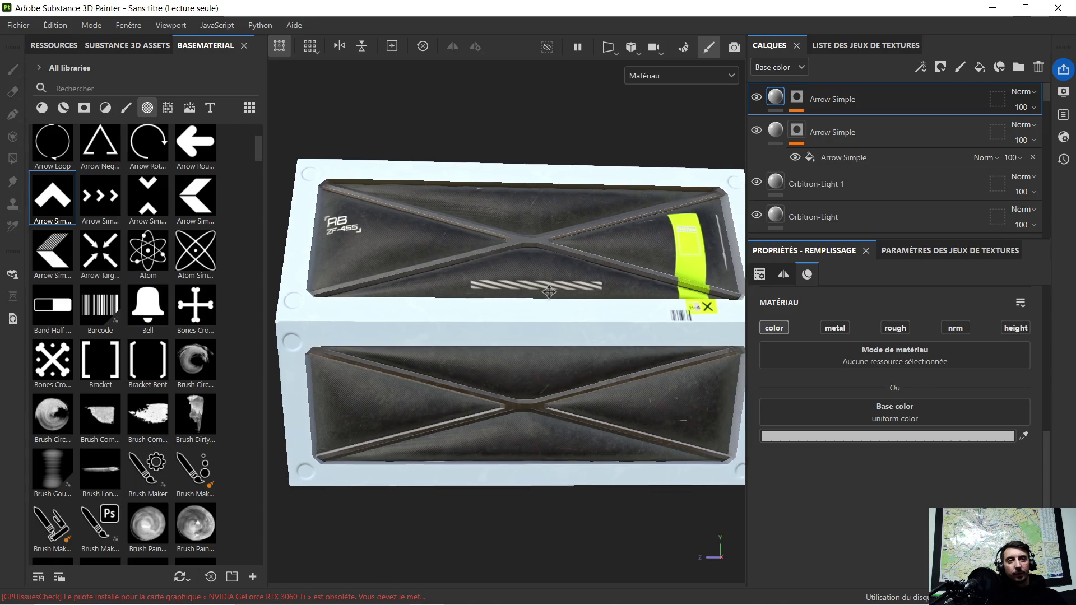
alt+middle_drag(475, 284, 522, 281)
mouse_move(522, 281)
alt+mouse_down()
mouse_move(521, 357)
mouse_move(518, 289)
mouse_move(537, 267)
alt+mouse_up()
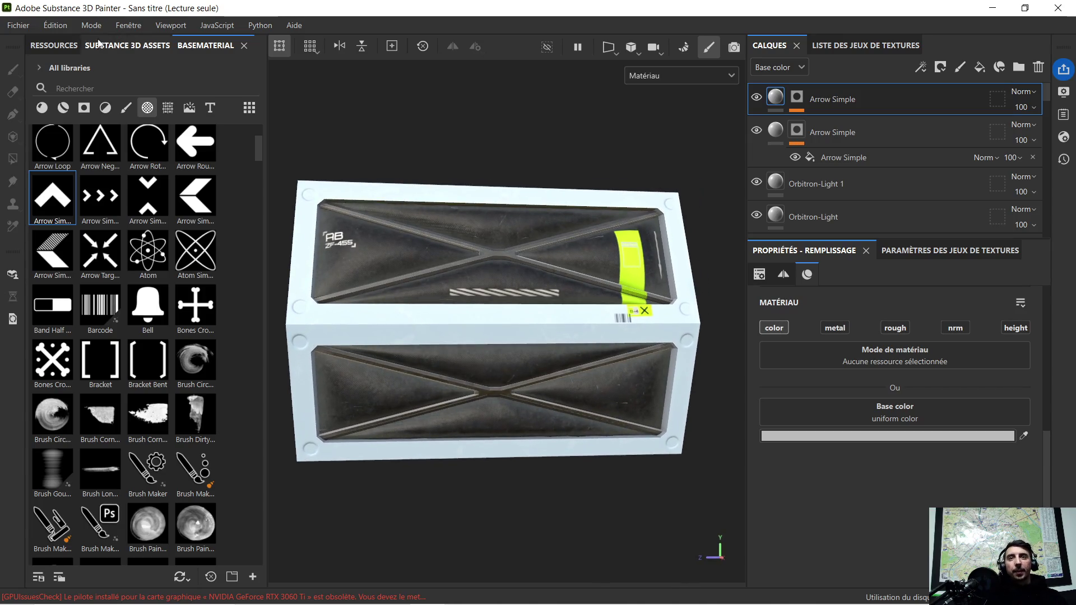
click(6, 29)
Save the project as panneaux gonfler in the vaisseau/panneaux gonfler folder
click(97, 156)
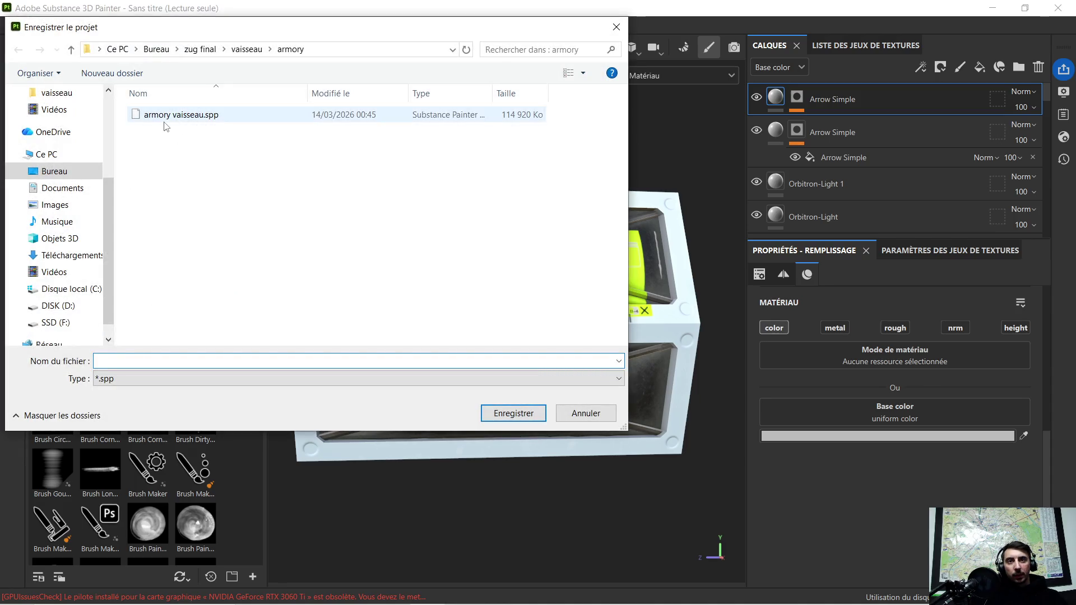
click(247, 49)
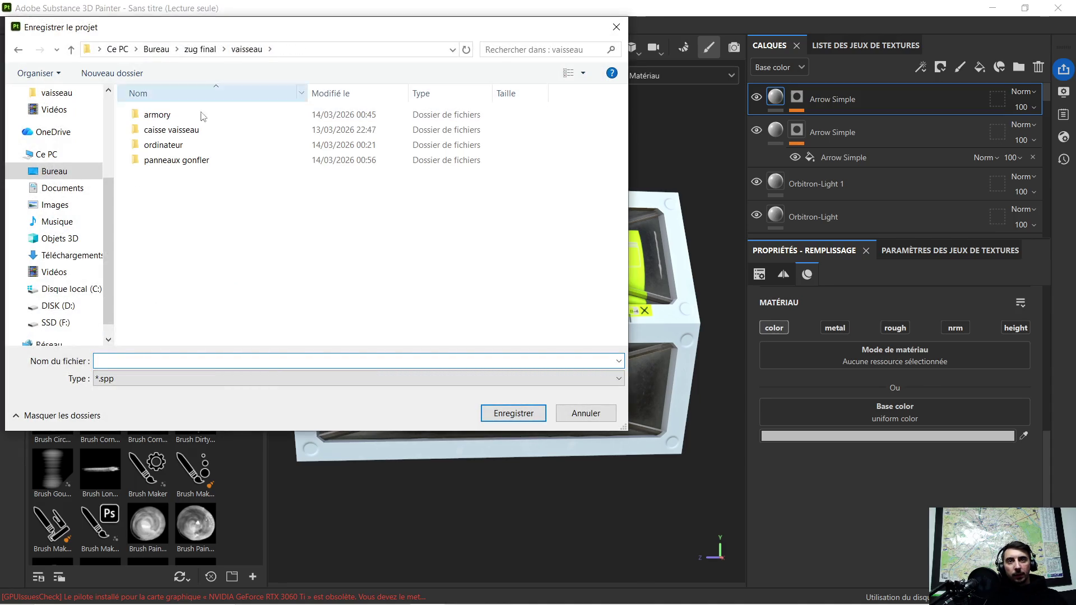
double_click(202, 160)
click(157, 359)
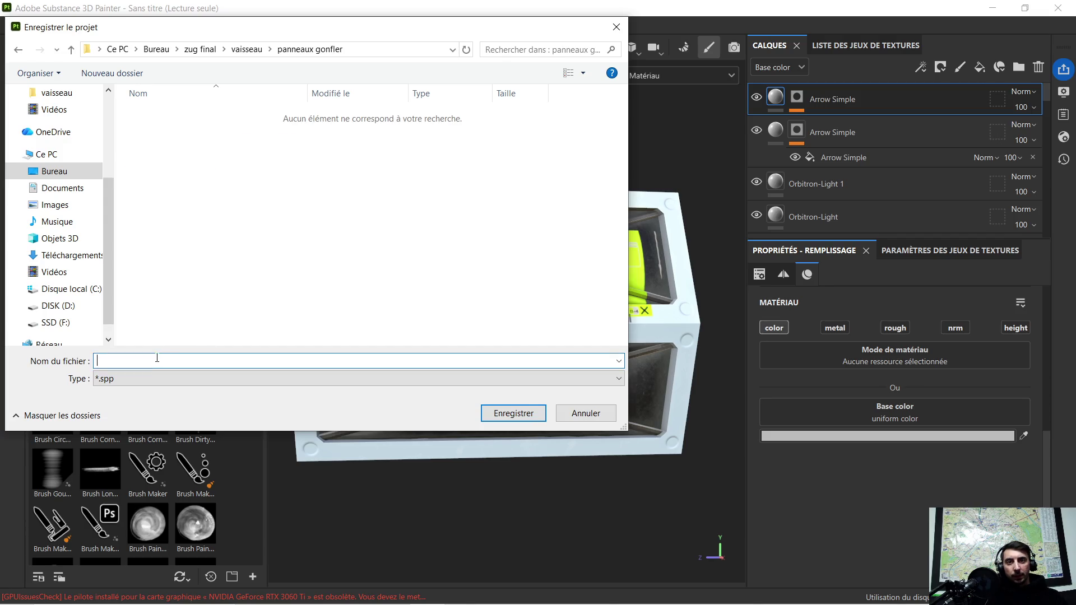
text(panneaux gonfler)
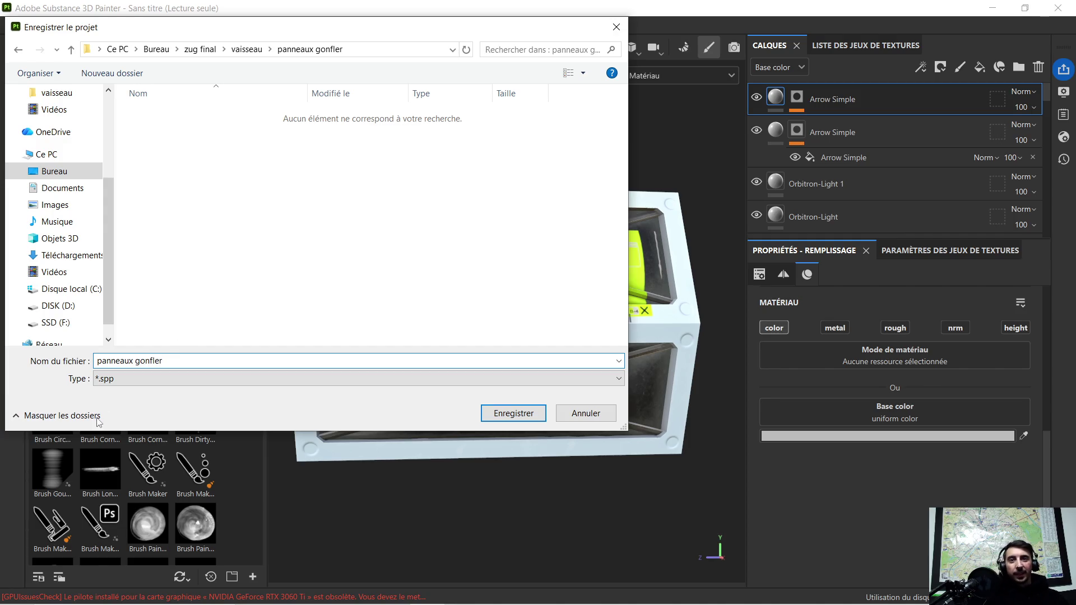
click(525, 421)
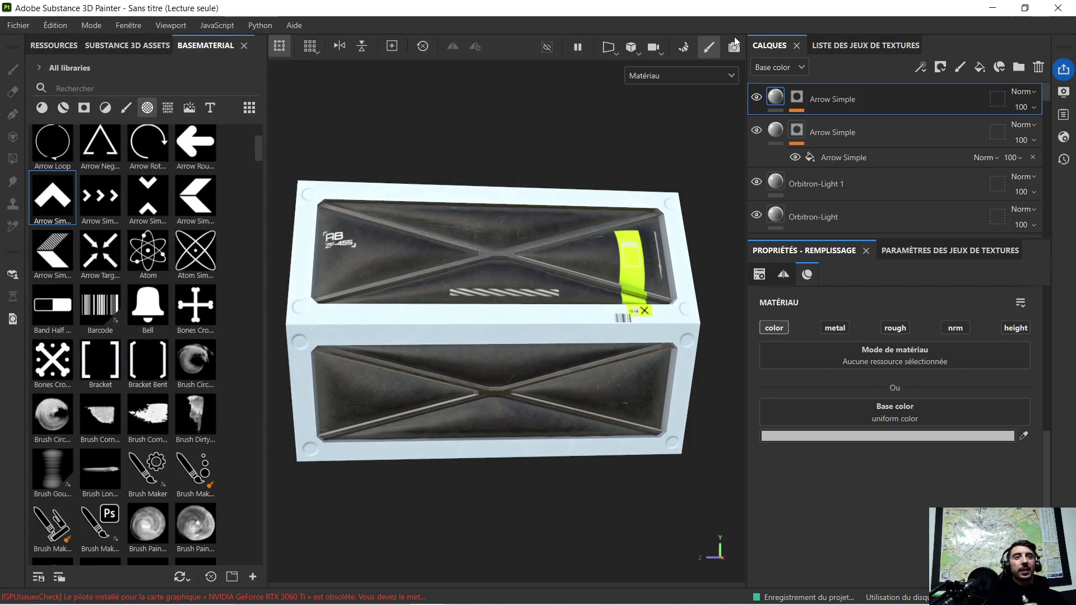
Close Substance 3D Painter and resume the YouTube video in Chrome
click(1059, 9)
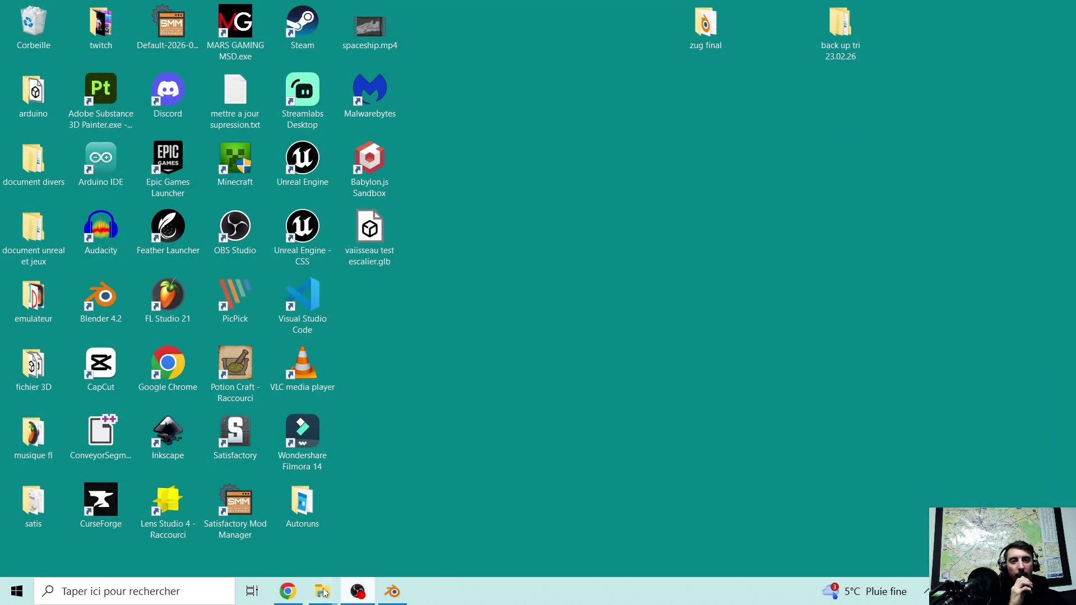
click(288, 591)
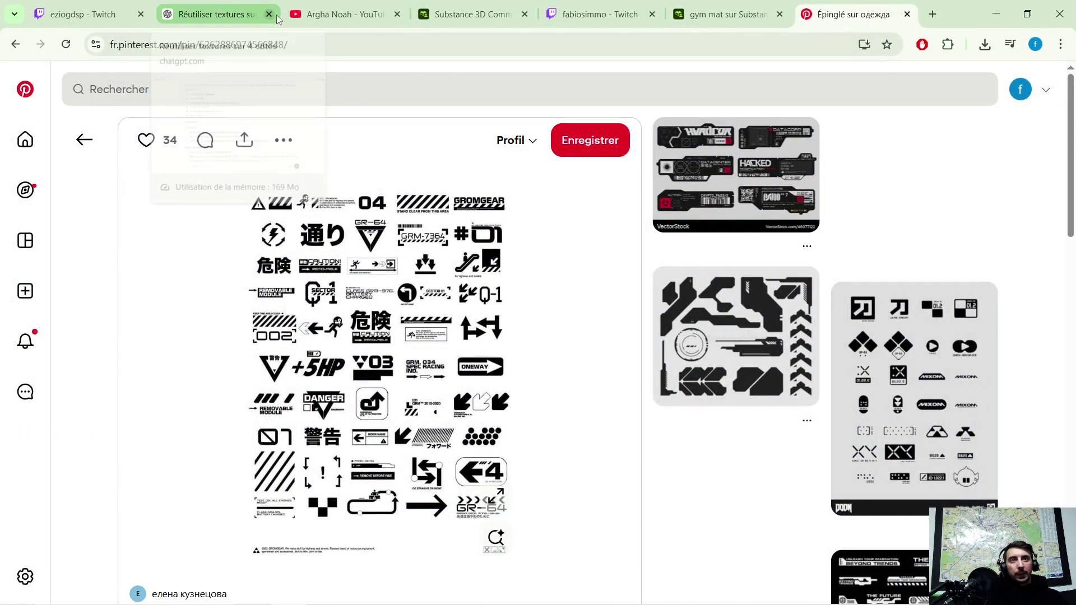
click(339, 14)
click(618, 357)
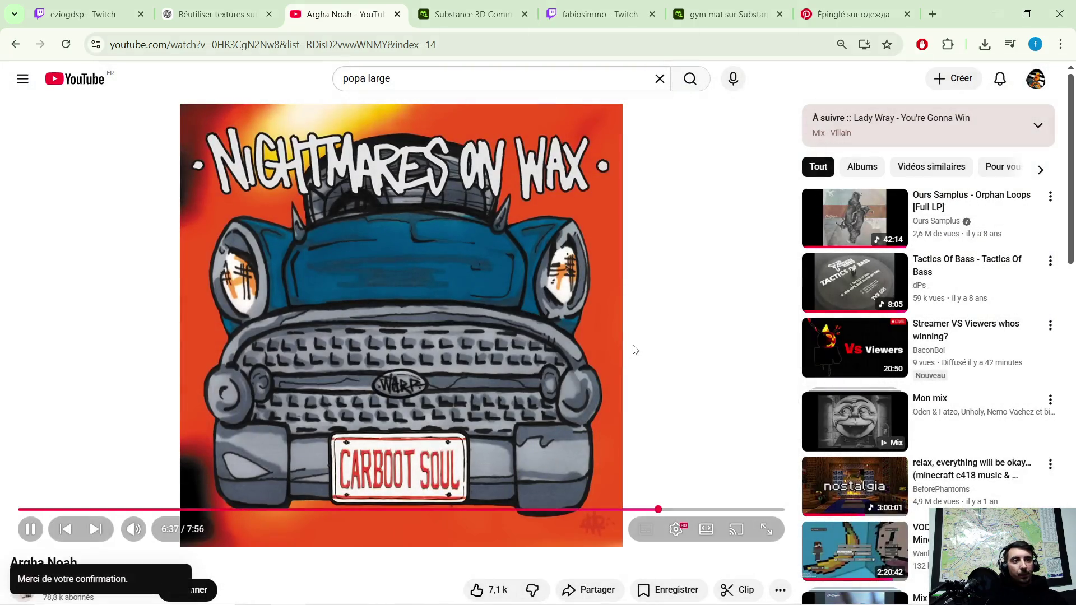
Play the Sumerio video, then restore down the browser to reveal the desktop
scroll(632, 312, down, 1)
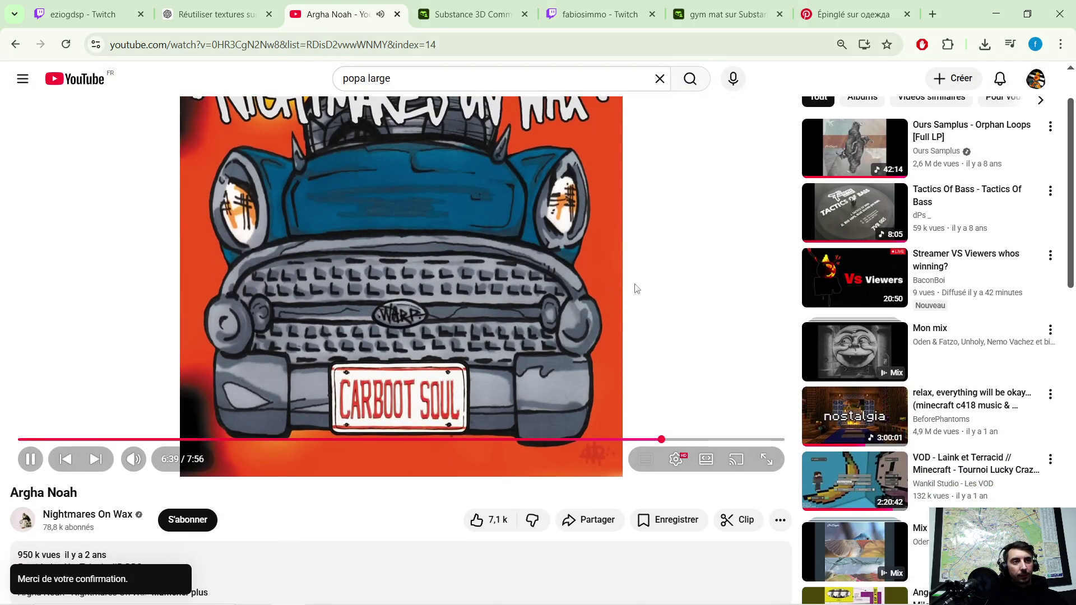
scroll(633, 296, down, 2)
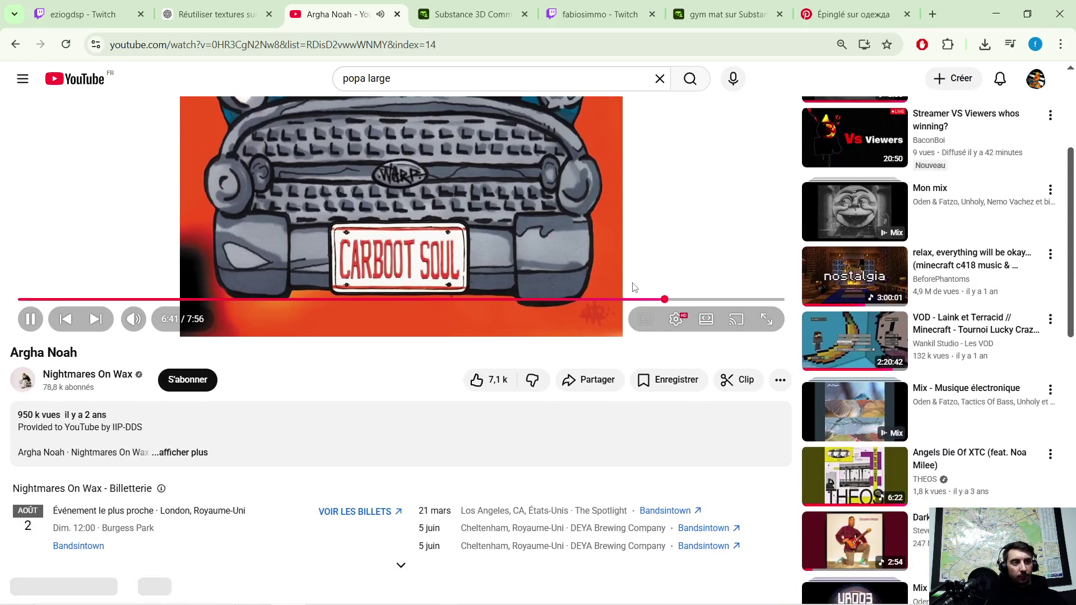
scroll(635, 284, down, 2)
scroll(625, 298, down, 1)
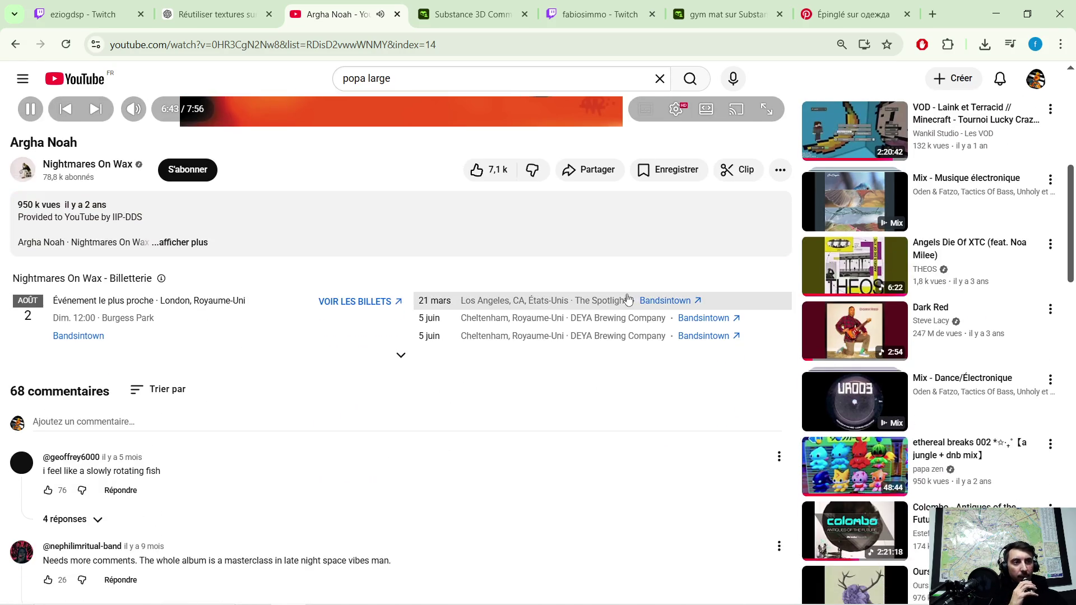
scroll(649, 306, down, 2)
scroll(644, 312, down, 1)
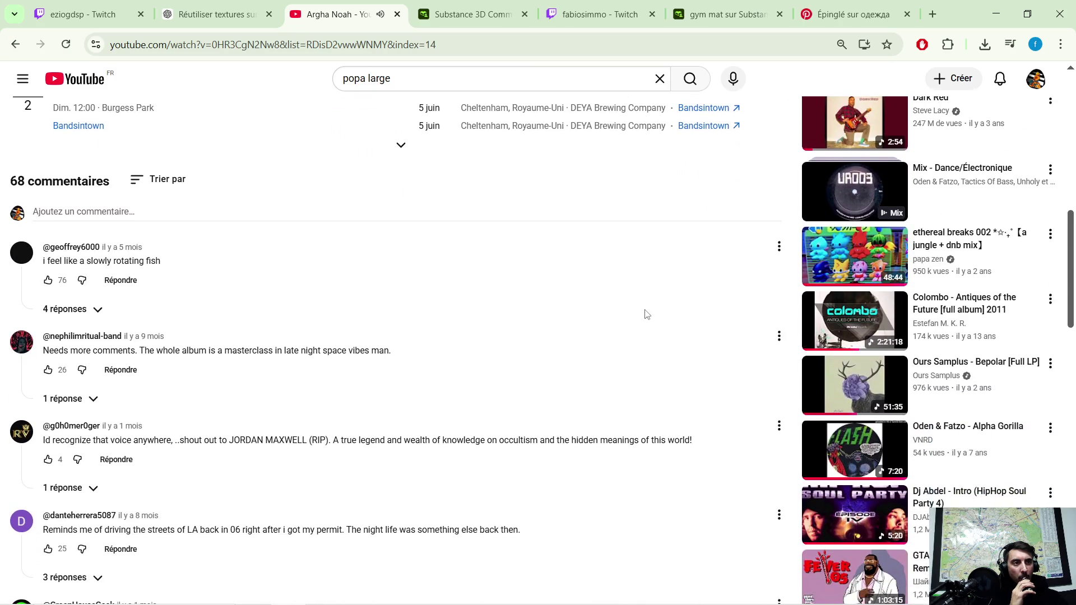
scroll(666, 313, down, 1)
scroll(740, 314, down, 1)
scroll(756, 325, down, 1)
scroll(757, 330, down, 1)
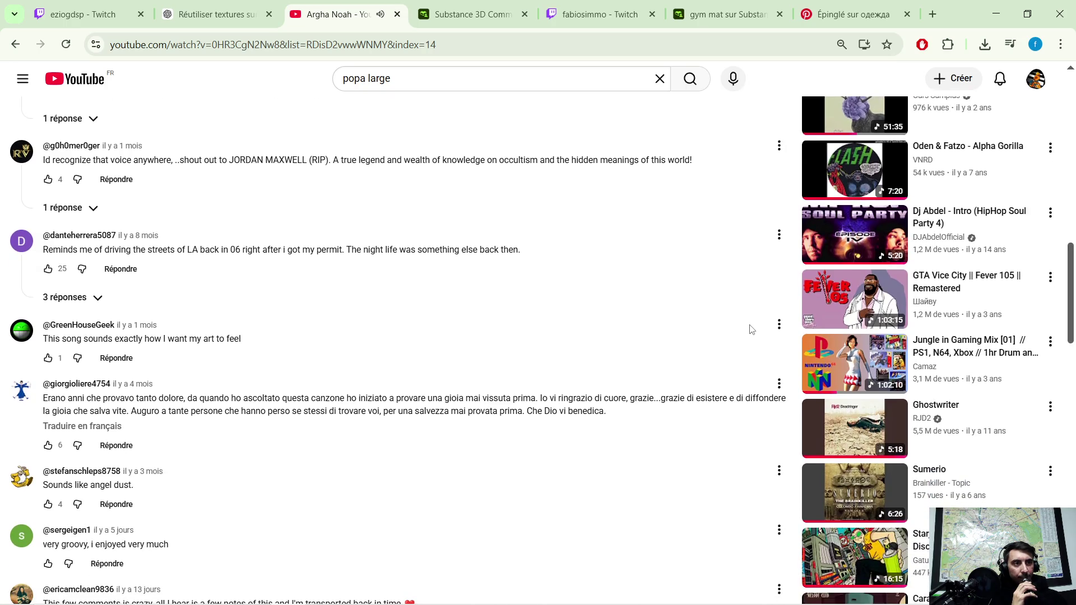
scroll(757, 333, down, 1)
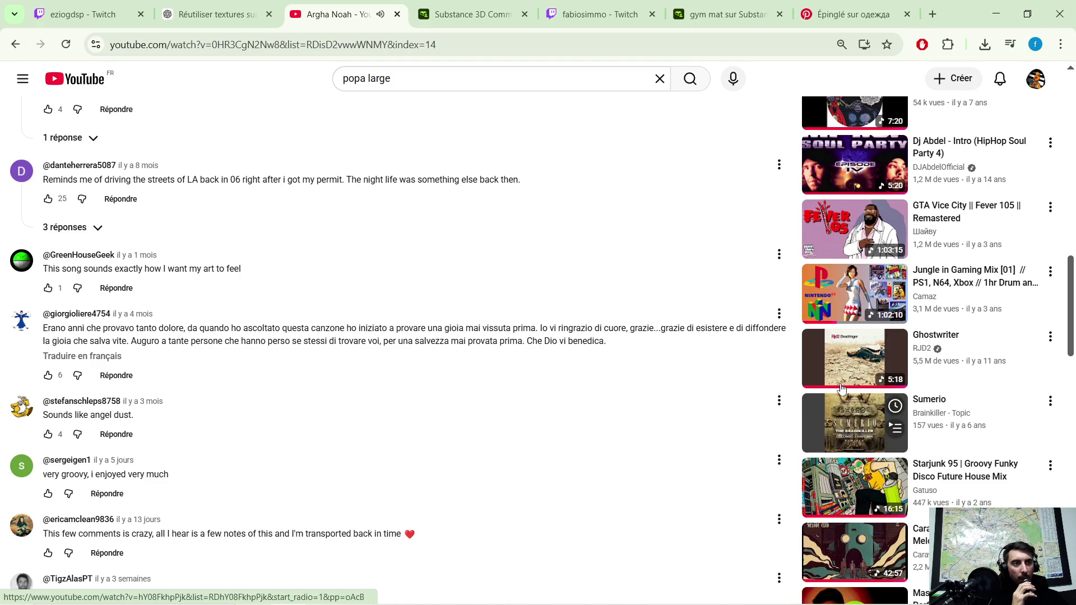
click(858, 432)
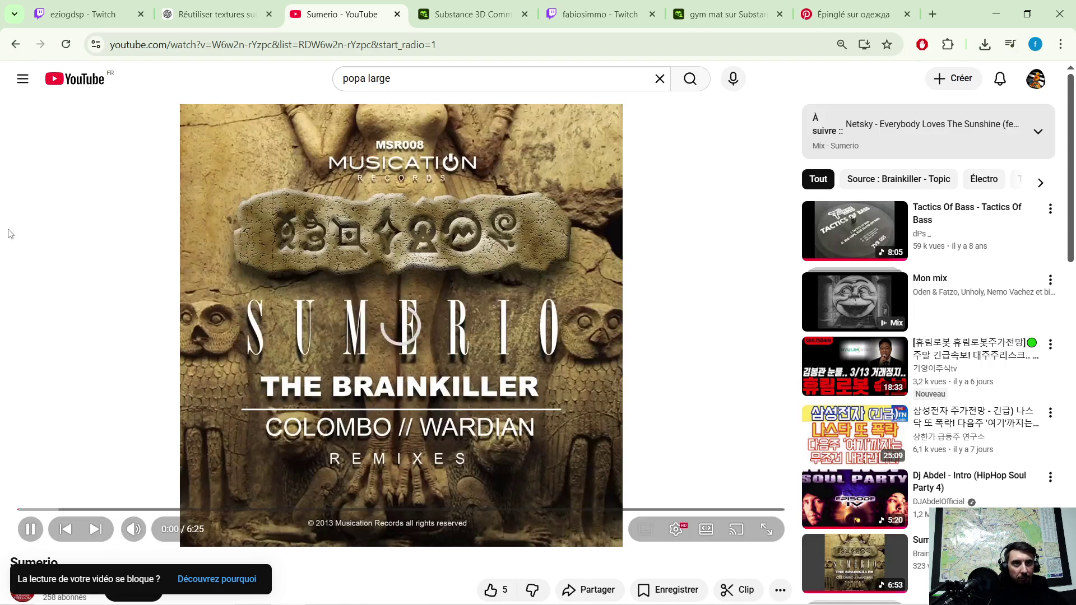
key(super+Down)
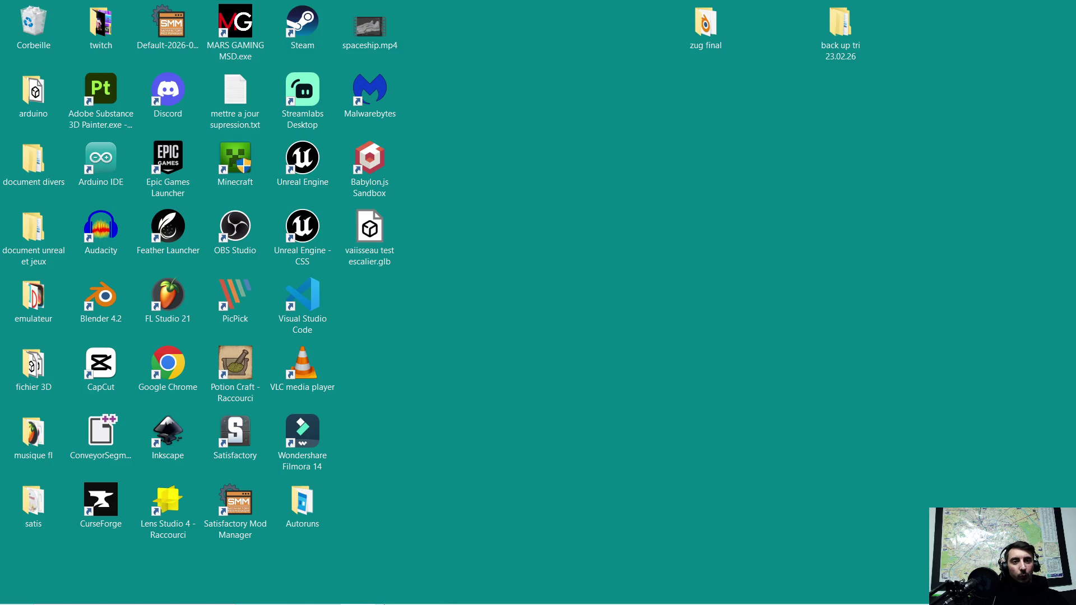
Back in Blender, select the vaisseau.006 hull by the armory and enter Edit Mode near the floor
click(394, 591)
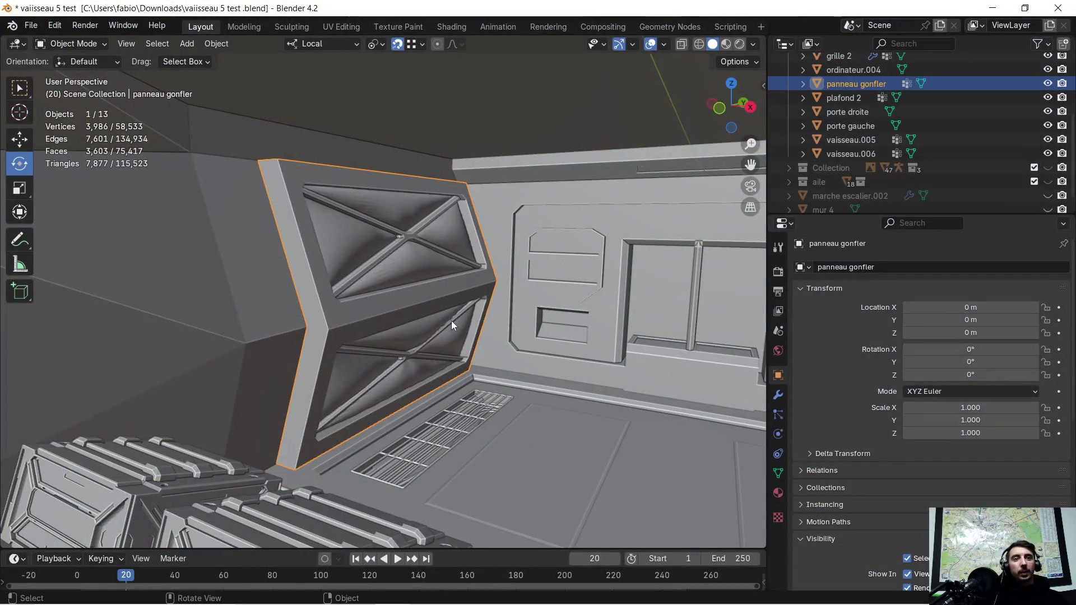
scroll(428, 354, down, 2)
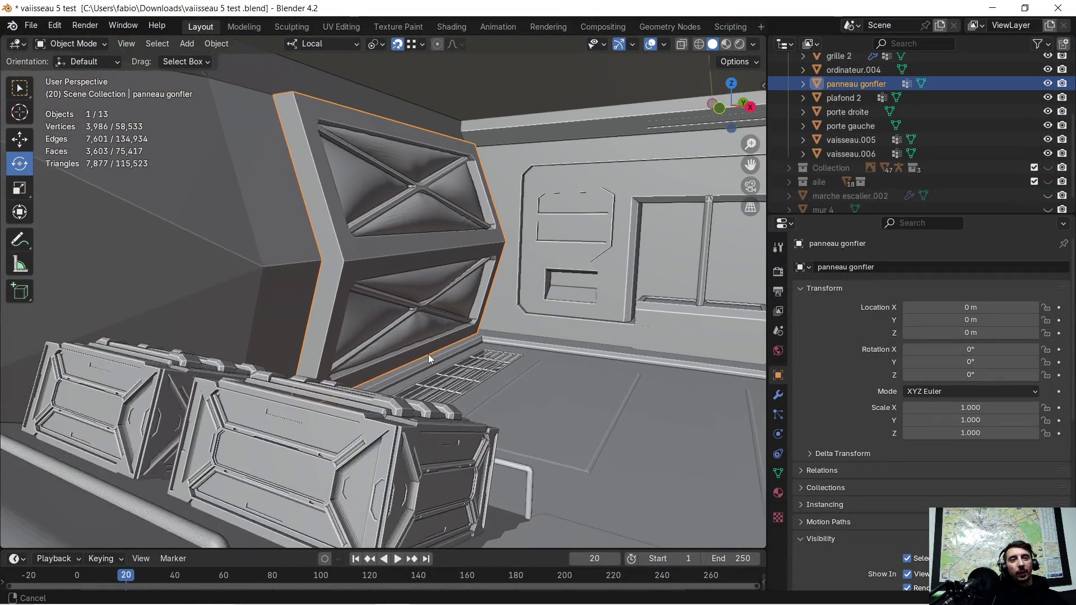
scroll(428, 354, down, 2)
scroll(374, 363, down, 2)
middle_drag(409, 365, 459, 318)
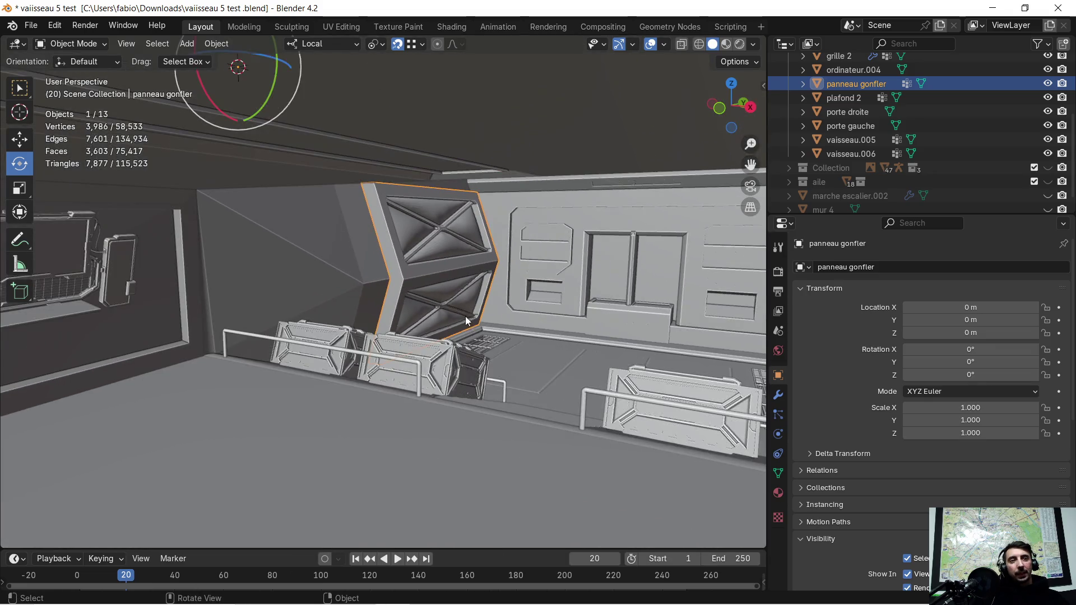
mouse_move(568, 353)
middle_down()
mouse_move(442, 373)
mouse_move(523, 356)
mouse_move(463, 363)
middle_up()
click(428, 384)
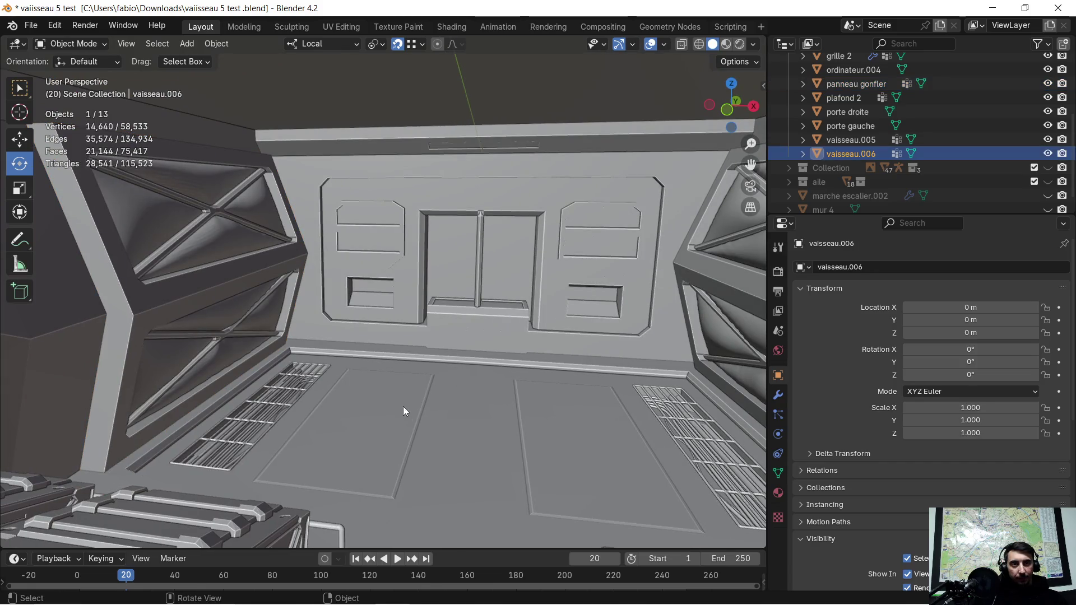
key(Tab)
mouse_move(402, 408)
middle_down()
mouse_move(385, 422)
mouse_move(286, 417)
mouse_move(446, 448)
mouse_move(548, 409)
mouse_move(608, 425)
mouse_move(279, 350)
mouse_move(245, 175)
middle_up()
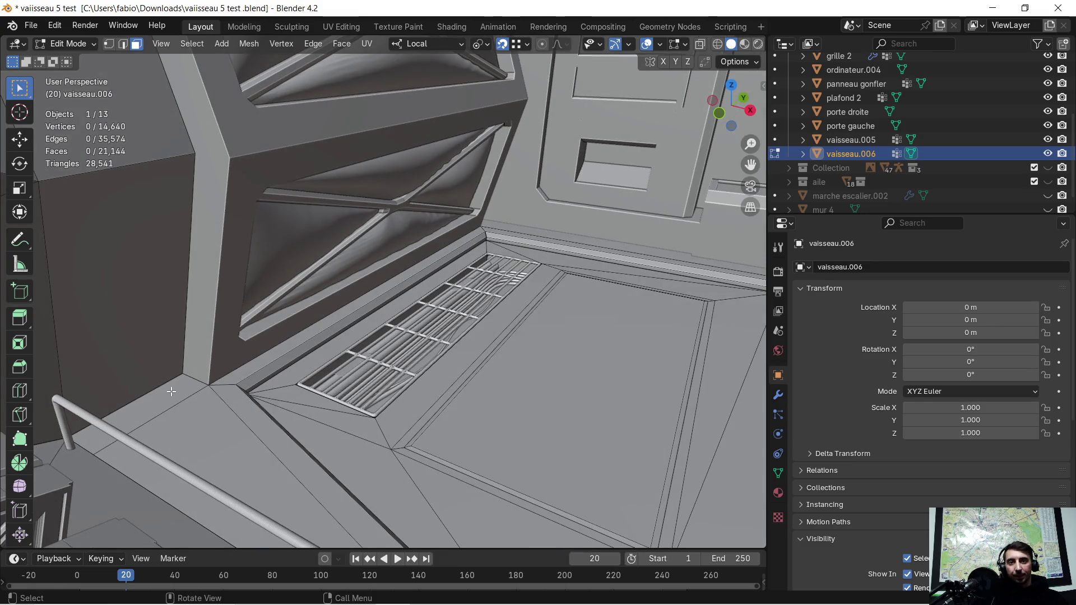
Select the floor faces by the railing, wall-base strips, vent faces, central panel and grate slots
click(172, 394)
shift+click(192, 409)
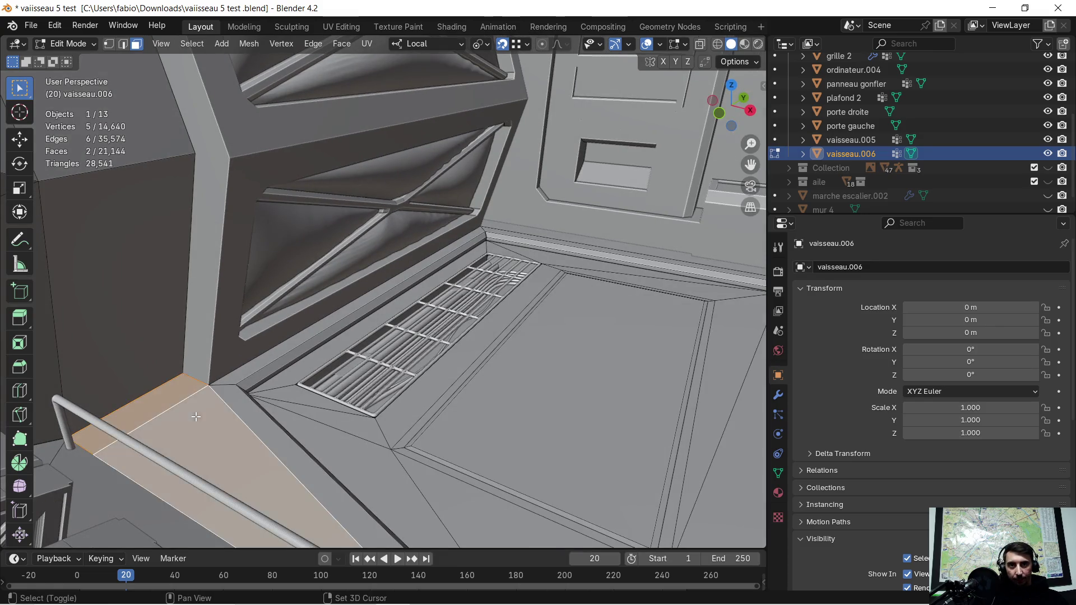
alt+shift+click(244, 392)
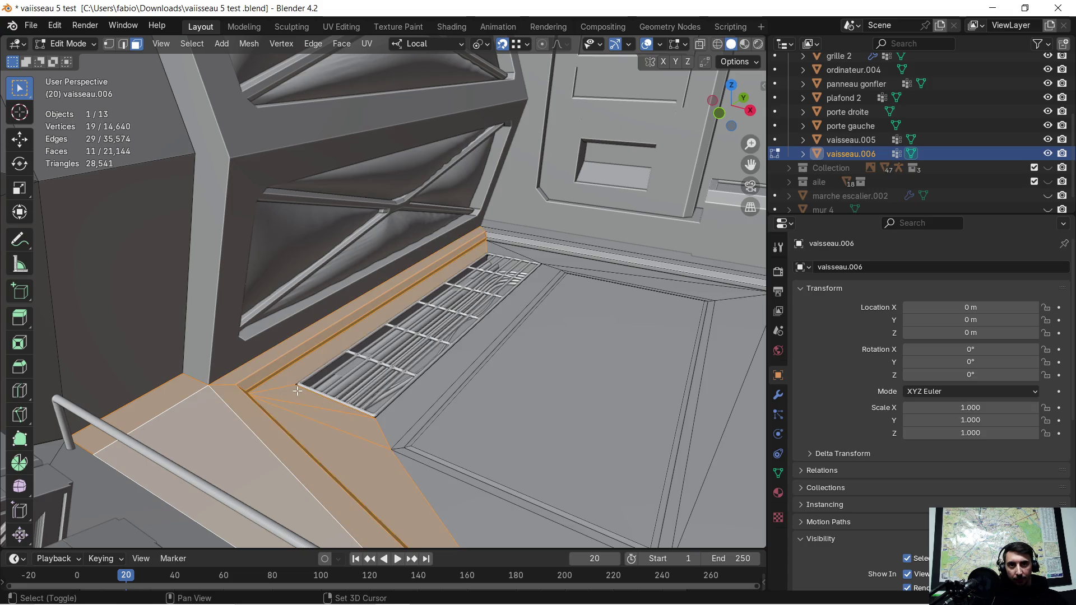
mouse_move(520, 377)
mouse_down()
mouse_move(448, 416)
mouse_move(445, 407)
mouse_up()
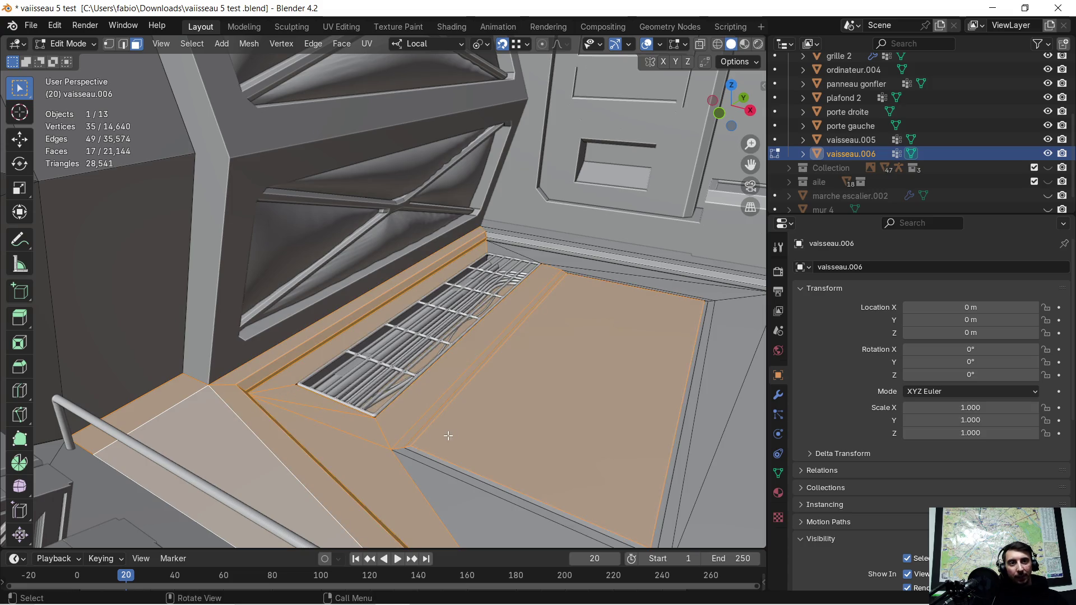
shift+click(445, 470)
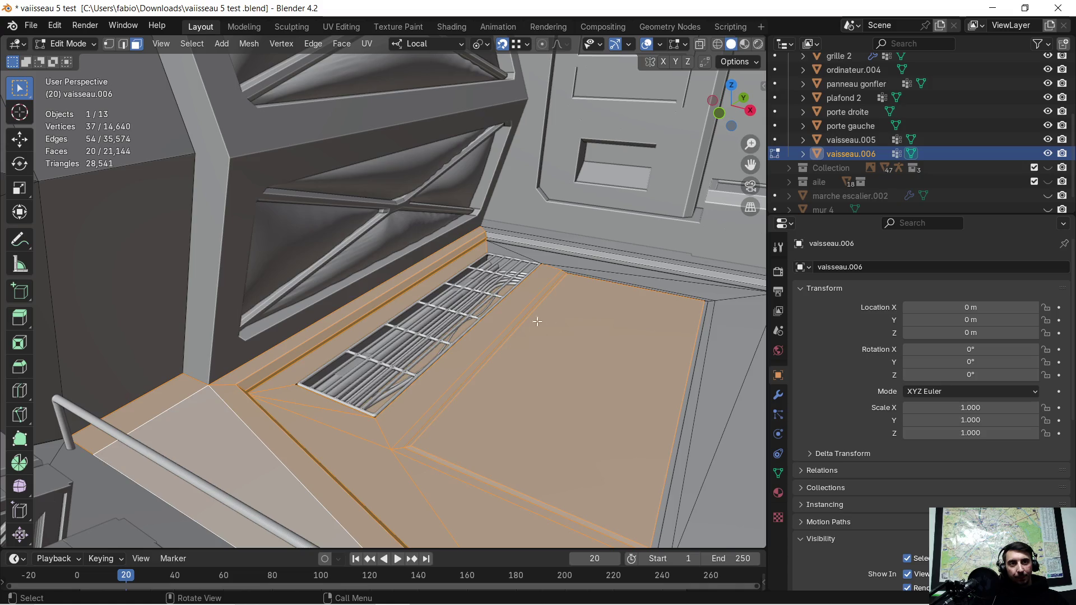
alt+shift+click(333, 362)
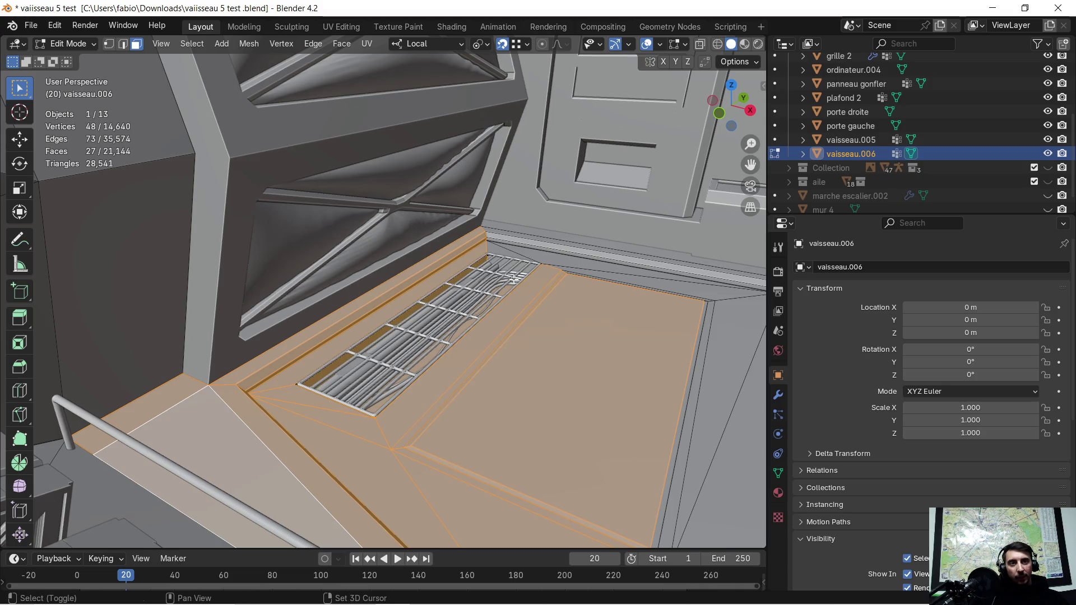
scroll(513, 279, up, 4)
scroll(480, 349, up, 3)
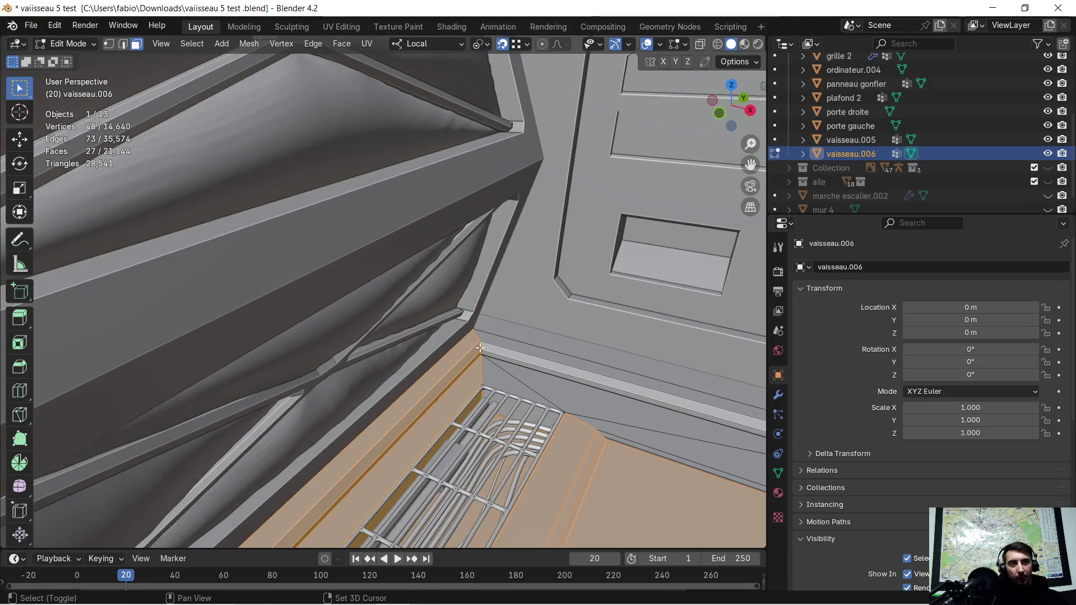
alt+shift+click(480, 349)
shift+middle_drag(480, 348, 458, 397)
alt+shift+click(457, 397)
alt+shift+click(565, 445)
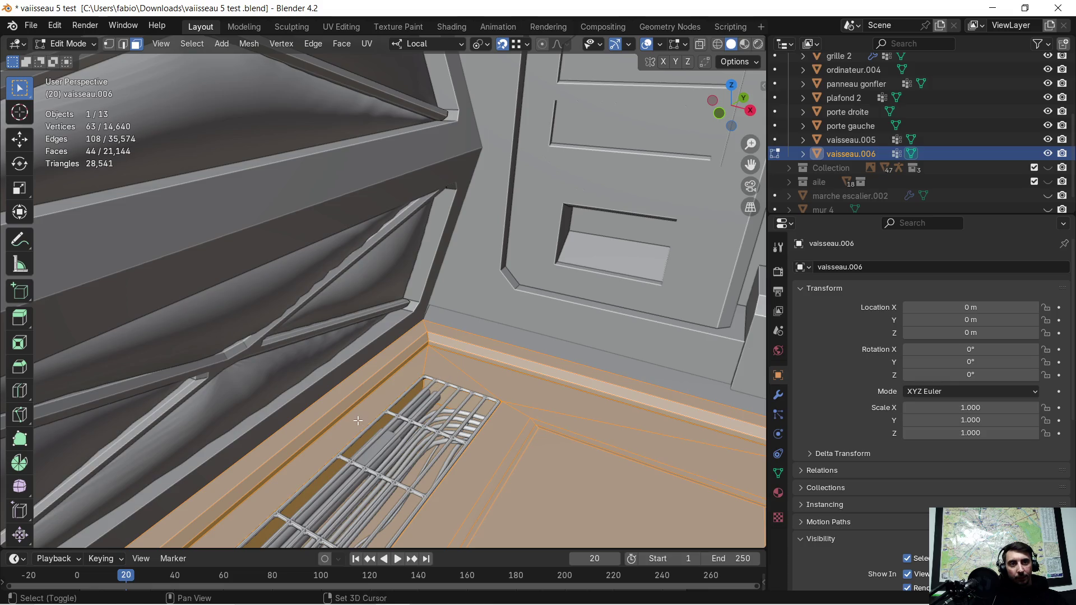
Add the baseboard strips, the connected central floor area and the right-wall floor strip
scroll(427, 459, down, 1)
scroll(427, 440, down, 1)
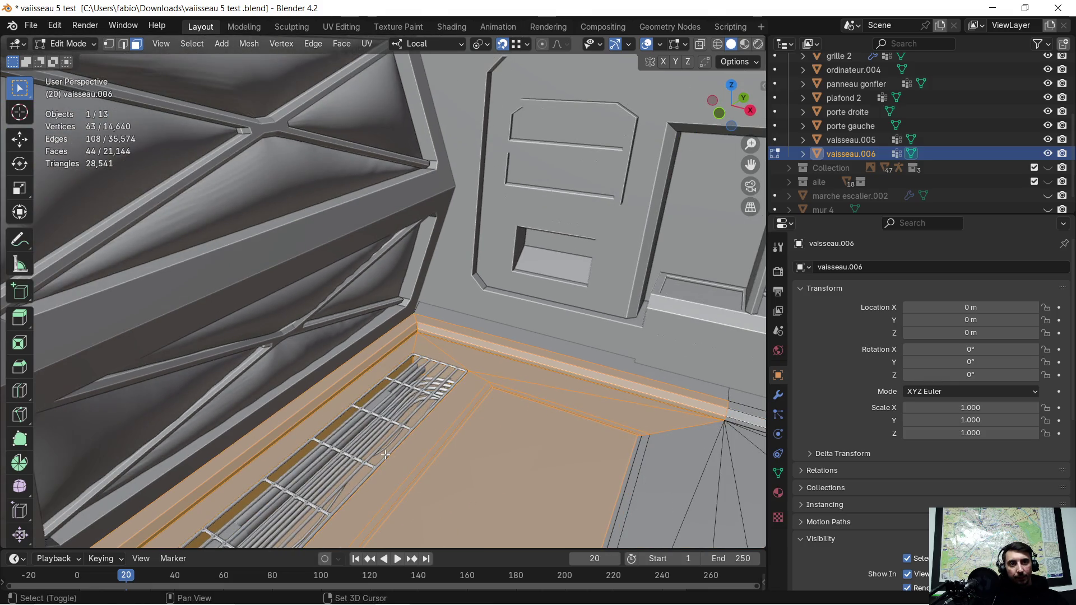
shift+click(455, 320)
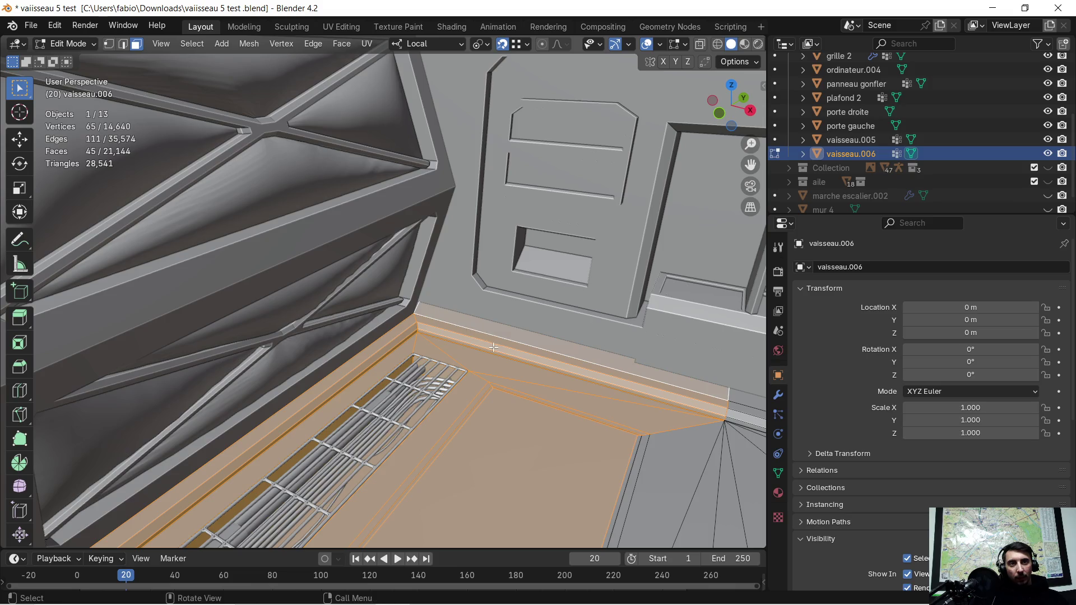
mouse_move(515, 348)
middle_down()
mouse_move(186, 323)
mouse_move(649, 414)
mouse_move(375, 341)
middle_up()
shift+click(473, 362)
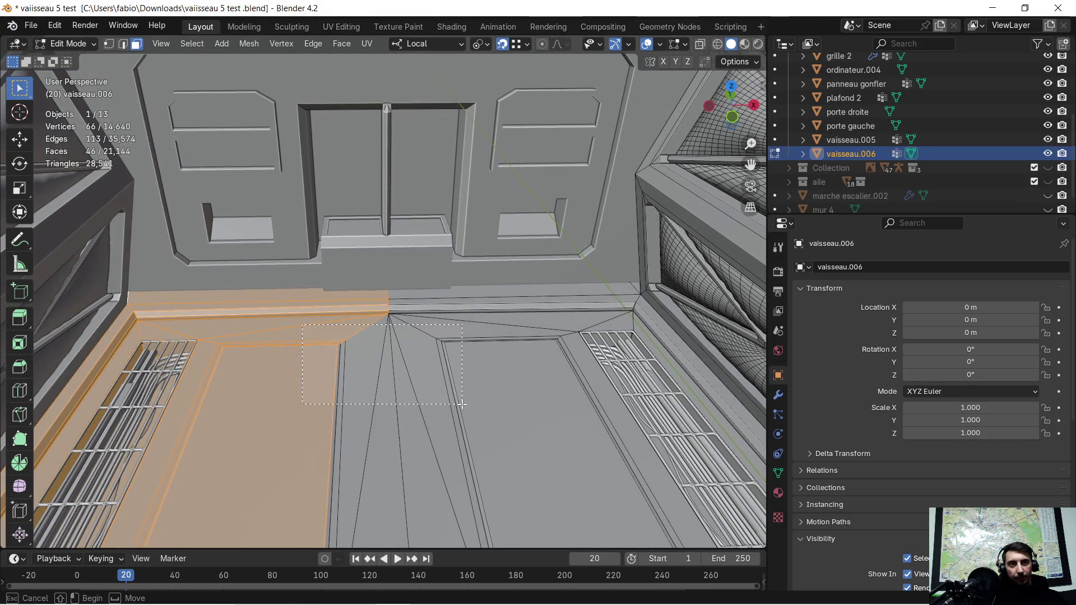
key(l)
key(l)
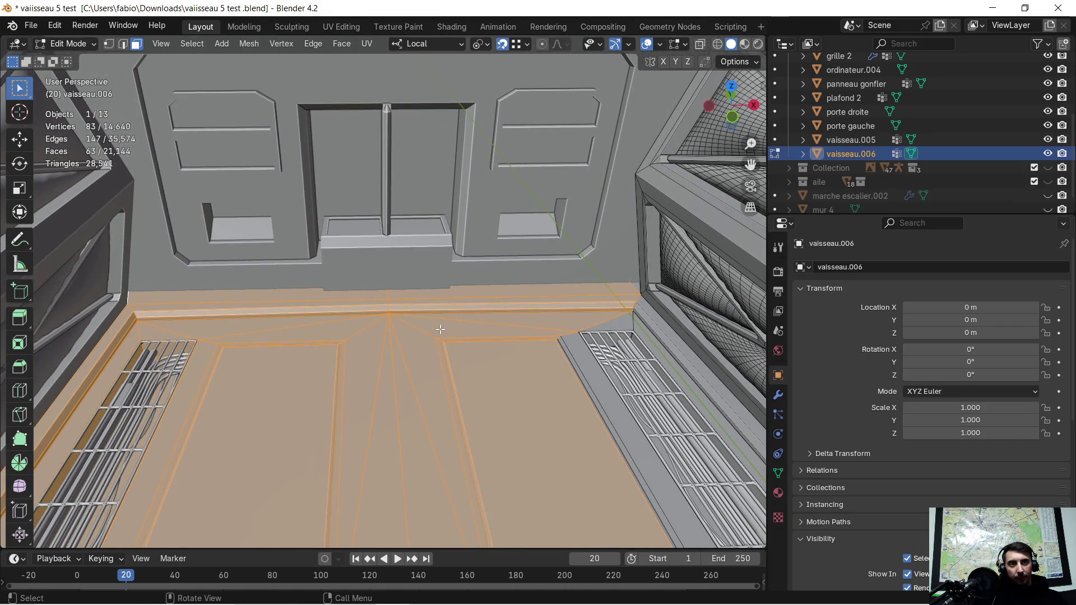
drag(540, 327, 597, 359)
middle_drag(597, 358, 501, 306)
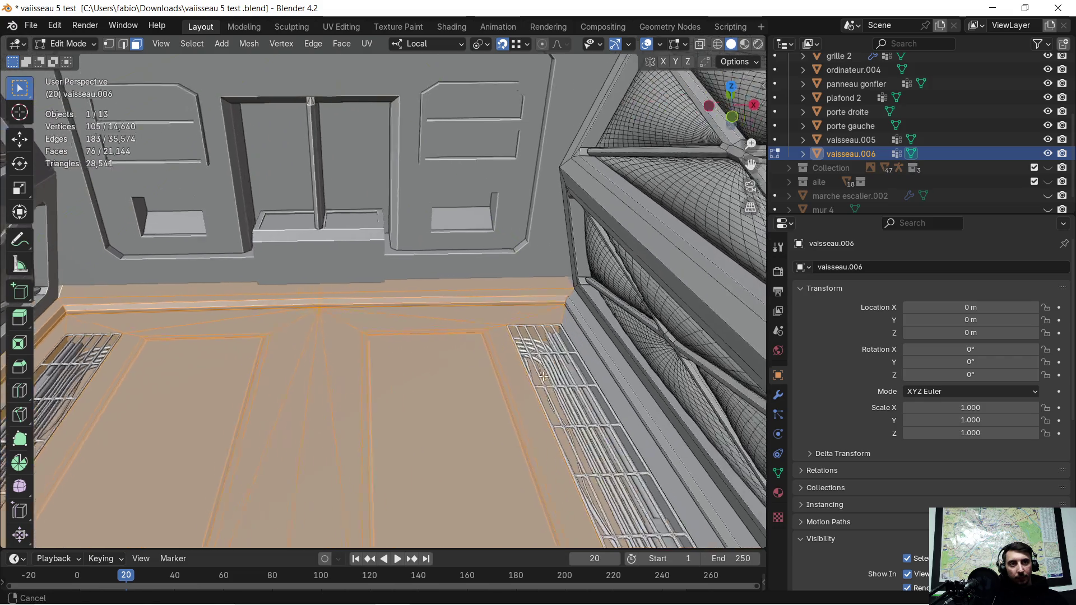
key(l)
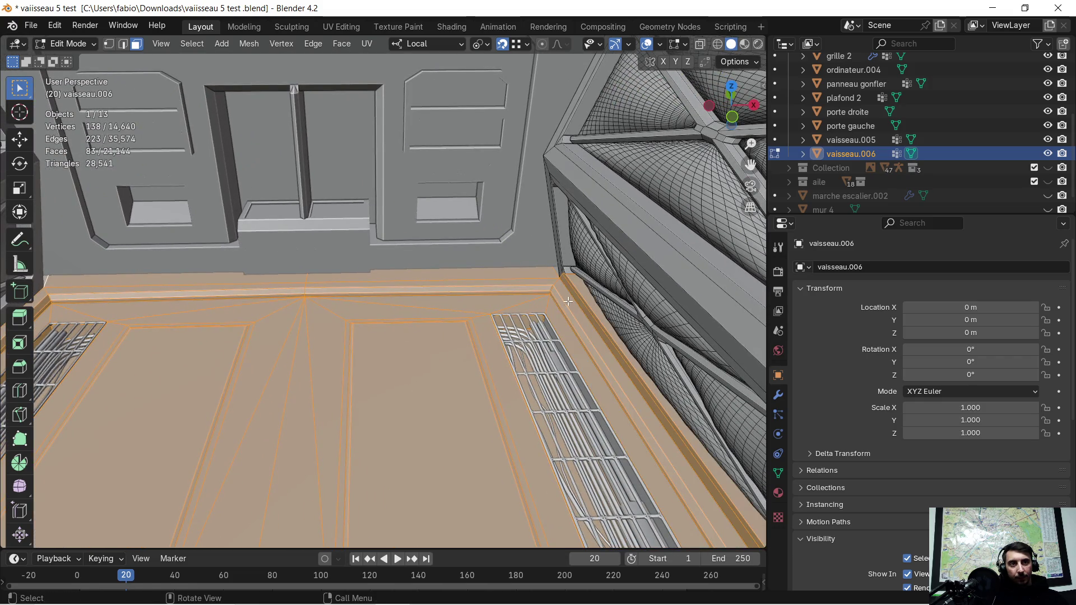
Add the small triangle face, the bevelled edge strip and one last floor face
mouse_move(559, 283)
middle_down()
mouse_move(385, 343)
mouse_move(282, 314)
mouse_move(407, 319)
middle_up()
shift+click(386, 343)
scroll(445, 319, up, 5)
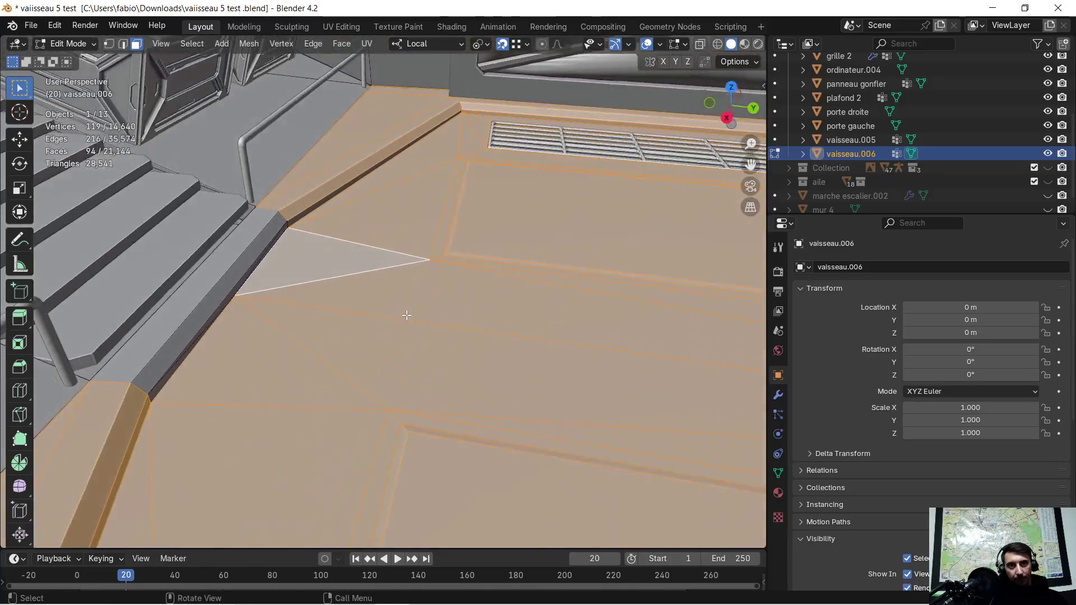
alt+shift+click(274, 223)
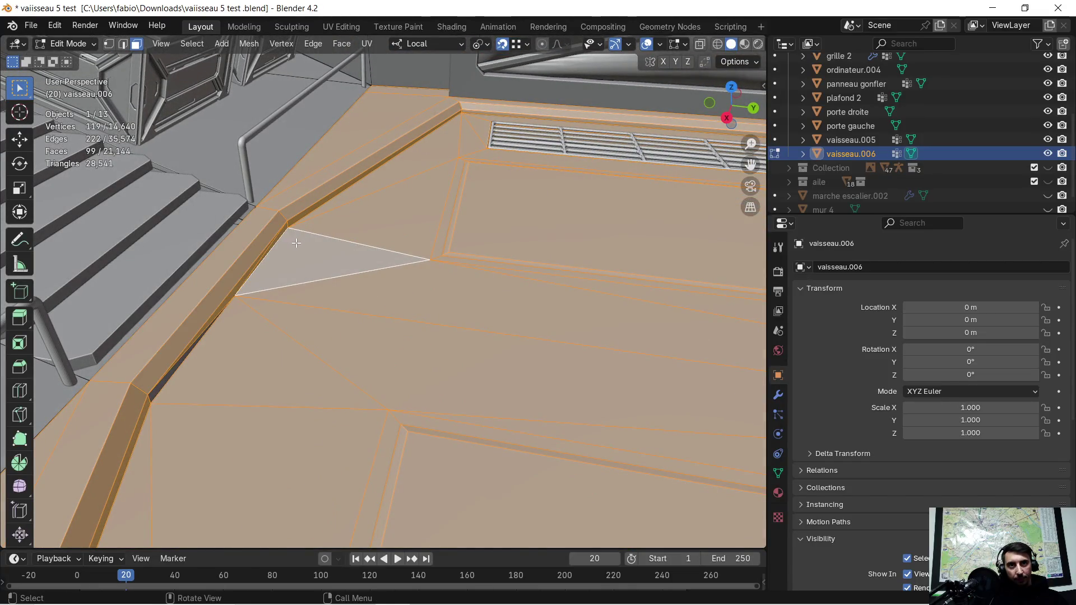
shift+click(176, 348)
mouse_move(176, 347)
middle_down()
mouse_move(503, 296)
mouse_move(232, 301)
mouse_move(422, 306)
mouse_move(417, 298)
middle_up()
Separate the selected floor faces into a new object and return to Object Mode
key(p)
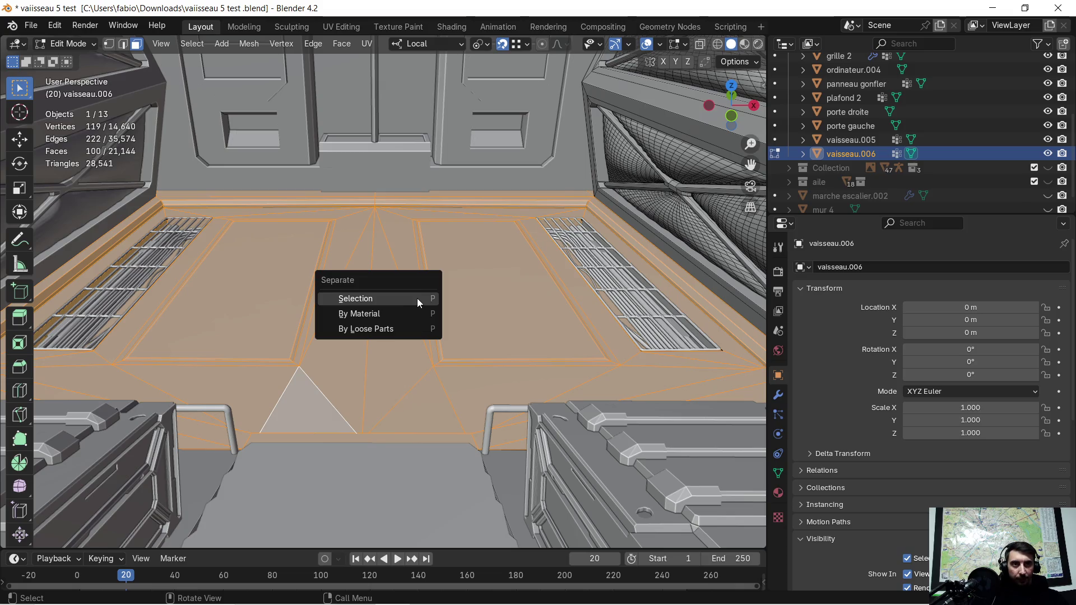
click(409, 301)
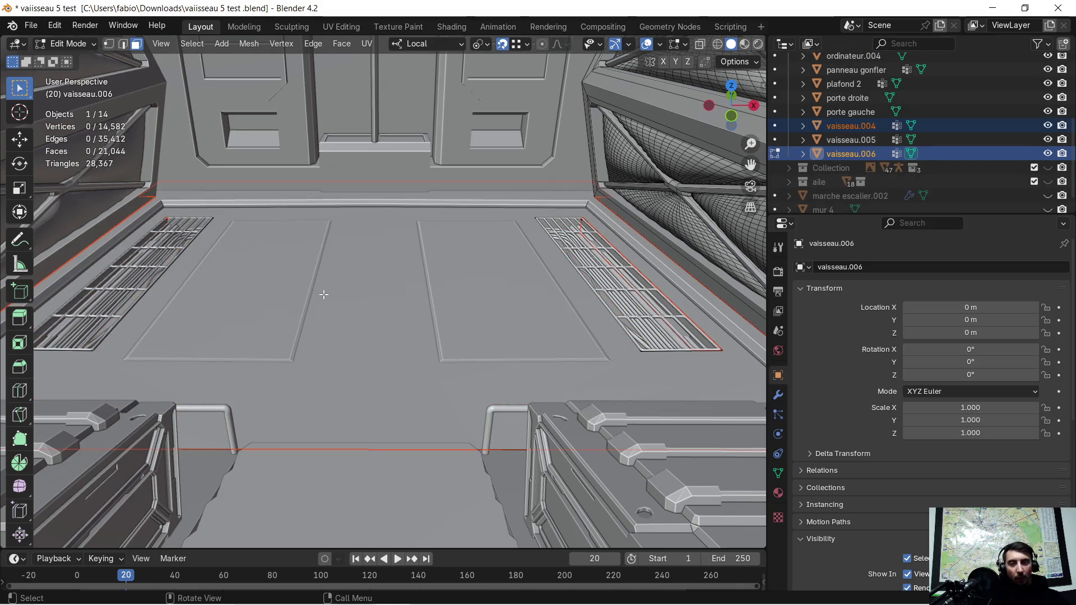
key(Tab)
click(355, 279)
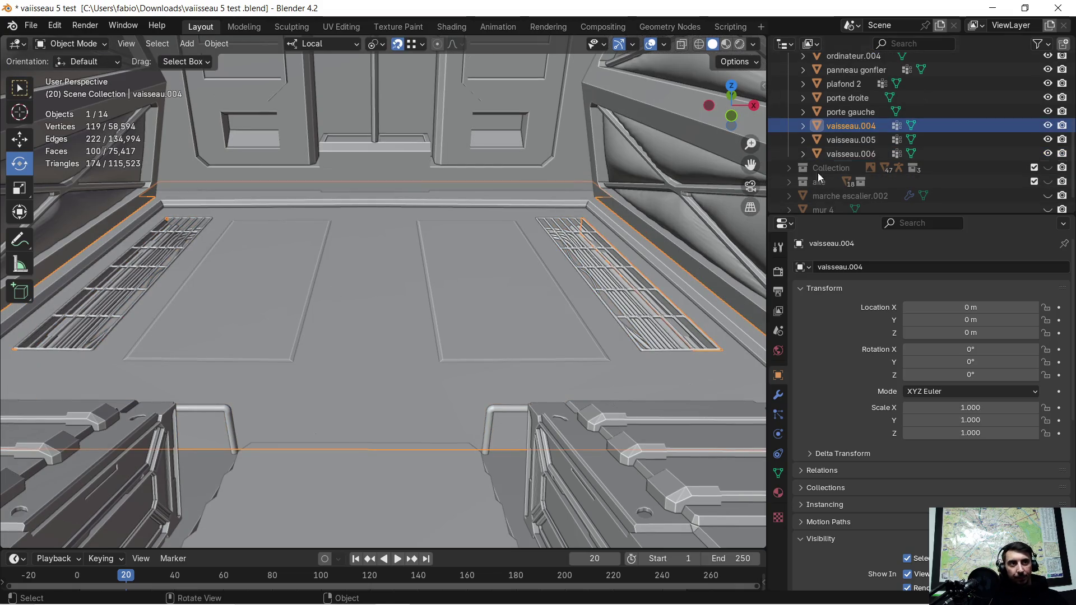
Rename the new object 'sol armory' and toggle its visibility to check its contents
double_click(884, 125)
key(BackSpace)
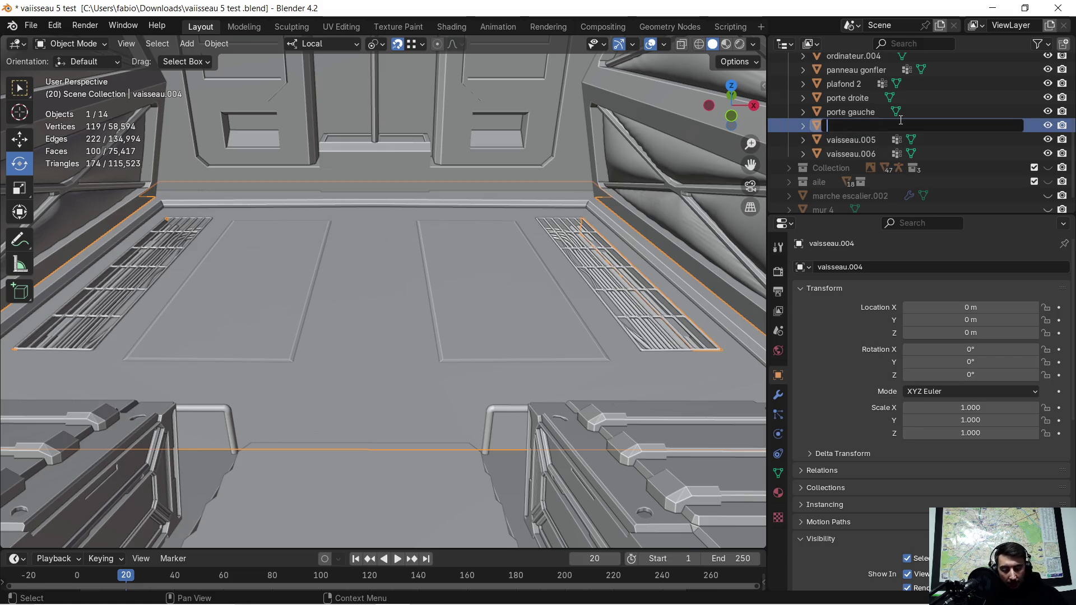
text(sol armory)
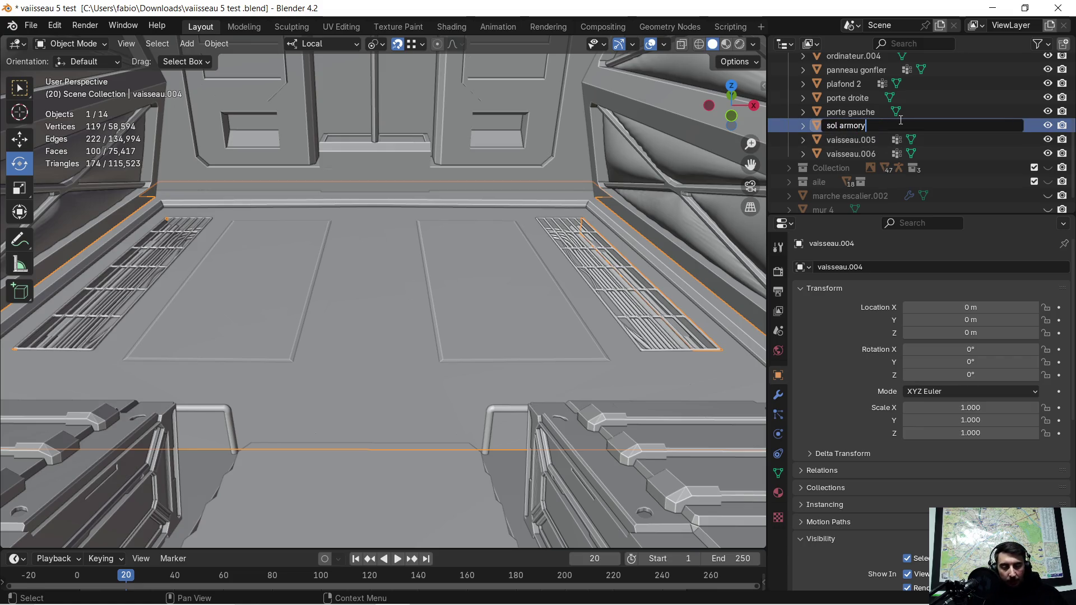
key(Return)
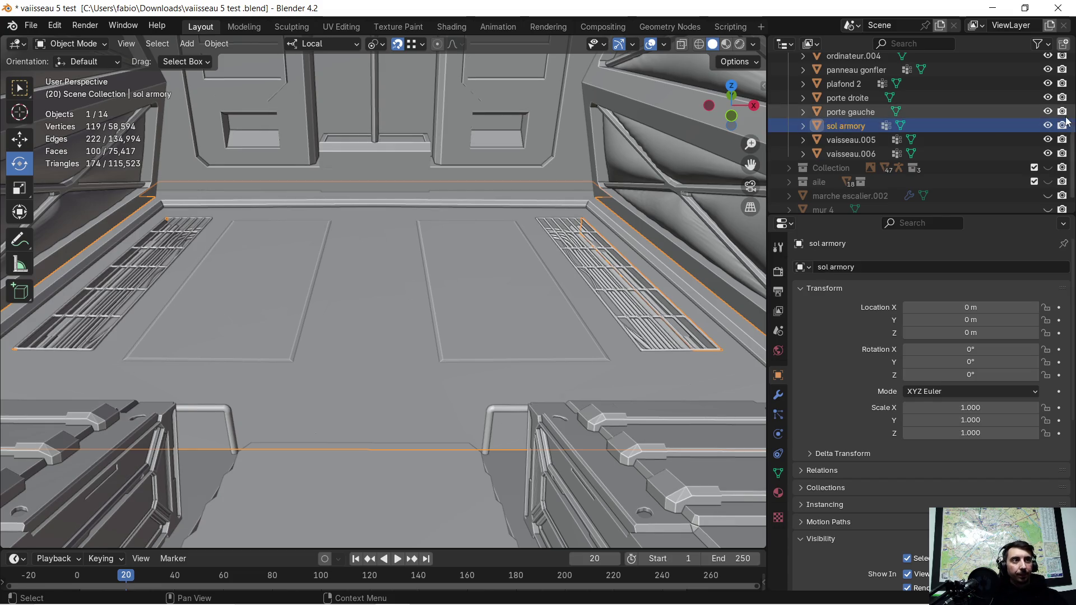
click(1048, 126)
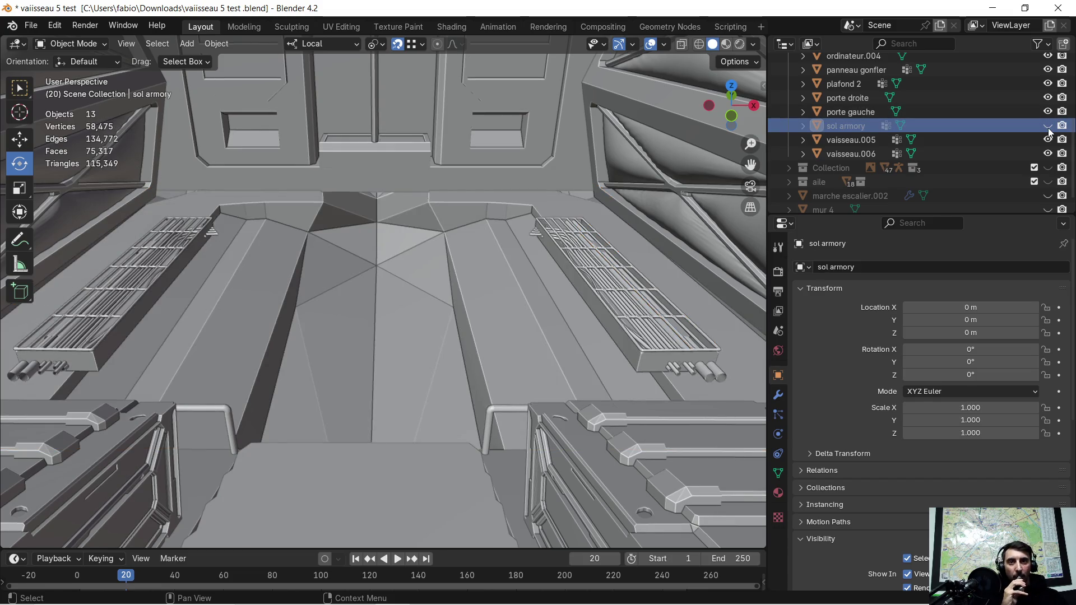
click(1048, 126)
click(856, 128)
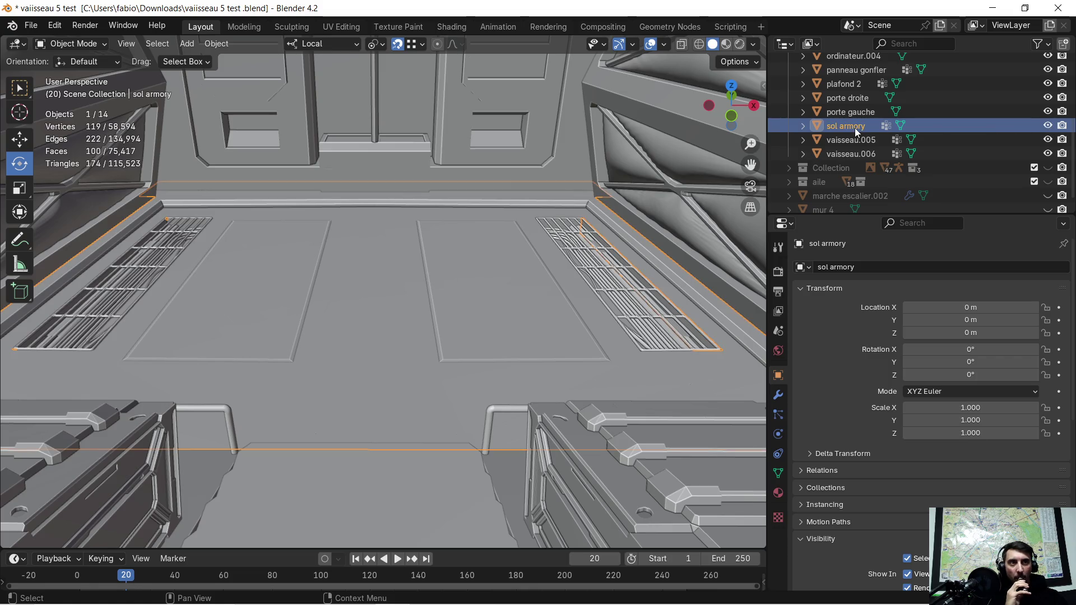
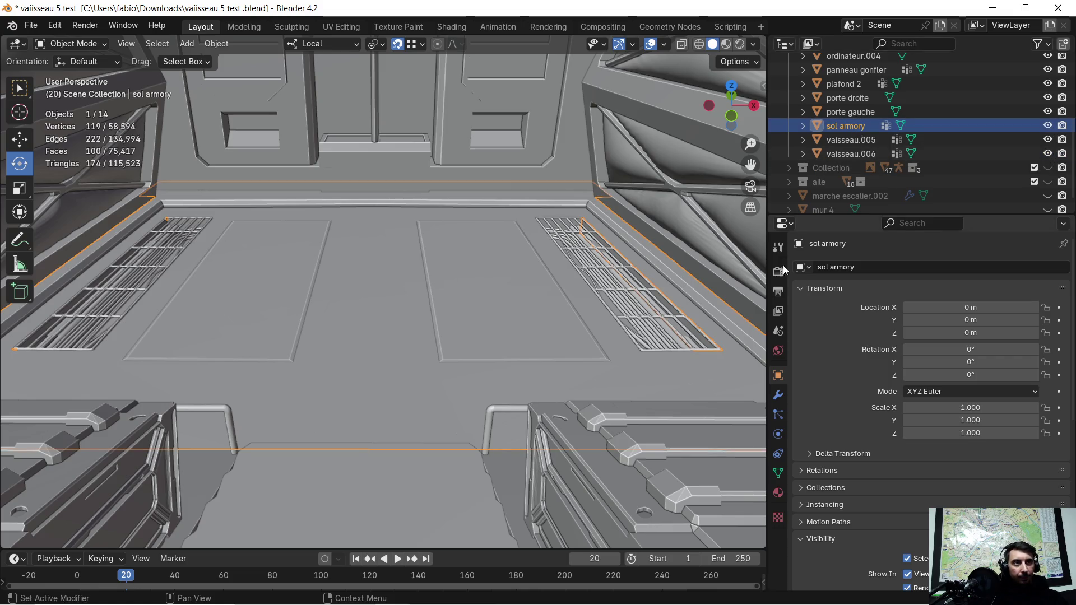
Check the sol armory floor's transform and dimensions in the N sidebar
click(36, 28)
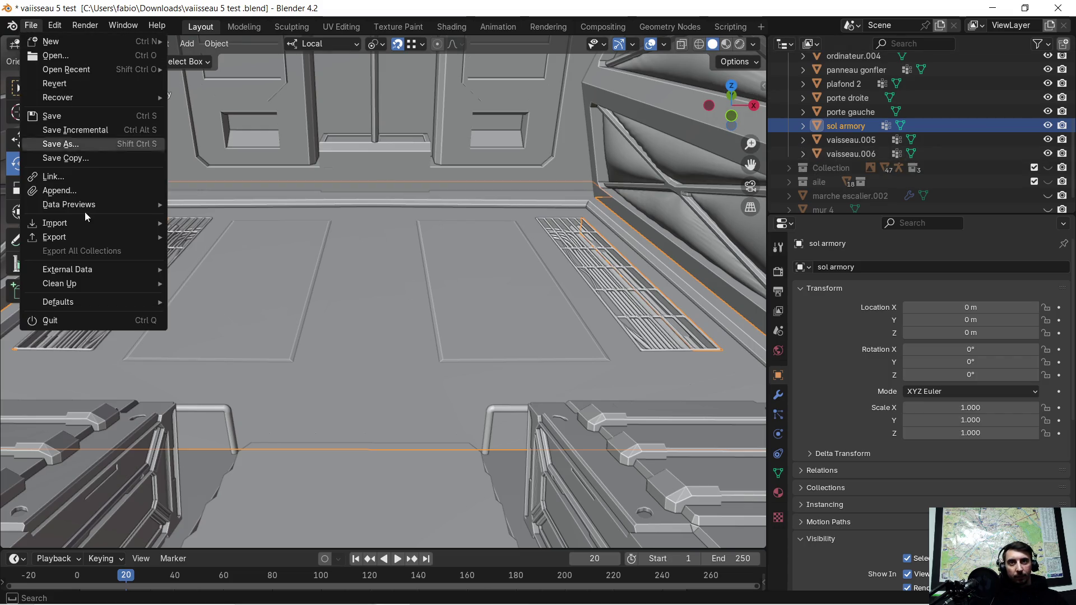
mouse_move(99, 237)
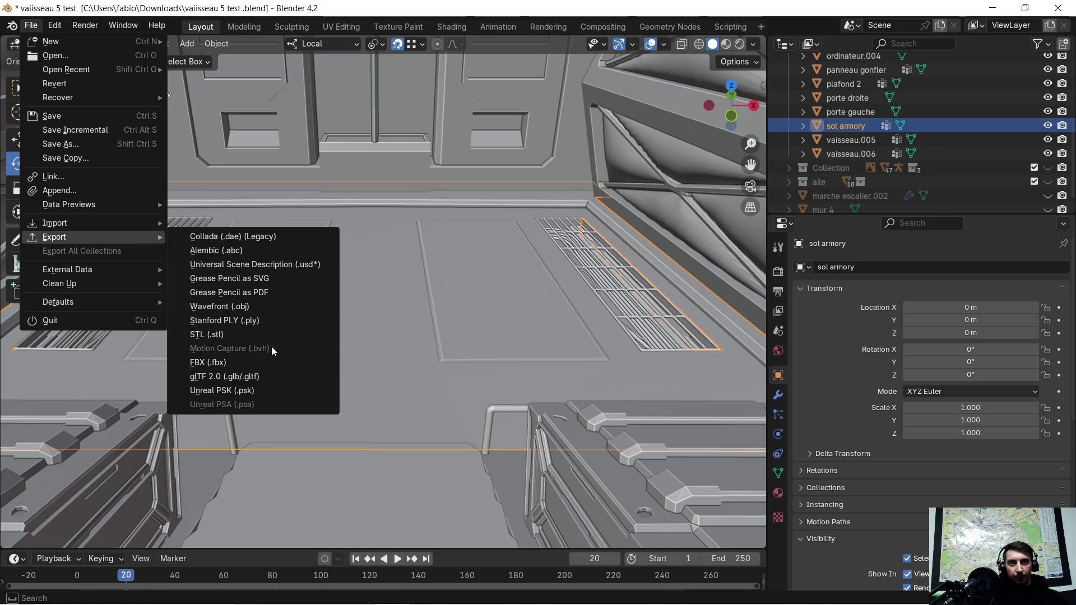
click(273, 374)
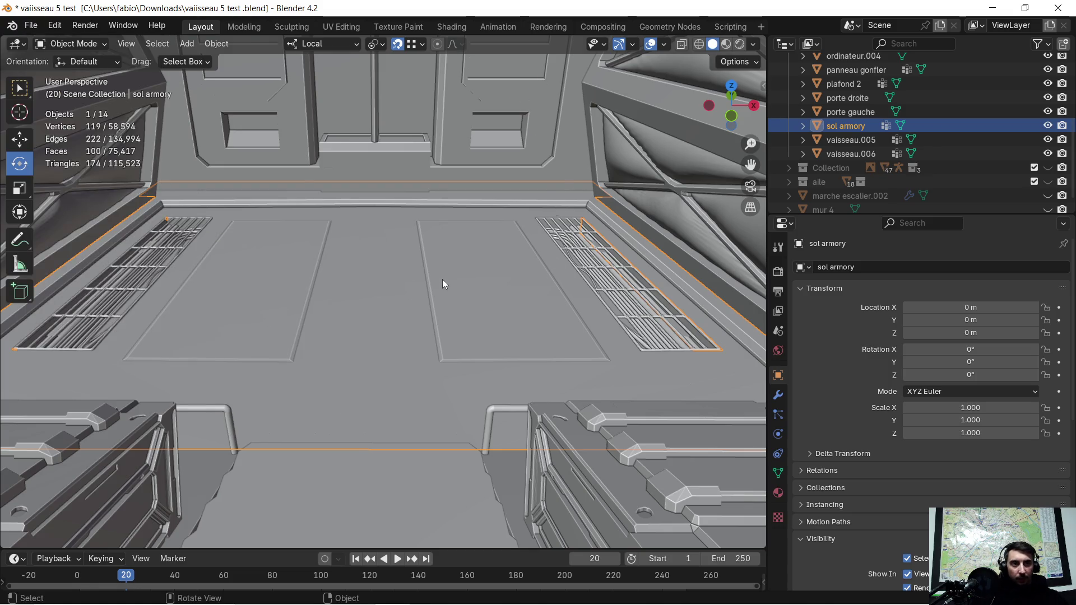
key(n)
key(n)
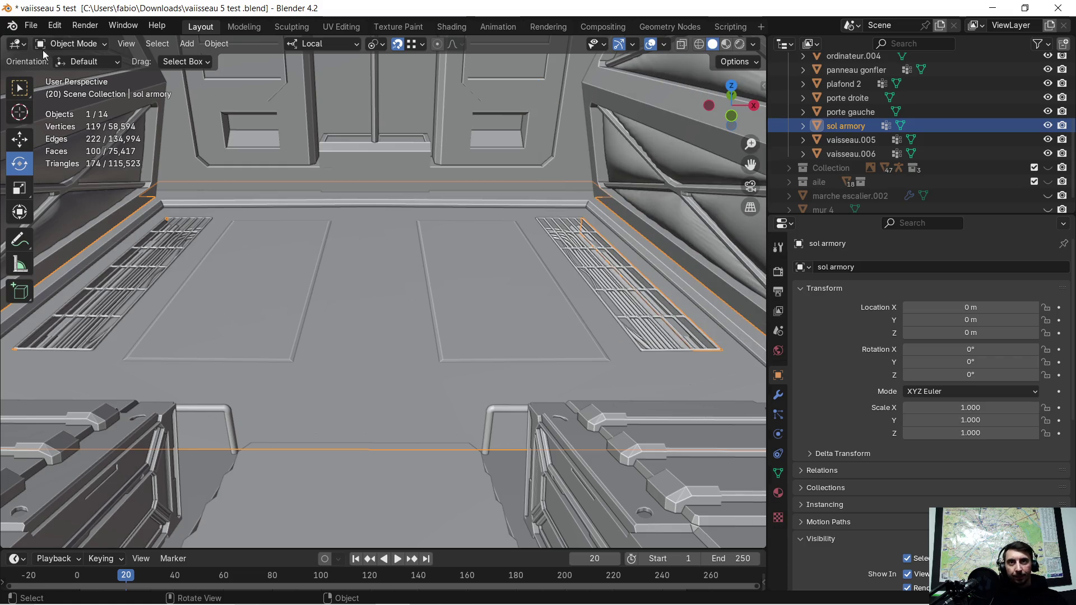
key(n)
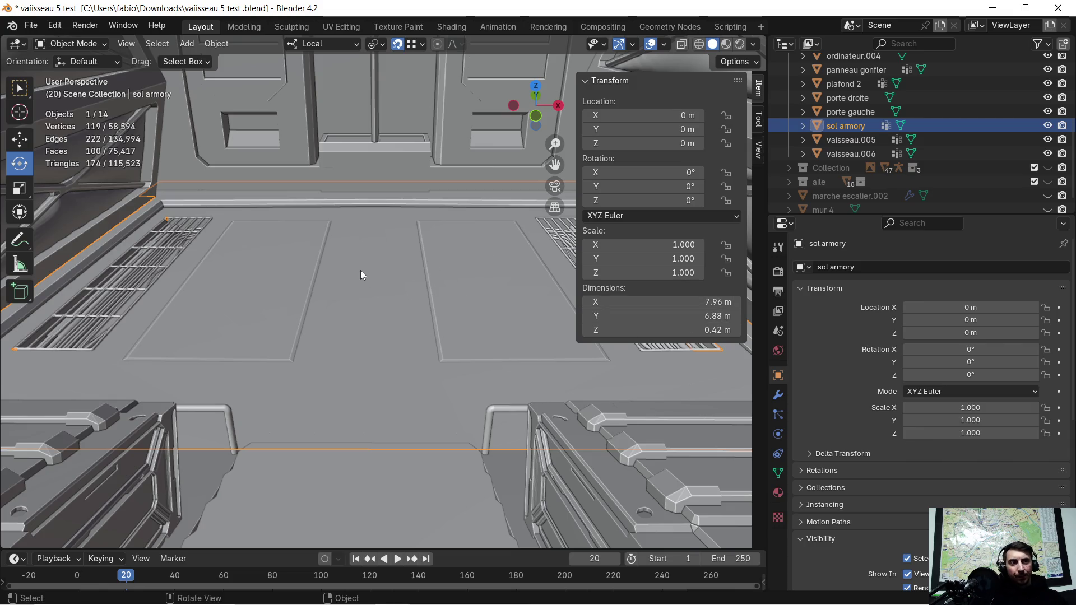
key(n)
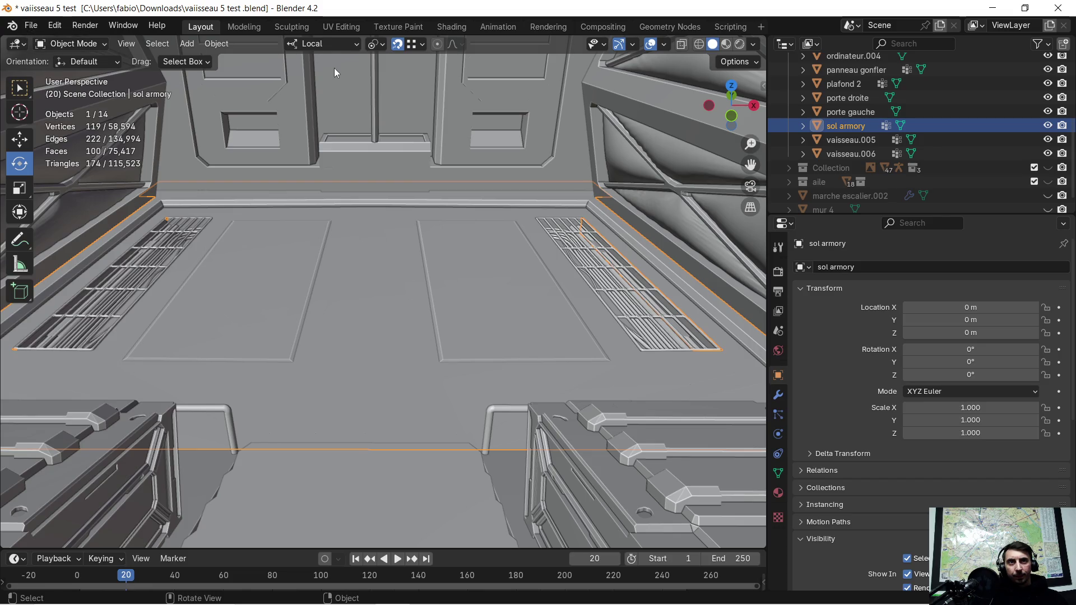
Put sol armory in Edit Mode and enable the Face Orientation overlay to check normals
key(Tab)
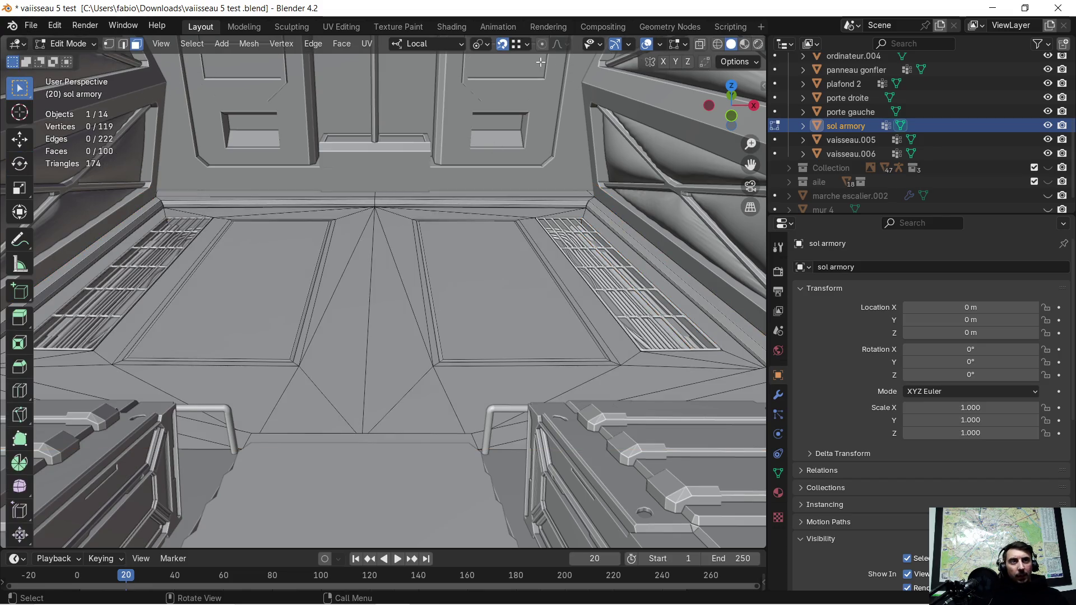
click(660, 45)
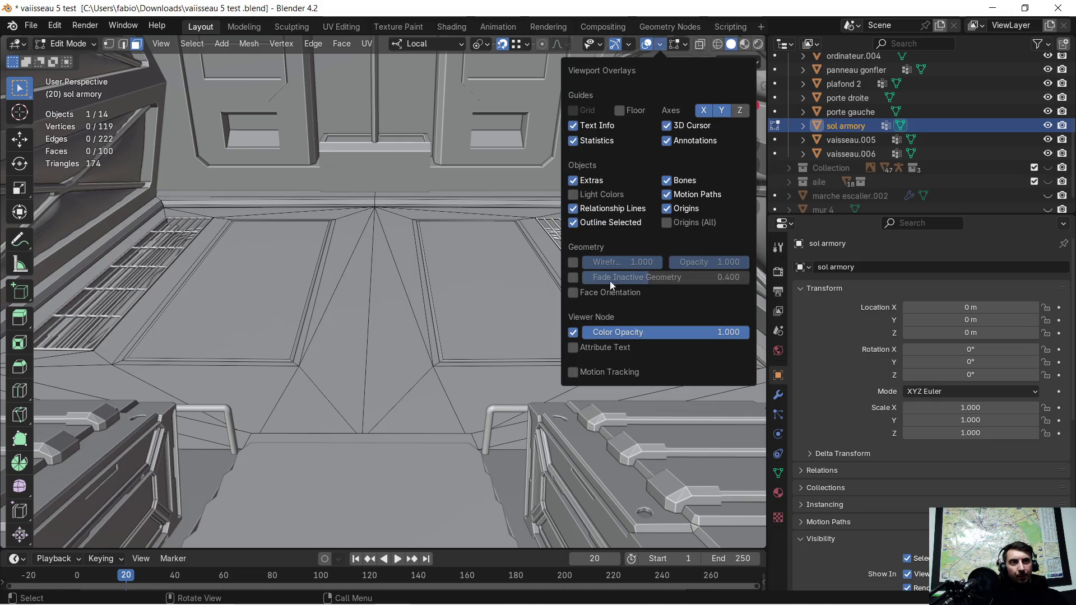
click(573, 292)
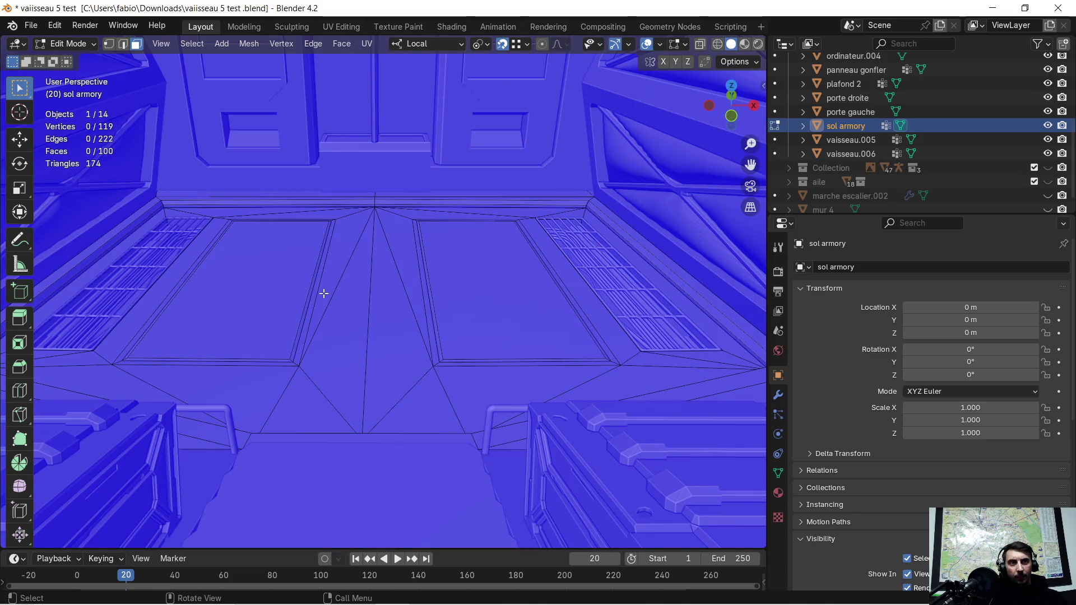
click(41, 25)
Start a glTF 2.0 export and create a new 'sol armory' folder inside vaisseau
mouse_move(90, 236)
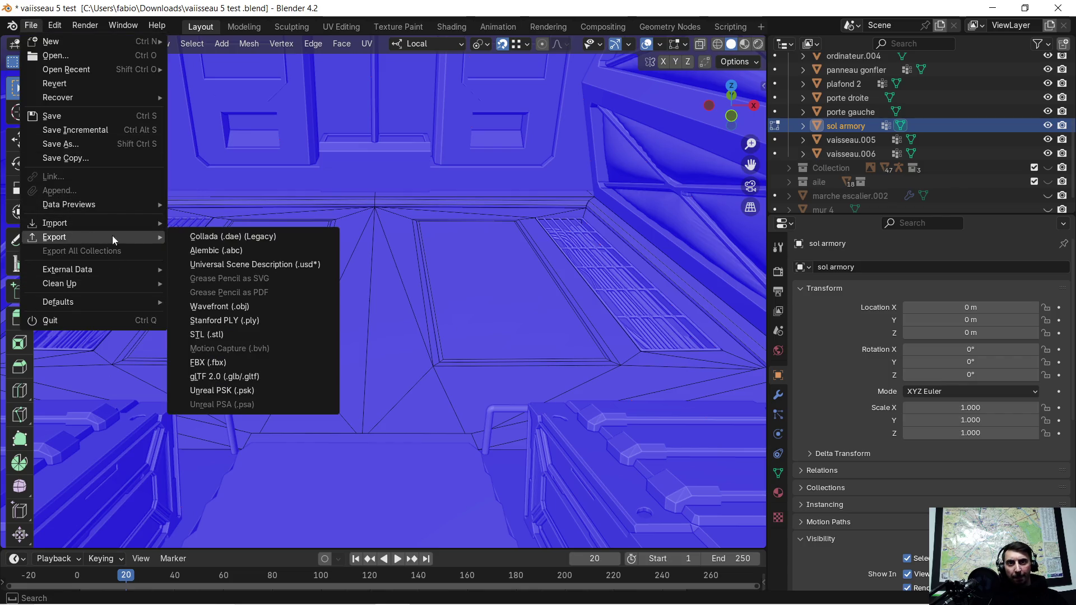
click(247, 376)
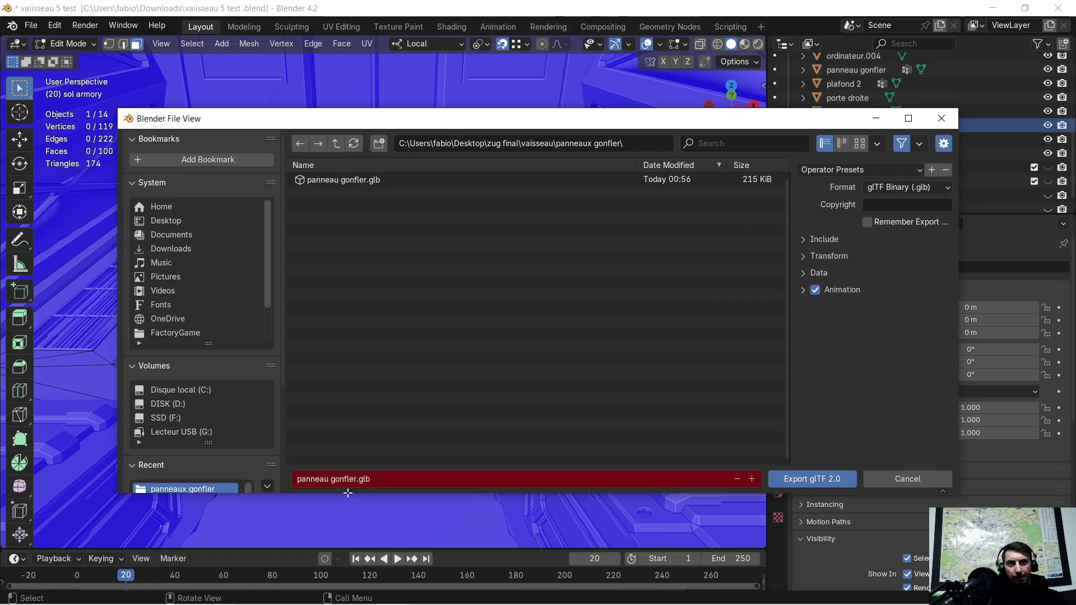
click(634, 144)
click(635, 144)
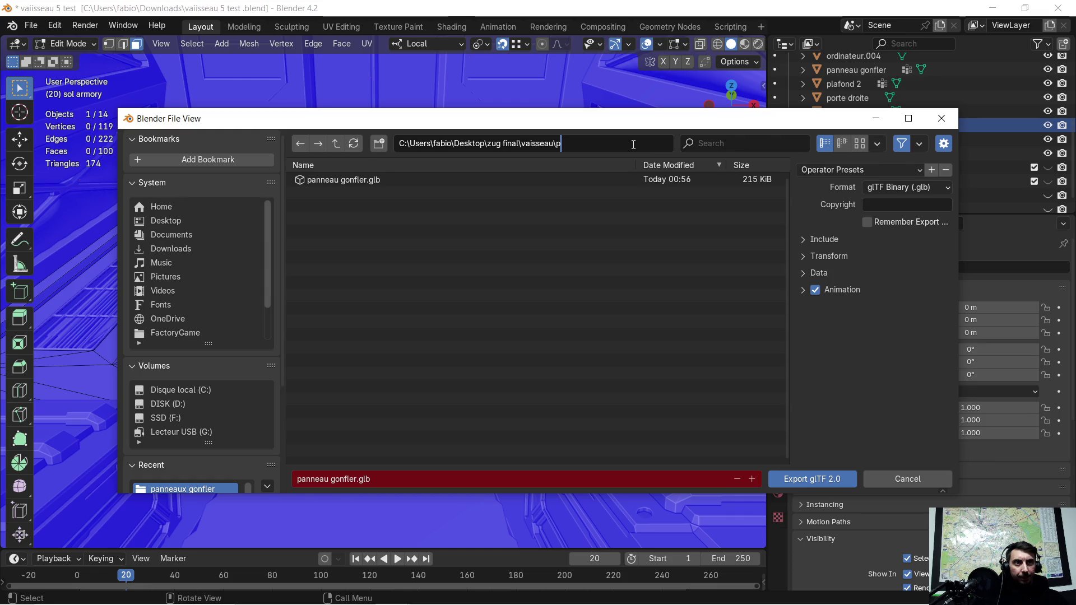
key(Return)
right_click(321, 286)
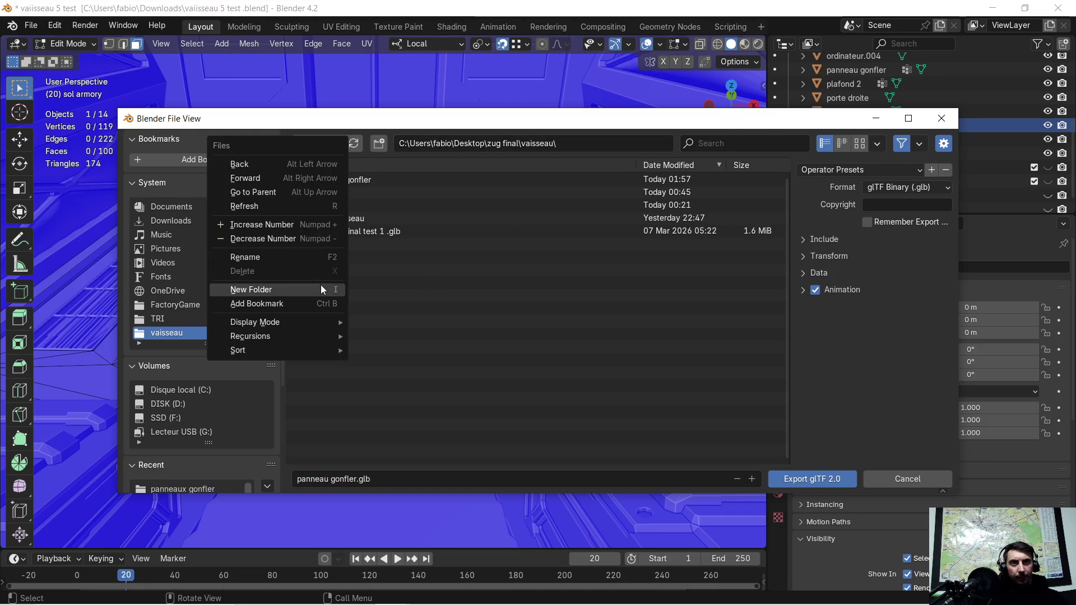
click(316, 288)
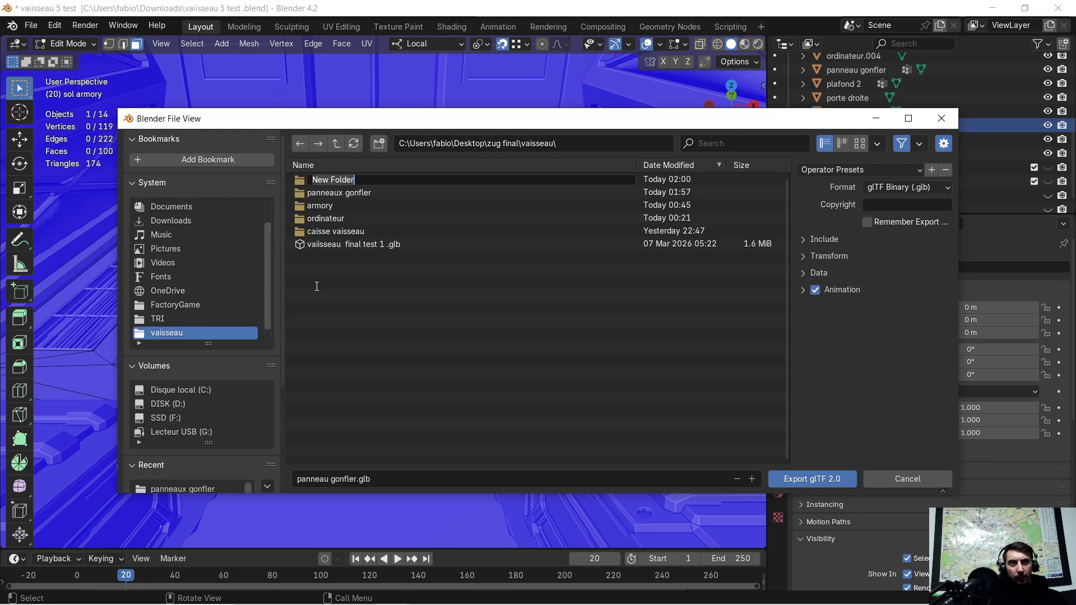
key(BackSpace)
text(sol armory)
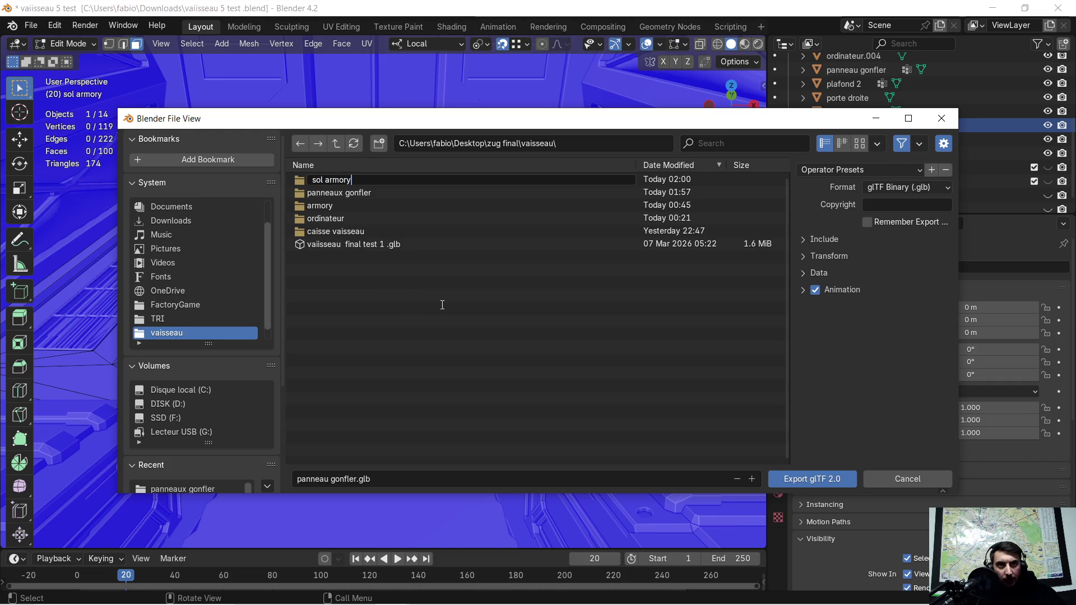
key(Return)
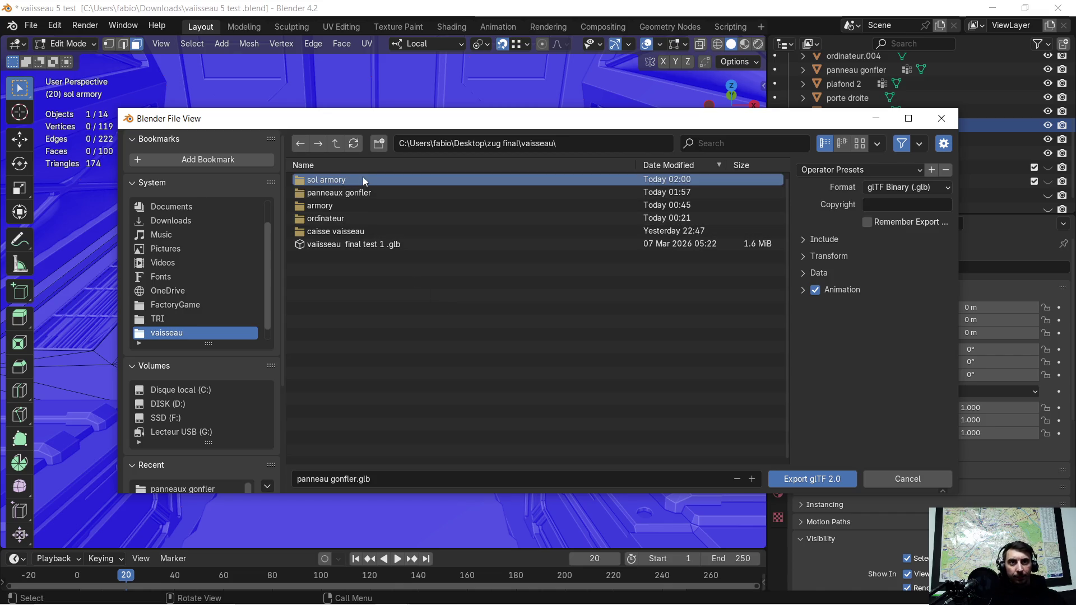
click(363, 181)
Export the floor into that folder as sol armory.glb
click(346, 484)
click(354, 479)
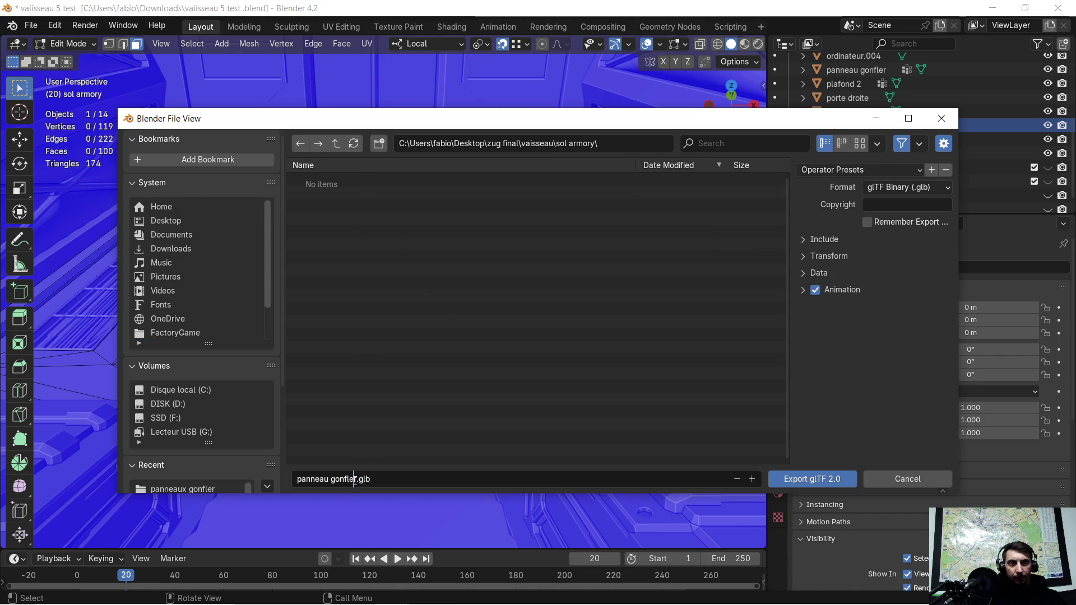
drag(356, 480, 270, 483)
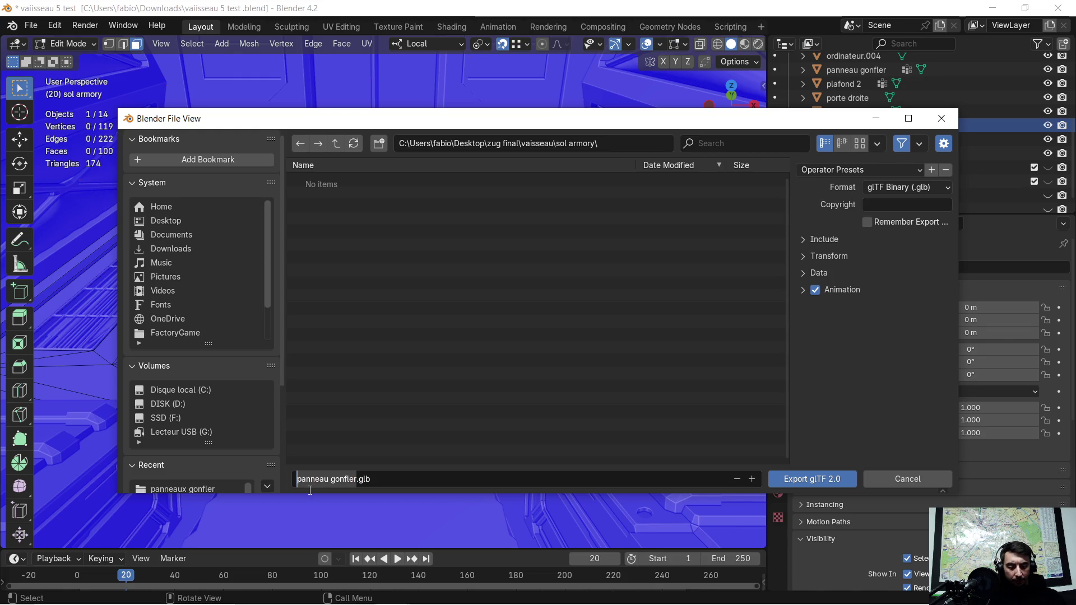
key(BackSpace)
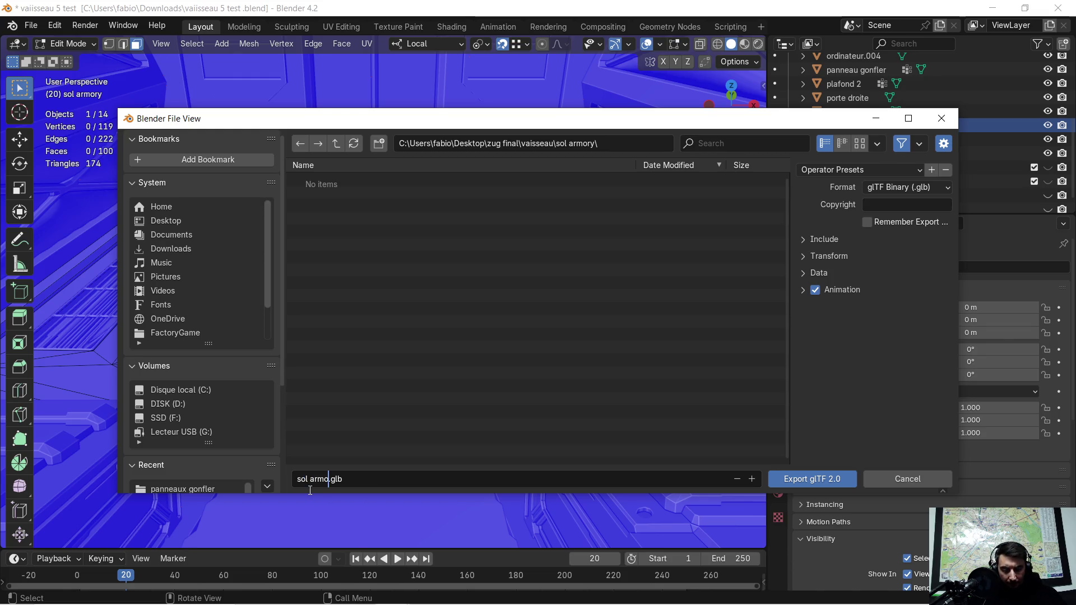
text(sol armory)
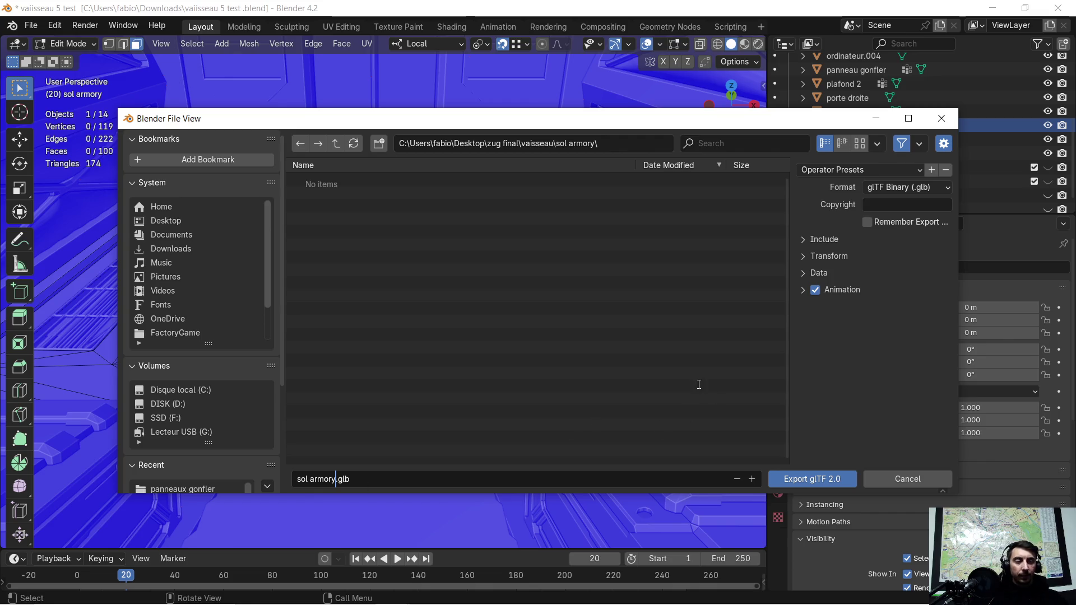
click(791, 483)
key(KP_Divide)
scroll(367, 256, up, 1)
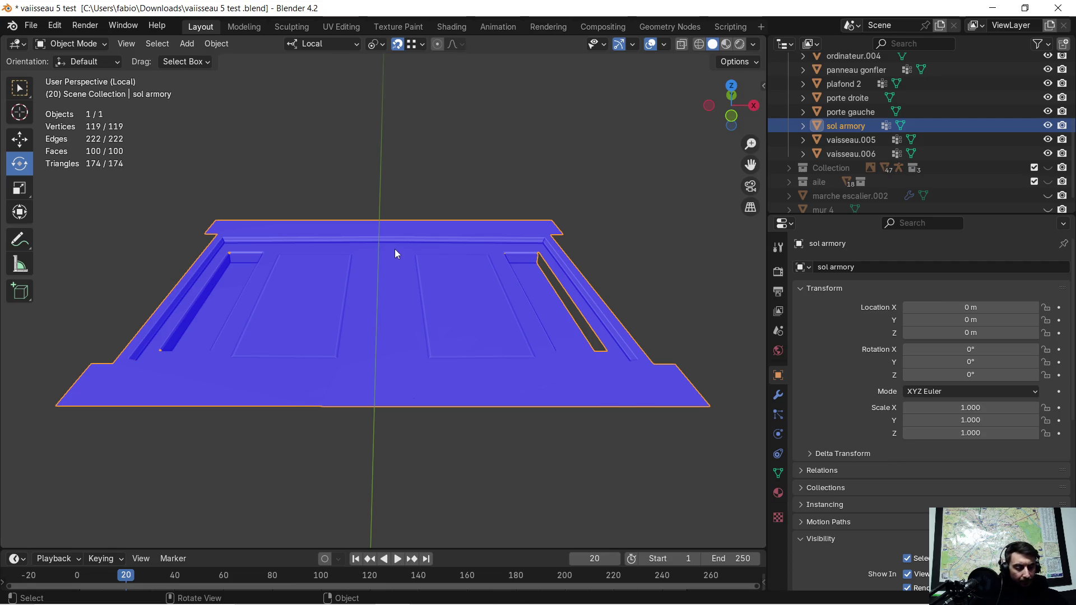
key(KP_Divide)
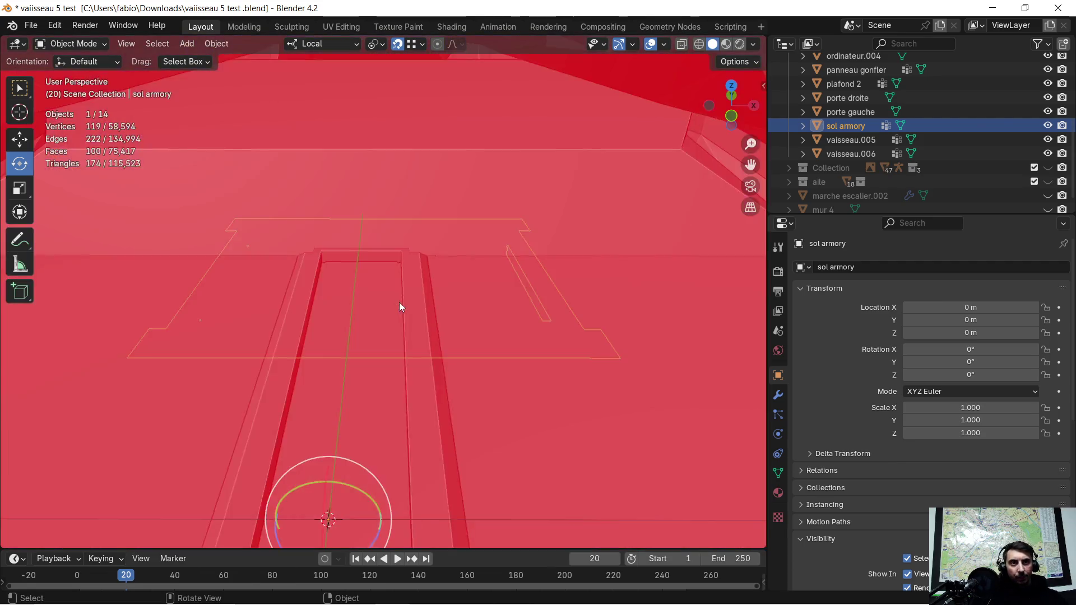
middle_drag(398, 306, 391, 330)
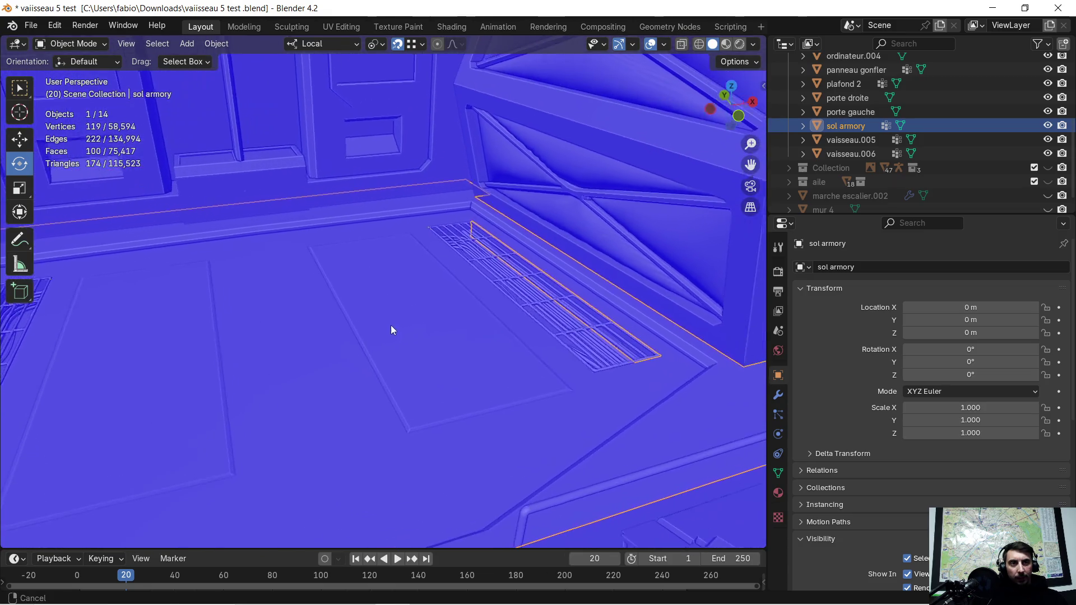
key(Tab)
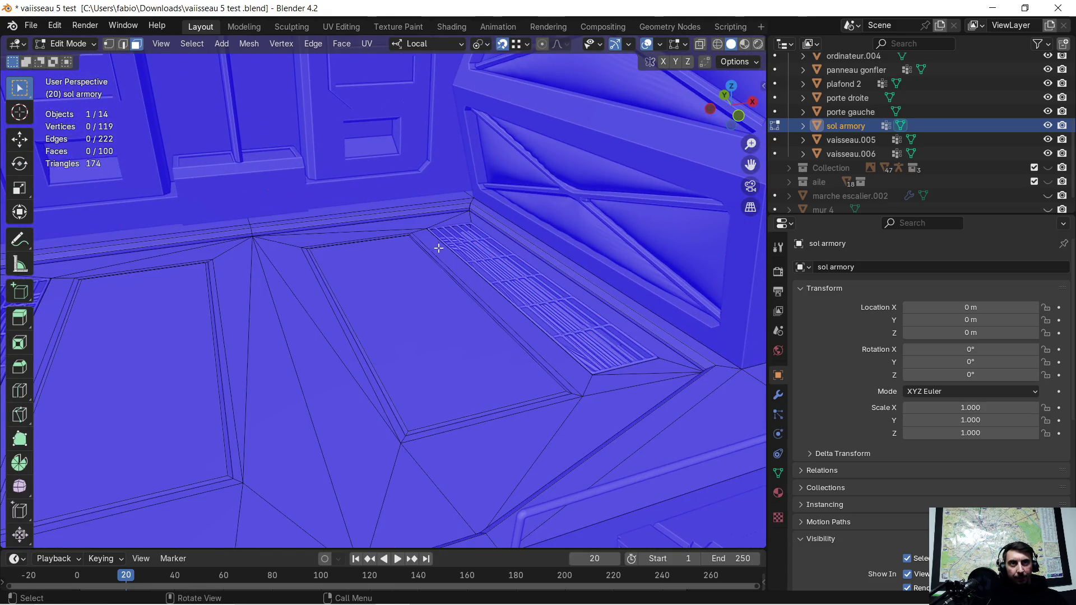
key(Tab)
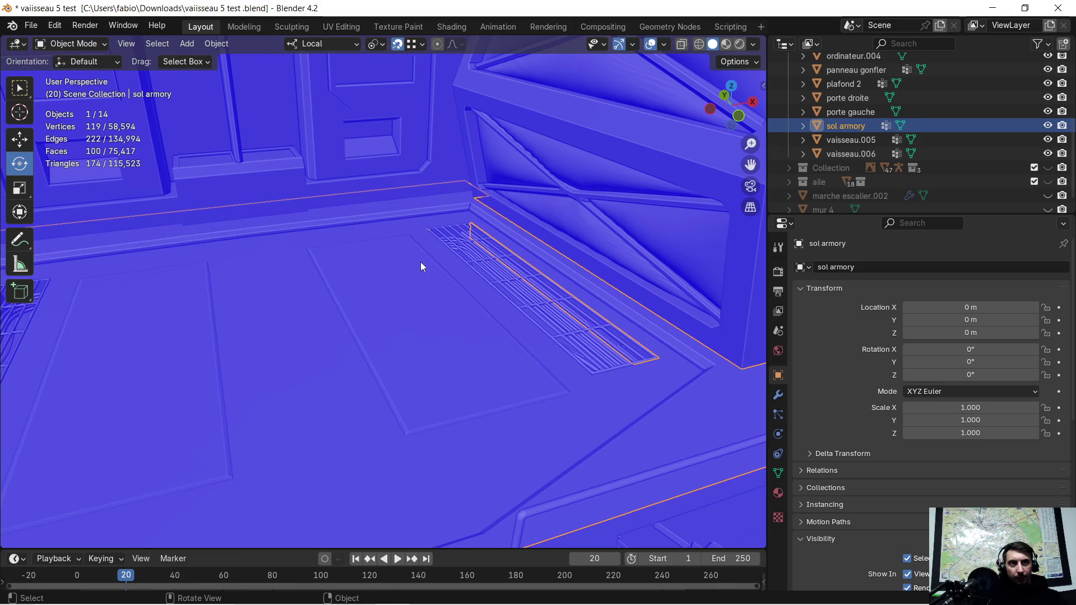
click(527, 220)
Separate the long grate-edge face of vaisseau.006 into its own object
key(Tab)
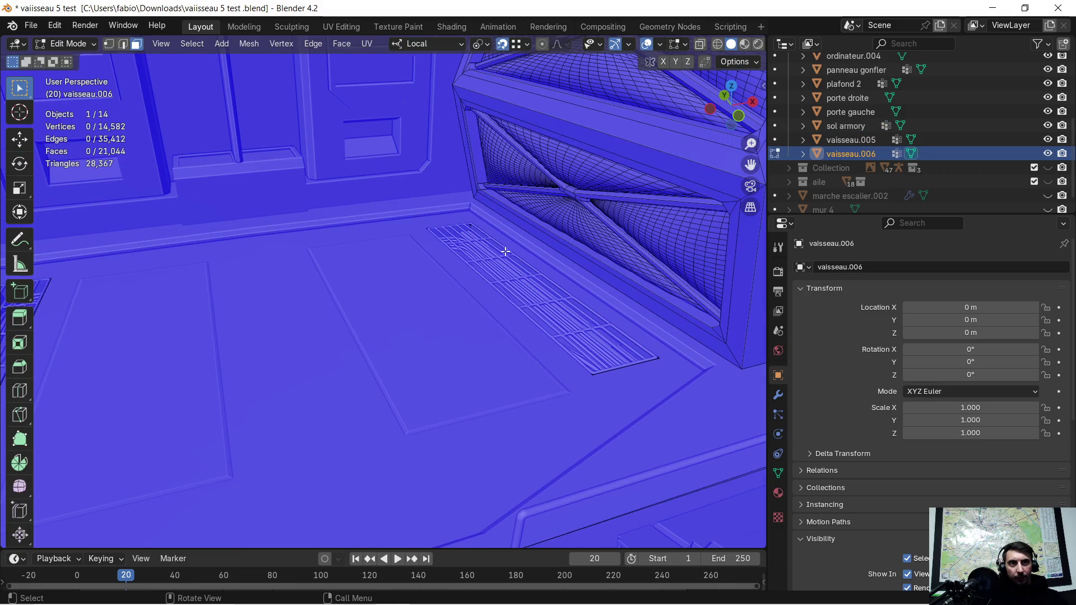
click(502, 255)
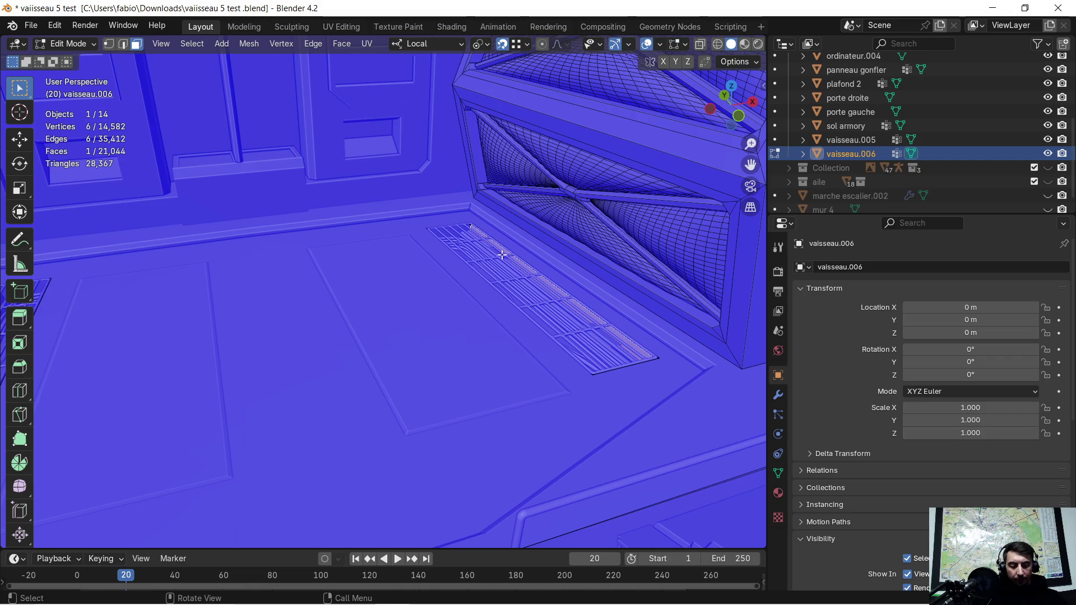
key(p)
click(502, 254)
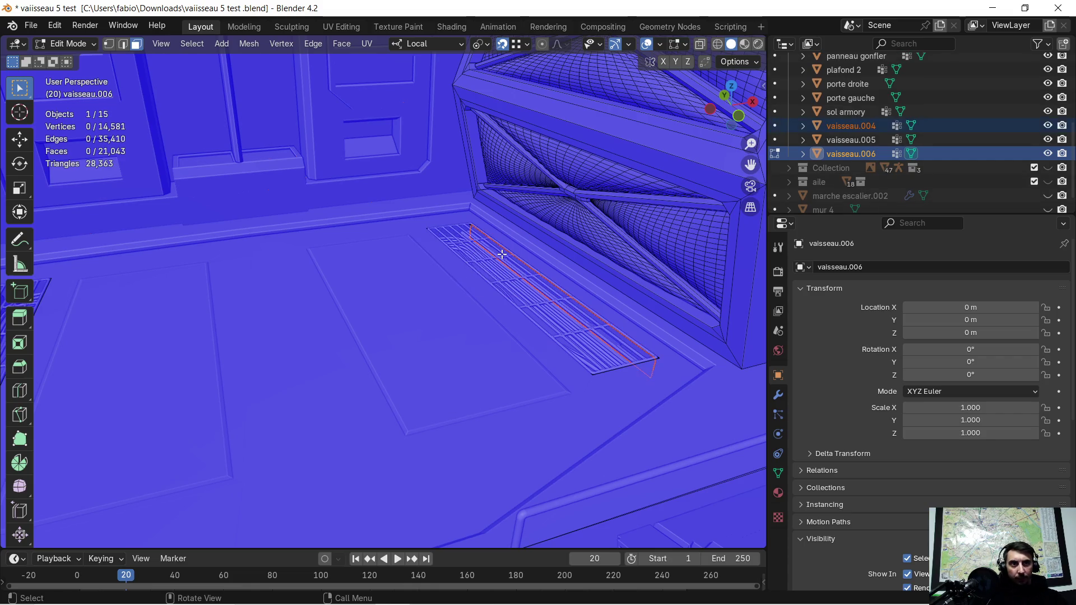
key(Tab)
Select the grille pieces with the sol armory floor and join them using Ctrl+J
click(504, 258)
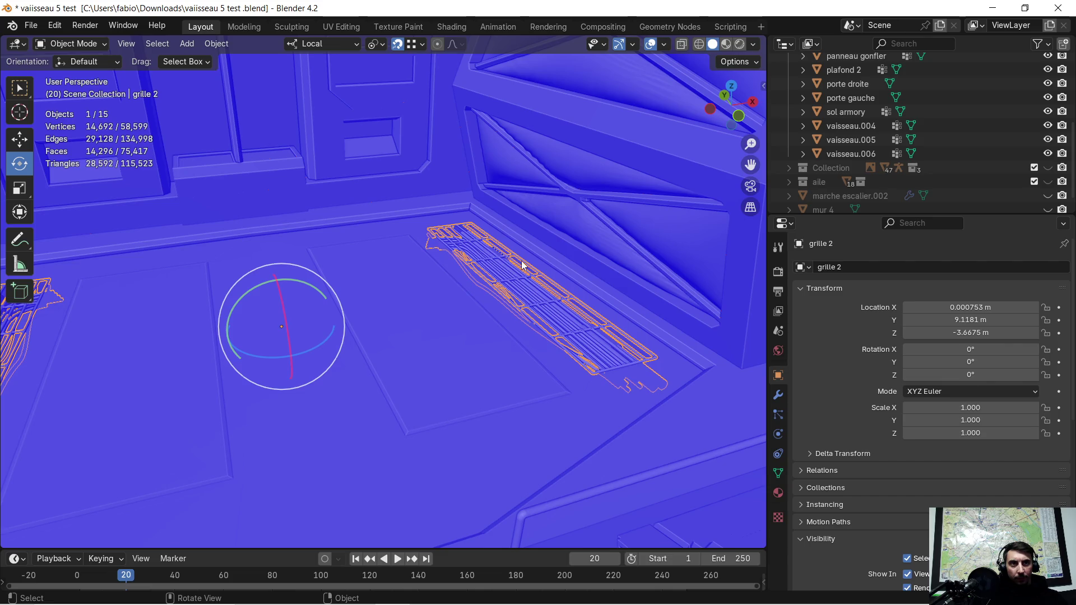
scroll(523, 270, up, 3)
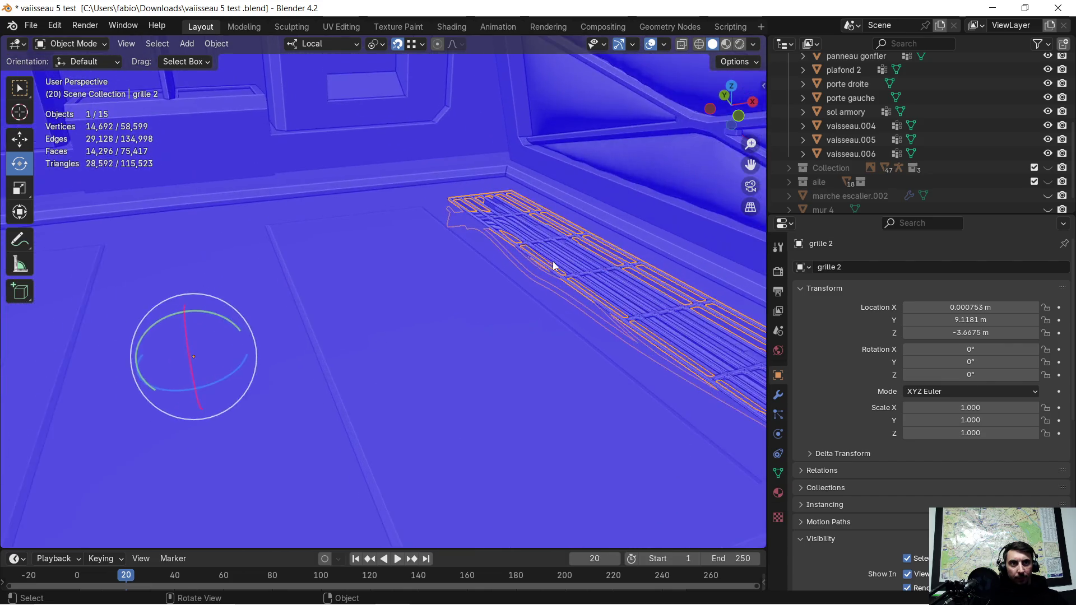
shift+middle_drag(548, 281, 284, 383)
scroll(553, 327, up, 1)
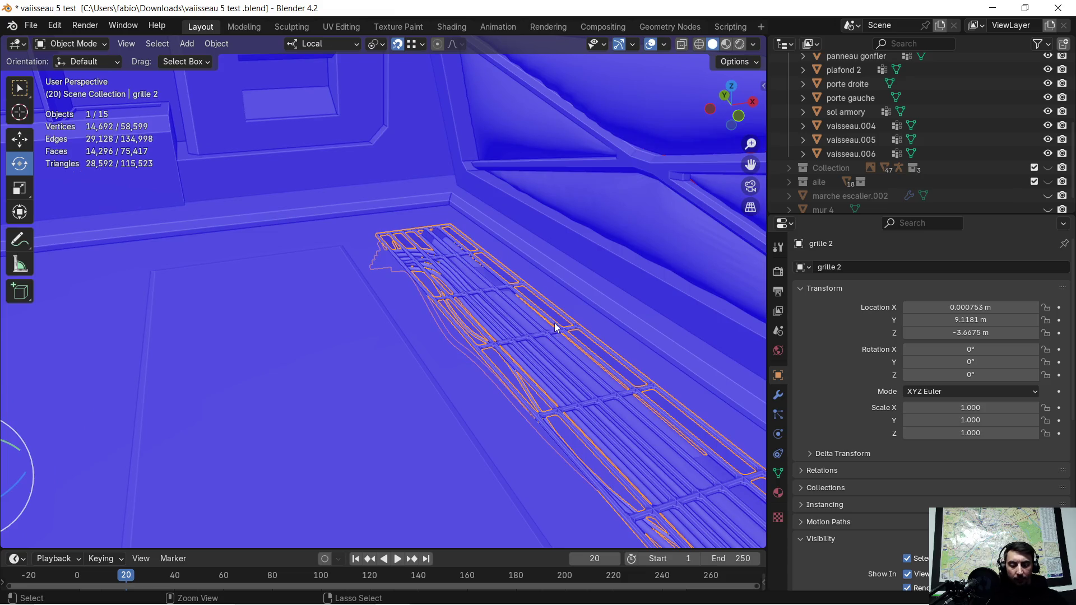
click(545, 309)
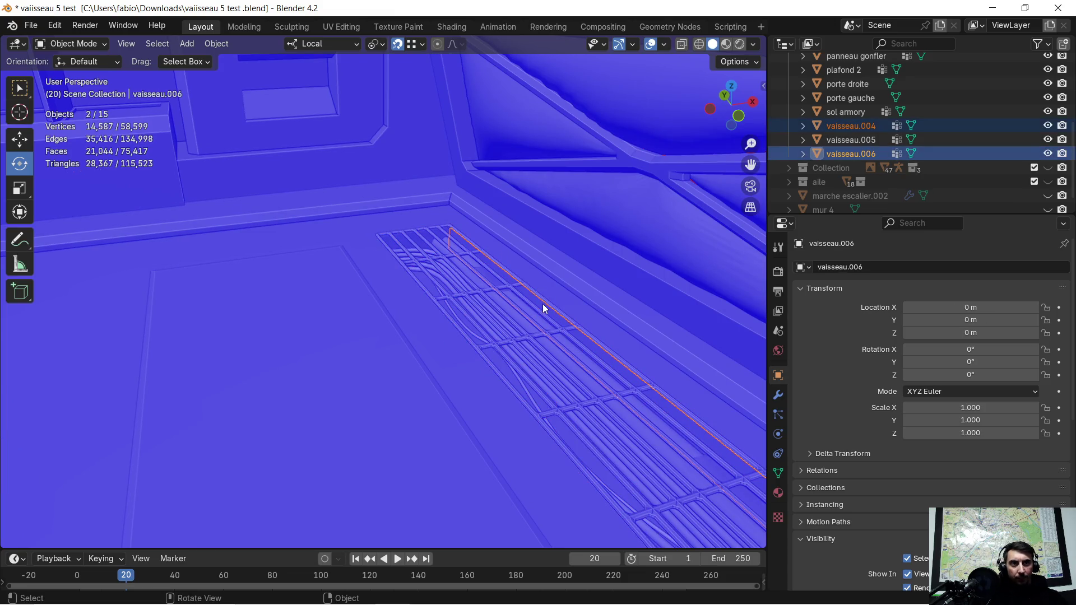
shift+click(328, 335)
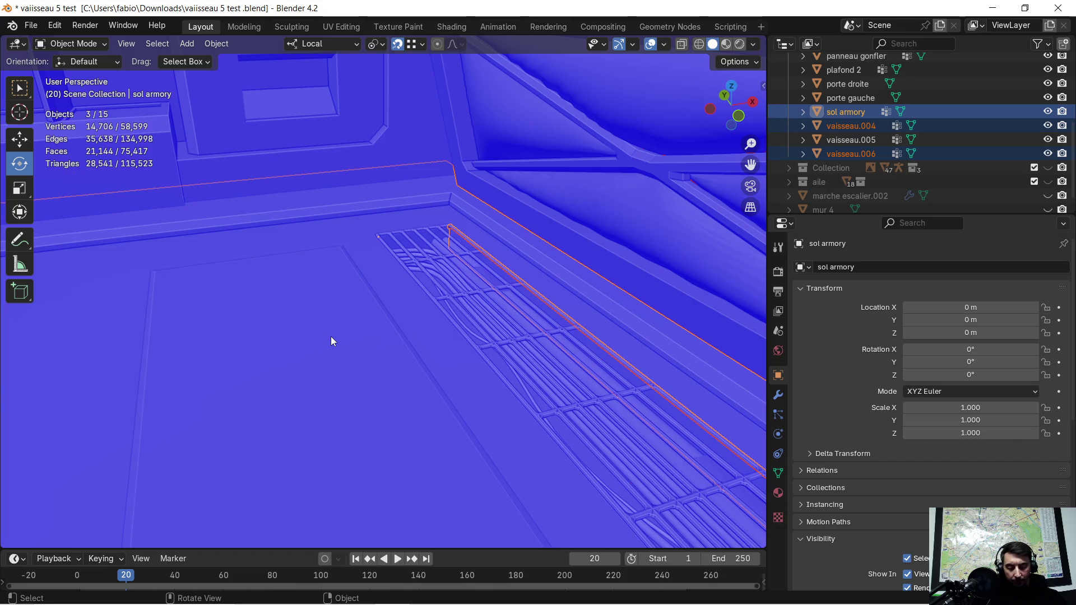
key(ctrl+j)
Orbit beneath the joined floor to inspect its back faces
mouse_move(330, 336)
middle_down()
mouse_move(374, 302)
mouse_move(336, 317)
middle_up()
scroll(376, 300, down, 2)
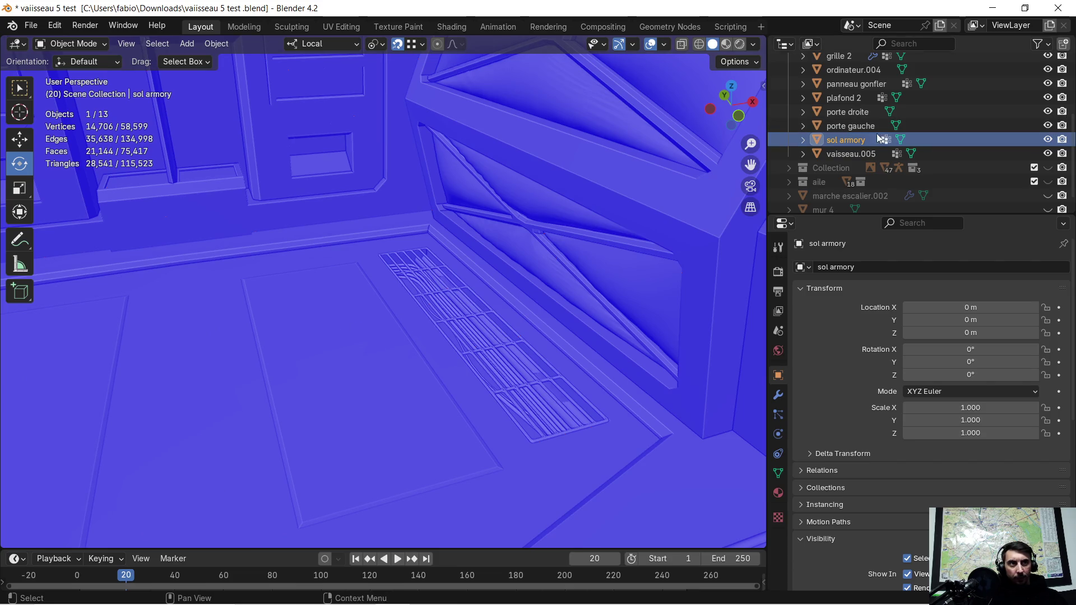
click(844, 127)
click(852, 140)
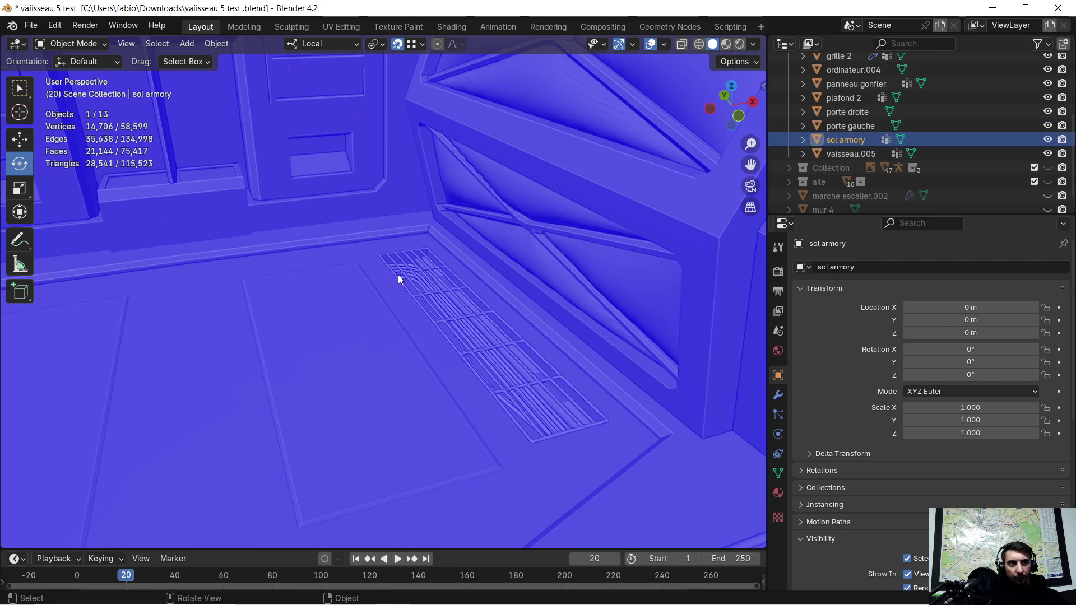
scroll(387, 286, up, 5)
mouse_move(378, 295)
middle_down()
mouse_move(361, 314)
mouse_move(375, 300)
middle_up()
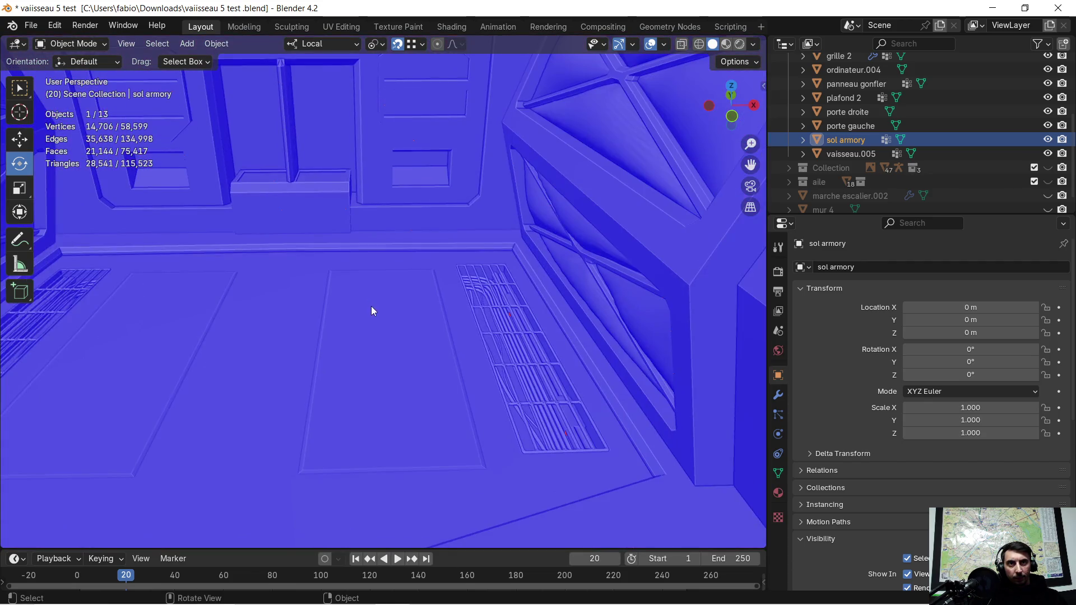
Turn off the Face Orientation overlay and orbit to a head-on room view
click(662, 44)
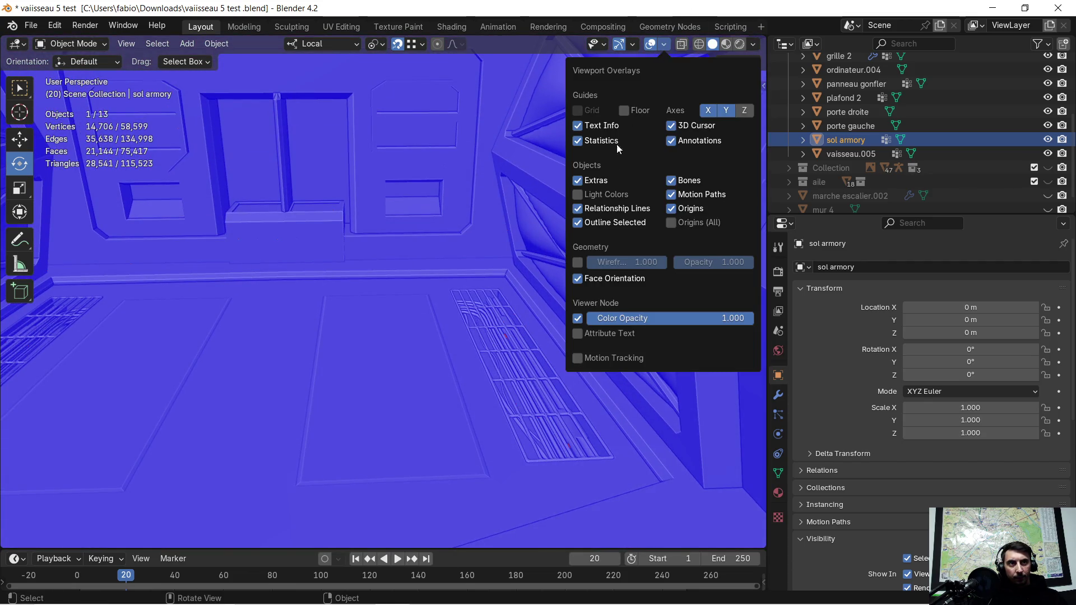
click(580, 280)
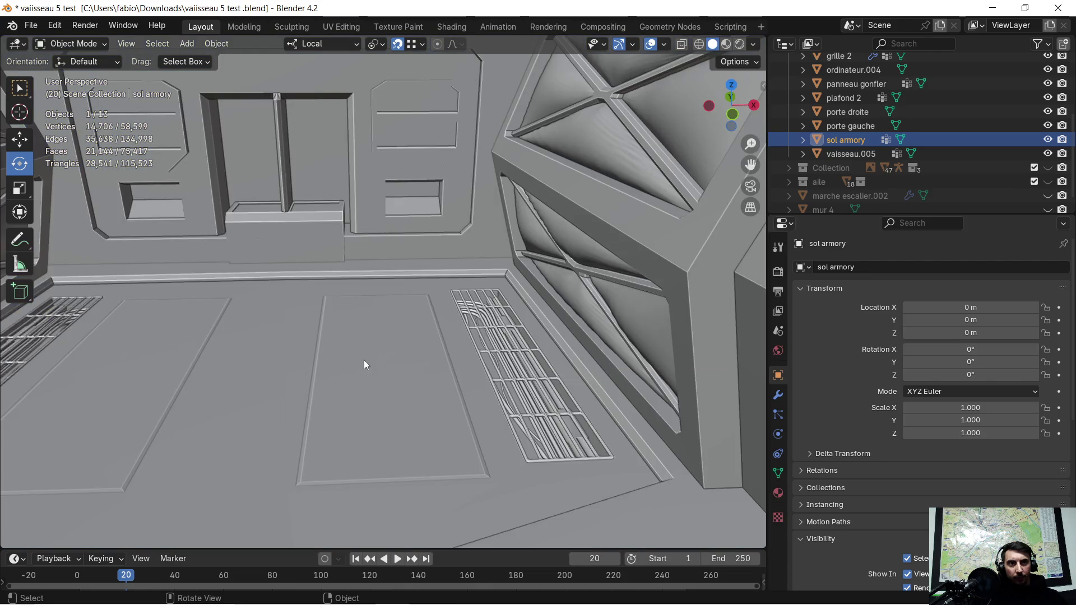
mouse_move(359, 357)
middle_down()
mouse_move(351, 367)
mouse_move(486, 344)
middle_up()
scroll(477, 342, up, 5)
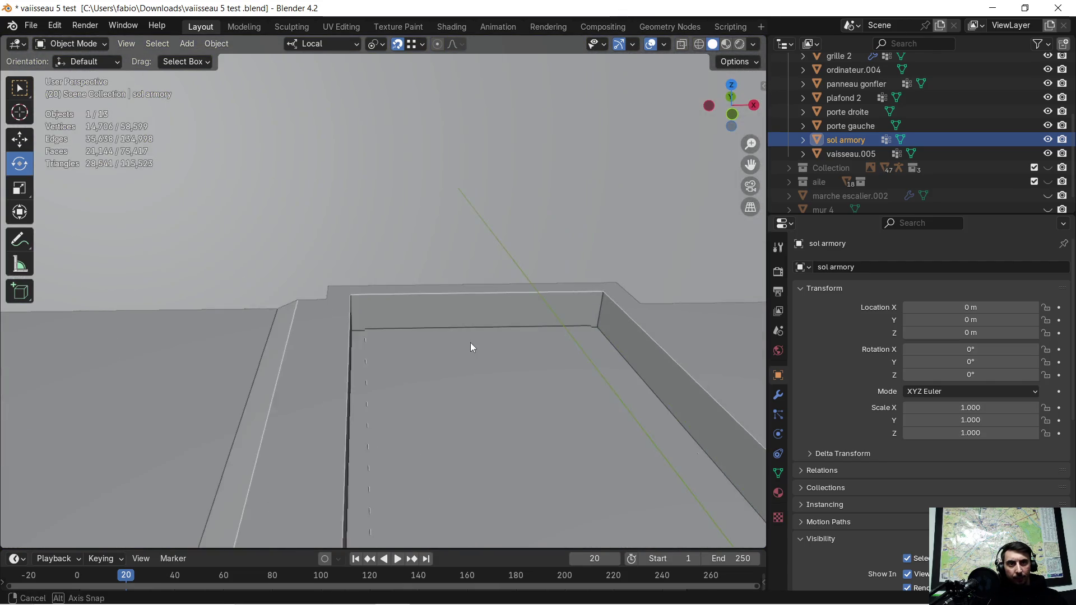
scroll(466, 343, up, 3)
scroll(457, 343, down, 5)
Switch the floor between Edit and Object Mode, then isolate it in local view
key(Tab)
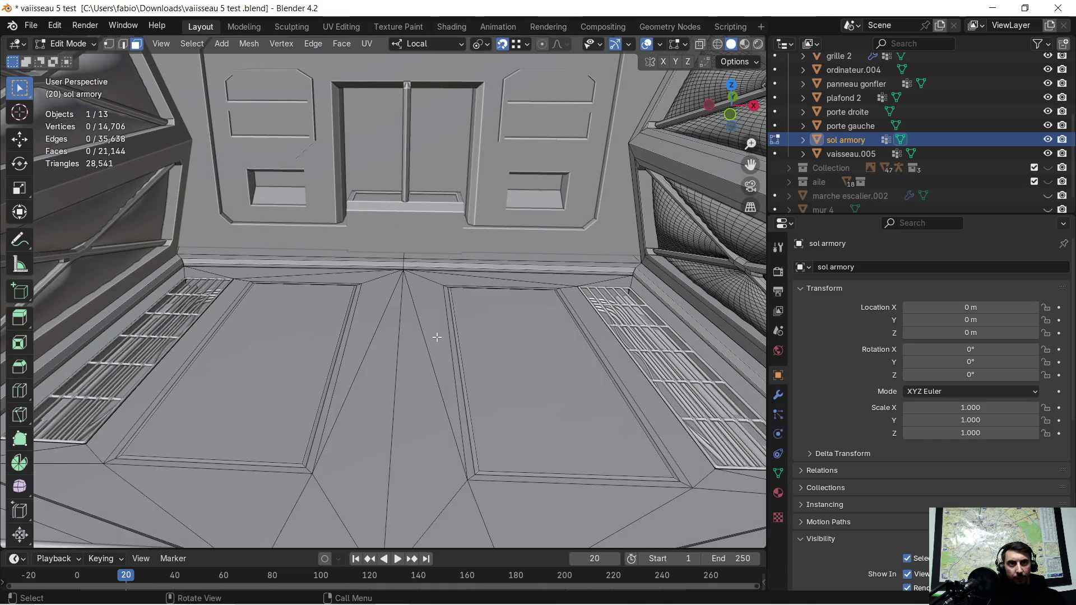
key(Tab)
scroll(440, 332, up, 6)
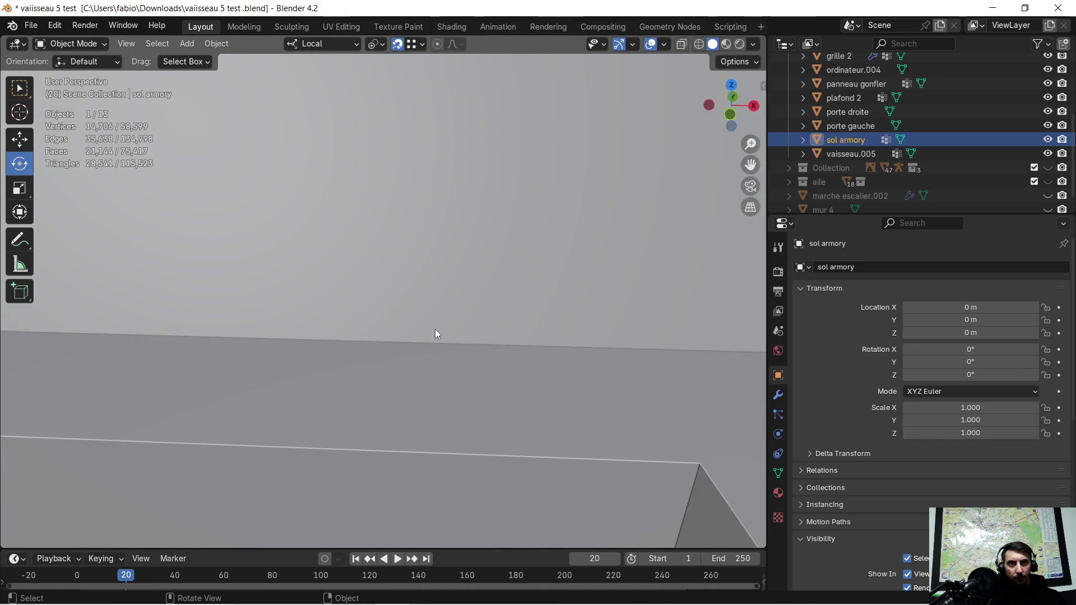
scroll(436, 325, down, 6)
key(Tab)
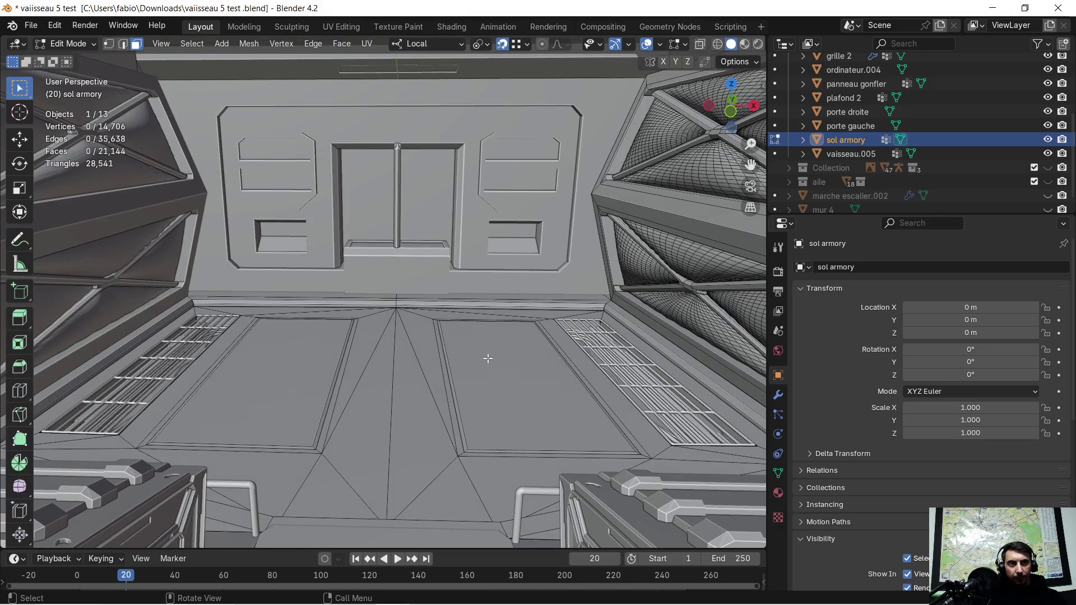
scroll(488, 359, up, 2)
key(Tab)
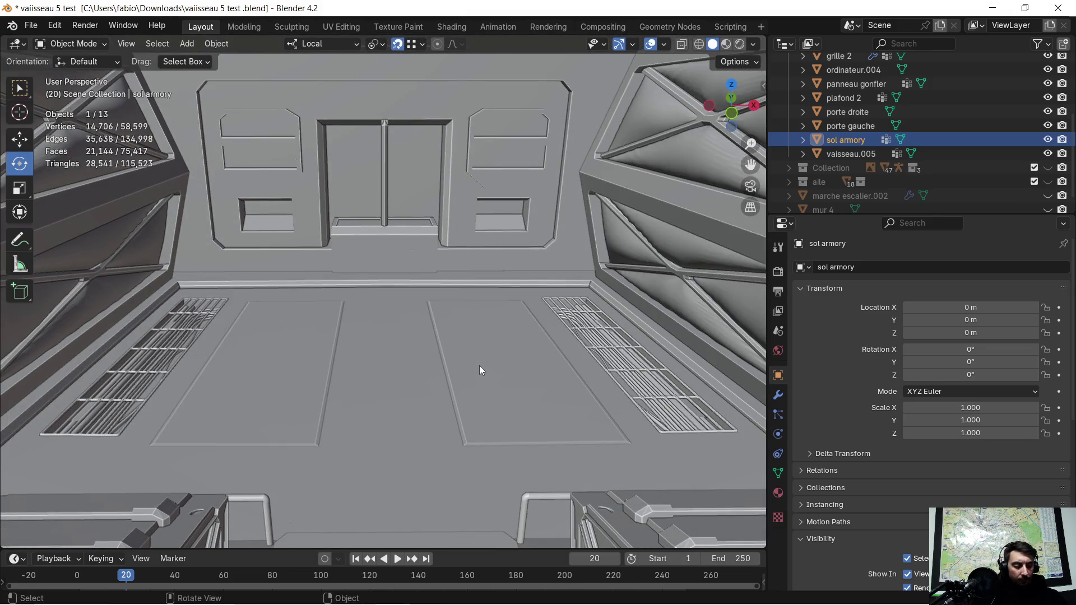
key(KP_Divide)
key(KP_Divide)
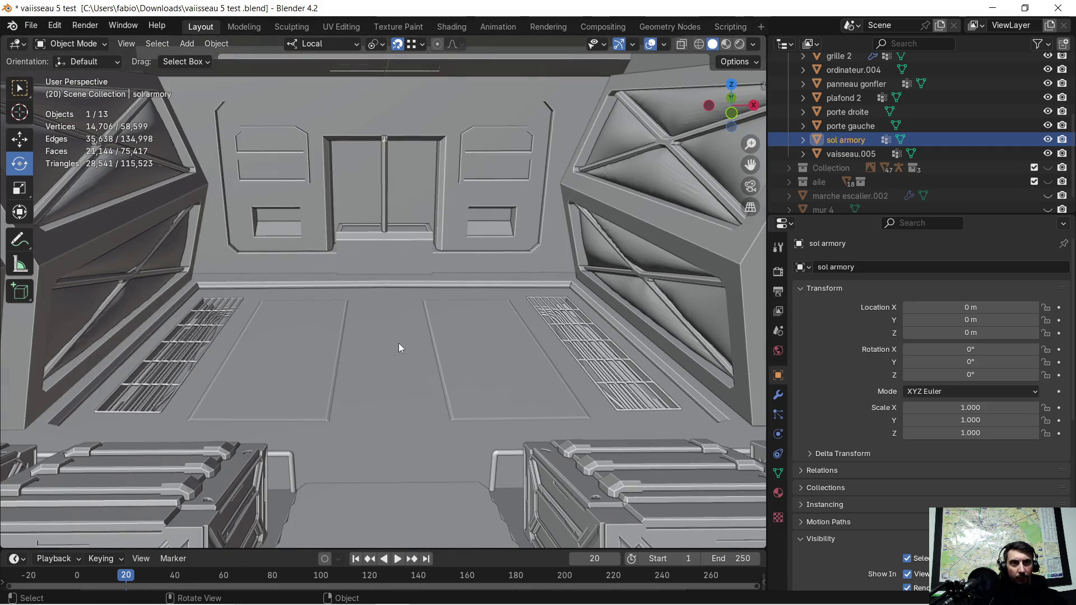
scroll(398, 344, up, 2)
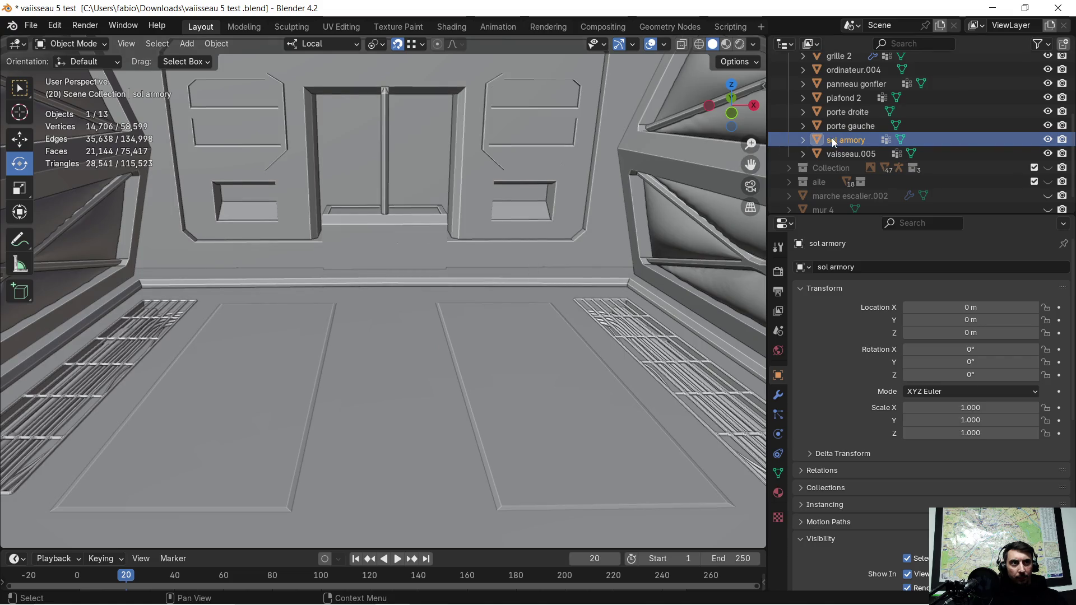
Hide and show the sol armory floor to compare, then select it
click(1047, 140)
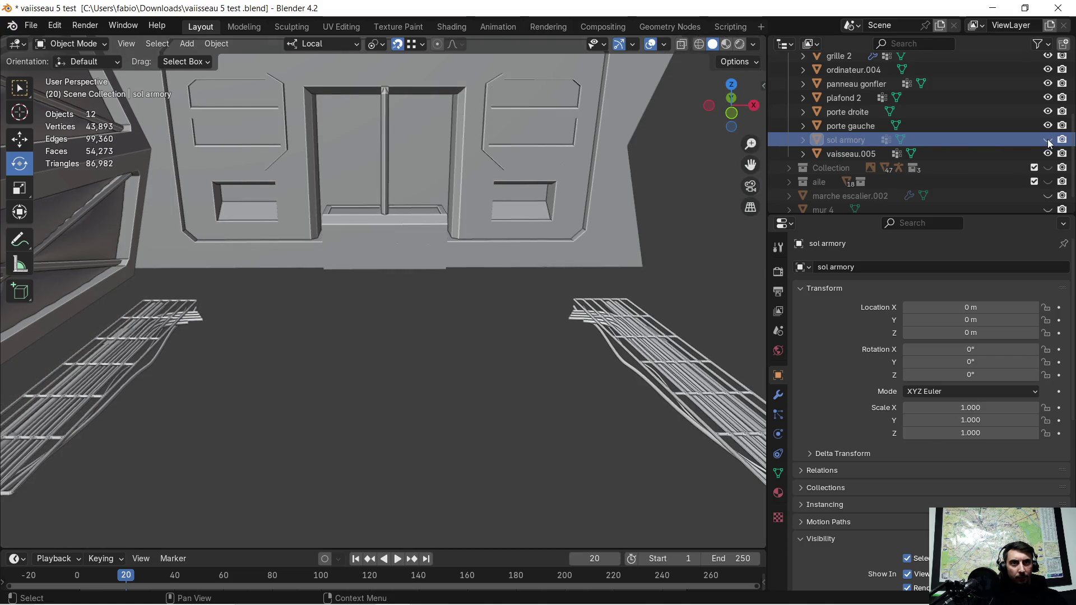
click(1047, 140)
click(1047, 140)
click(1047, 140)
click(839, 139)
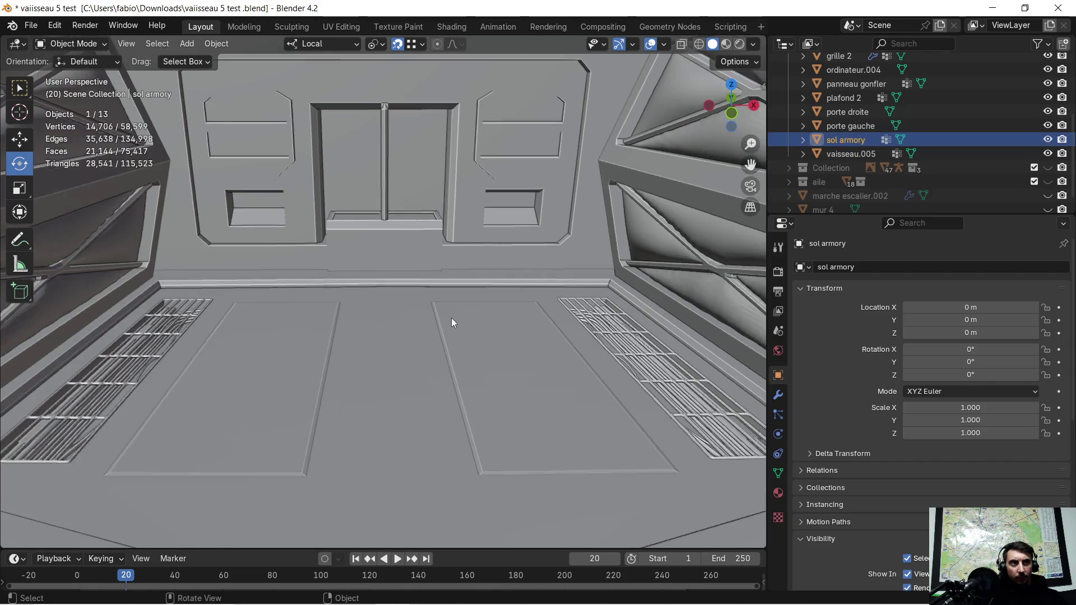
scroll(453, 325, down, 2)
key(h)
key(alt+h)
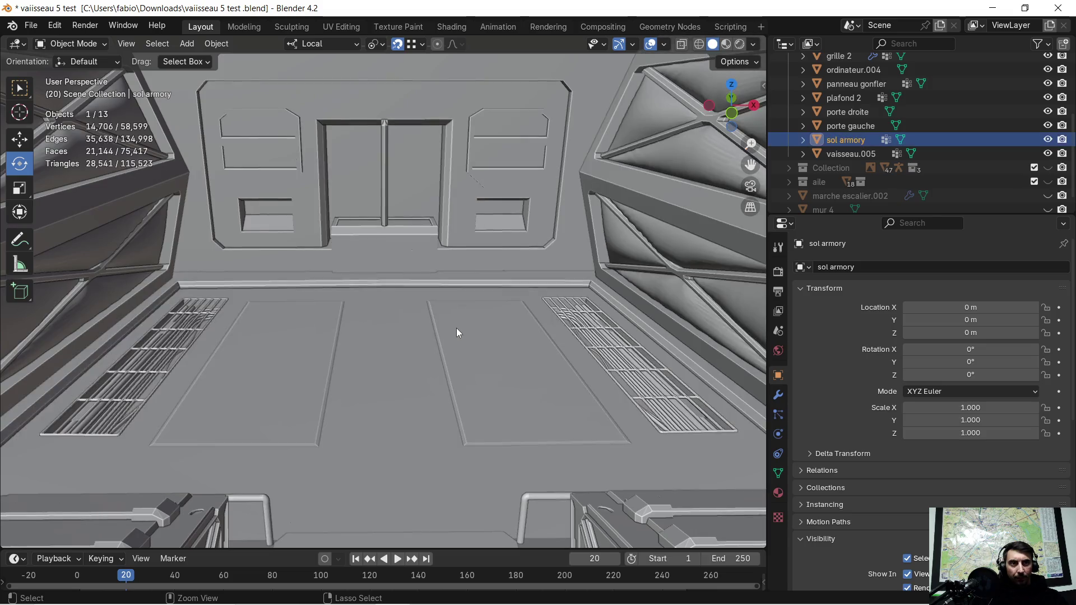
Orbit below the ship, hiding and showing the floor to see what lies beneath
click(1048, 140)
click(1048, 139)
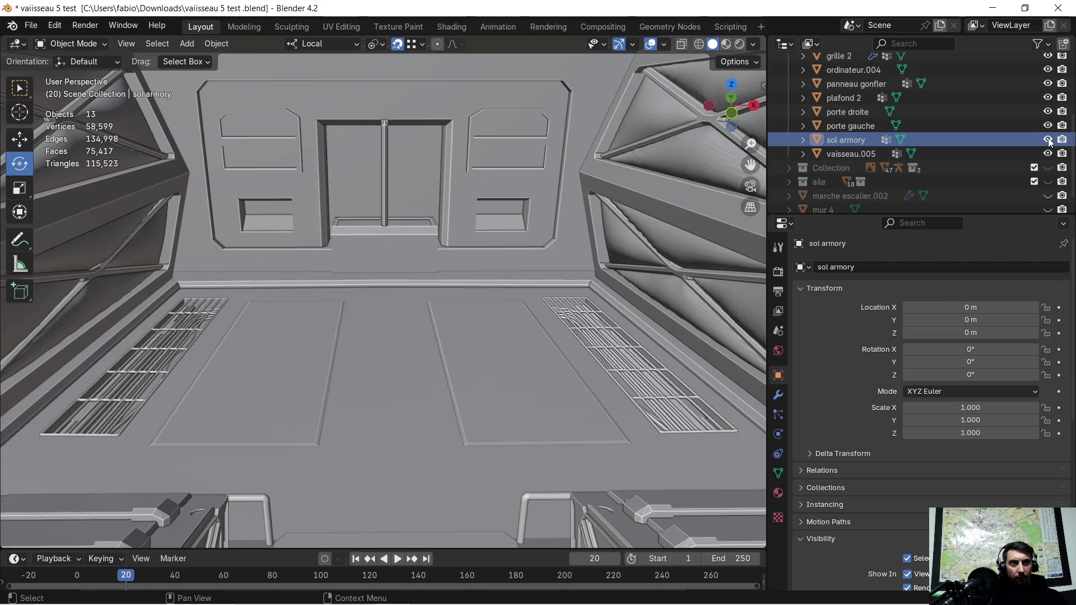
scroll(388, 310, up, 5)
mouse_move(389, 310)
middle_down()
mouse_move(428, 308)
mouse_move(425, 264)
middle_up()
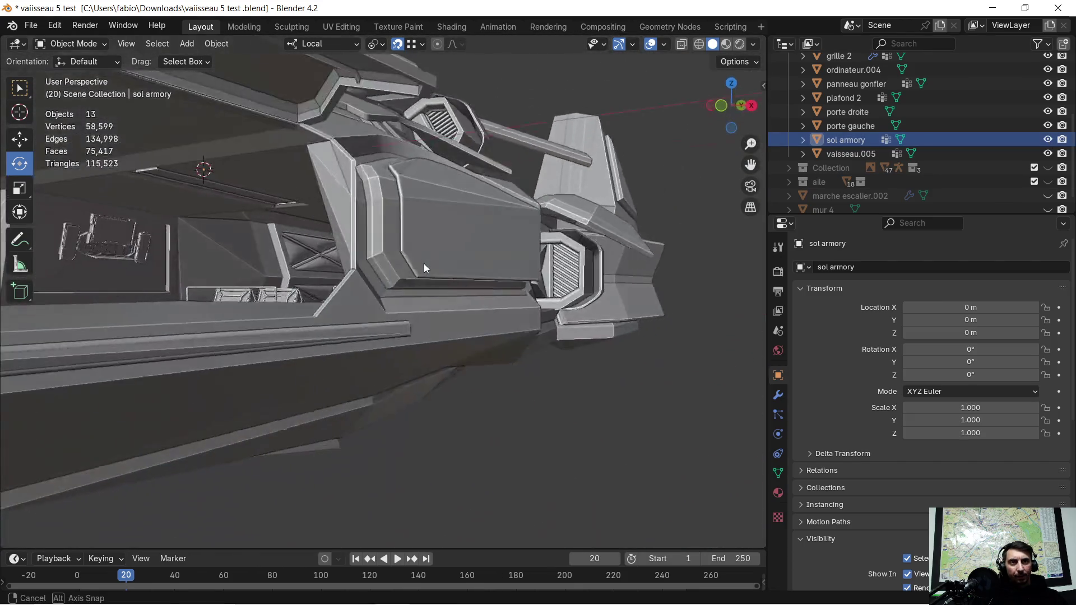
scroll(425, 264, up, 5)
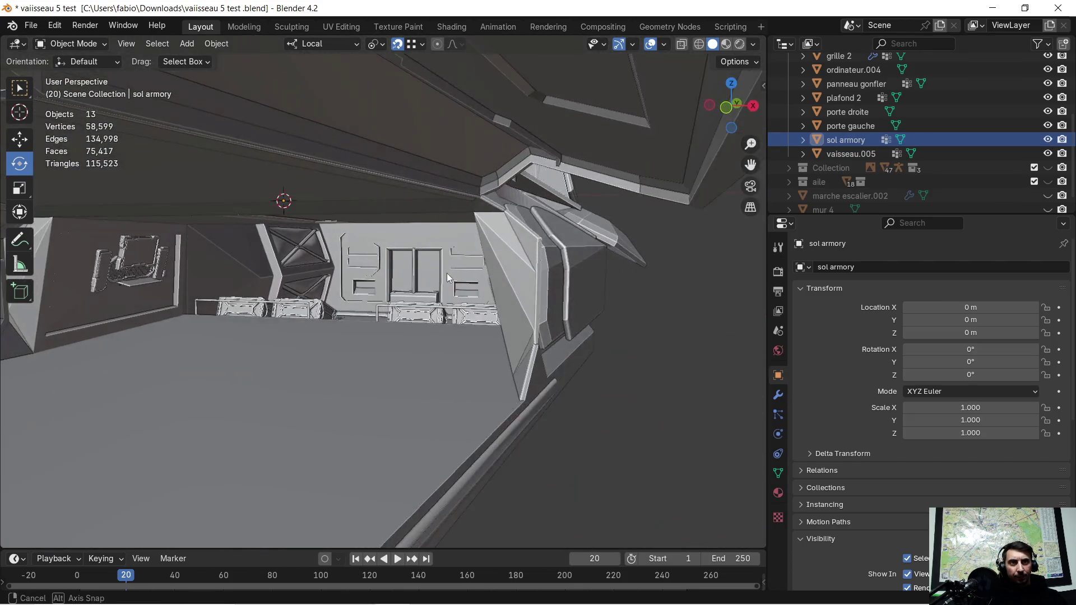
click(1047, 140)
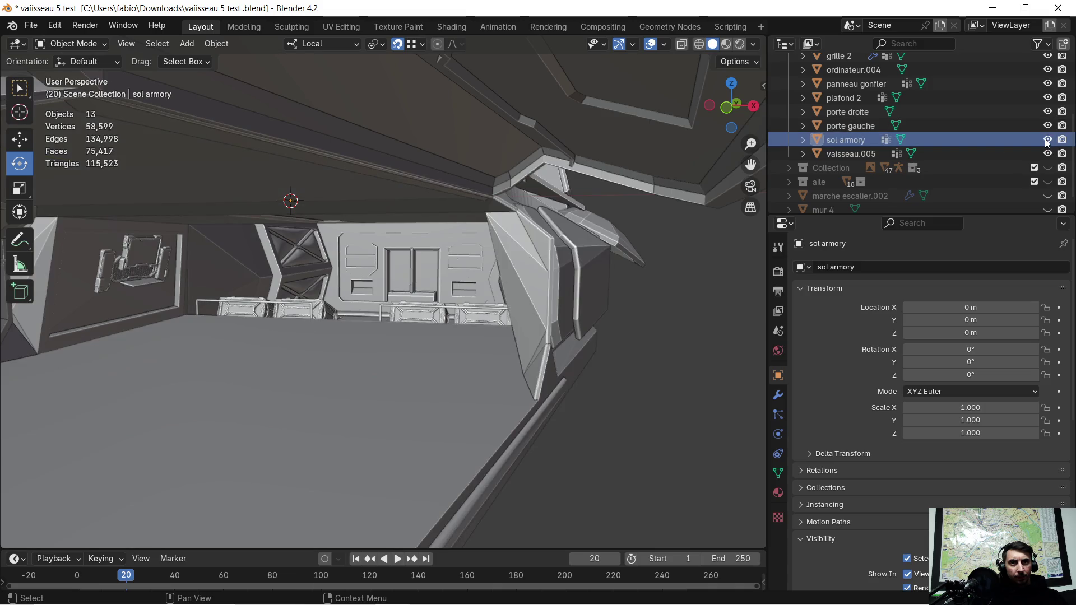
click(1047, 140)
mouse_move(312, 334)
middle_down()
mouse_move(268, 358)
mouse_move(340, 324)
mouse_move(350, 344)
middle_up()
Reselect the sol armory floor and undo the join, restoring the separate grille pieces
key(h)
key(alt+h)
key(Tab)
key(Tab)
click(390, 342)
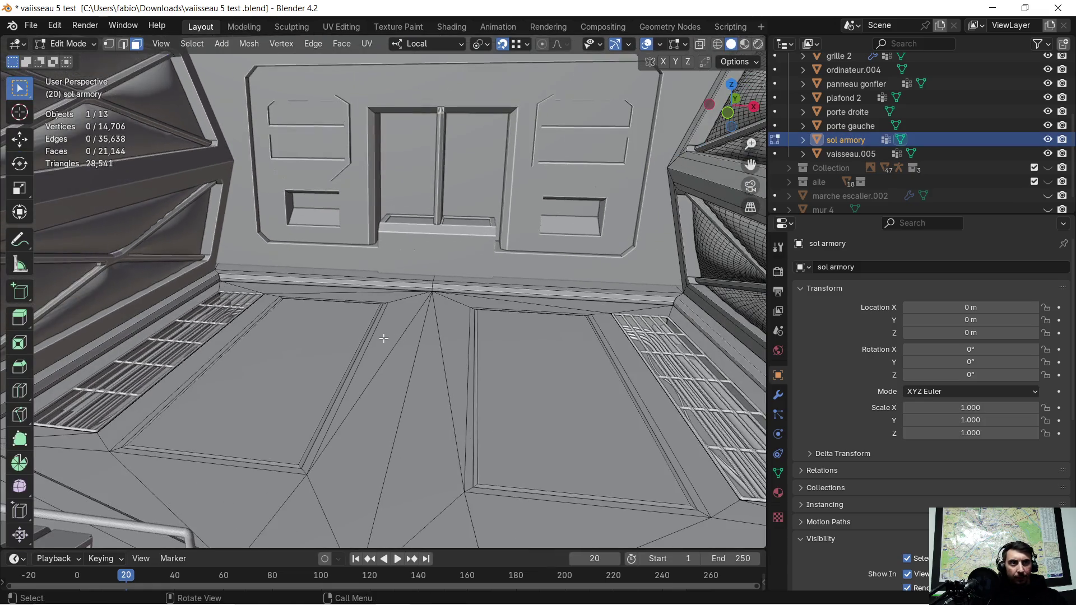
middle_drag(390, 342, 416, 335)
mouse_move(526, 313)
middle_down()
mouse_move(465, 353)
mouse_move(415, 344)
mouse_move(403, 327)
mouse_move(411, 353)
mouse_move(424, 347)
middle_up()
click(462, 351)
key(ctrl+v)
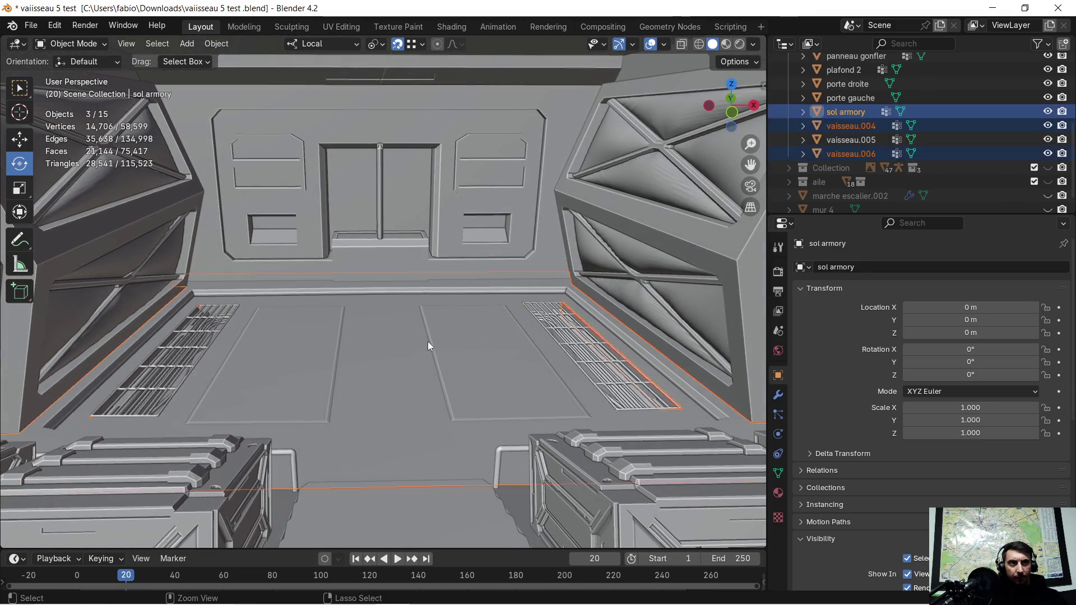
key(ctrl+z)
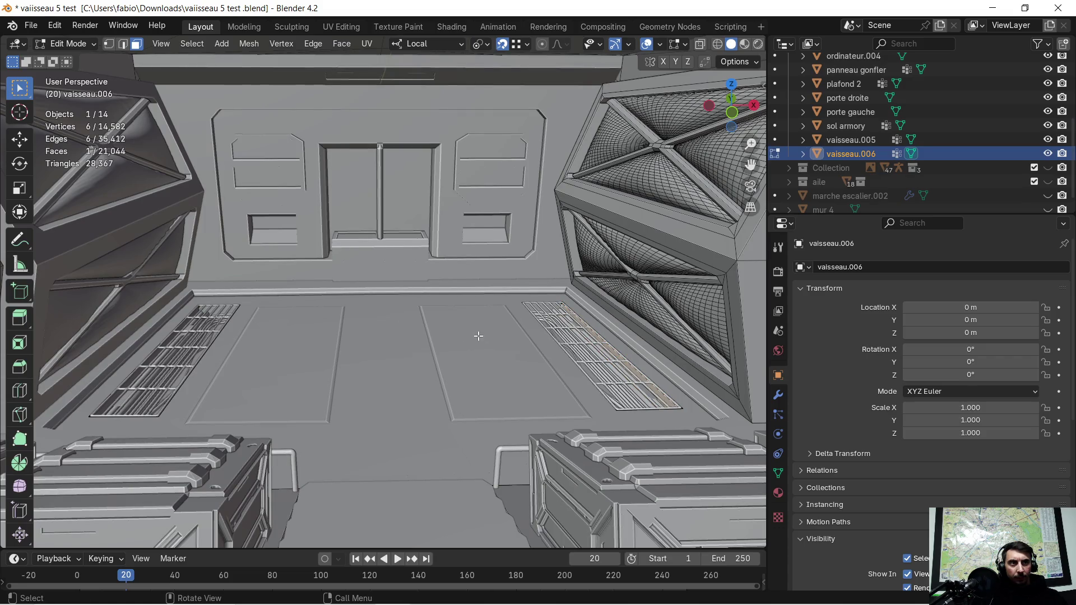
scroll(473, 339, up, 1)
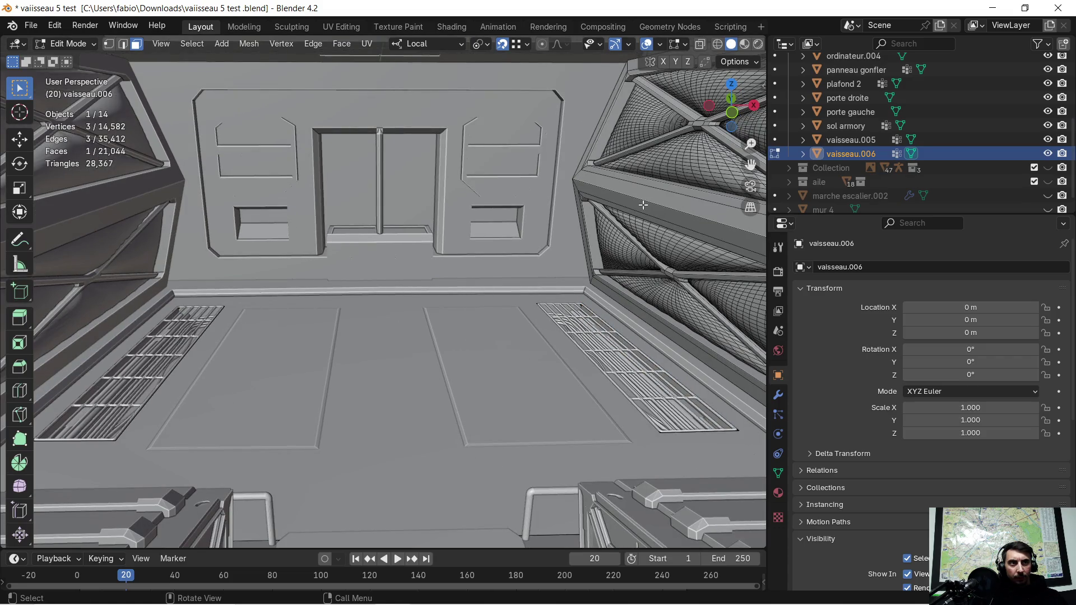
Hide and show the sol armory floor in the Outliner to compare the geometry
click(845, 129)
click(1048, 126)
click(1047, 125)
click(1048, 126)
click(1048, 126)
click(1048, 126)
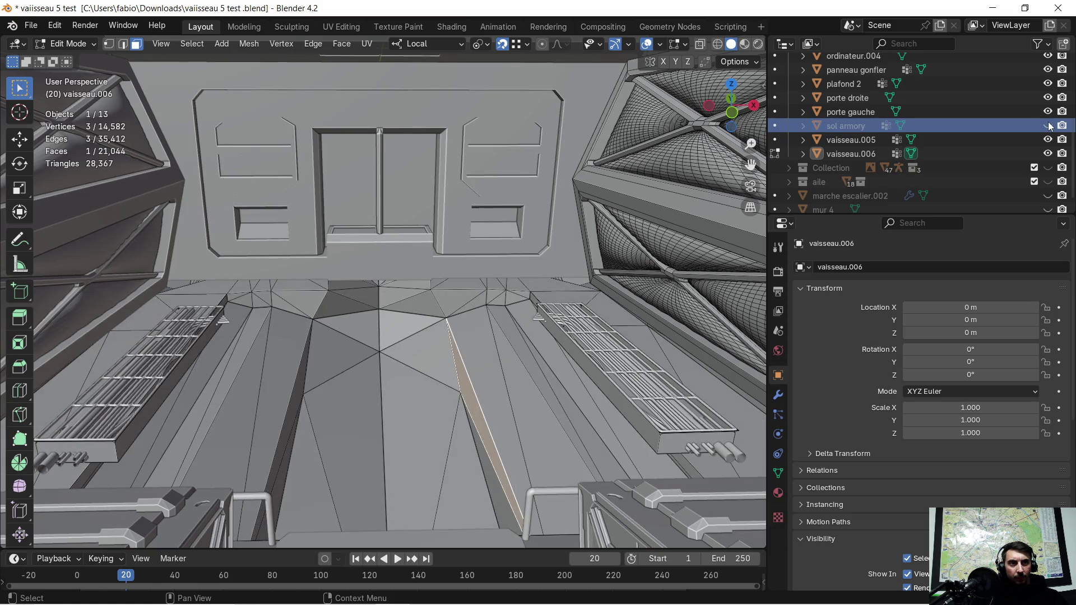
click(1047, 125)
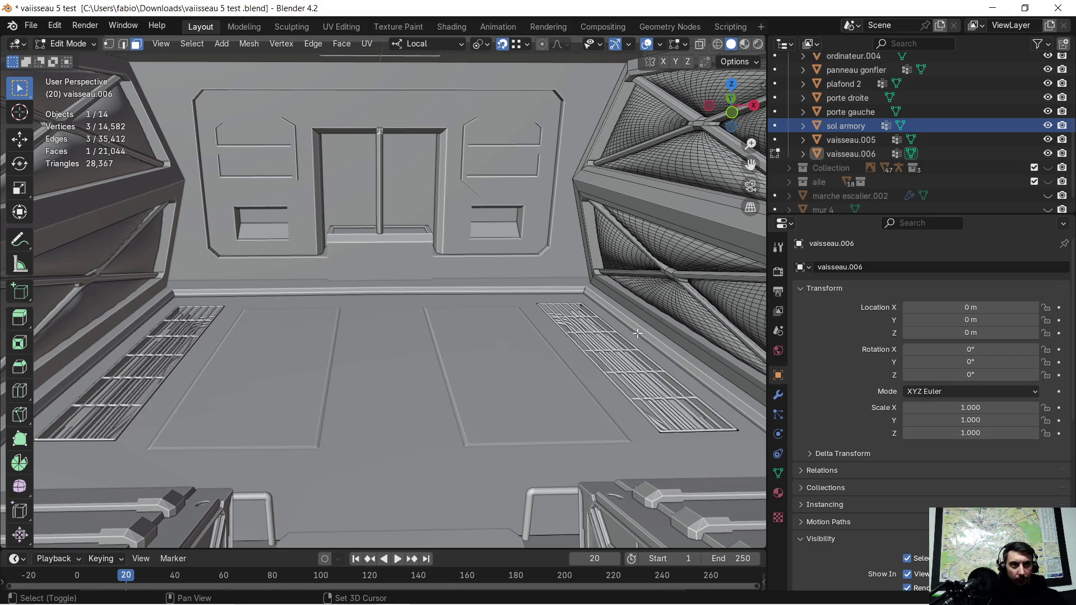
key(Tab)
click(439, 344)
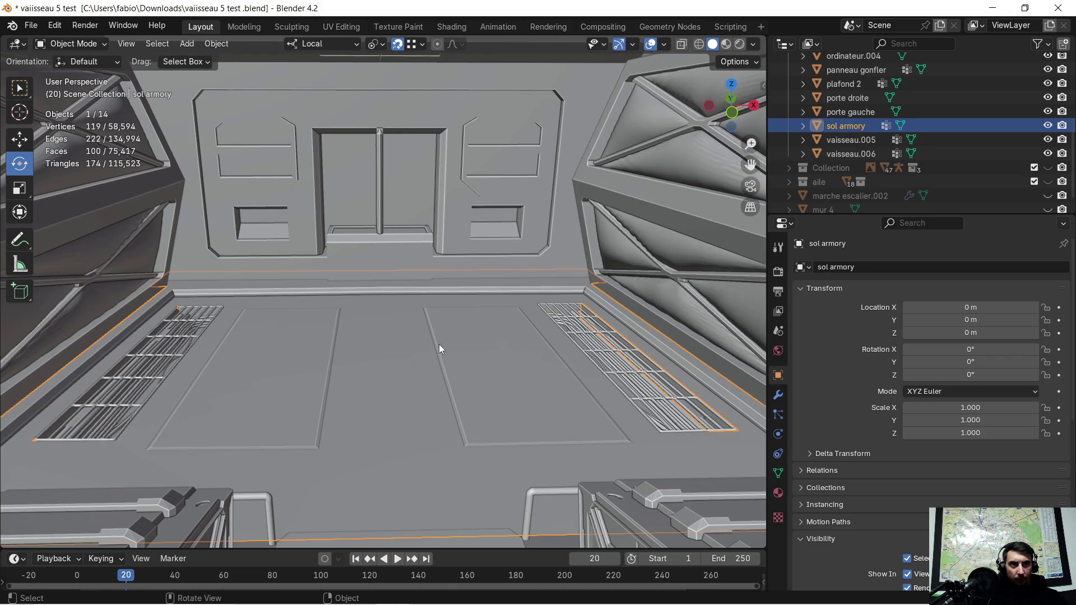
Select the grille 2 grating, inspect it from nearby, and hide it in the Outliner
scroll(568, 325, up, 5)
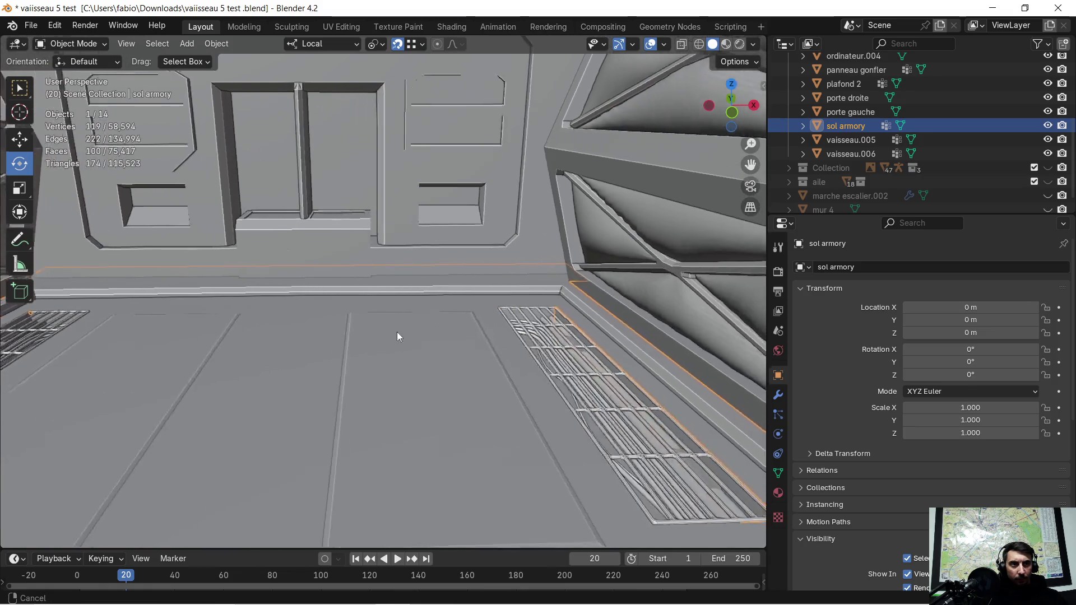
middle_drag(529, 354, 517, 333)
key(Tab)
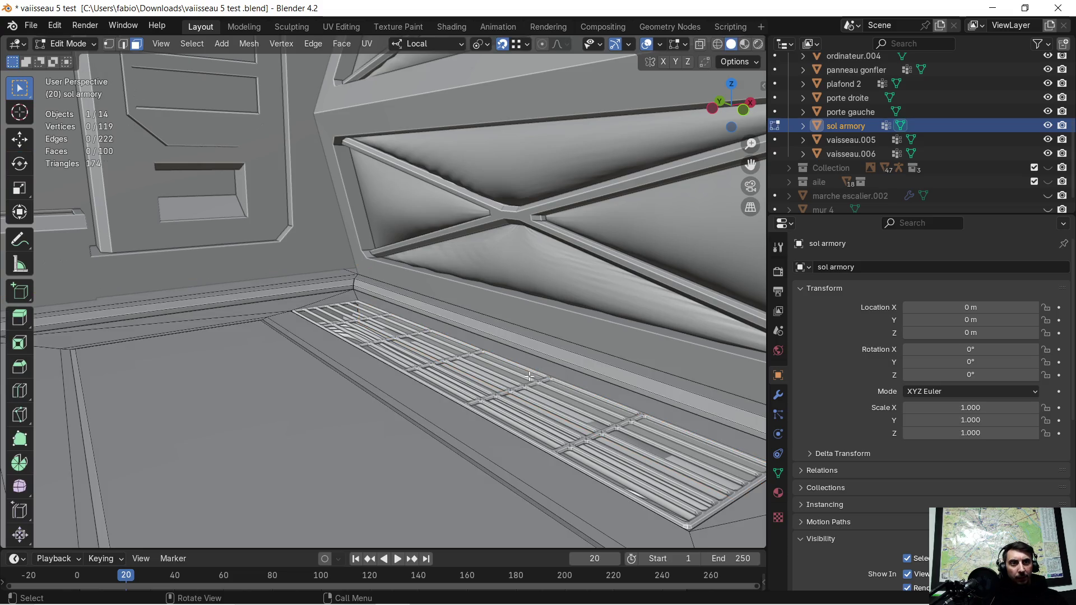
key(Tab)
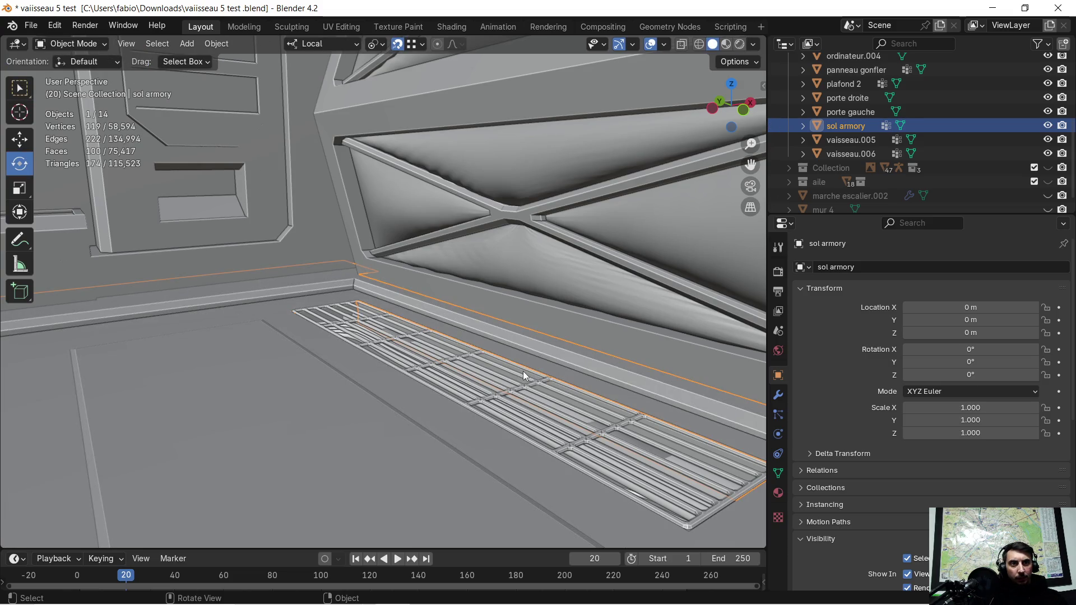
click(523, 371)
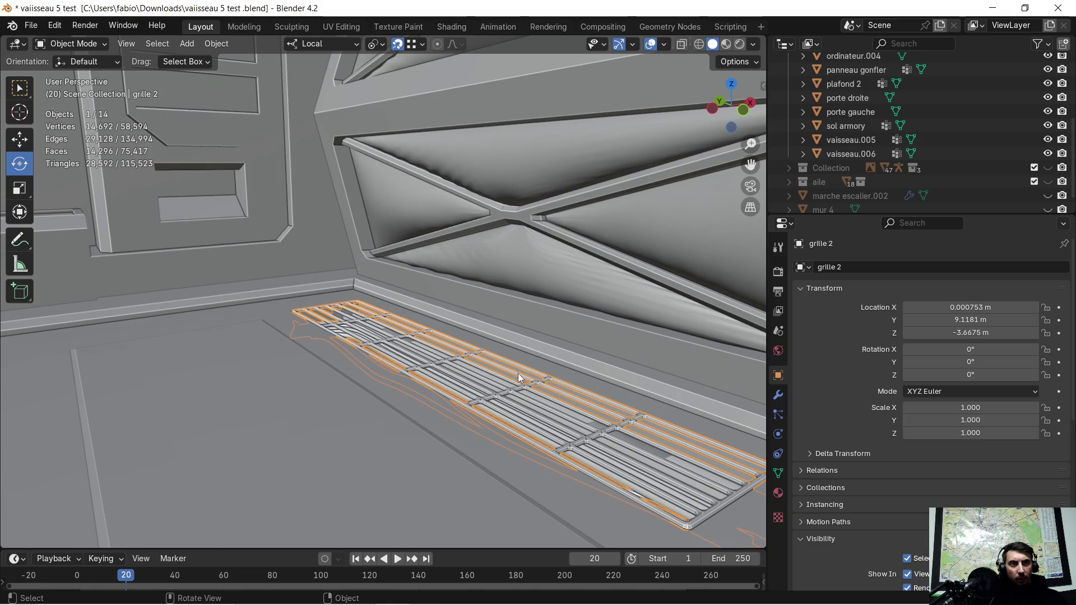
scroll(516, 373, up, 2)
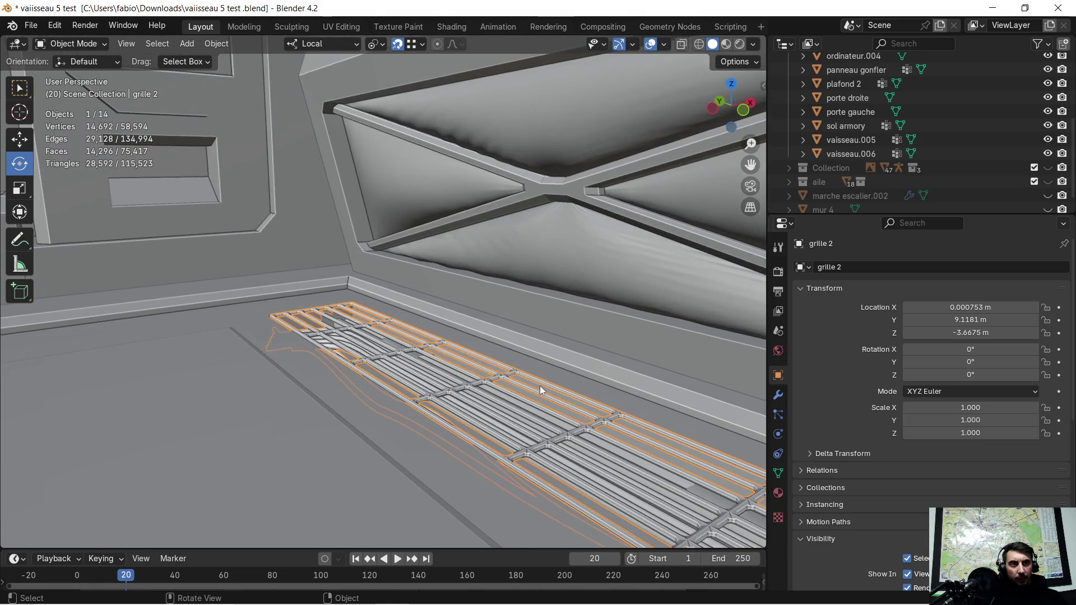
mouse_move(540, 396)
middle_down()
mouse_move(511, 410)
mouse_move(502, 401)
middle_up()
scroll(964, 127, up, 3)
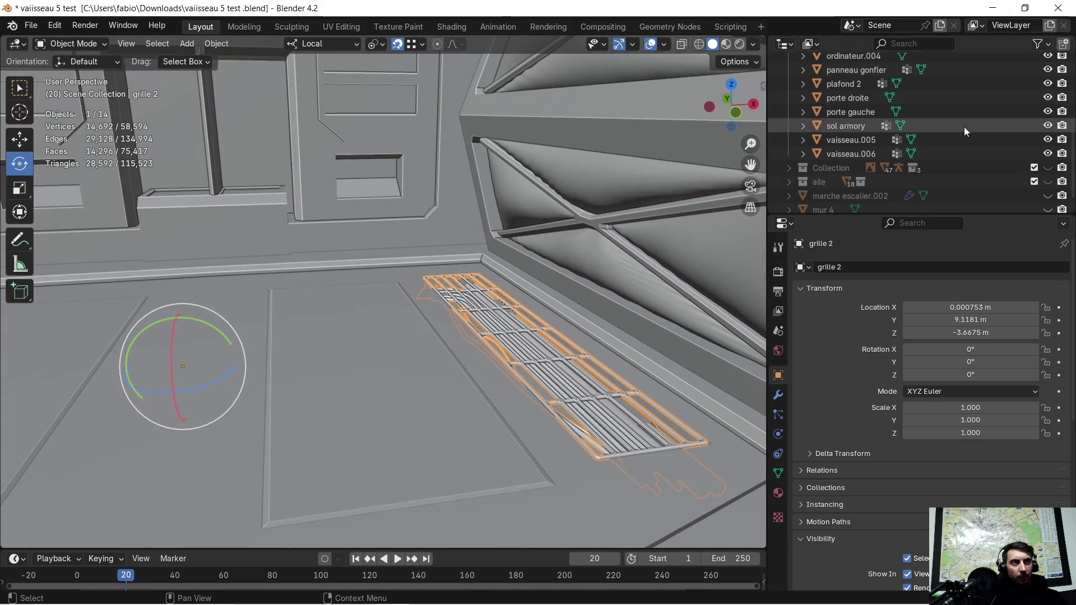
click(1048, 125)
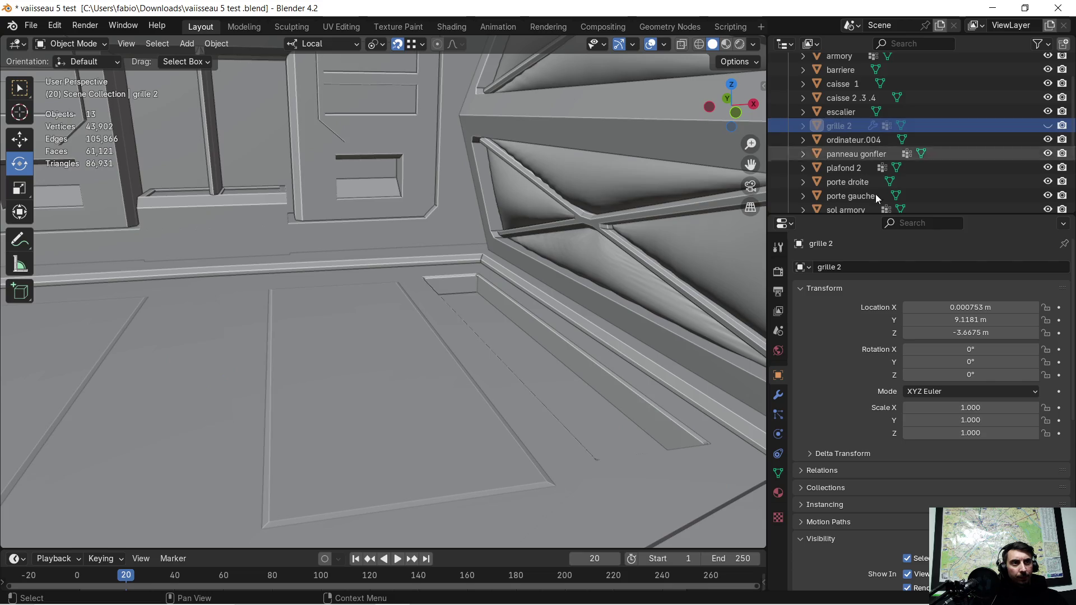
Separate the sloped strip face beside the recess from vaisseau.006
click(560, 353)
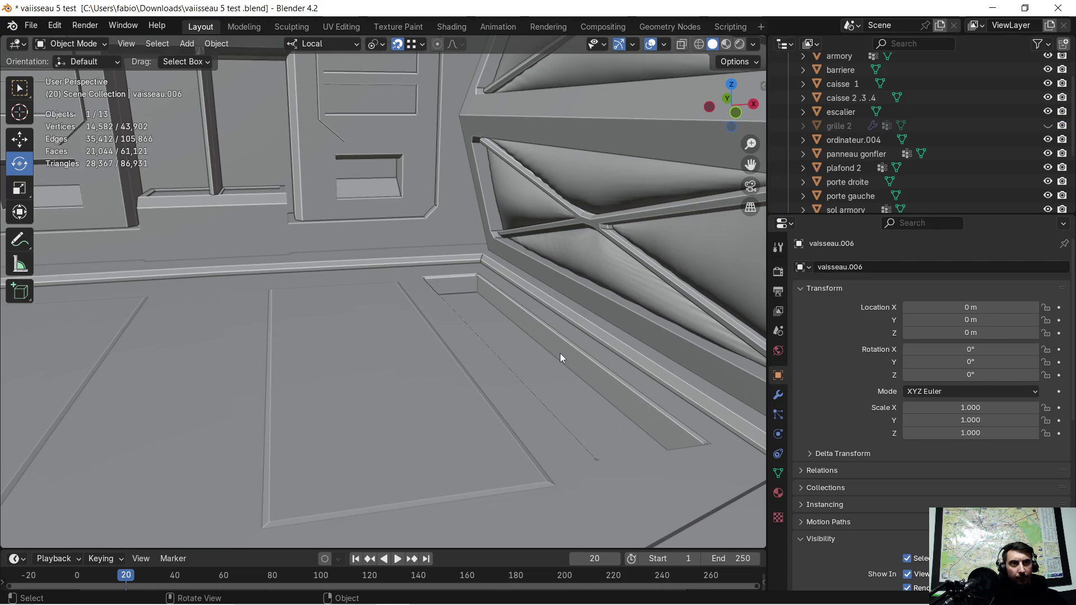
middle_drag(560, 353, 623, 345)
key(Tab)
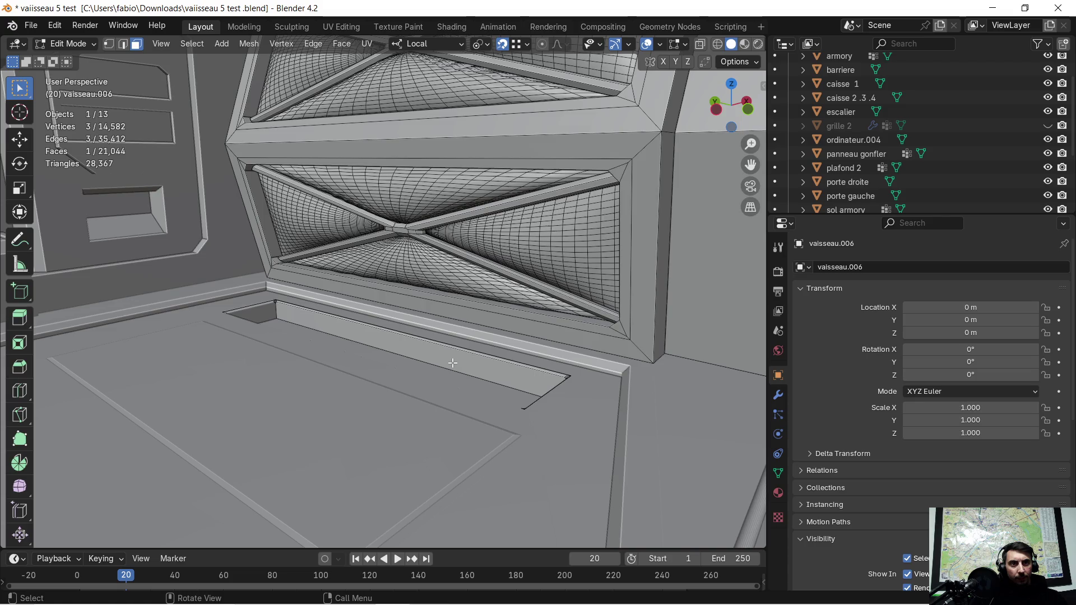
key(Tab)
key(Tab)
click(451, 362)
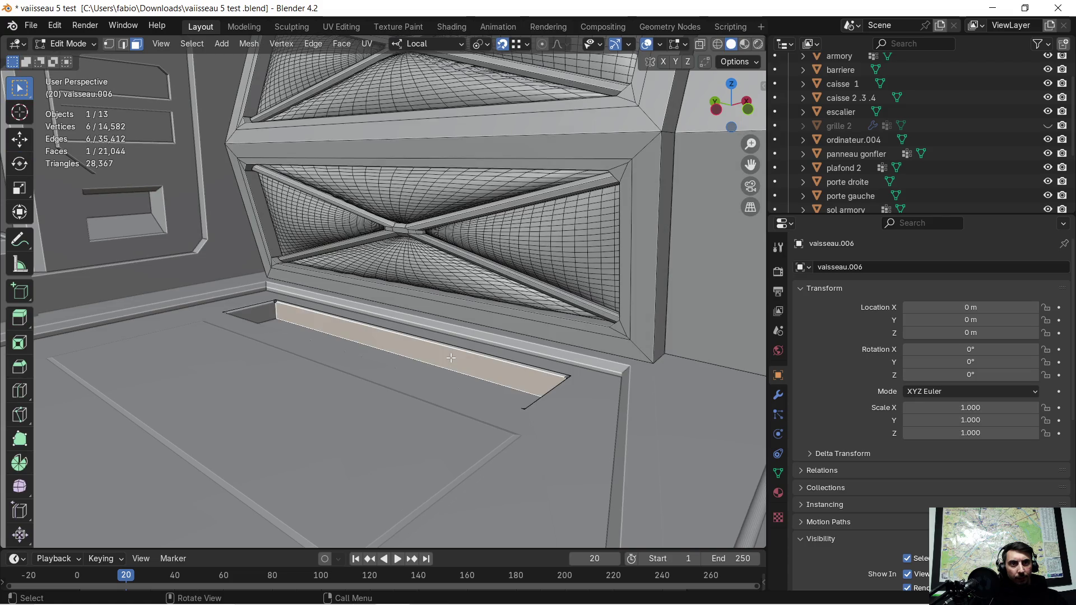
middle_drag(451, 362, 397, 371)
key(p)
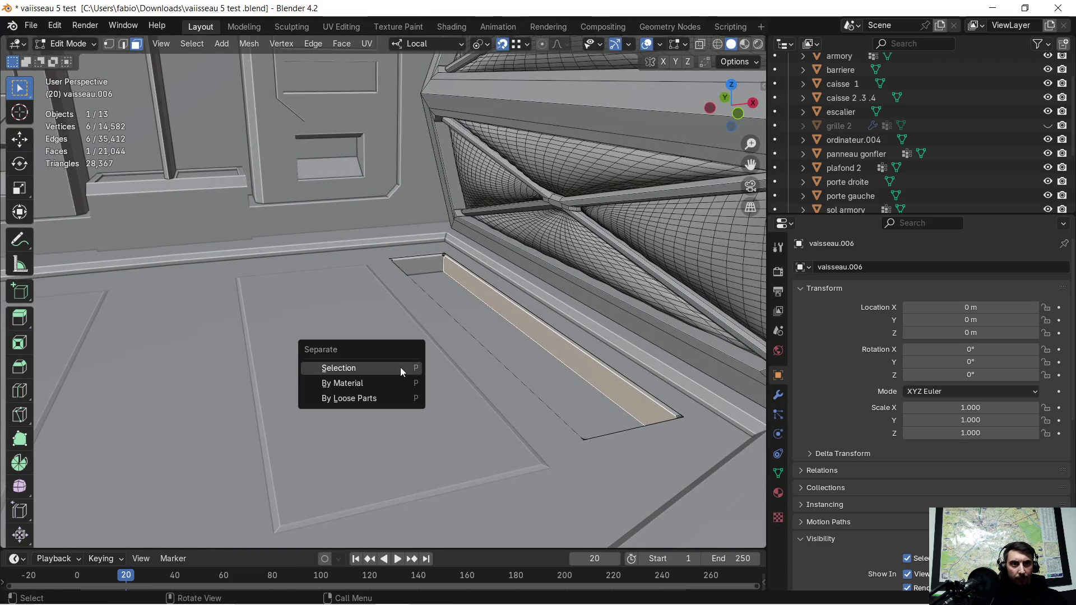
click(400, 367)
Join the separated strip into the sol armory floor with Ctrl+J
key(Tab)
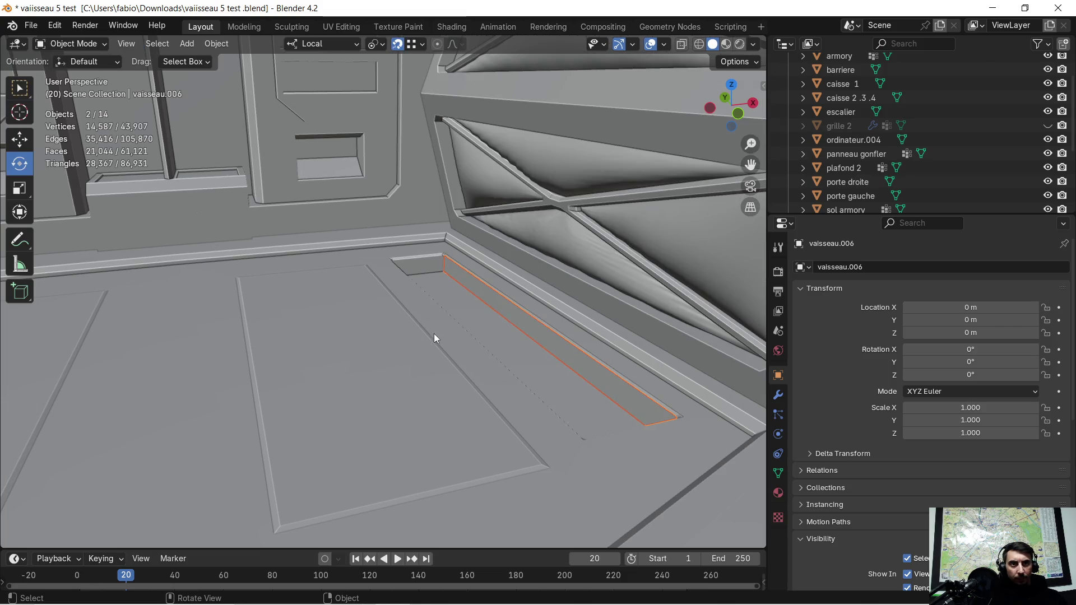
click(423, 335)
click(524, 319)
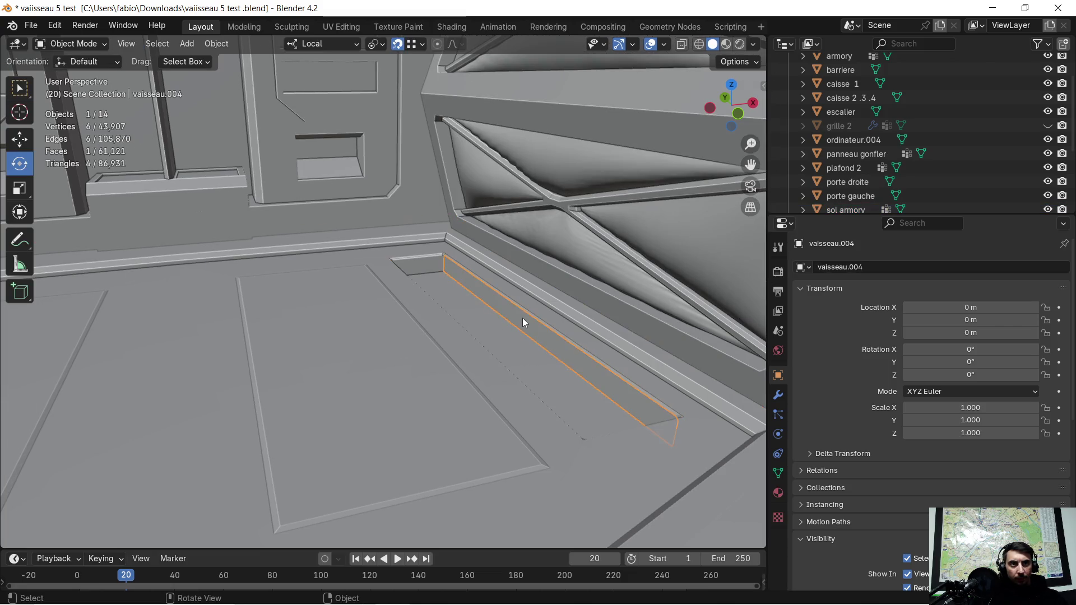
shift+click(459, 331)
key(ctrl+j)
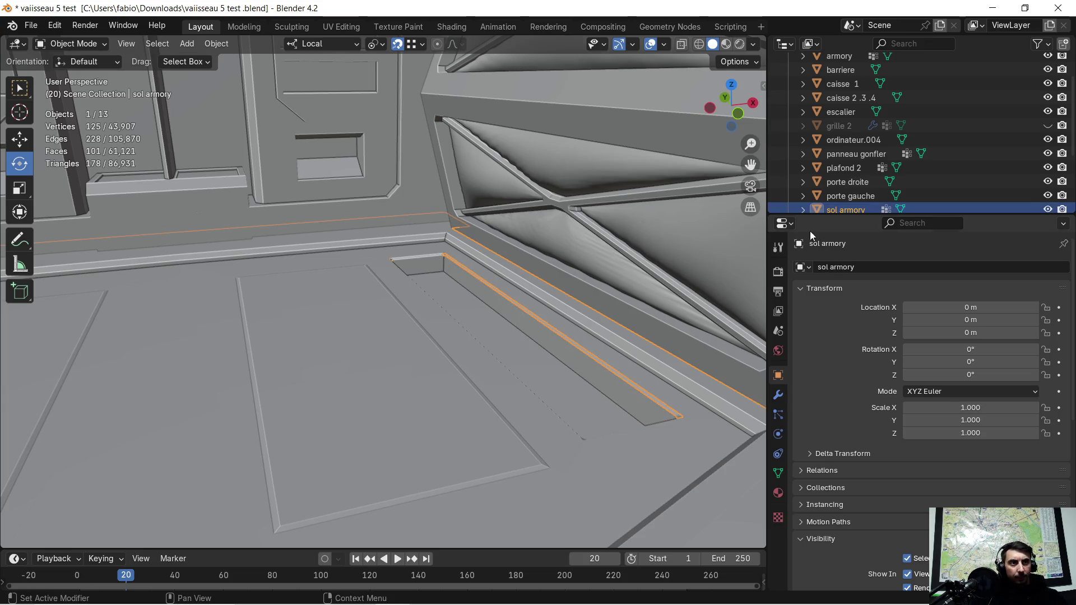
Inspect the recess with the floor hidden and shown, then undo the strip merge
scroll(981, 178, down, 2)
click(1047, 181)
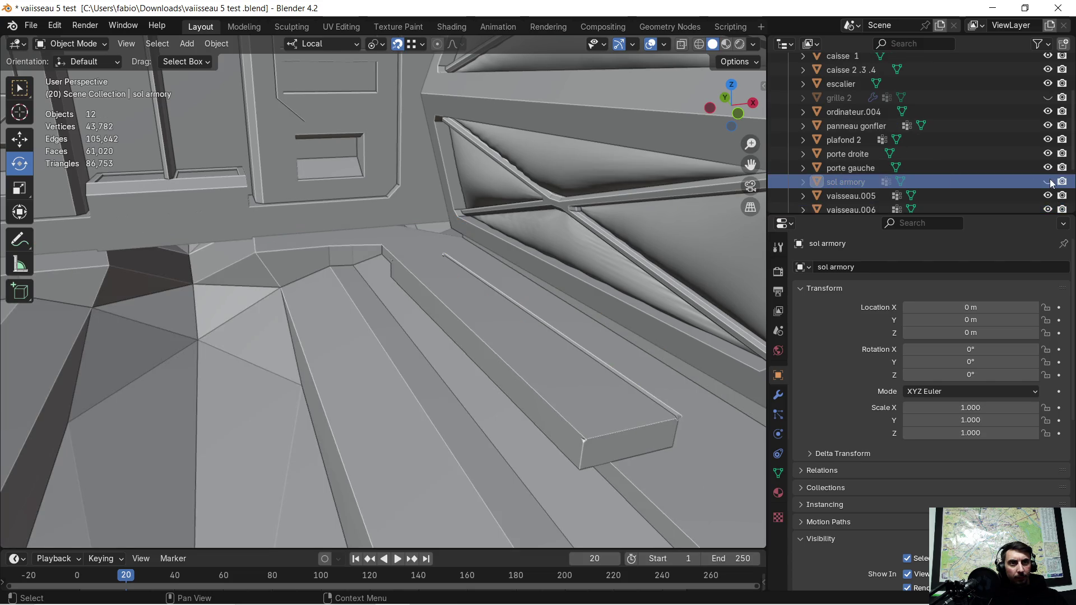
click(1047, 182)
mouse_move(728, 303)
shift+middle_down()
mouse_move(361, 401)
mouse_move(600, 370)
shift+middle_up()
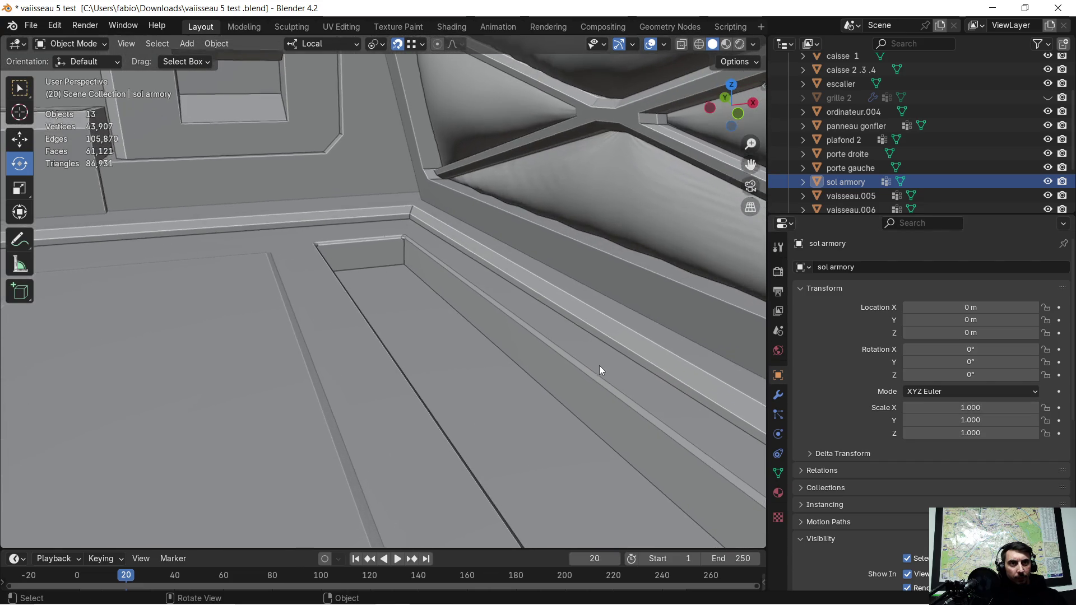
click(598, 367)
mouse_move(671, 386)
middle_down()
mouse_move(280, 352)
mouse_move(281, 342)
middle_up()
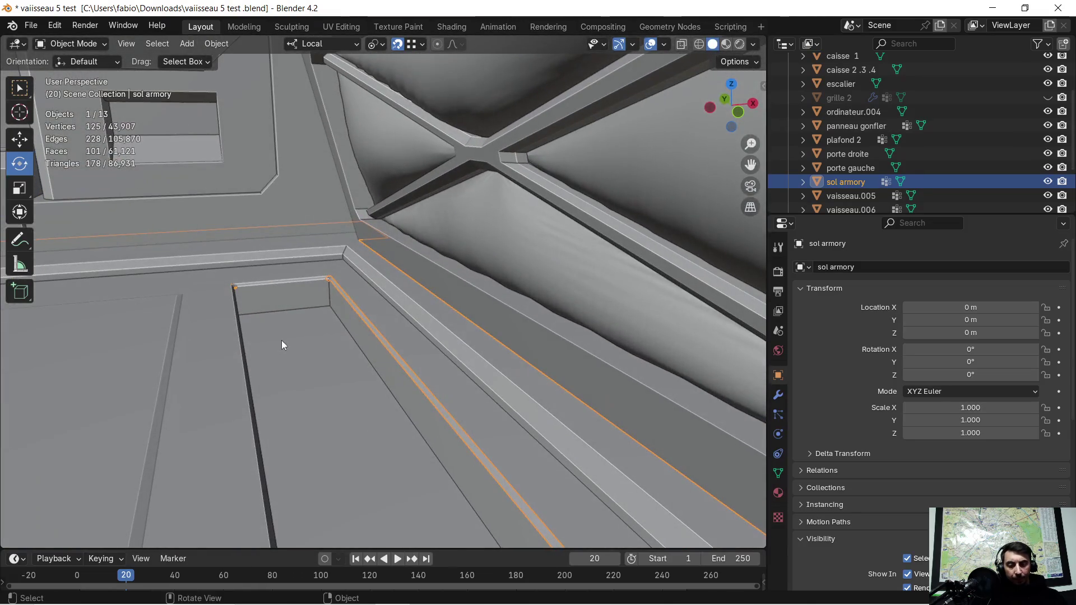
key(ctrl+z)
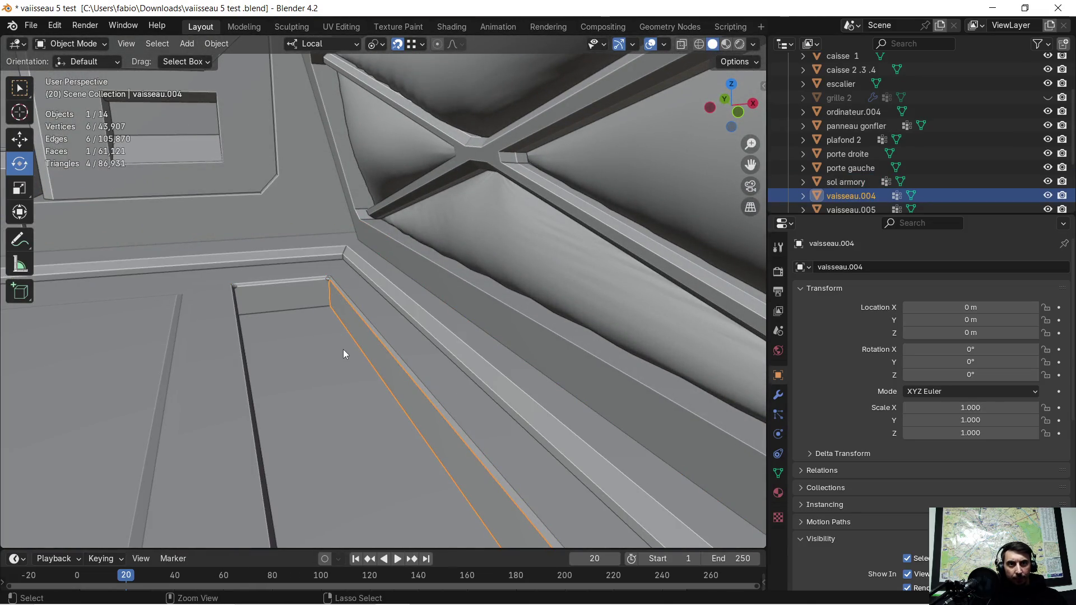
Separate the strip's sloped face into its own object
scroll(354, 318, up, 2)
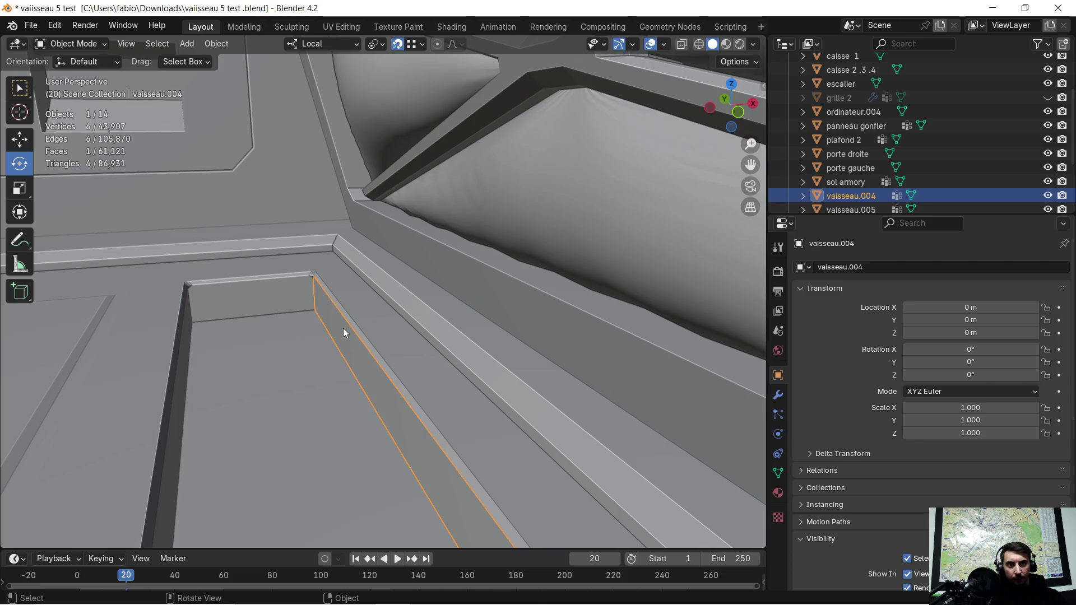
key(Tab)
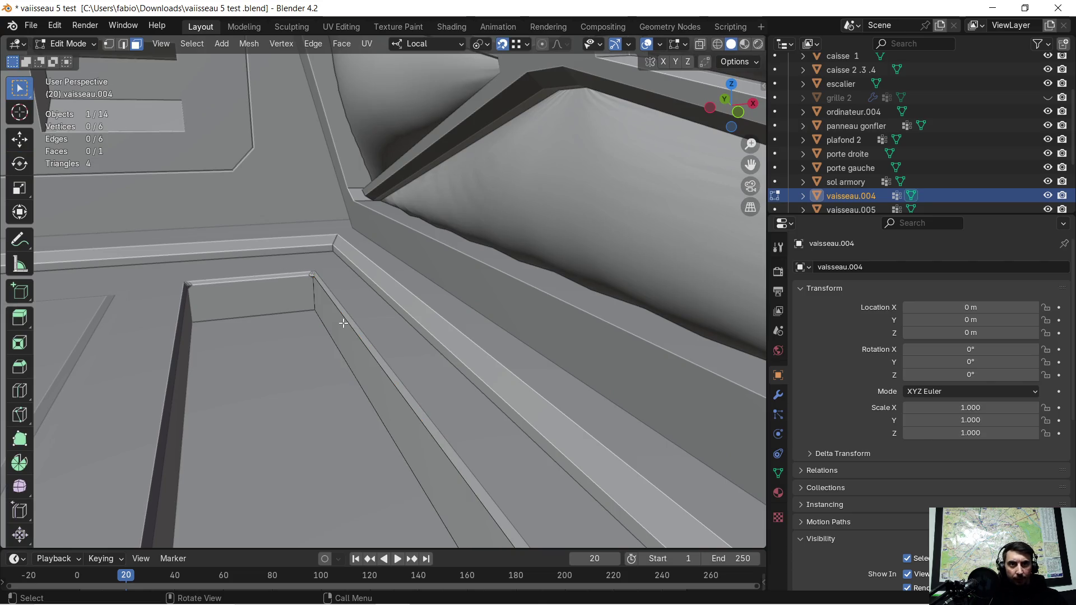
scroll(341, 324, up, 1)
click(341, 324)
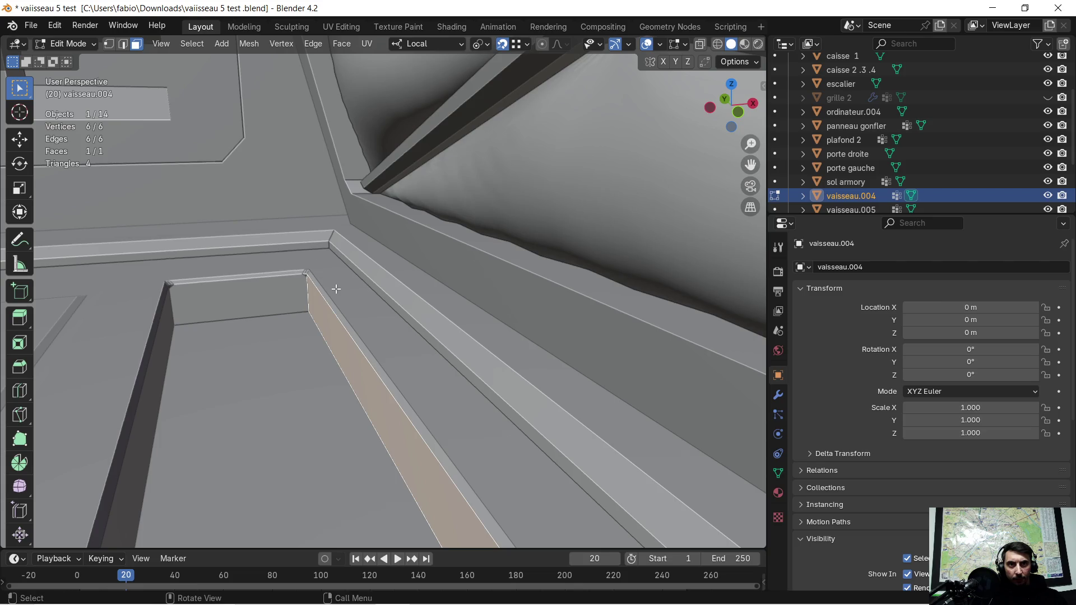
mouse_move(290, 263)
middle_down()
mouse_move(379, 376)
mouse_move(586, 362)
mouse_move(352, 357)
mouse_move(463, 372)
middle_up()
key(p)
click(463, 373)
Join the separated strip into the sol armory floor and open it in Edit Mode
key(Tab)
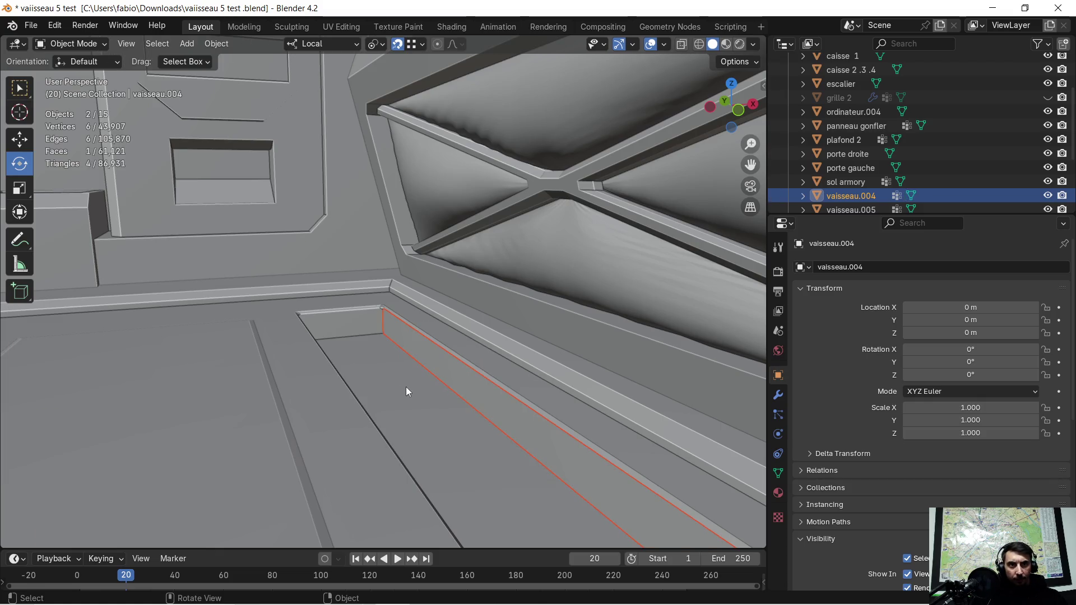
click(406, 387)
click(440, 359)
shift+click(395, 385)
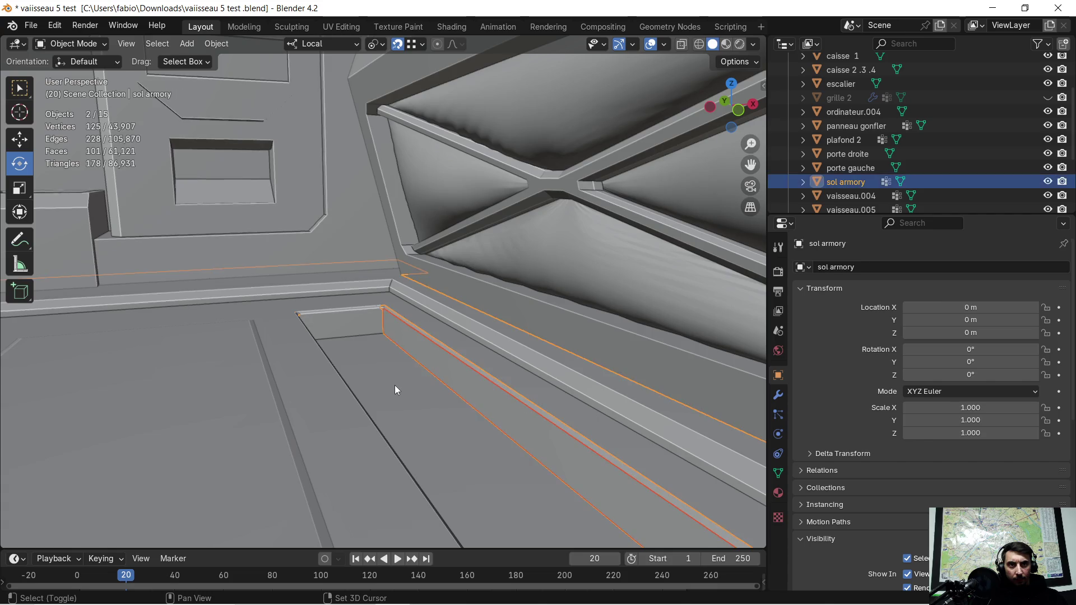
key(ctrl+j)
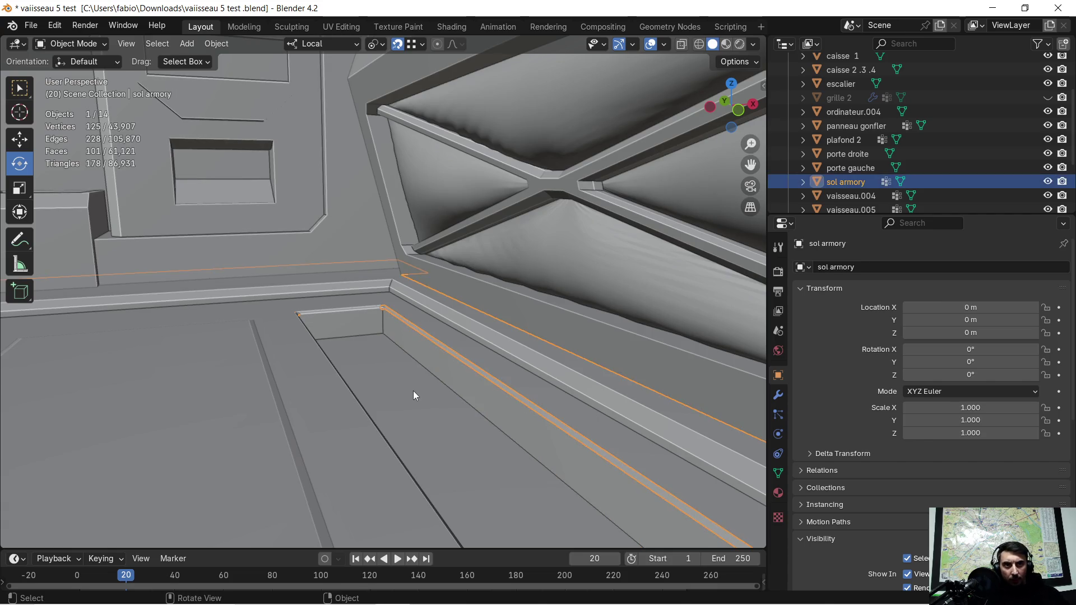
key(Tab)
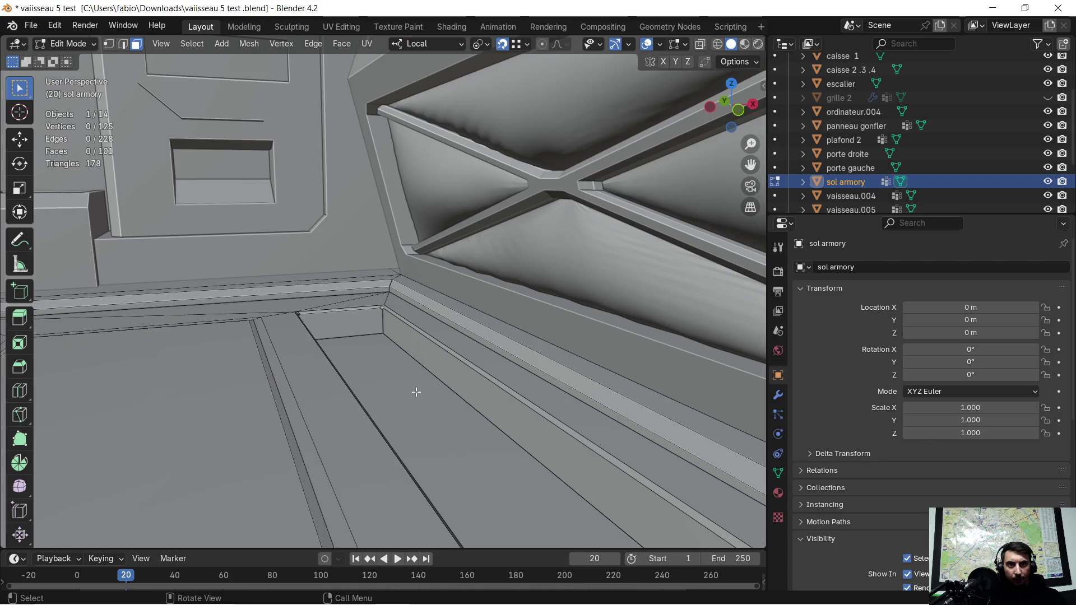
Return to Object Mode and isolate the sol armory floor in Local View, orbiting around it
key(Tab)
key(KP_Divide)
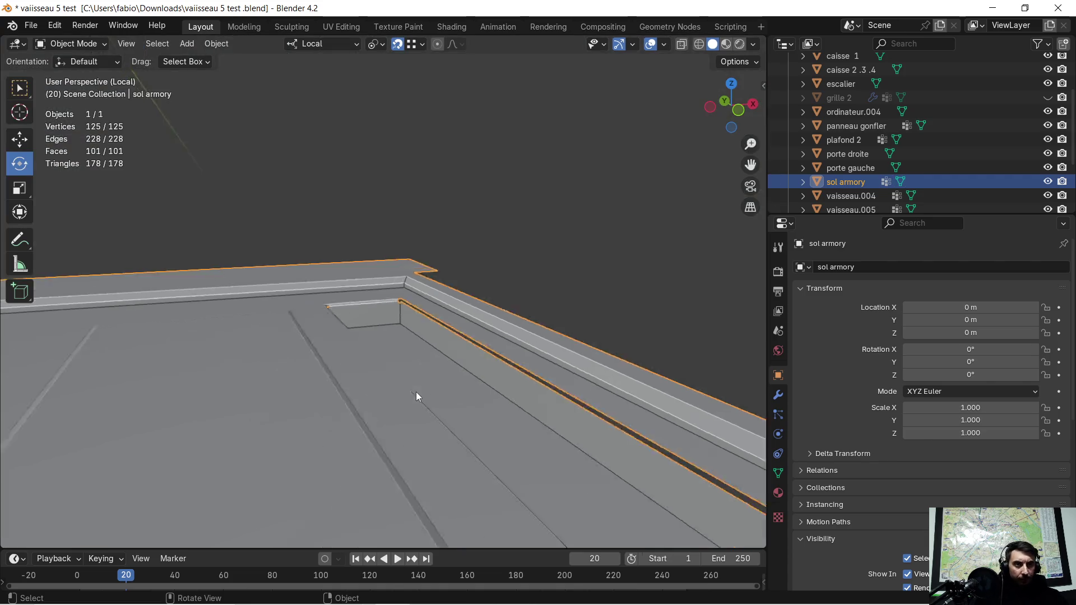
scroll(554, 264, up, 5)
scroll(227, 337, down, 5)
middle_drag(227, 354, 311, 324)
scroll(526, 263, up, 5)
scroll(525, 262, down, 5)
Check the floor's corner and groove, then exit Local View to the full scene
mouse_move(496, 296)
middle_down()
mouse_move(385, 270)
mouse_move(428, 233)
mouse_move(386, 321)
mouse_move(217, 405)
middle_up()
scroll(385, 270, up, 3)
scroll(370, 280, up, 3)
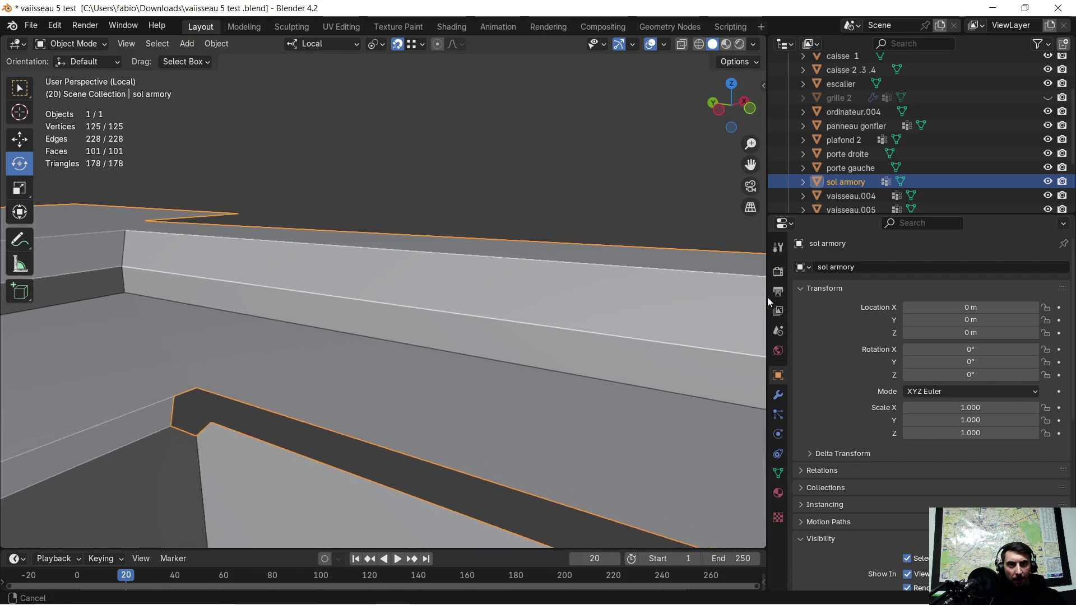
ctrl+middle_drag(216, 406, 214, 351)
key(h)
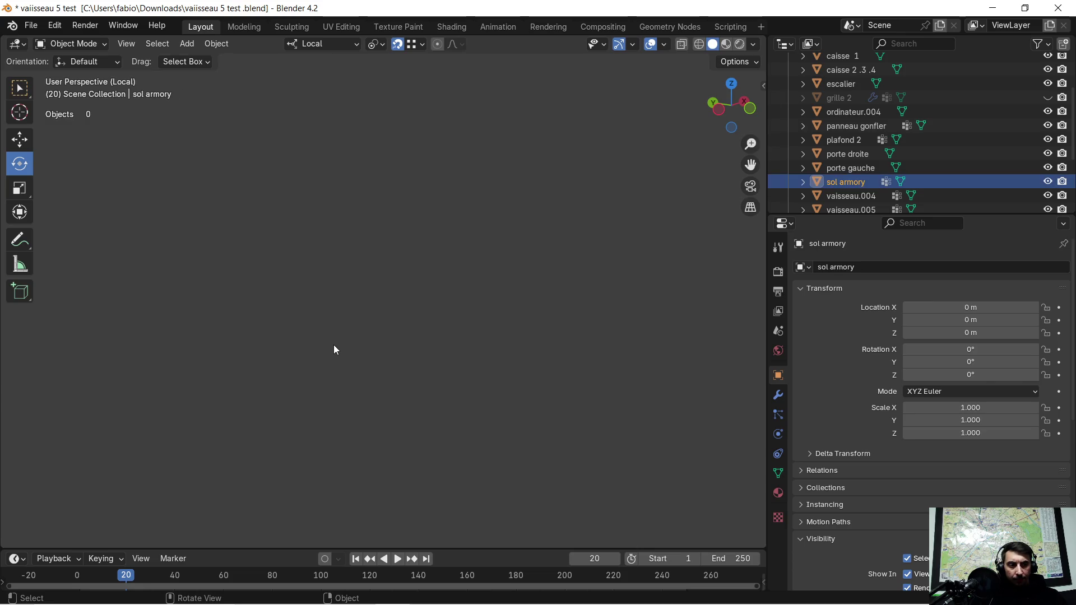
key(KP_Divide)
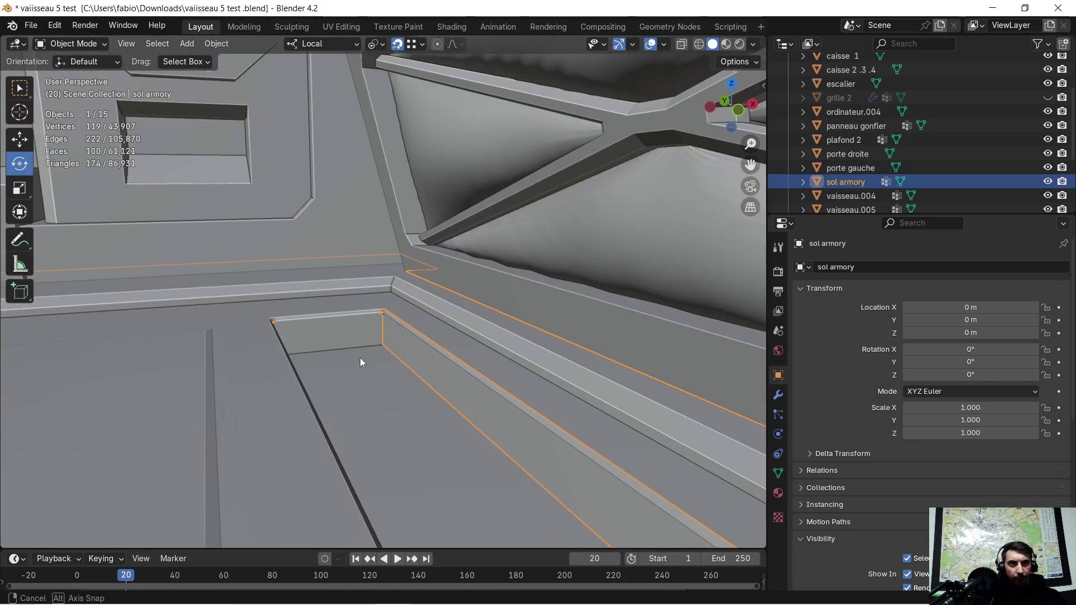
middle_drag(359, 357, 409, 362)
middle_drag(170, 345, 122, 353)
mouse_move(782, 448)
shift+middle_down()
mouse_move(384, 370)
mouse_move(366, 386)
shift+middle_up()
click(366, 387)
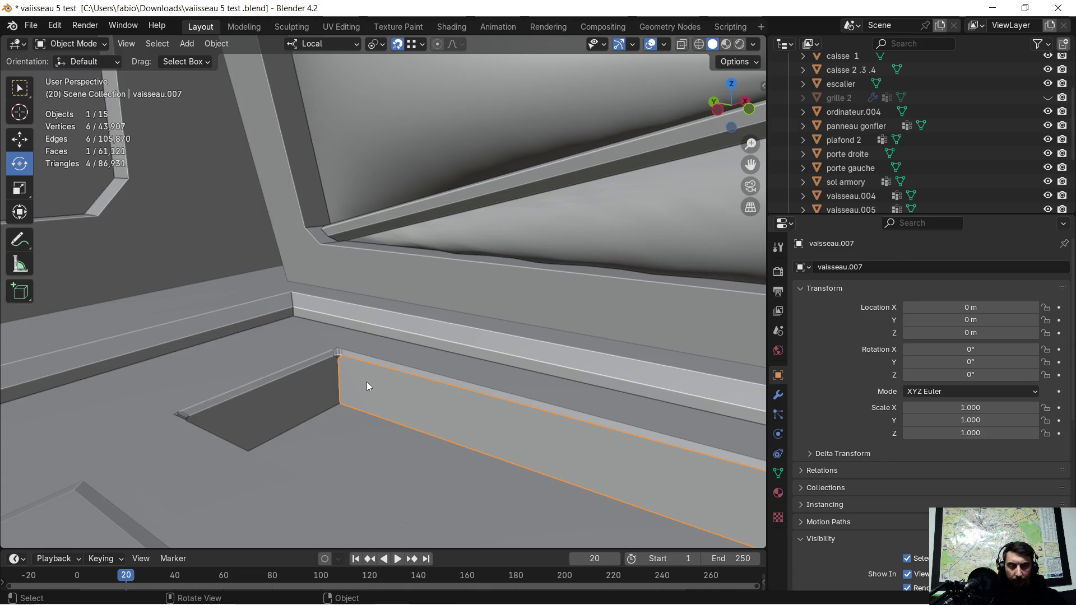
key(Tab)
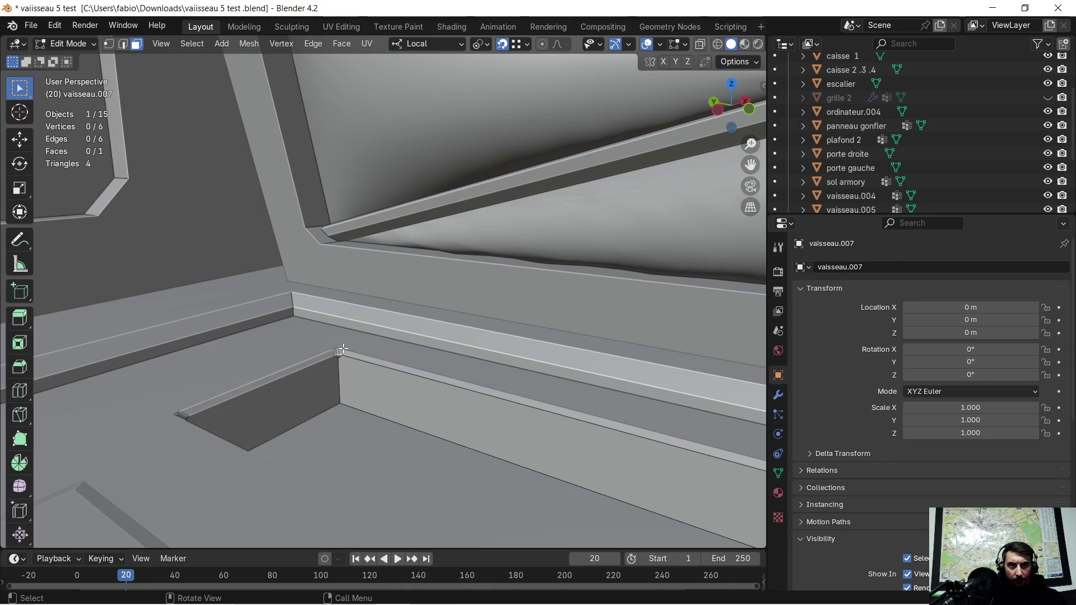
key(Tab)
click(335, 348)
key(Tab)
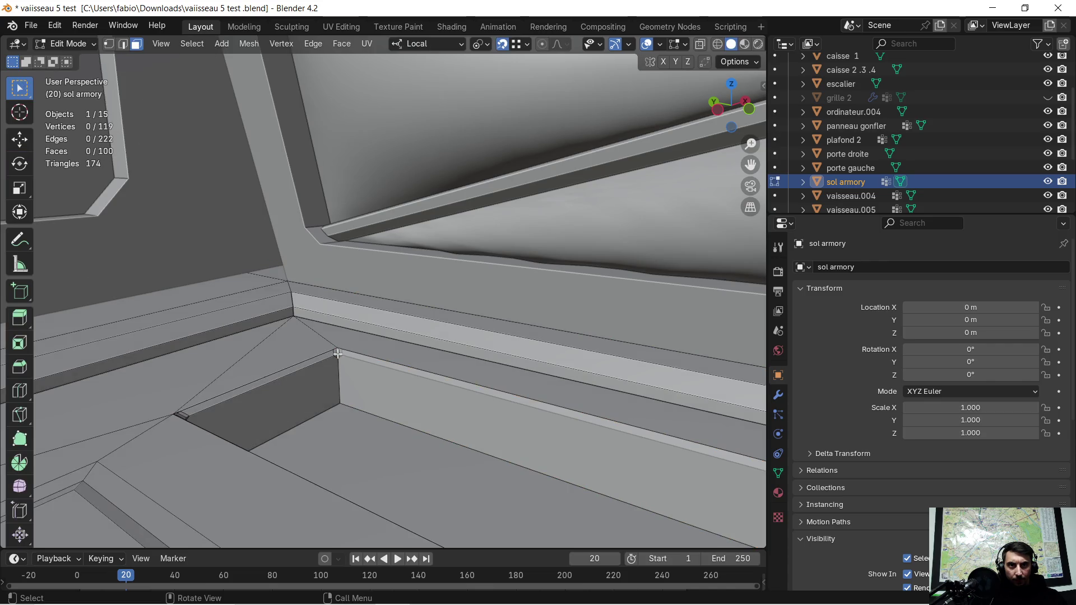
middle_drag(339, 353, 328, 360)
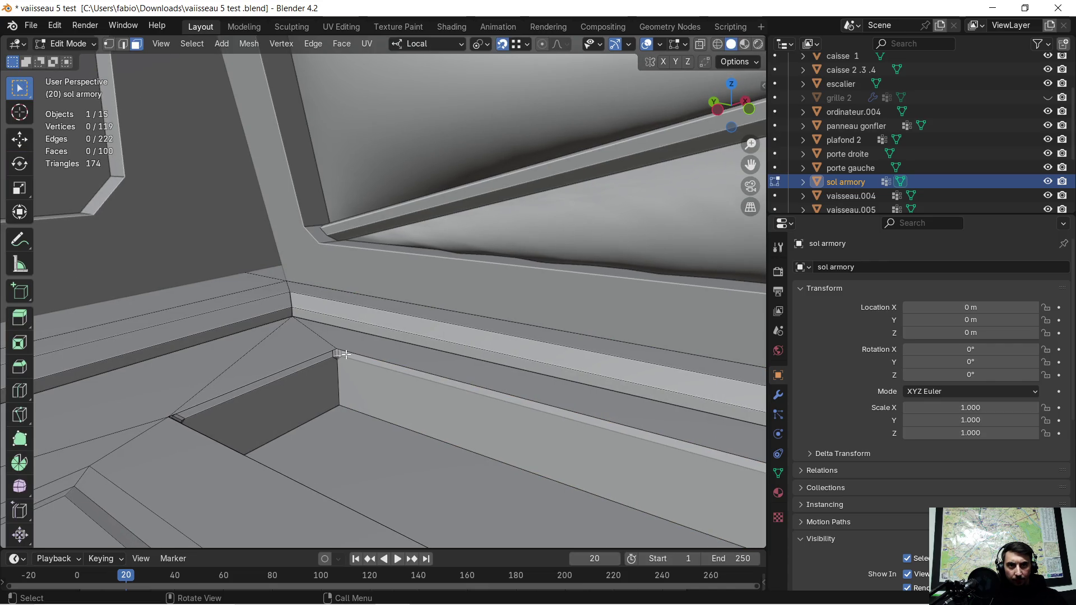
click(335, 352)
shift+click(338, 357)
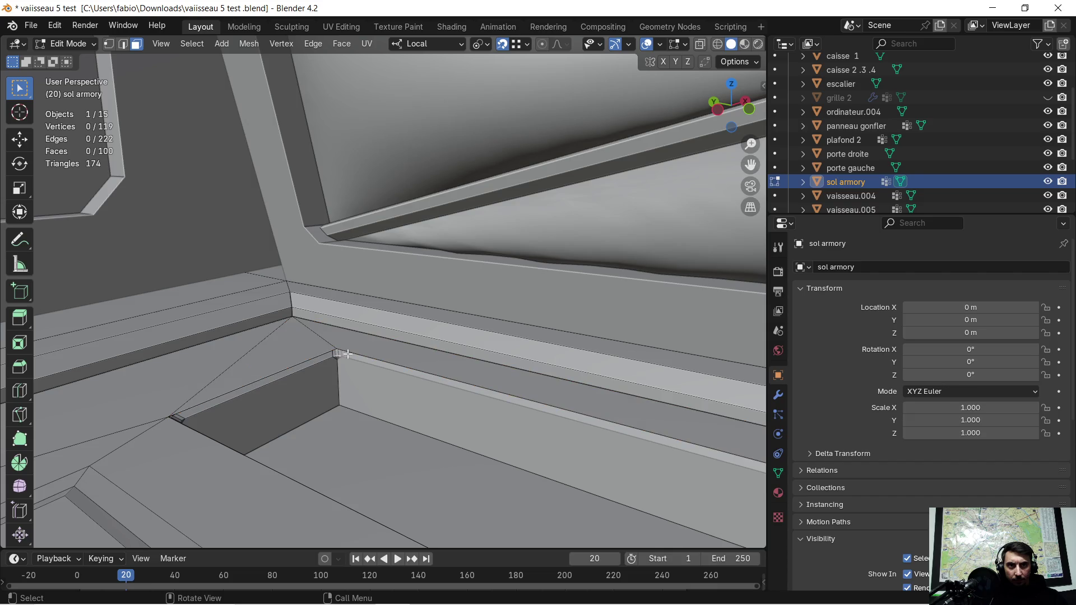
key(Tab)
click(345, 354)
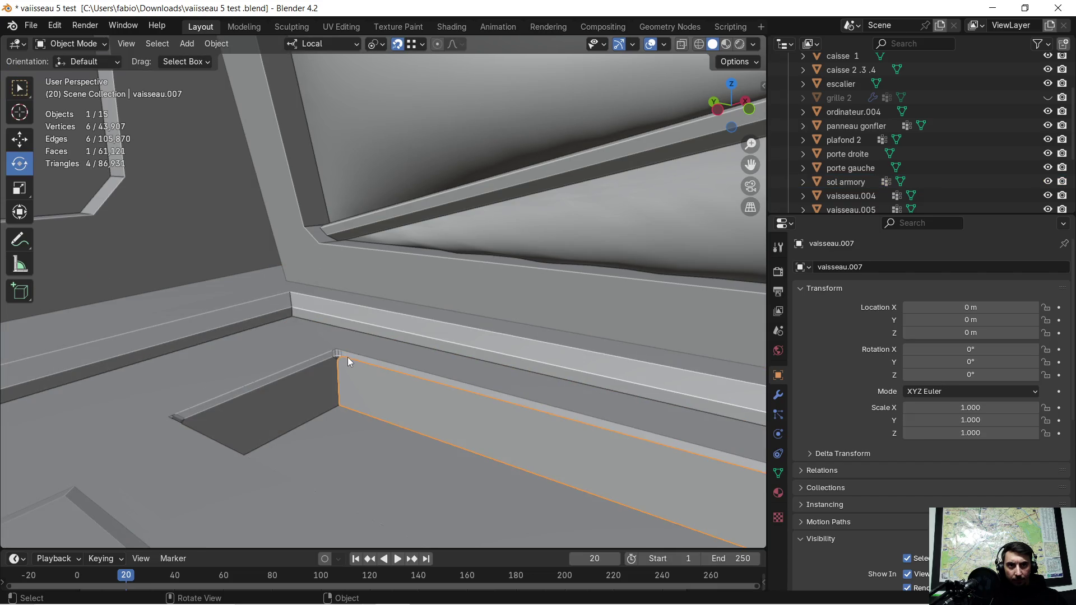
key(Tab)
key(Tab)
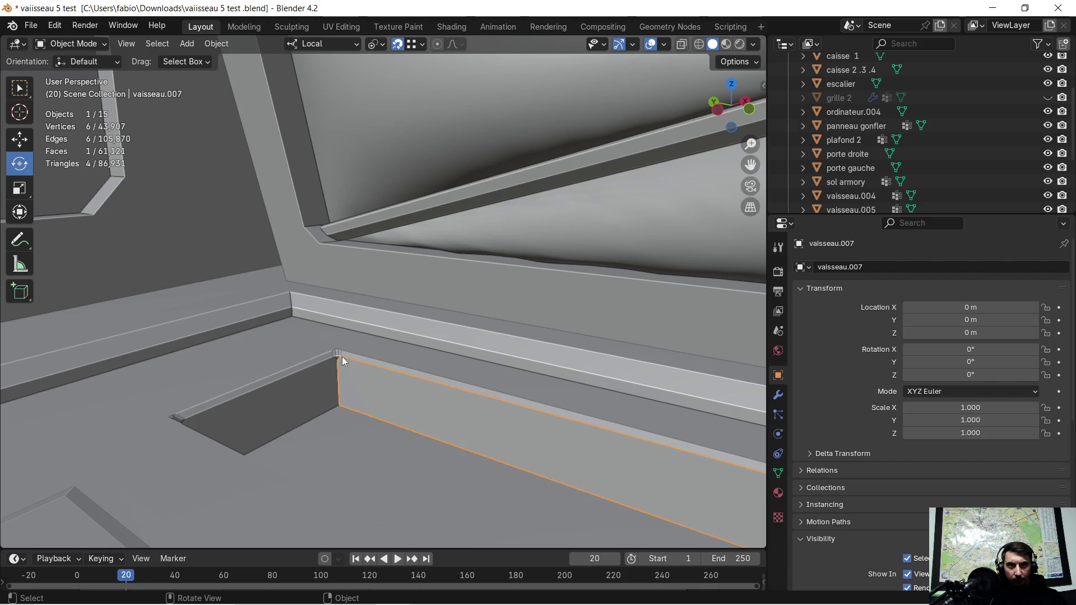
click(341, 353)
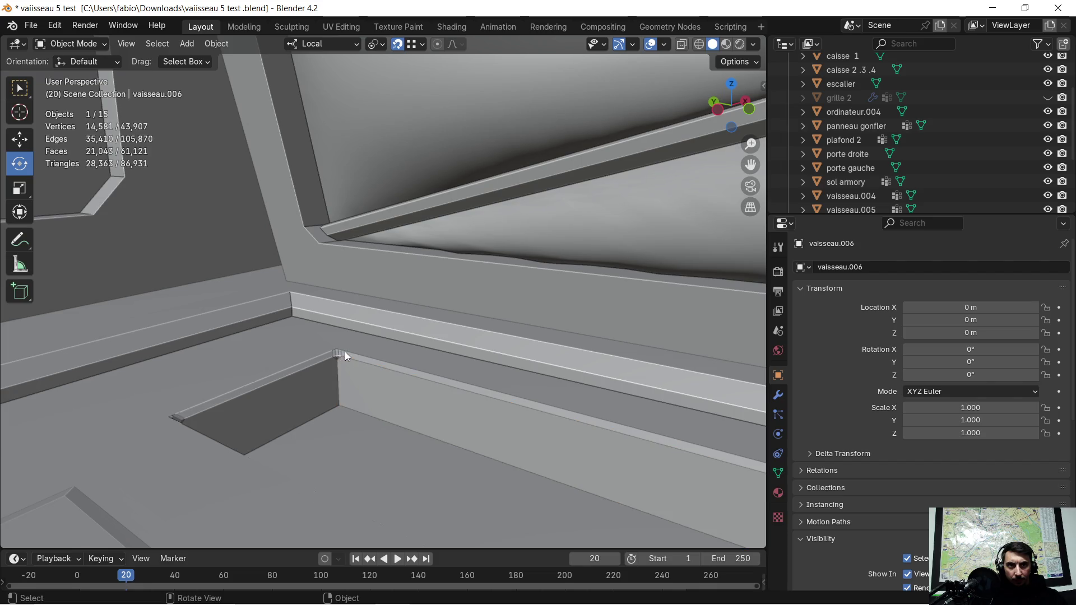
click(349, 357)
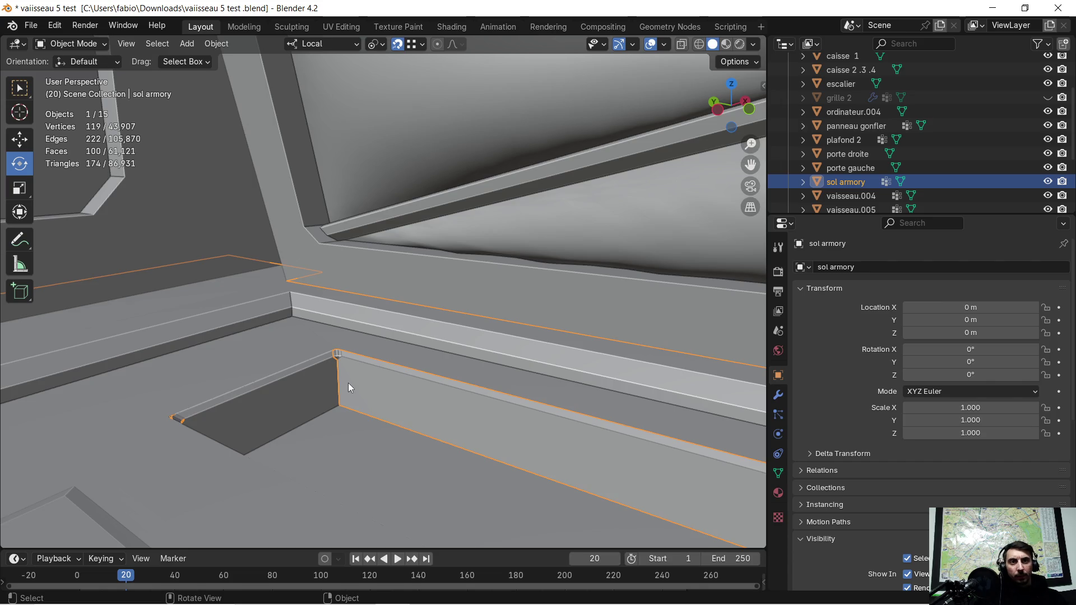
key(Tab)
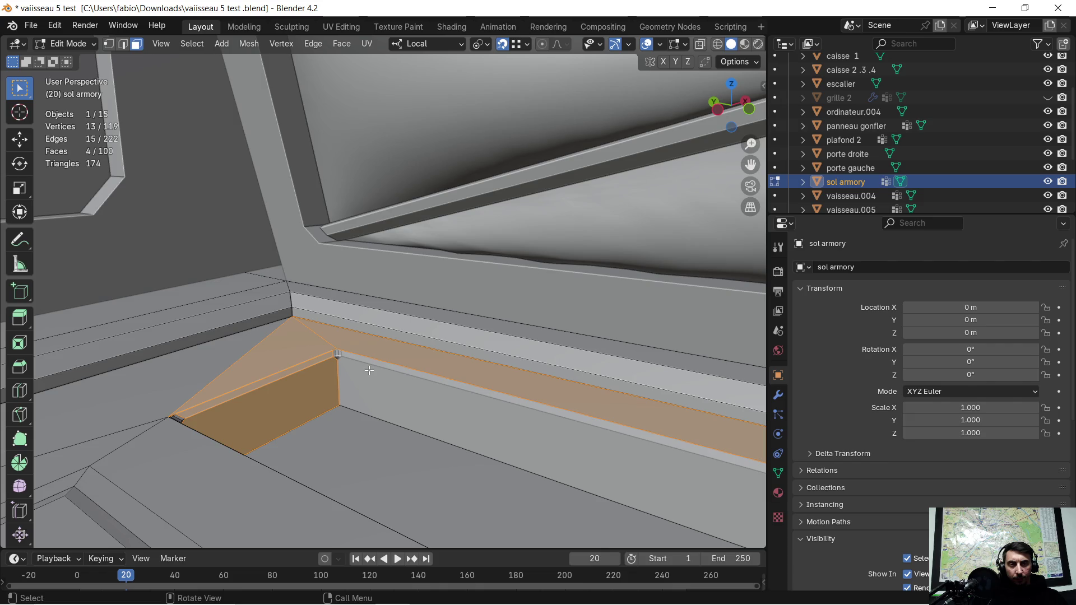
mouse_move(370, 397)
middle_down()
mouse_move(497, 423)
mouse_move(659, 407)
mouse_move(492, 381)
middle_up()
scroll(659, 407, down, 3)
alt+shift+click(547, 417)
mouse_move(516, 417)
middle_down()
mouse_move(762, 113)
mouse_move(335, 402)
middle_up()
key(b)
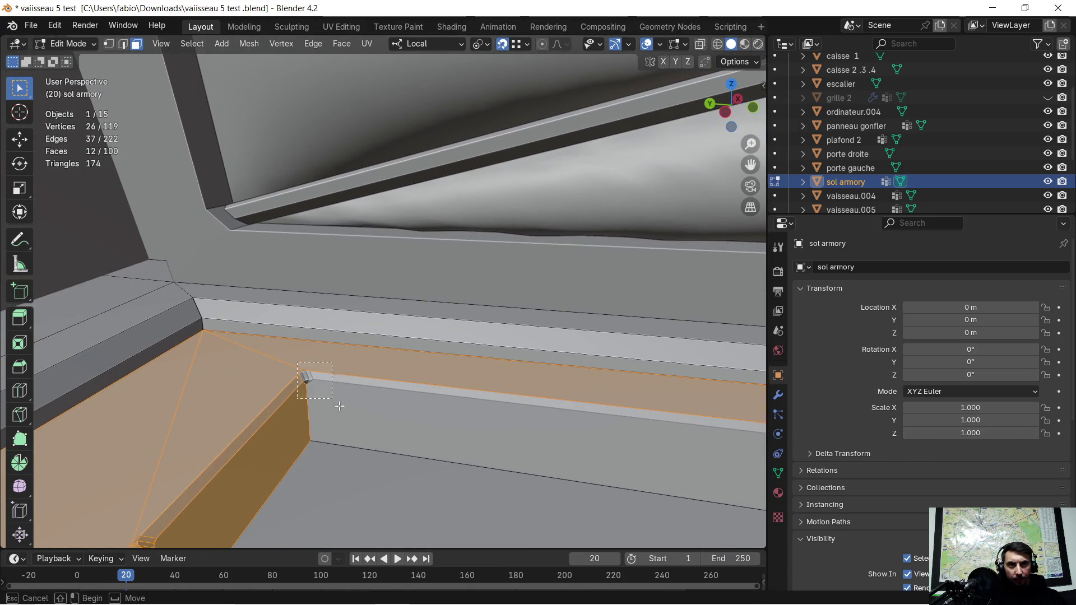
key(Tab)
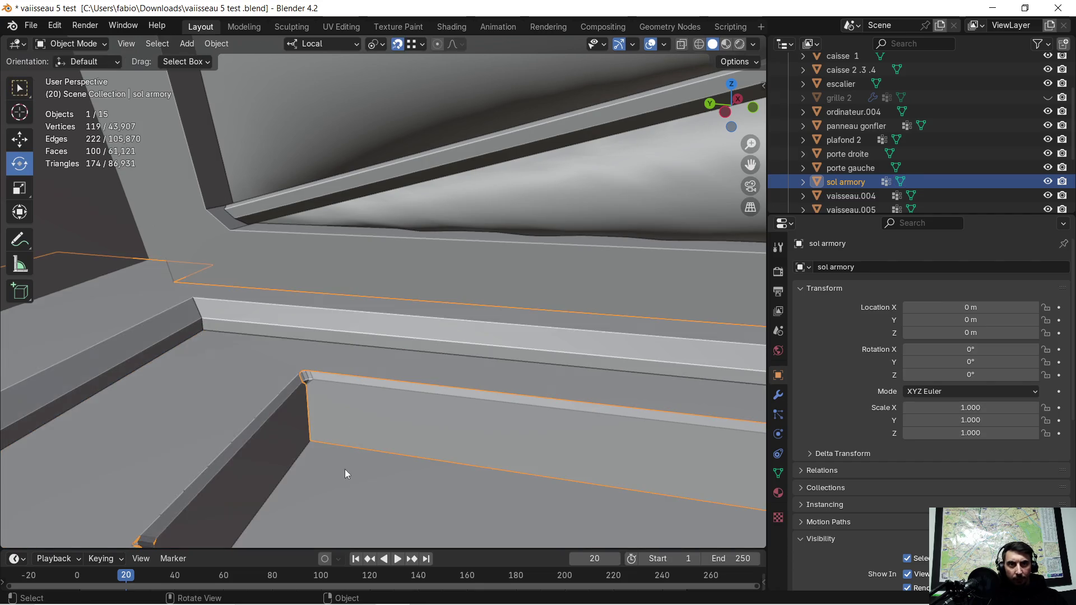
Separate the face of wall panel vaisseau.007 into its own object
click(346, 424)
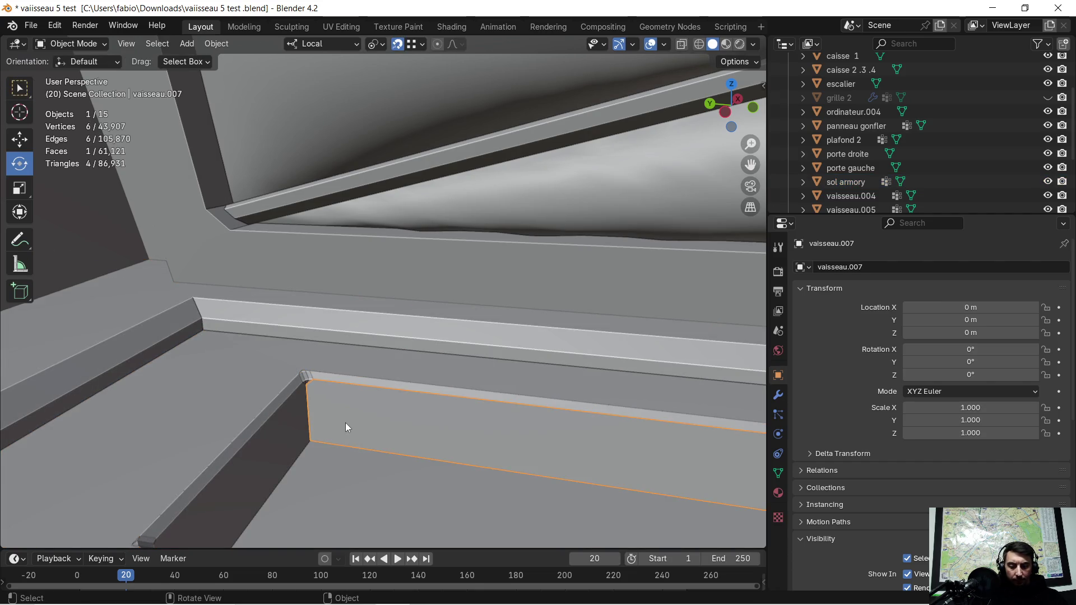
key(Tab)
click(346, 416)
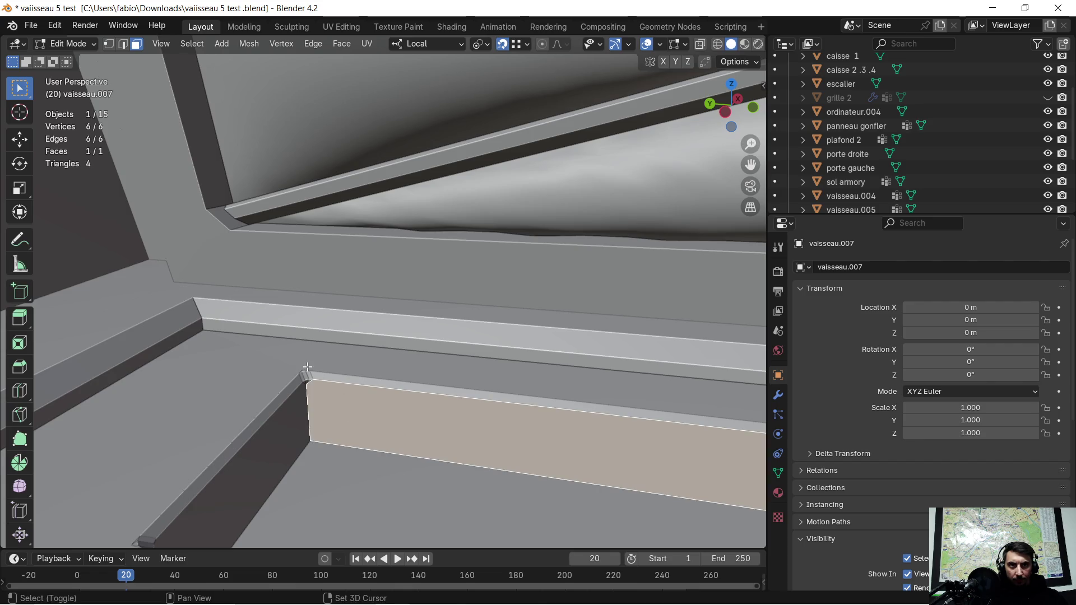
key(p)
click(327, 405)
key(Tab)
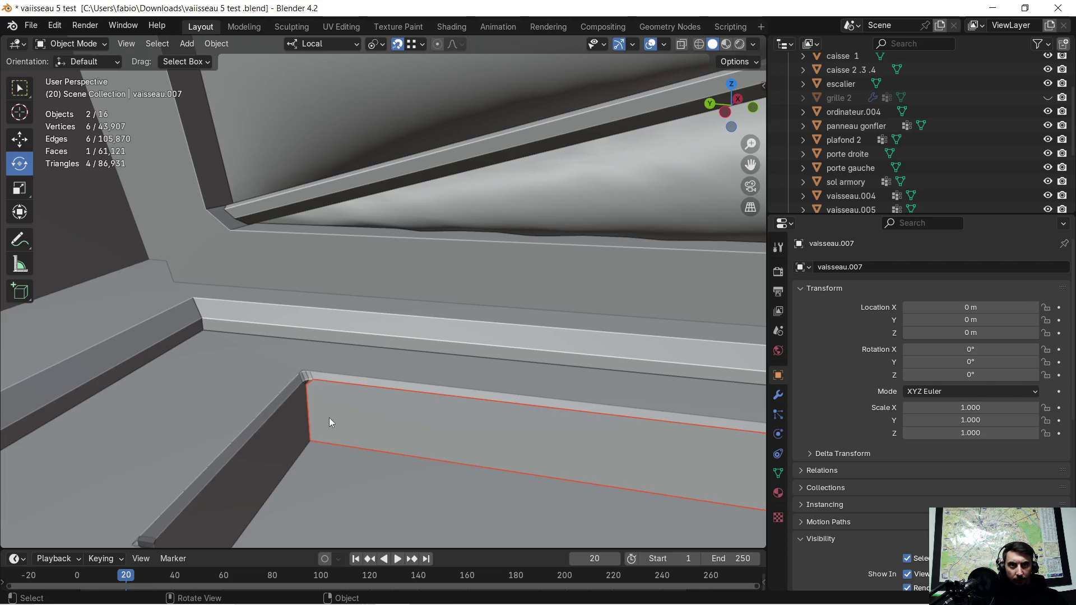
Join the separated wall piece into the sol armory floor
click(319, 459)
shift+click(349, 409)
shift+click(335, 453)
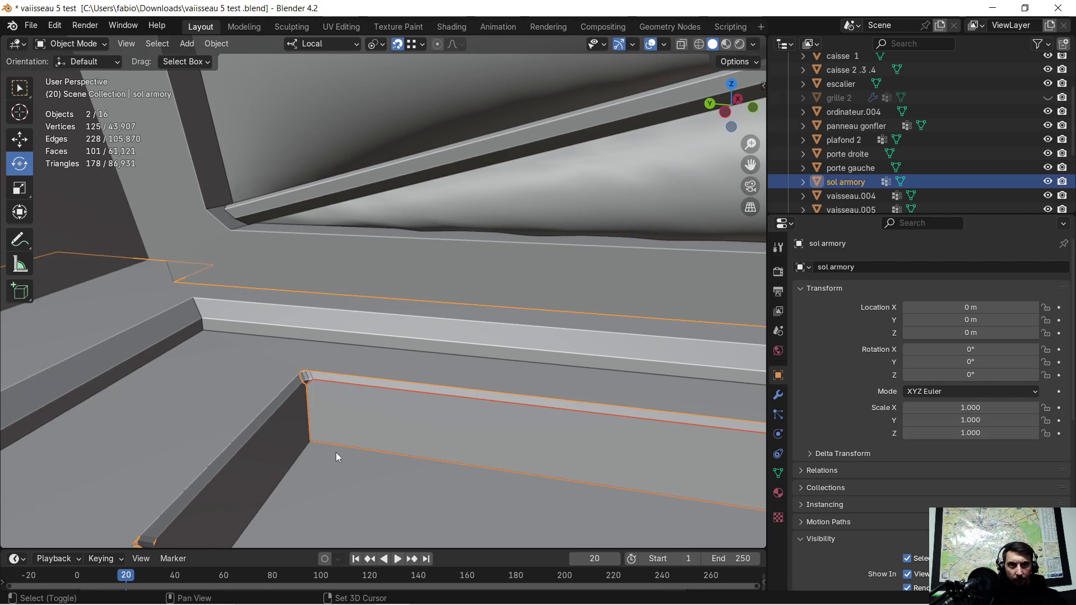
key(ctrl+z)
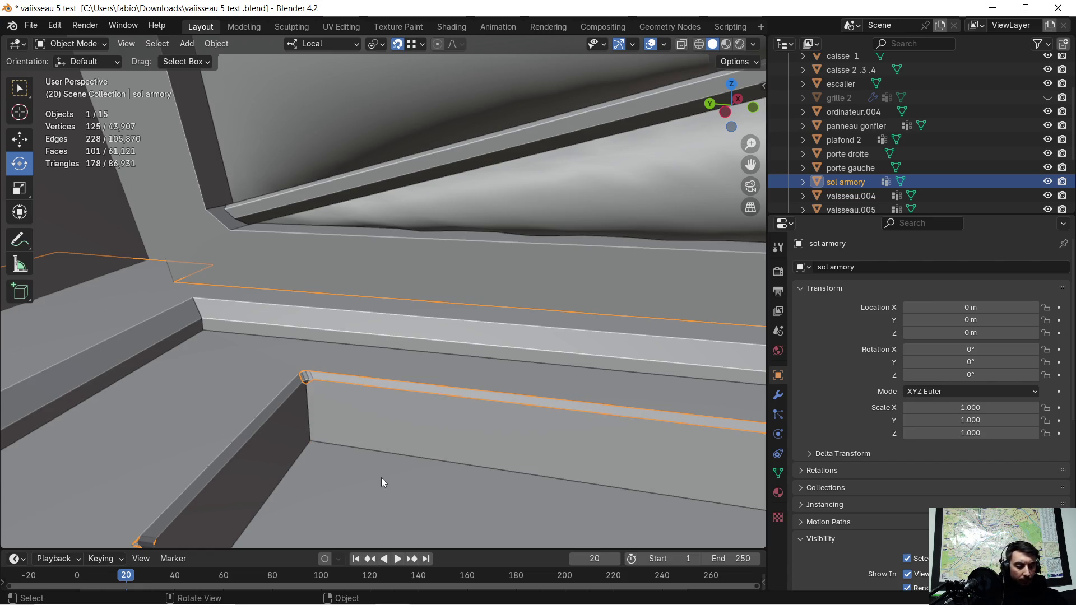
Check the floor in Local View, return to the full scene, and hide the sol armory floor
key(KP_Divide)
scroll(407, 252, up, 3)
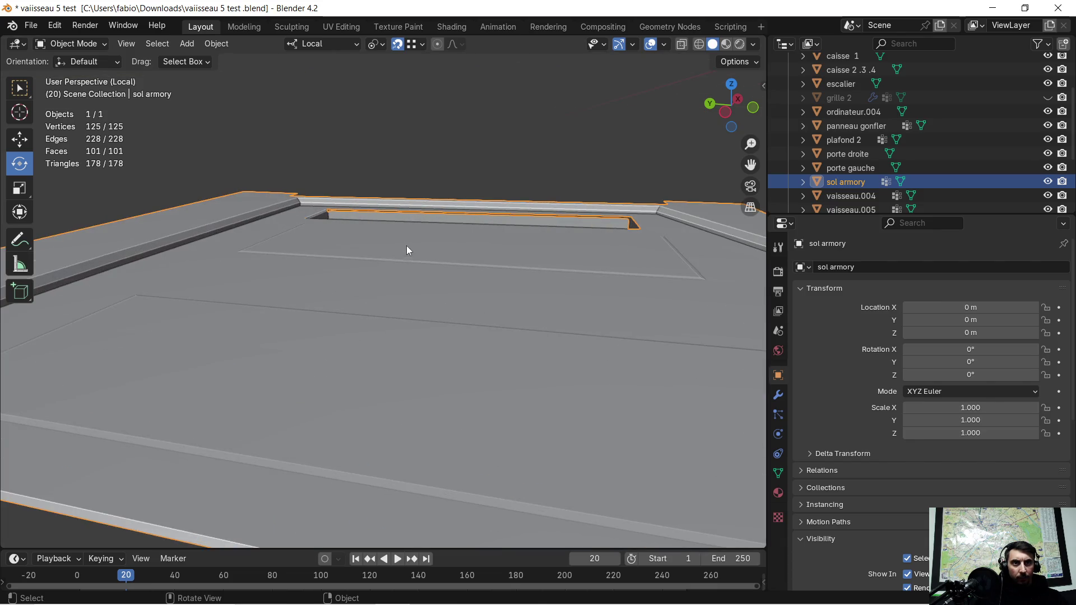
key(KP_Divide)
scroll(394, 253, up, 3)
scroll(384, 337, up, 2)
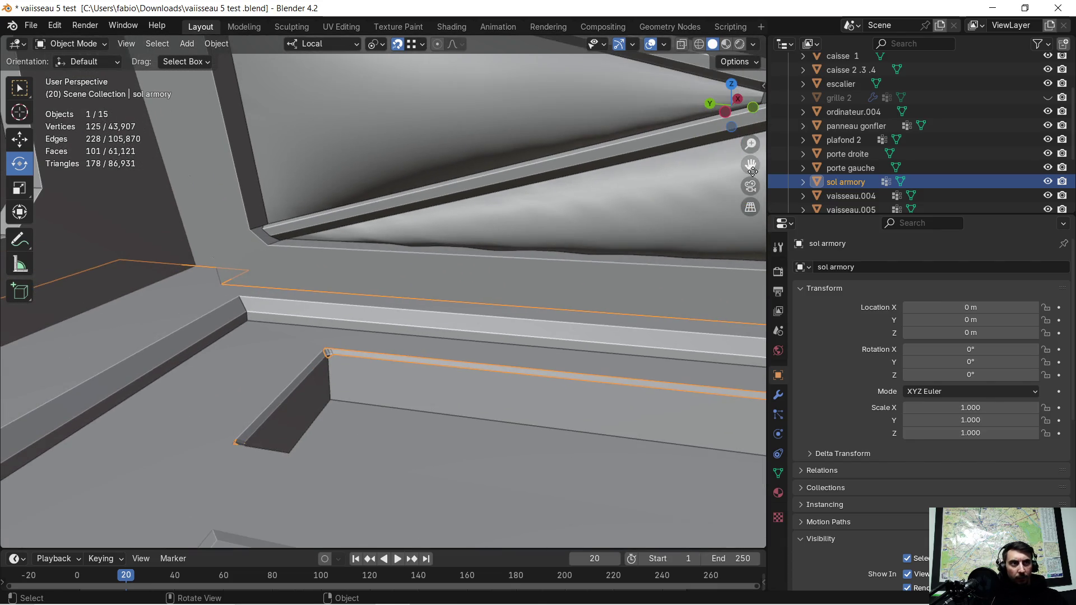
click(1048, 182)
mouse_move(470, 382)
middle_down()
mouse_move(392, 327)
mouse_move(402, 335)
middle_up()
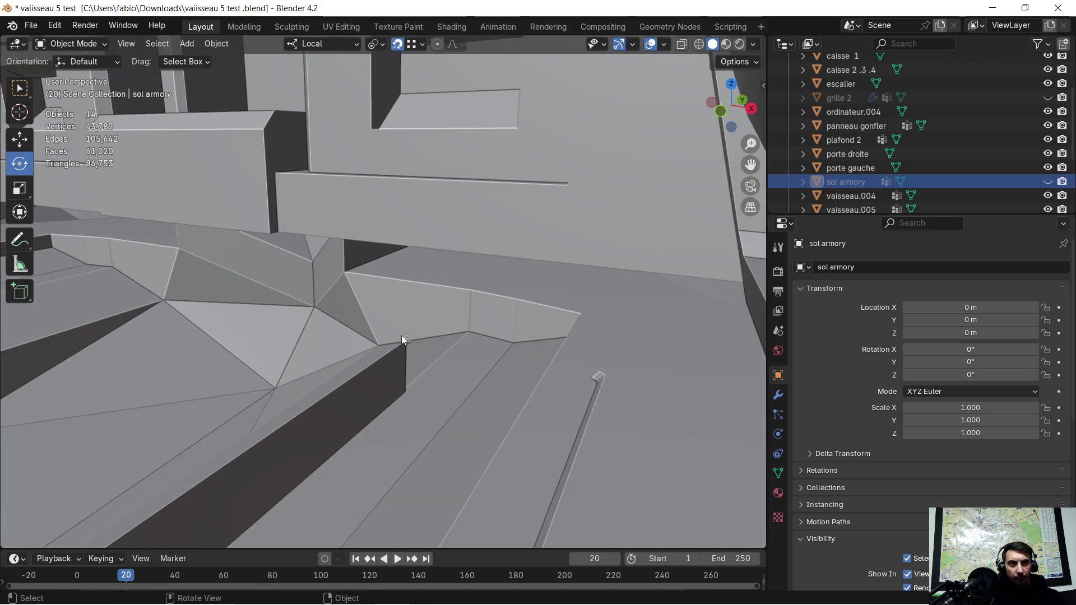
Put vaisseau.006 in Edit Mode and start selecting faces along the trench edge
click(393, 363)
key(Tab)
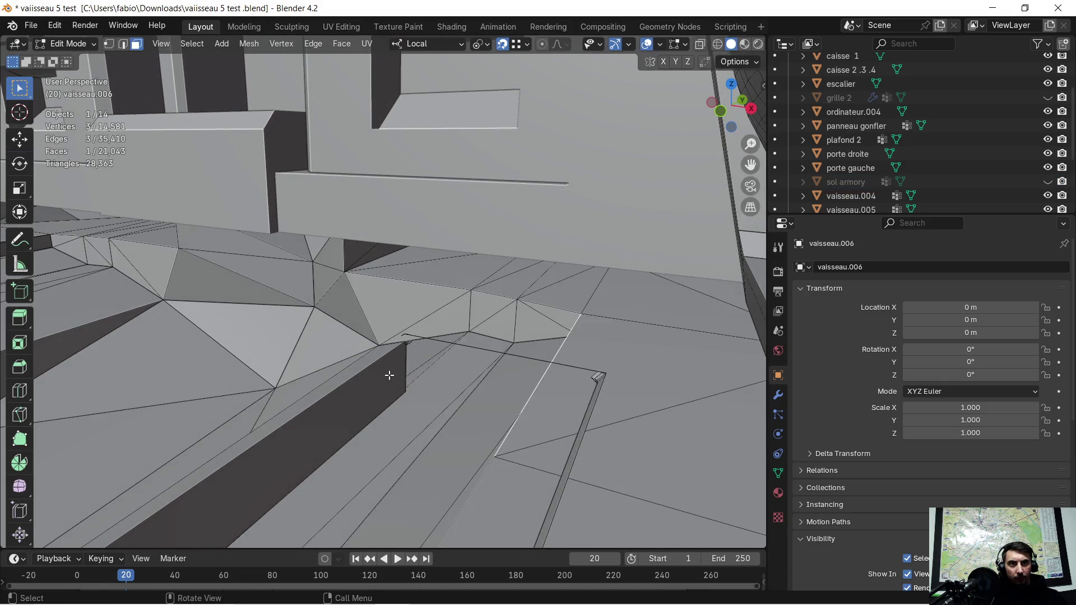
scroll(393, 373, up, 2)
click(398, 382)
middle_drag(397, 382, 432, 401)
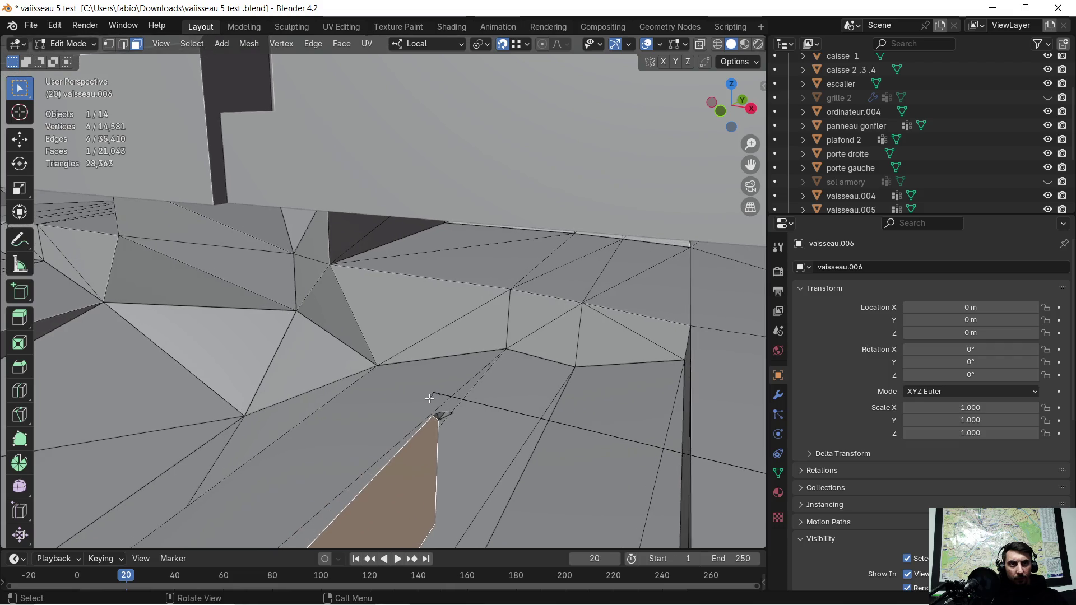
drag(436, 396, 440, 421)
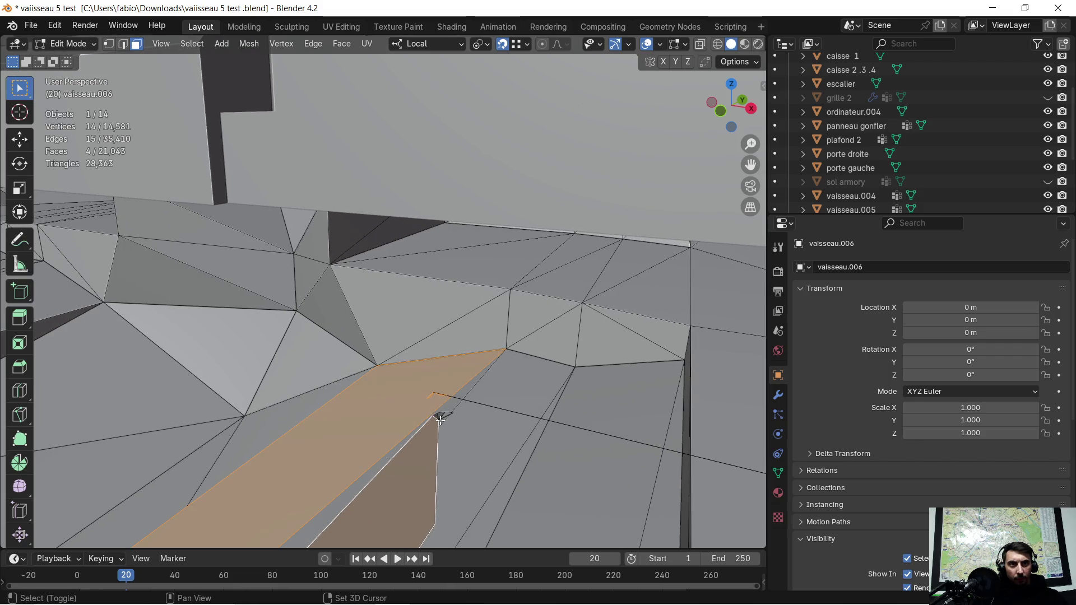
shift+click(405, 403)
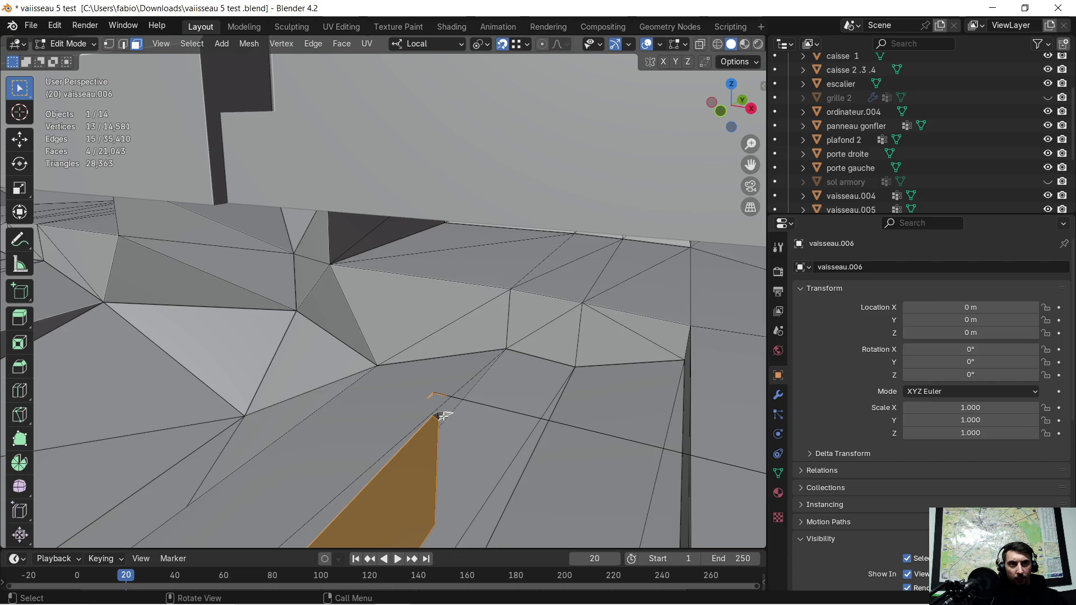
mouse_move(458, 420)
shift+middle_down()
mouse_move(482, 422)
mouse_move(554, 228)
shift+middle_up()
scroll(471, 431, up, 5)
scroll(555, 229, down, 6)
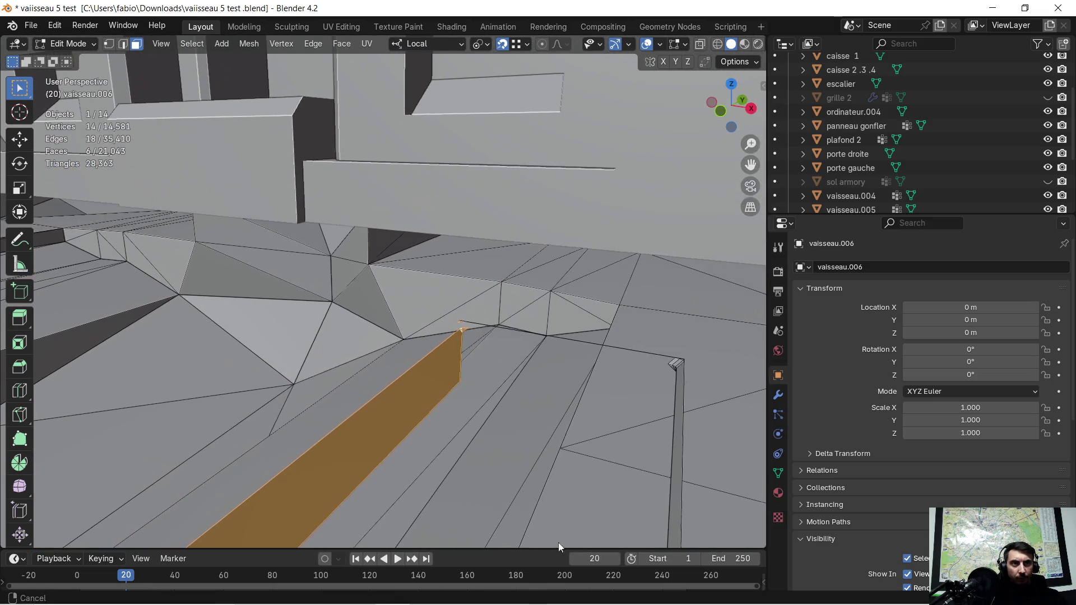
scroll(592, 332, up, 1)
Select the corner strip faces, drop the stray triangle, and box-add the small strip piece
click(472, 354)
click(486, 324)
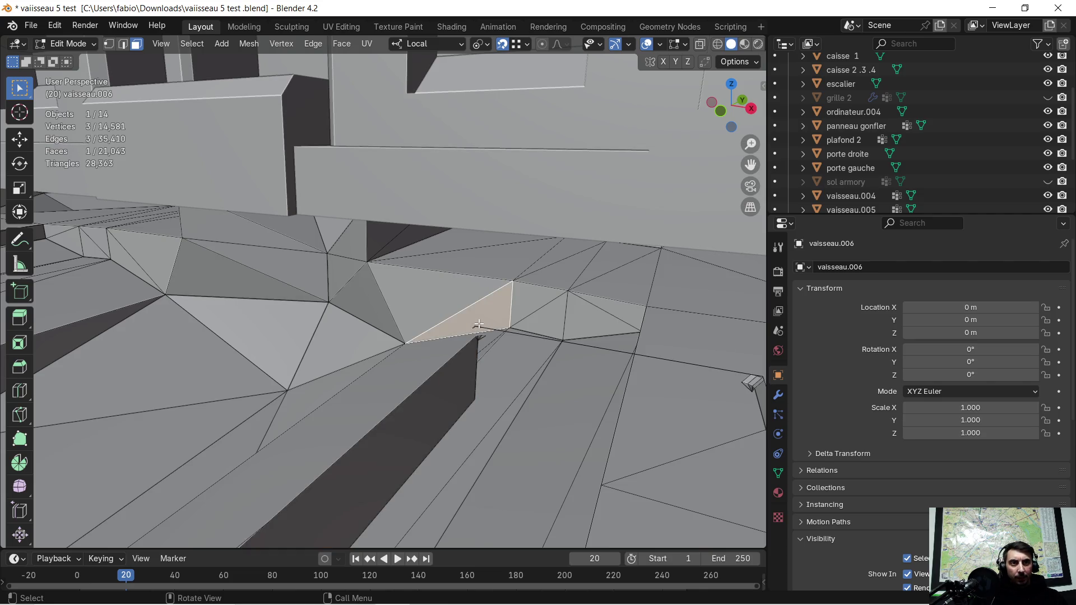
shift+click(483, 334)
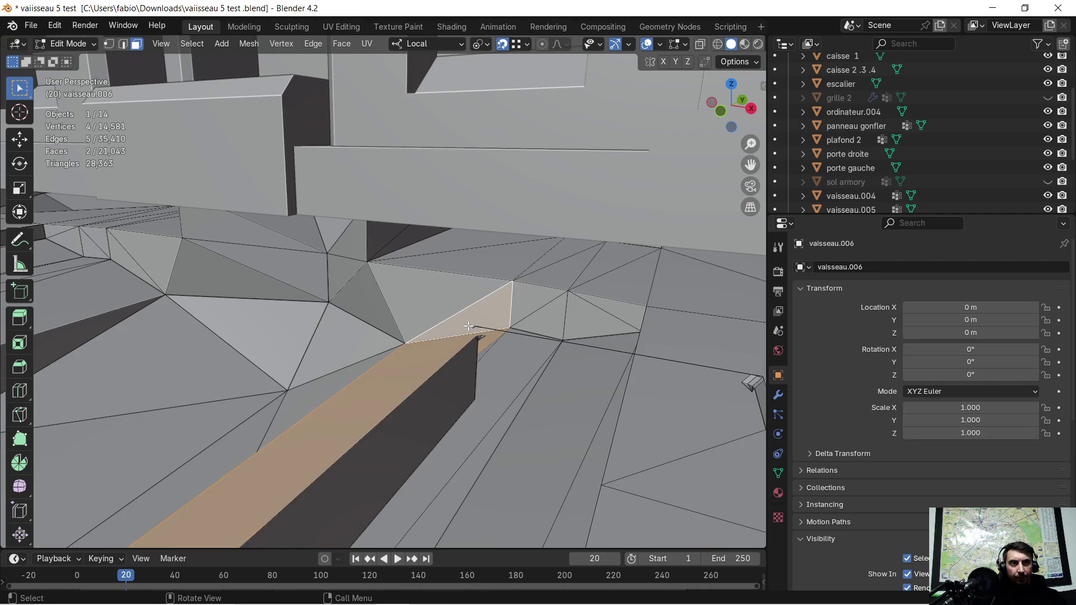
shift+click(481, 328)
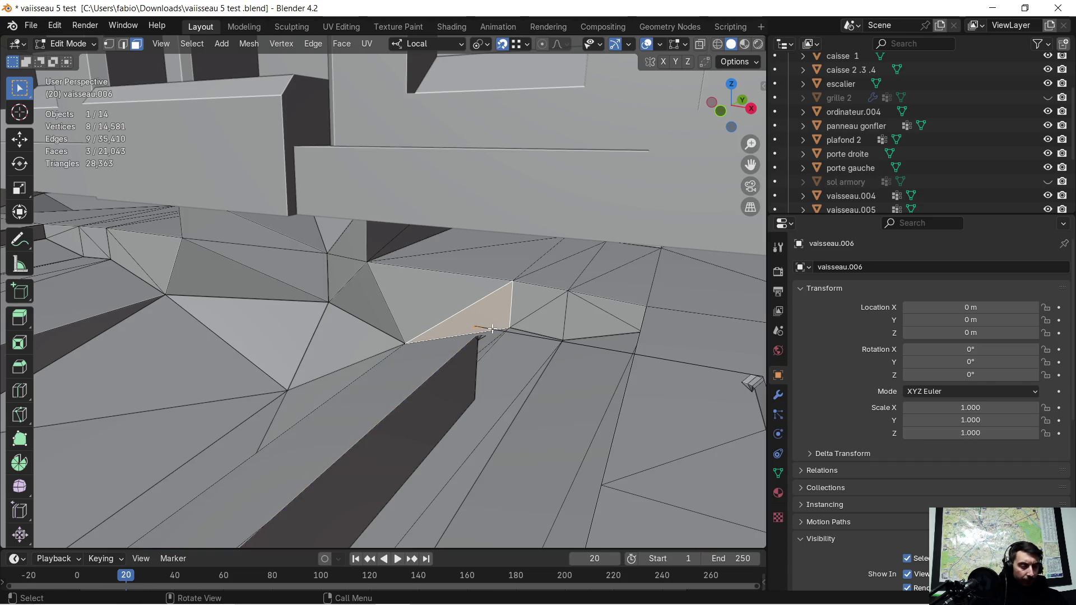
middle_drag(492, 329, 491, 327)
middle_drag(430, 245, 504, 342)
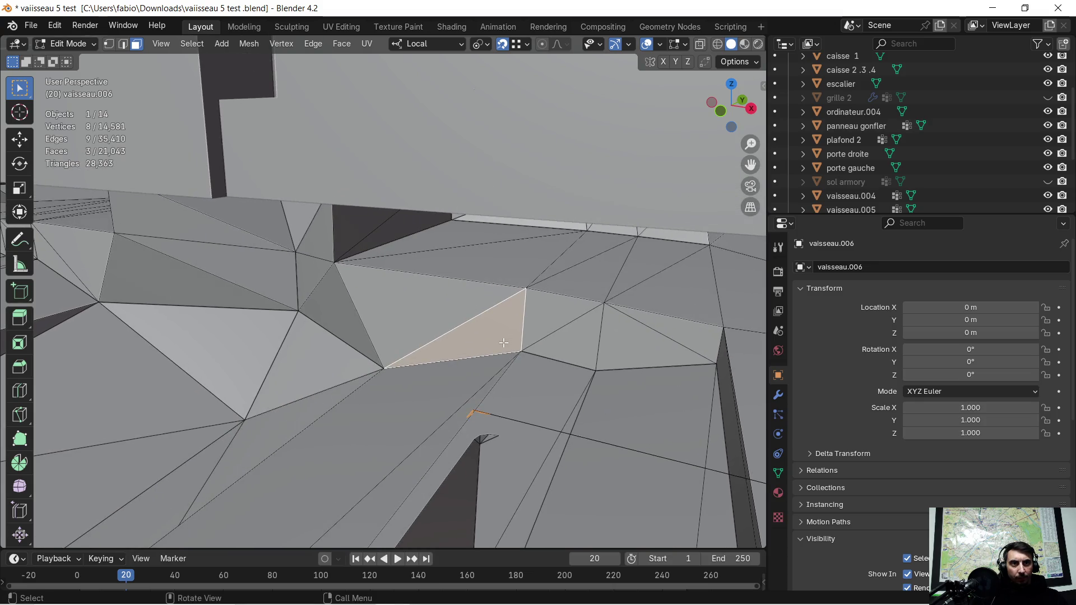
shift+click(503, 343)
middle_drag(509, 389, 521, 411)
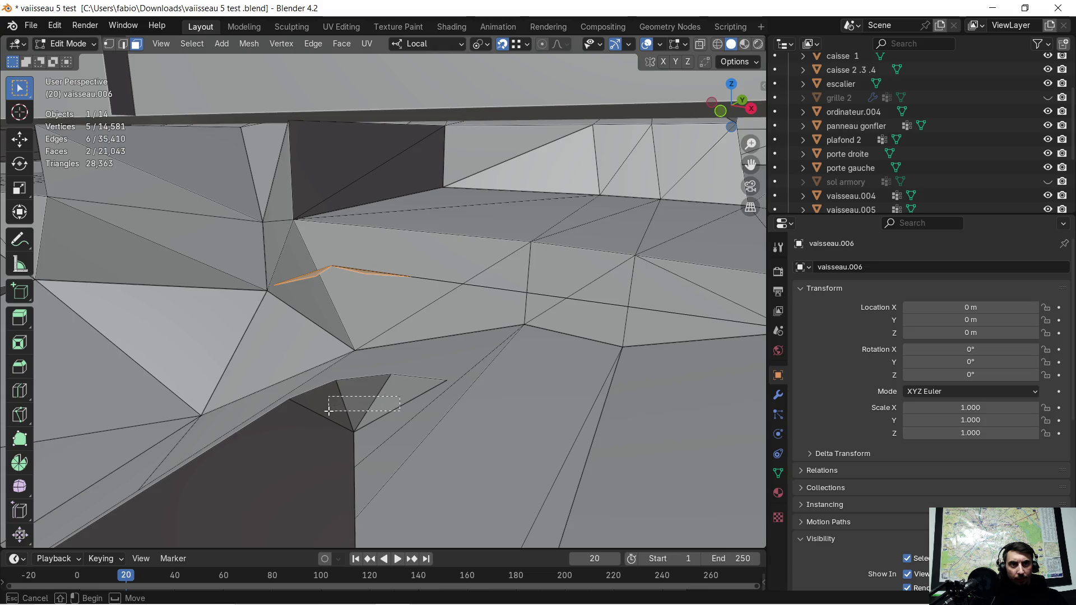
shift+drag(328, 411, 329, 421)
shift+click(337, 436)
middle_drag(395, 271, 416, 278)
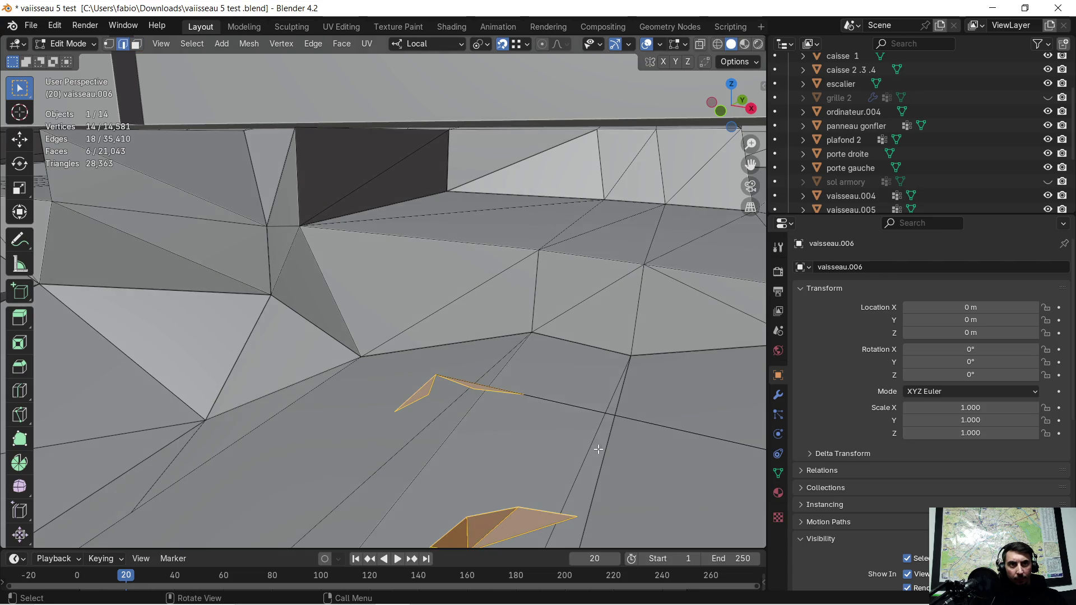
In face selection, select the strip with its end piece and tip triangles
shift+click(541, 398)
shift+middle_drag(541, 398, 504, 358)
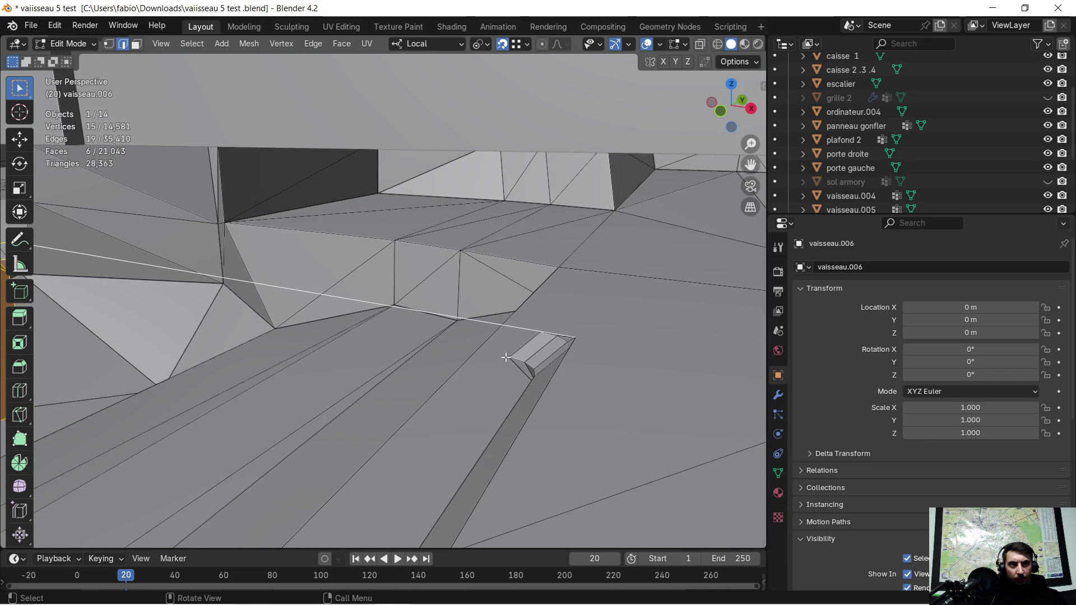
click(136, 43)
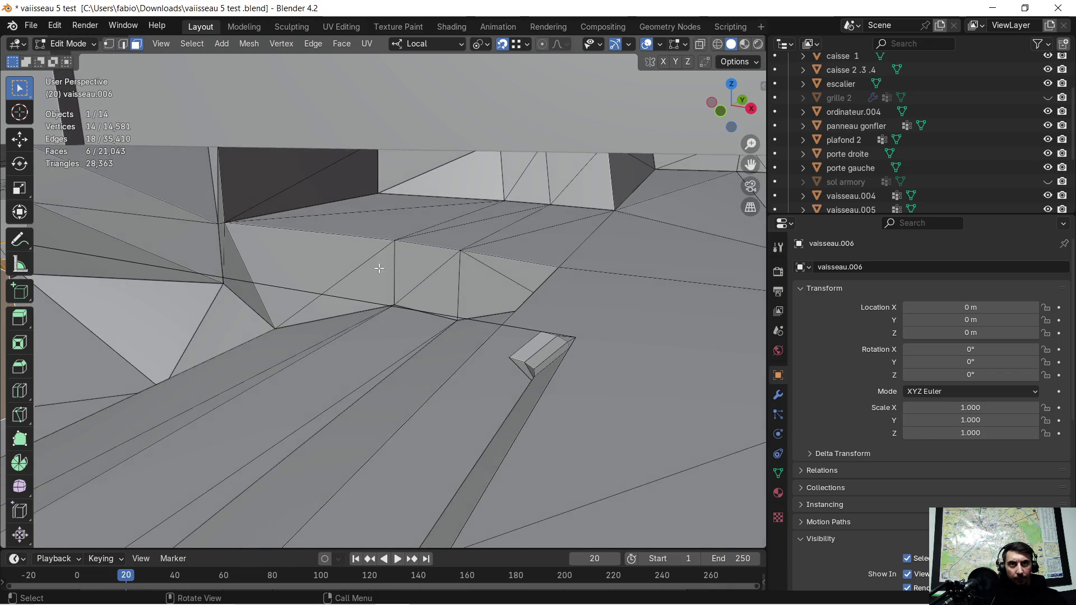
key(c)
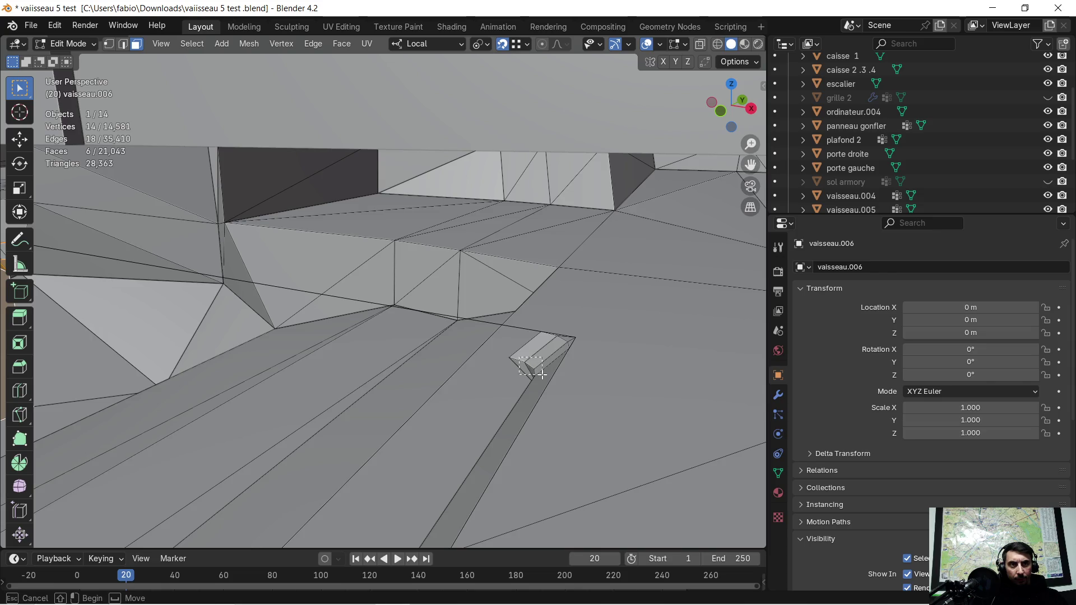
key(l)
key(shift+l)
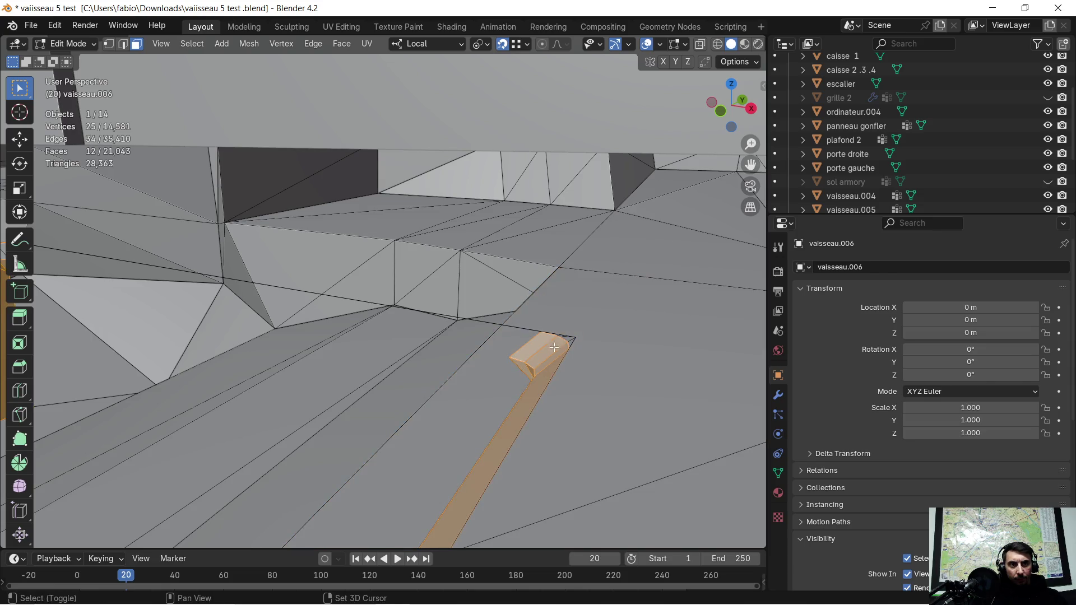
shift+click(561, 340)
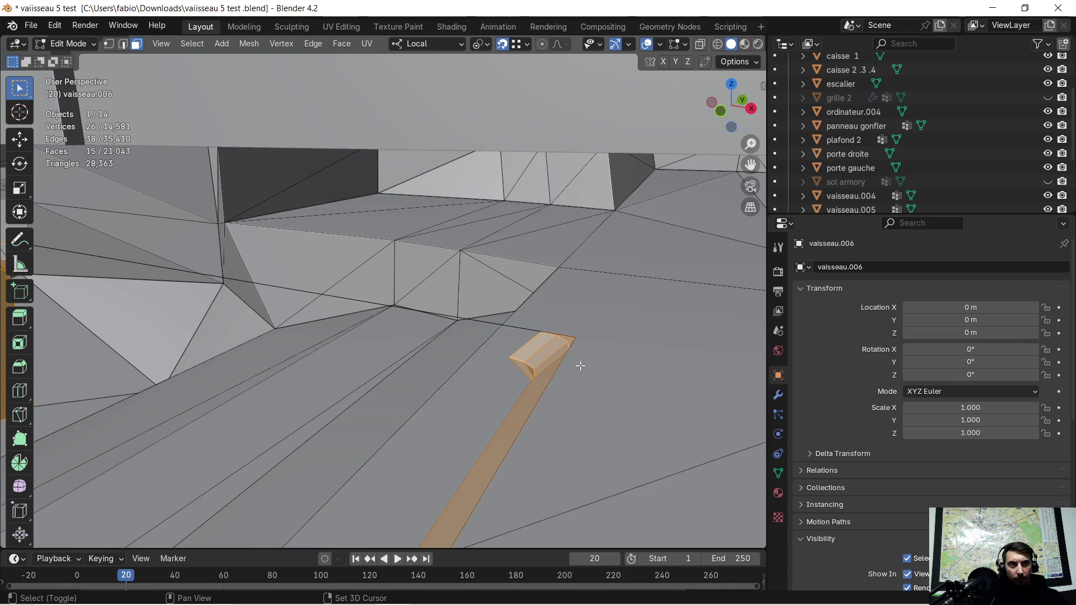
middle_drag(446, 334, 440, 351)
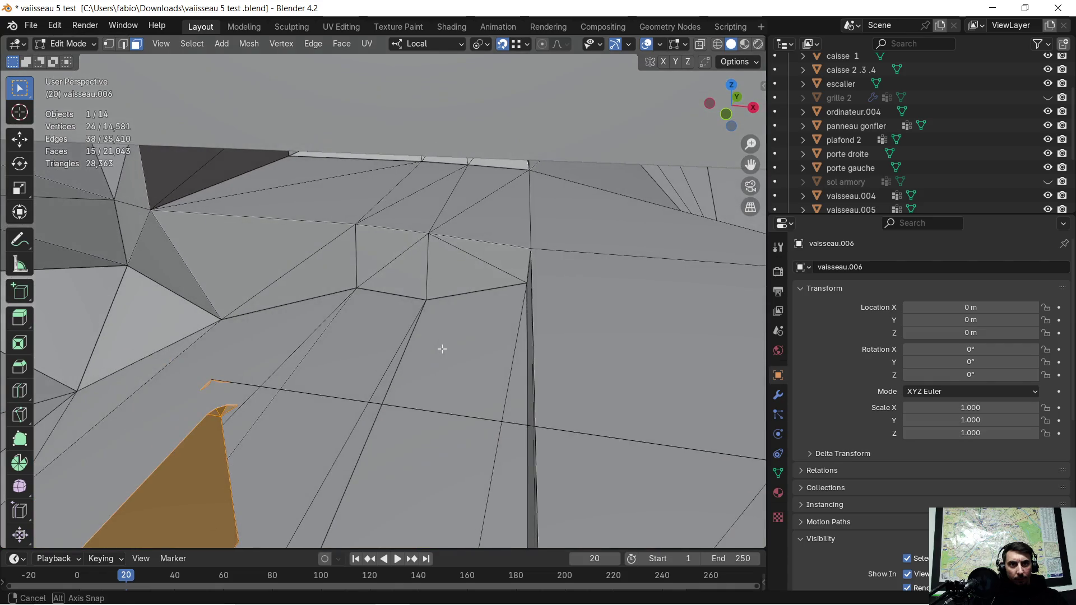
Add the edges beyond the strip tip and along its outer side, fixing a stray triangle
shift+click(124, 47)
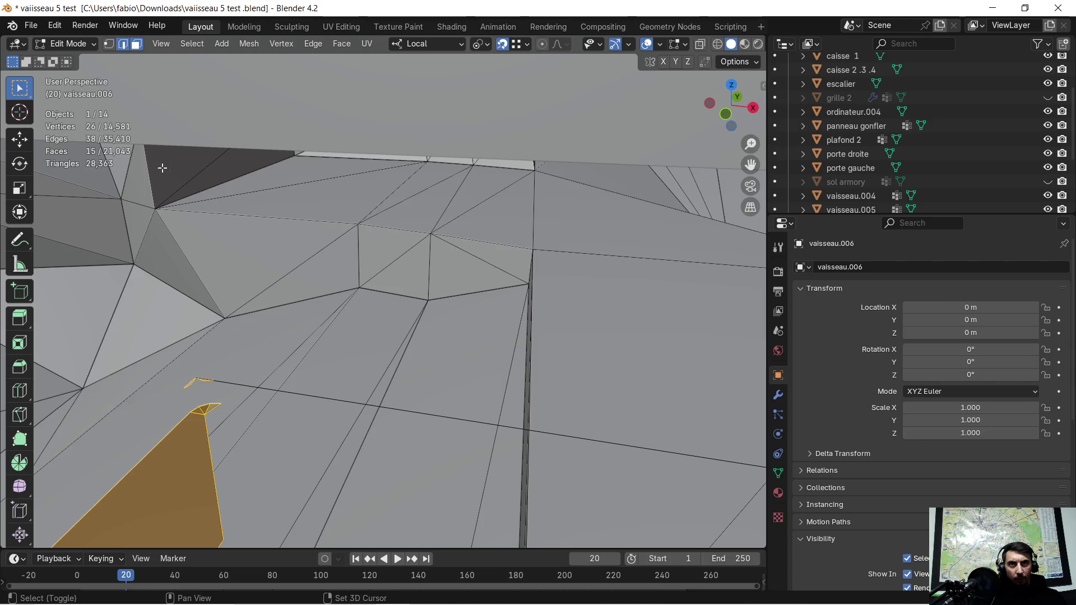
shift+click(280, 390)
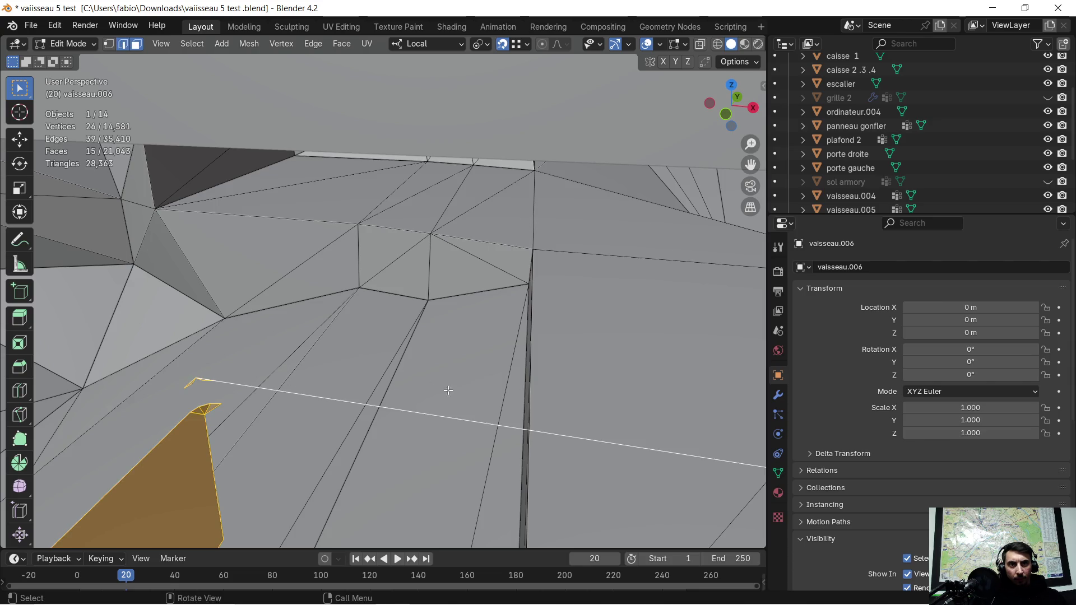
shift+middle_drag(437, 389, 420, 348)
mouse_move(516, 324)
shift+middle_down()
mouse_move(606, 311)
mouse_move(361, 215)
shift+middle_up()
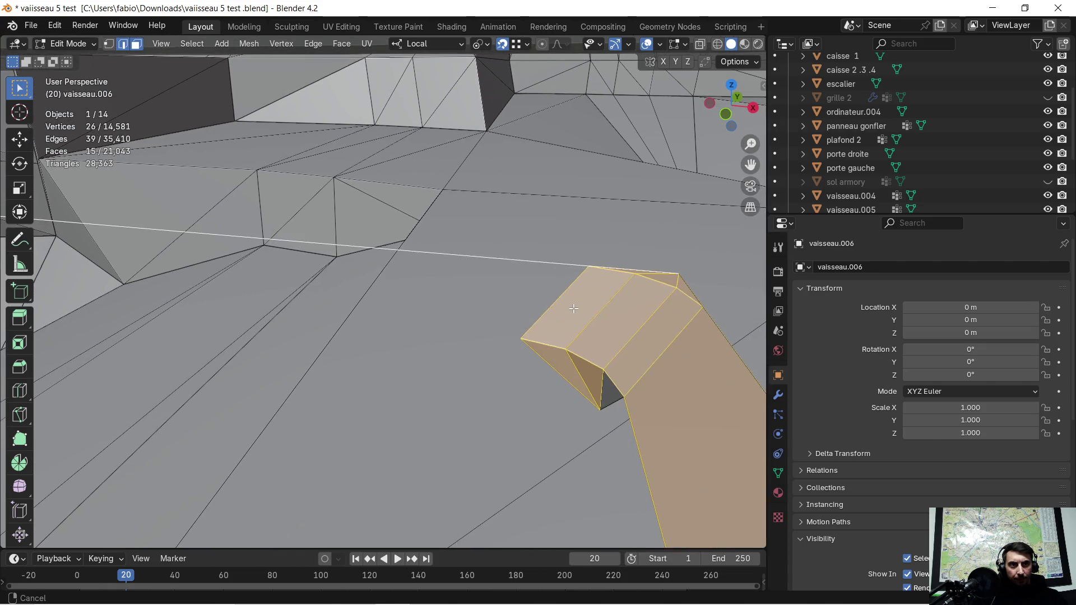
shift+click(604, 381)
shift+click(601, 383)
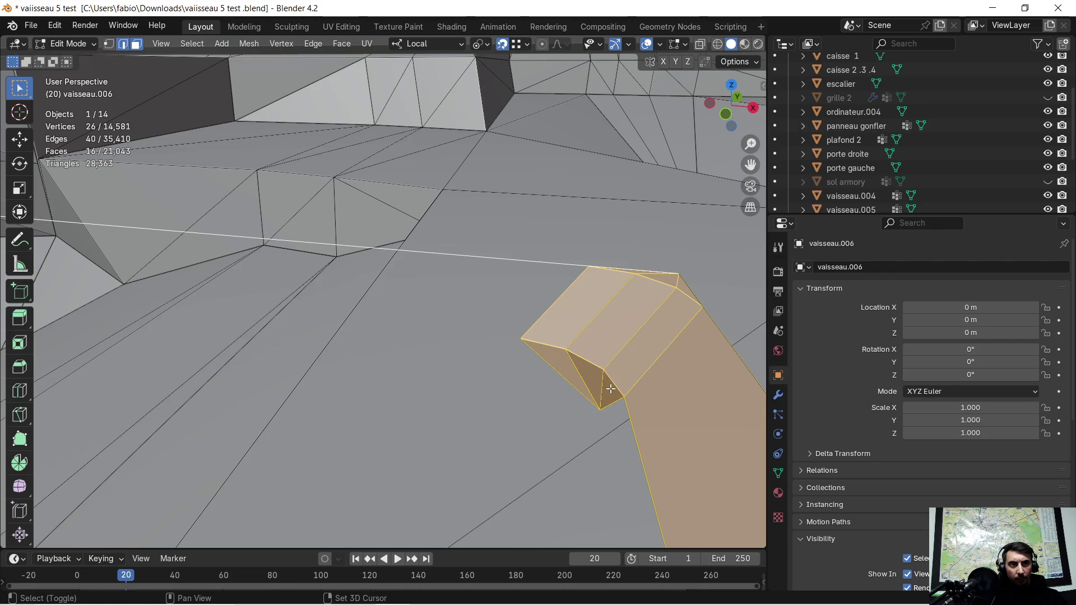
scroll(637, 359, down, 3)
mouse_move(532, 406)
middle_down()
mouse_move(437, 364)
mouse_move(404, 389)
mouse_move(420, 346)
mouse_move(407, 329)
middle_up()
scroll(435, 379, down, 5)
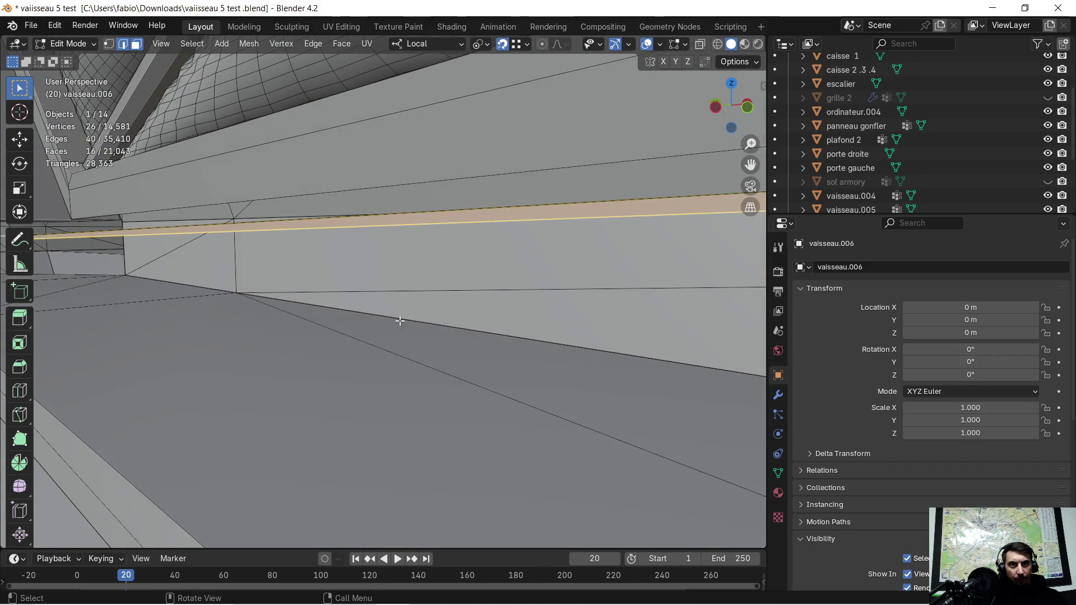
shift+click(254, 221)
mouse_move(348, 241)
middle_down()
mouse_move(445, 288)
mouse_move(432, 255)
middle_up()
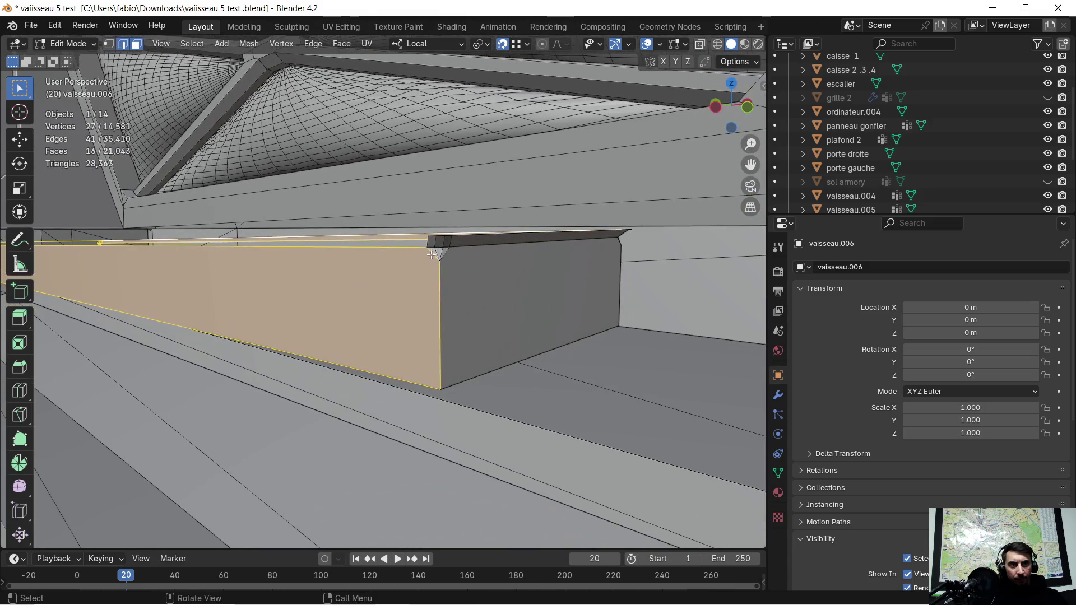
Grow the selection to the strip's end face and bevel, and box-add the corner bevel faces
key(ctrl+KP_Add)
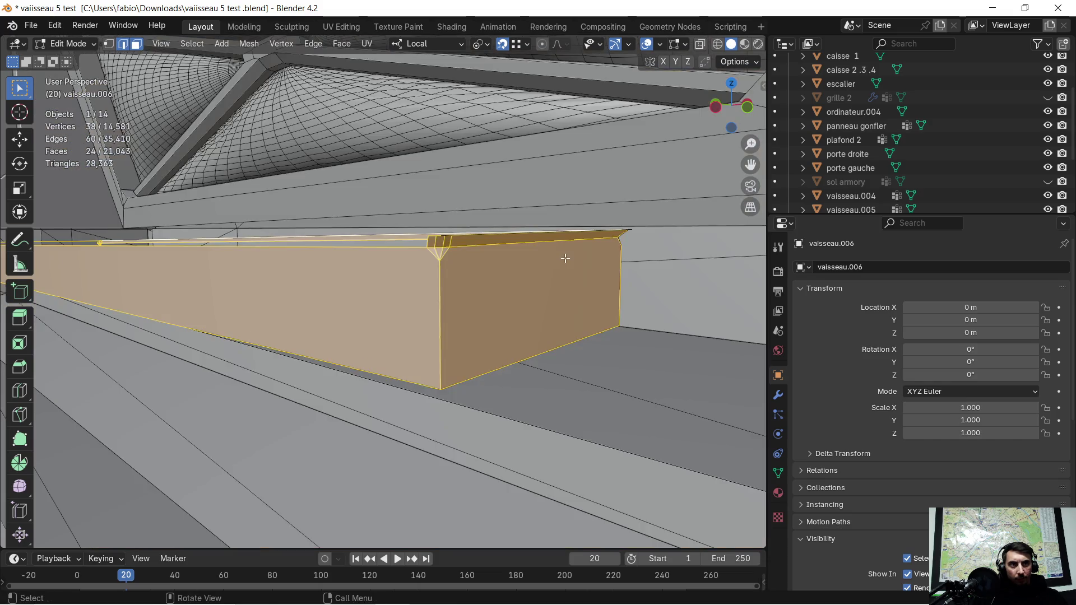
mouse_move(563, 254)
middle_down()
mouse_move(527, 295)
mouse_move(539, 428)
mouse_move(565, 461)
middle_up()
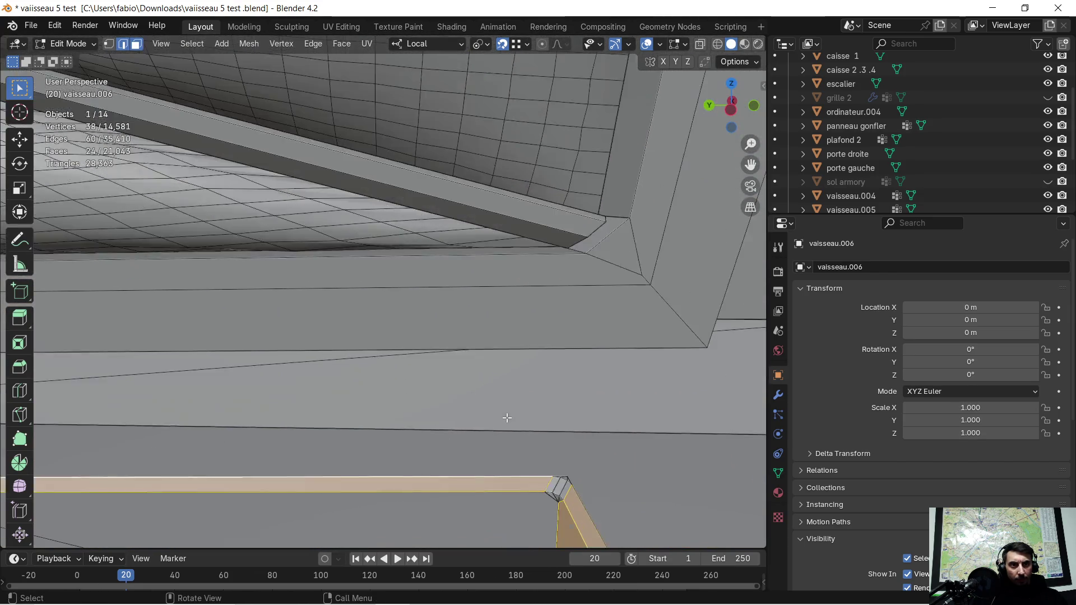
key(KP_Decimal)
key(b)
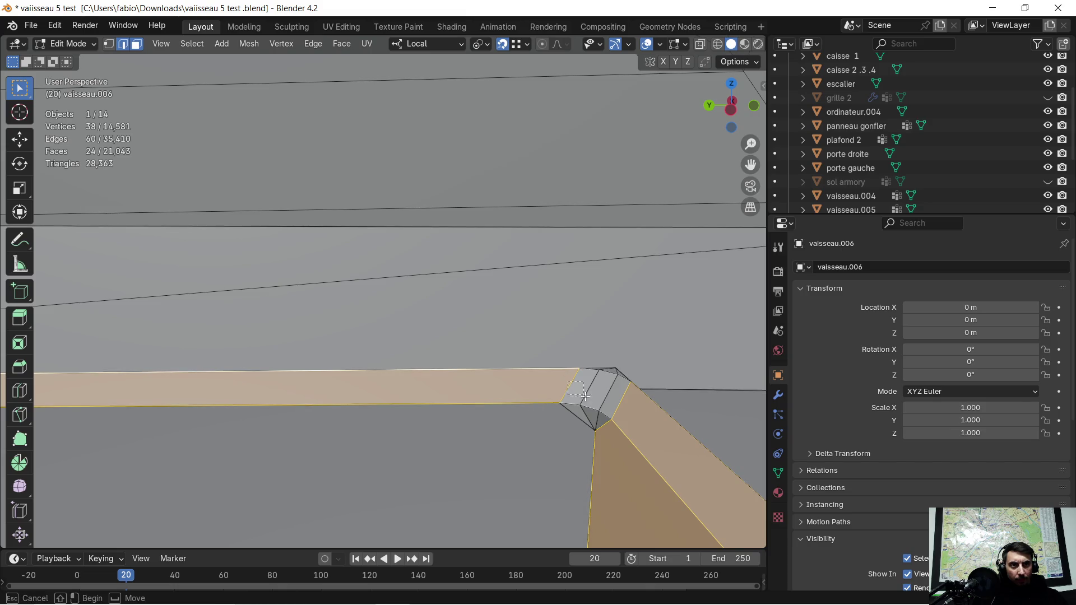
drag(567, 383, 598, 411)
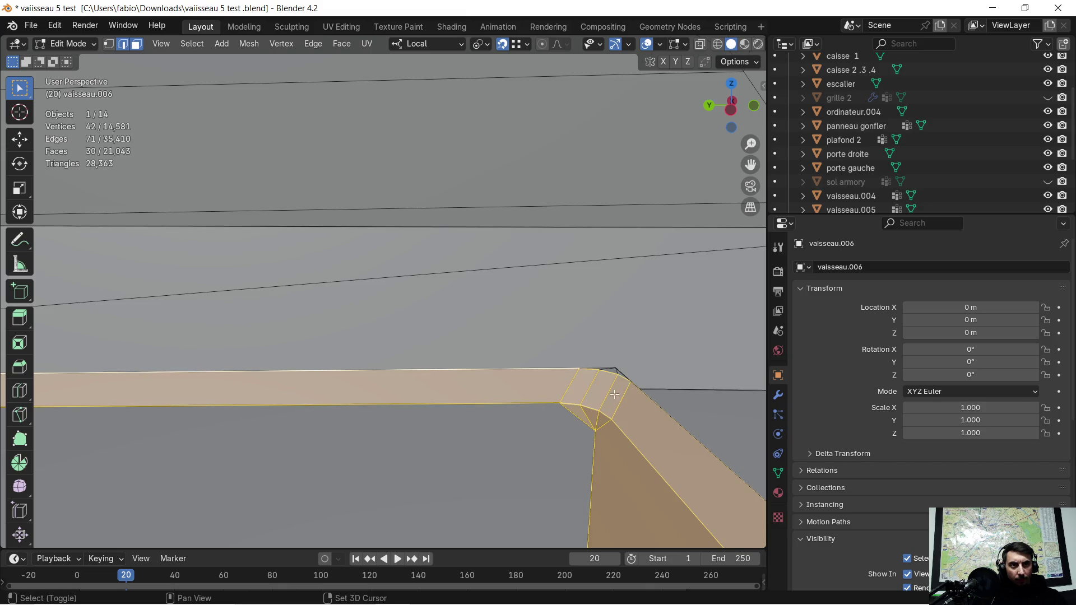
ctrl+click(621, 381)
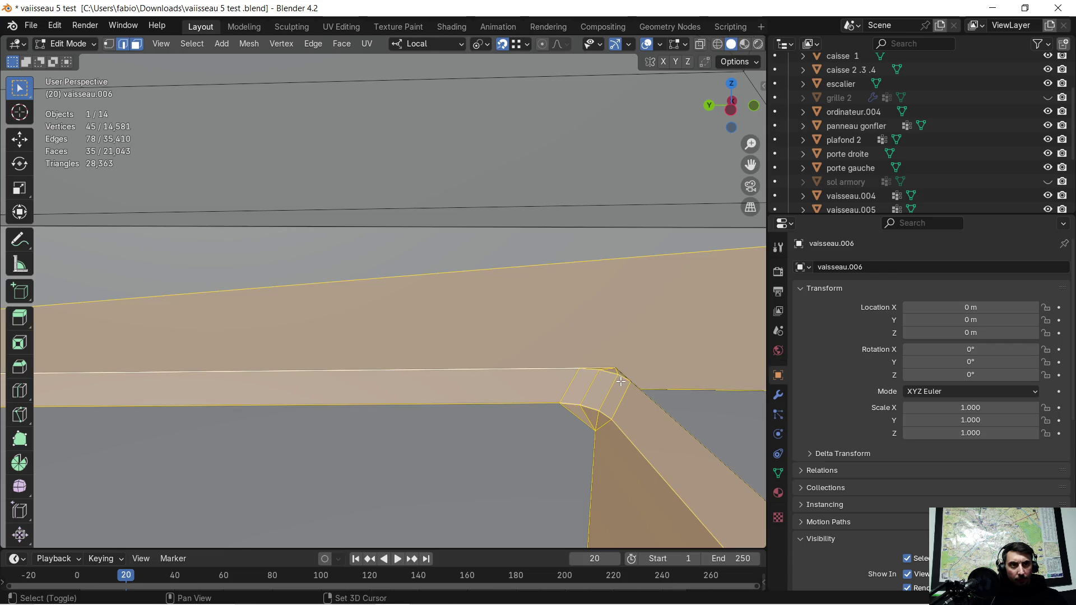
shift+click(649, 384)
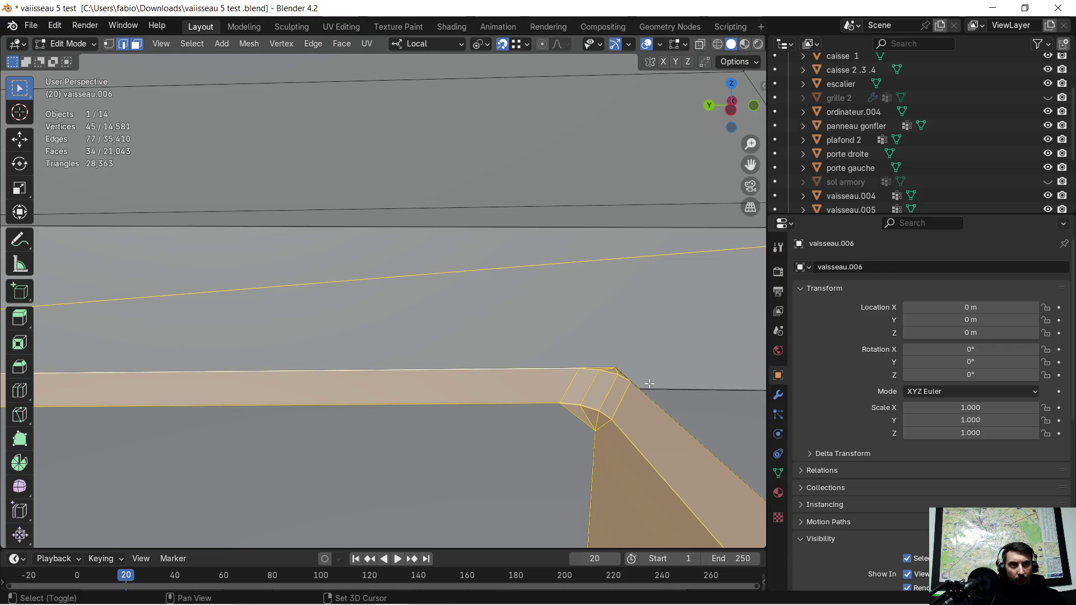
shift+click(576, 264)
mouse_move(606, 378)
middle_down()
mouse_move(414, 349)
mouse_move(479, 330)
mouse_move(543, 289)
mouse_move(306, 330)
mouse_move(351, 336)
middle_up()
Select the faces around the wall corner and the face loop around the small block
scroll(355, 334, up, 1)
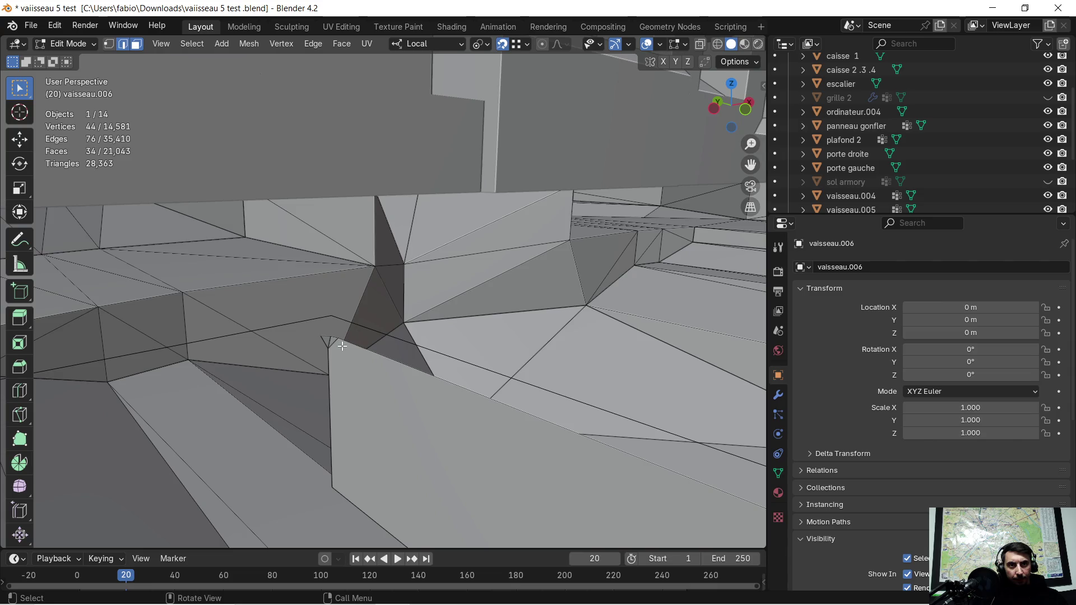
shift+click(339, 352)
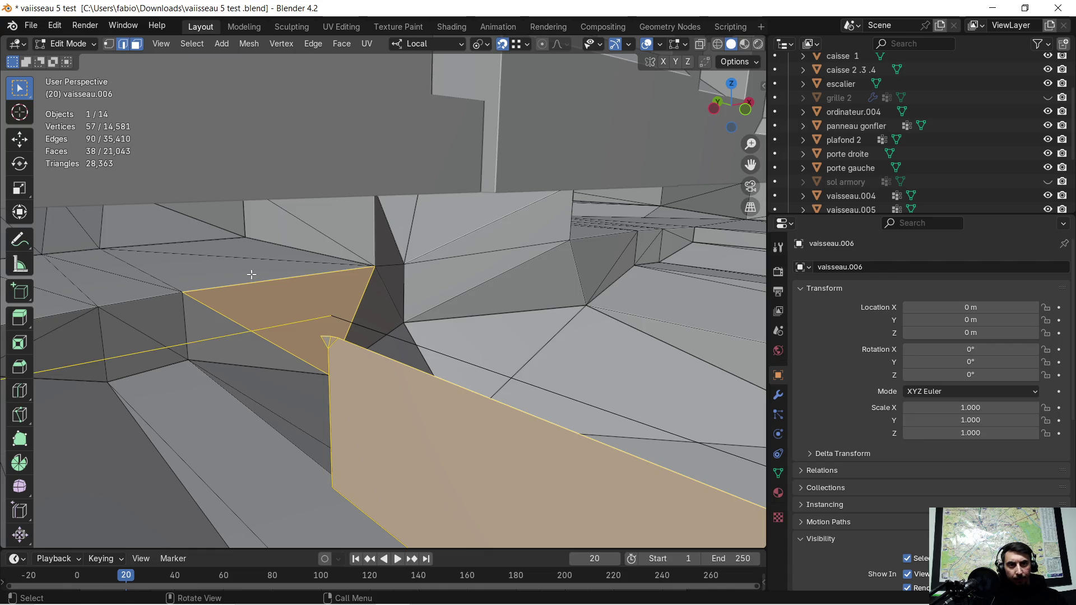
shift+click(275, 350)
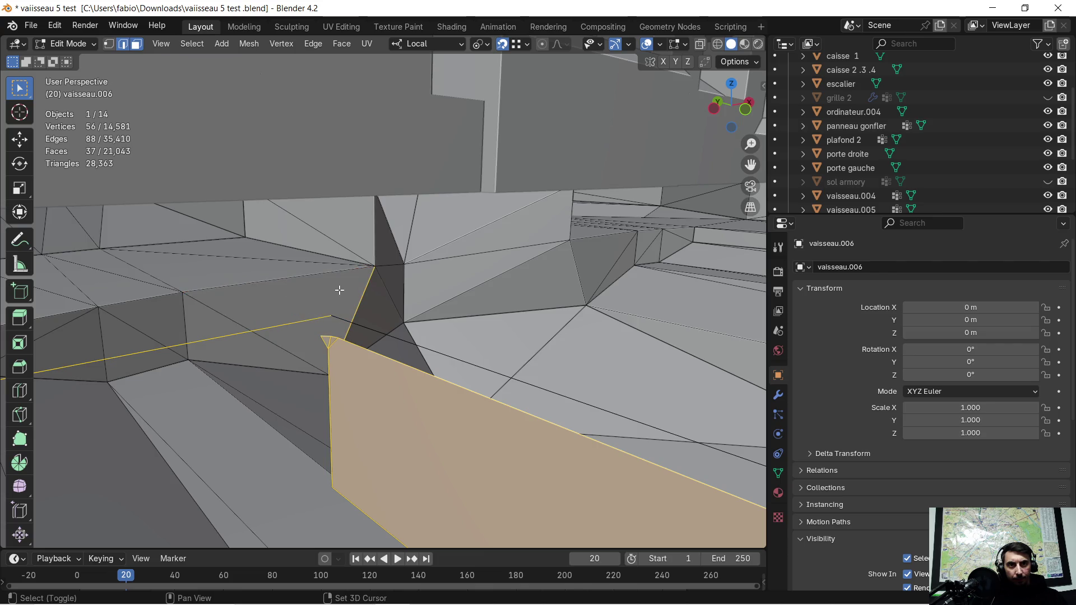
shift+click(360, 327)
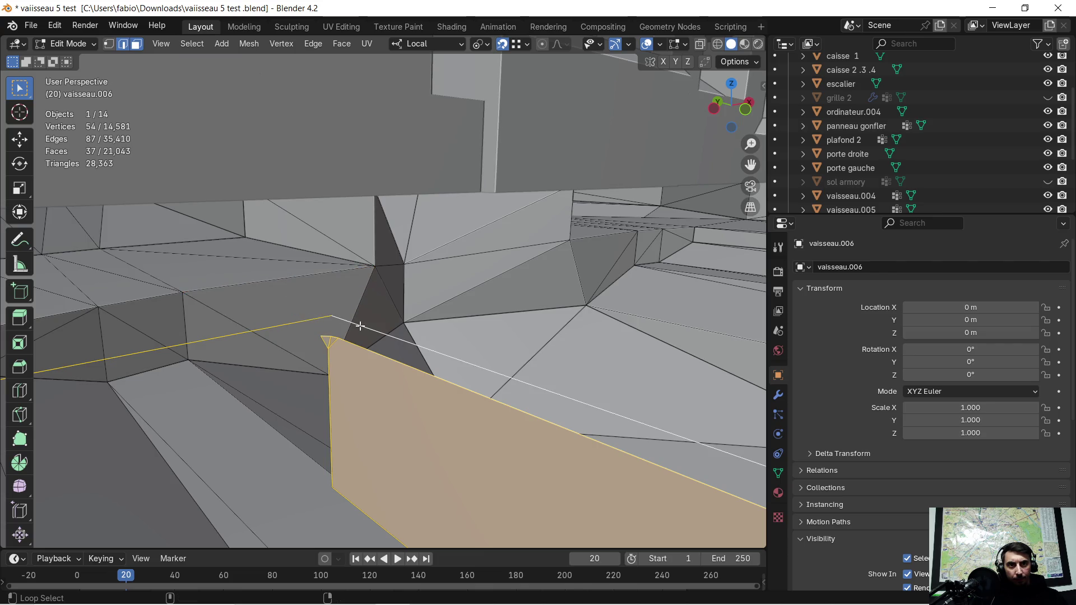
mouse_move(324, 348)
middle_down()
mouse_move(154, 334)
mouse_move(232, 303)
mouse_move(428, 380)
middle_up()
scroll(428, 380, up, 5)
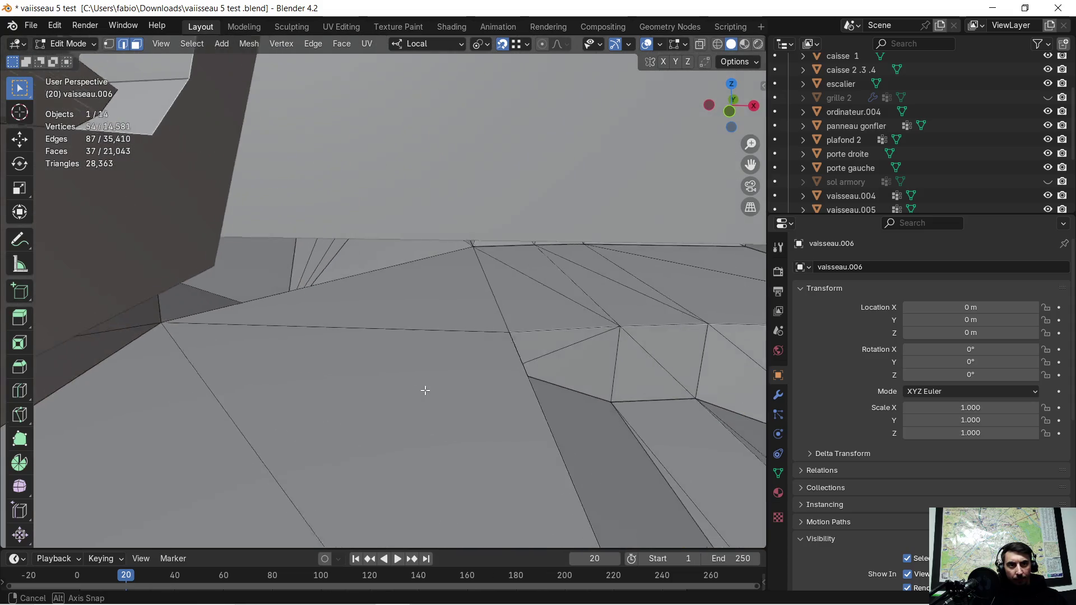
alt+shift+click(267, 377)
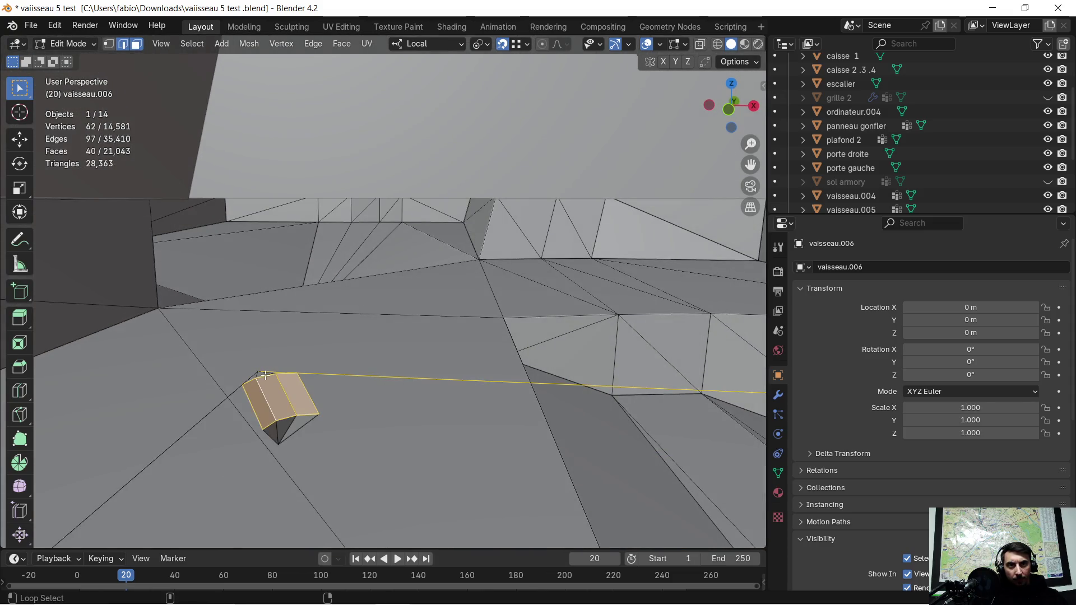
alt+shift+click(260, 375)
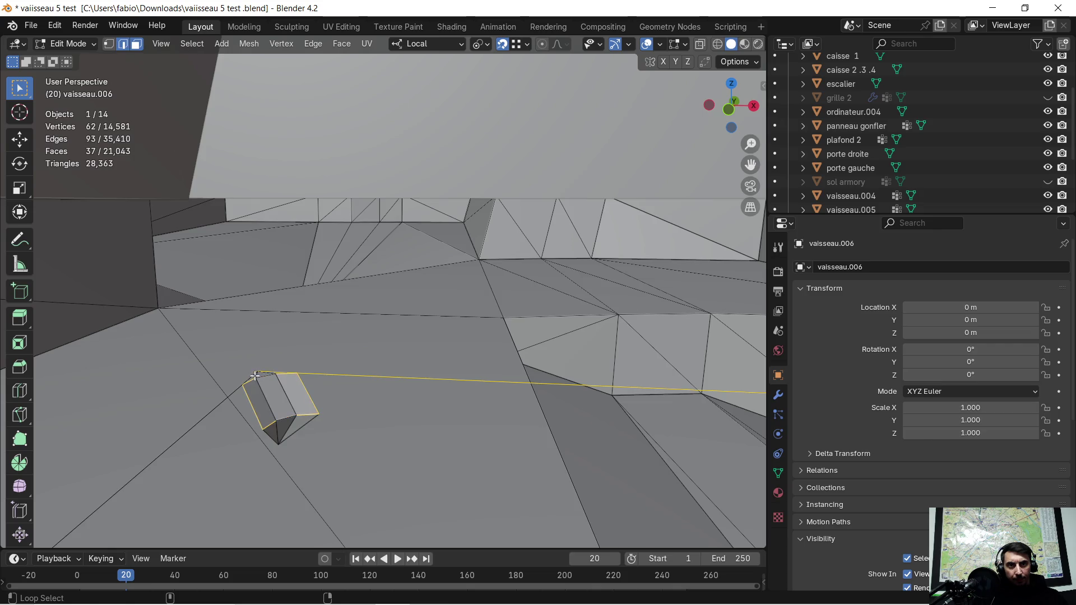
alt+shift+click(259, 374)
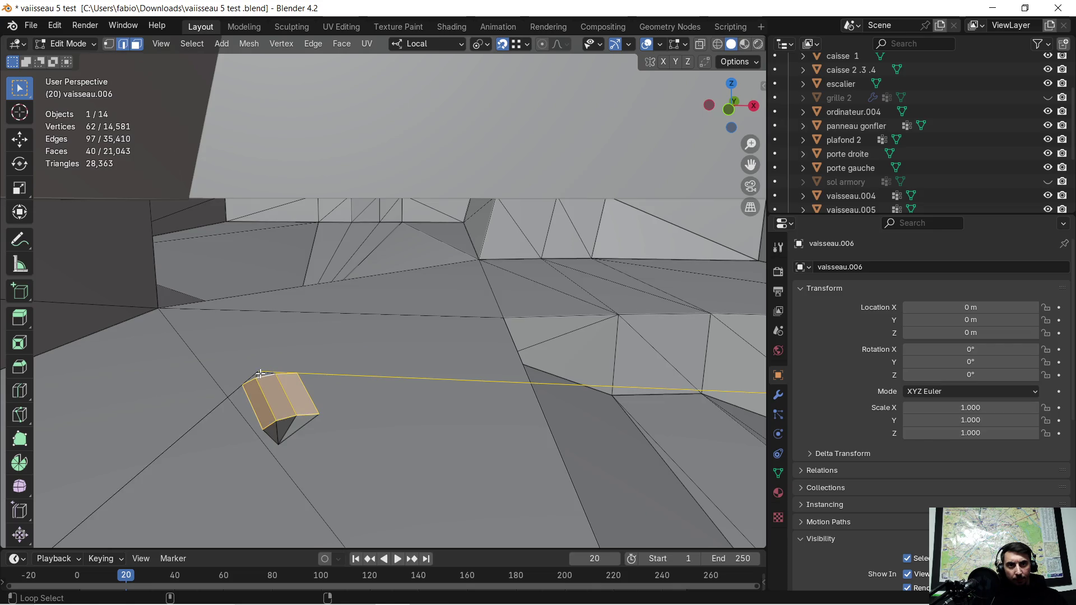
Box-select the lower triangular faces around the box and add its top-corner face
key(b)
drag(293, 435, 294, 431)
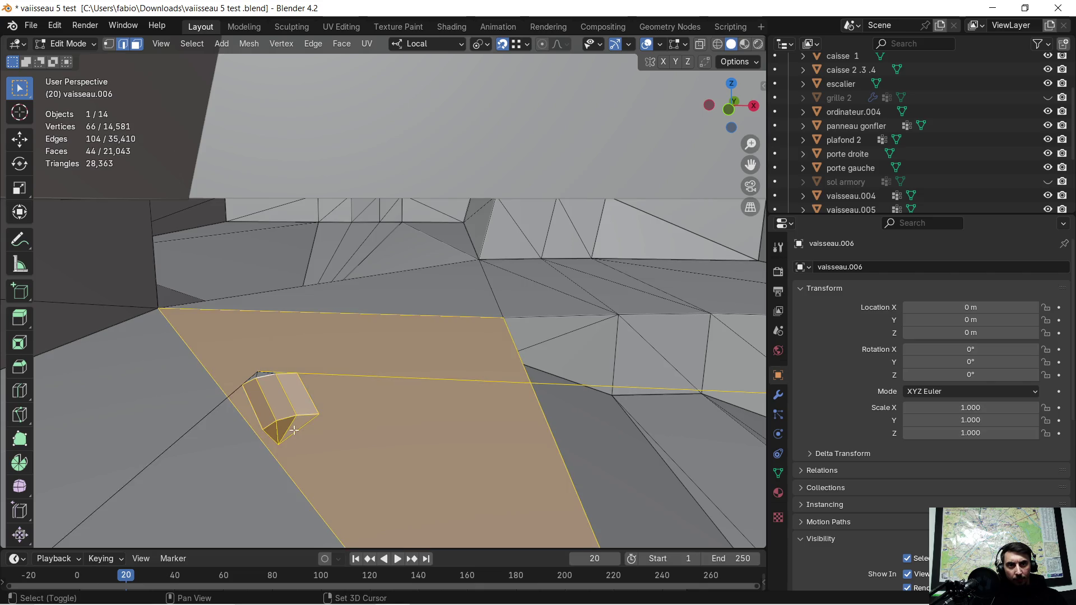
key(ctrl+z)
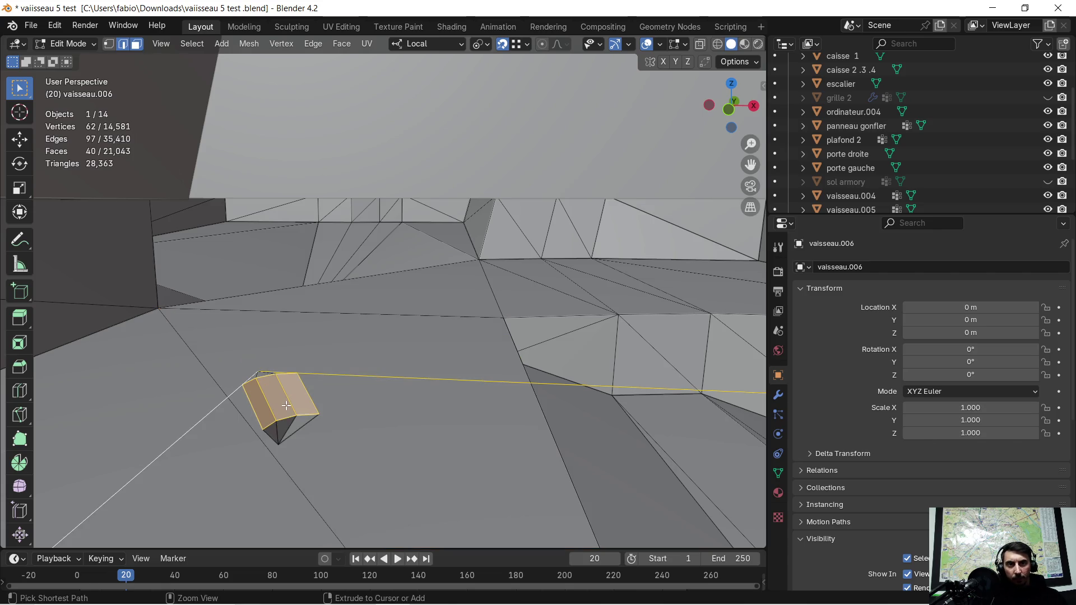
key(b)
drag(281, 425, 301, 424)
shift+click(259, 375)
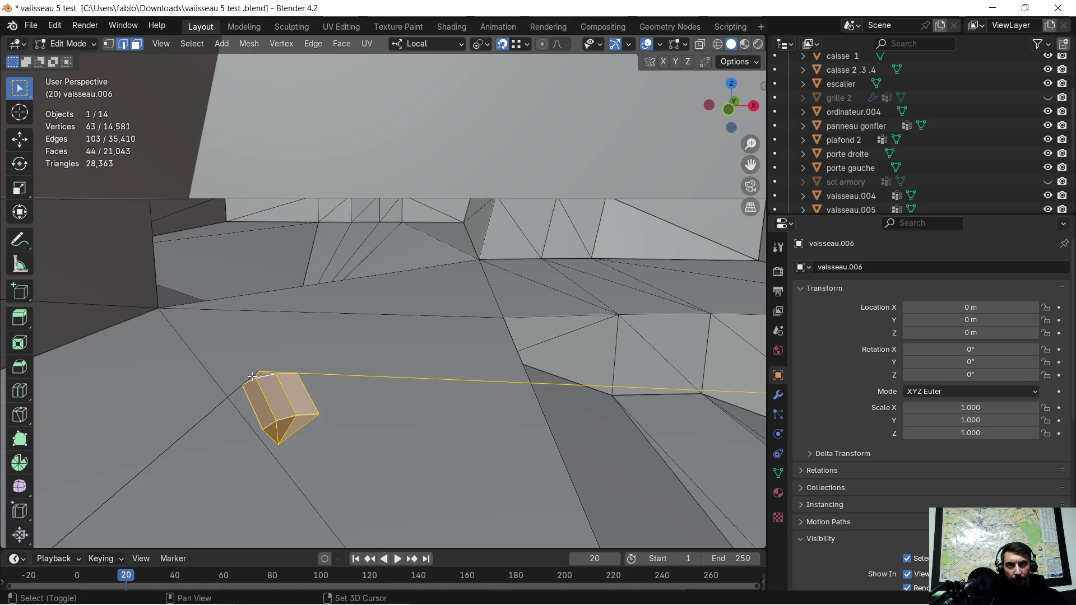
shift+click(258, 380)
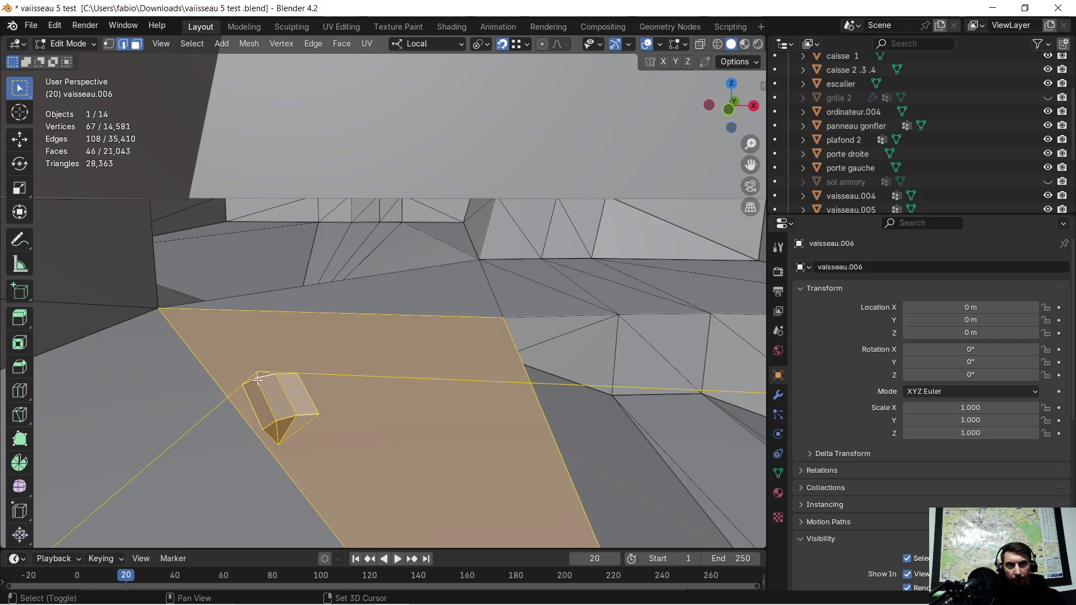
shift+click(275, 309)
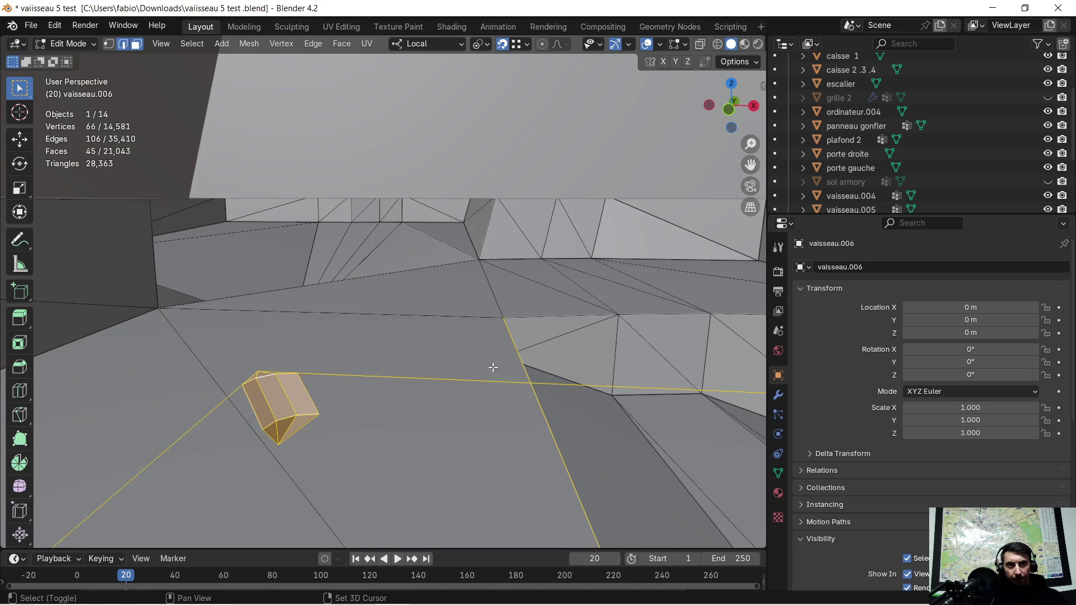
mouse_move(515, 363)
middle_down()
mouse_move(348, 352)
mouse_move(400, 353)
middle_up()
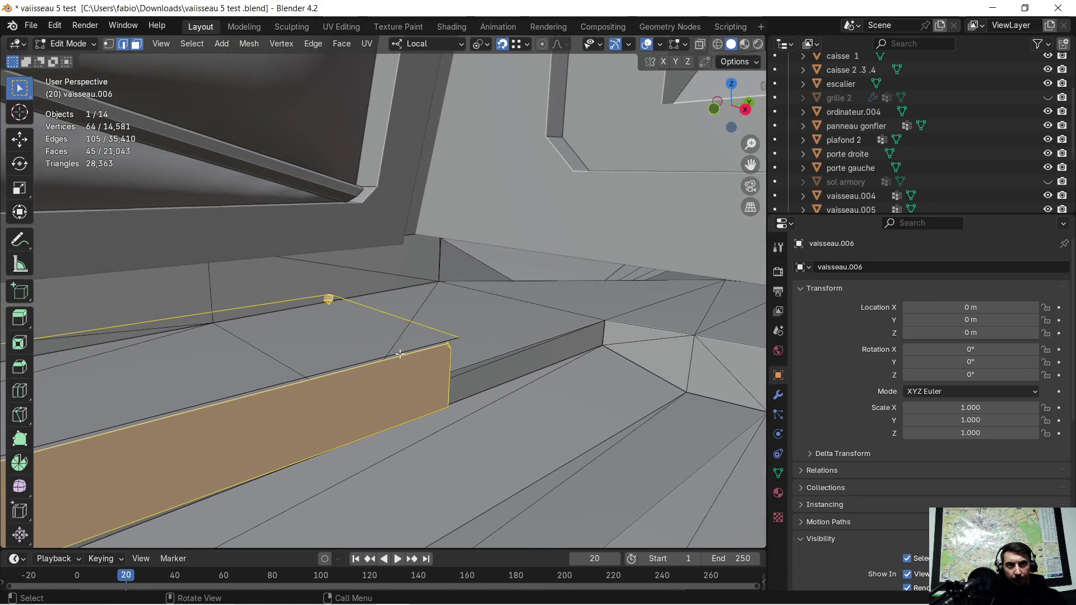
Add the strip's top edge and the box's vertical corner edge to the selection
shift+click(404, 350)
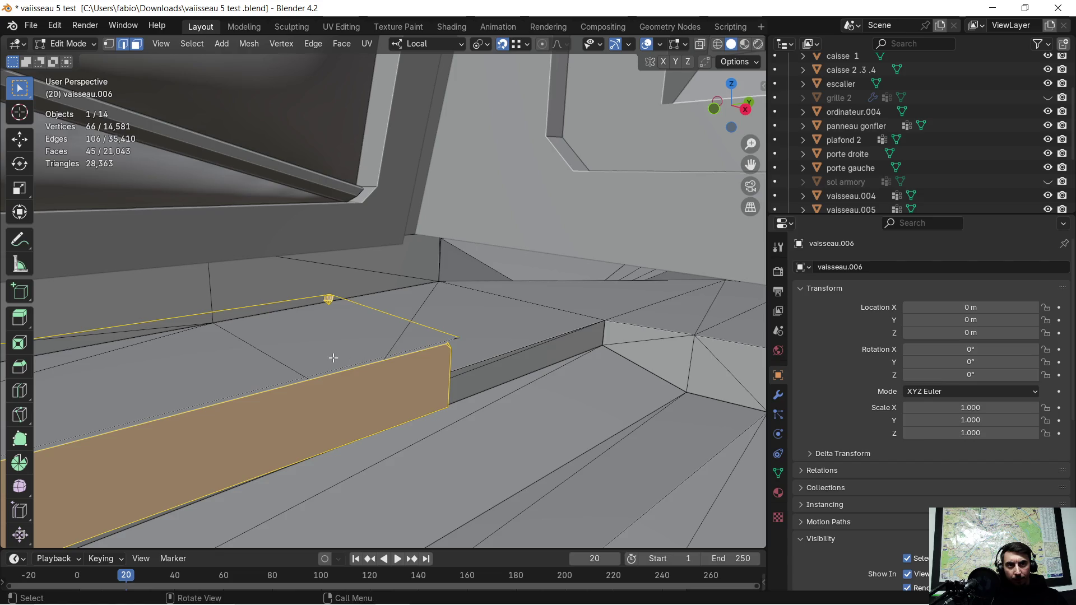
mouse_move(119, 372)
shift+middle_down()
mouse_move(188, 363)
mouse_move(298, 431)
shift+middle_up()
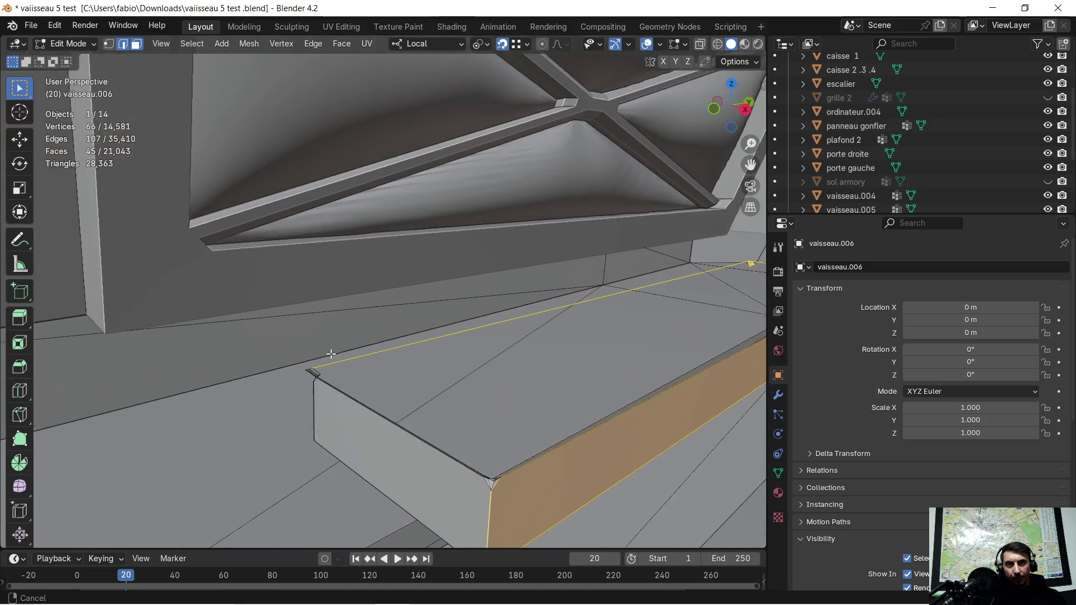
shift+click(299, 430)
scroll(291, 419, up, 4)
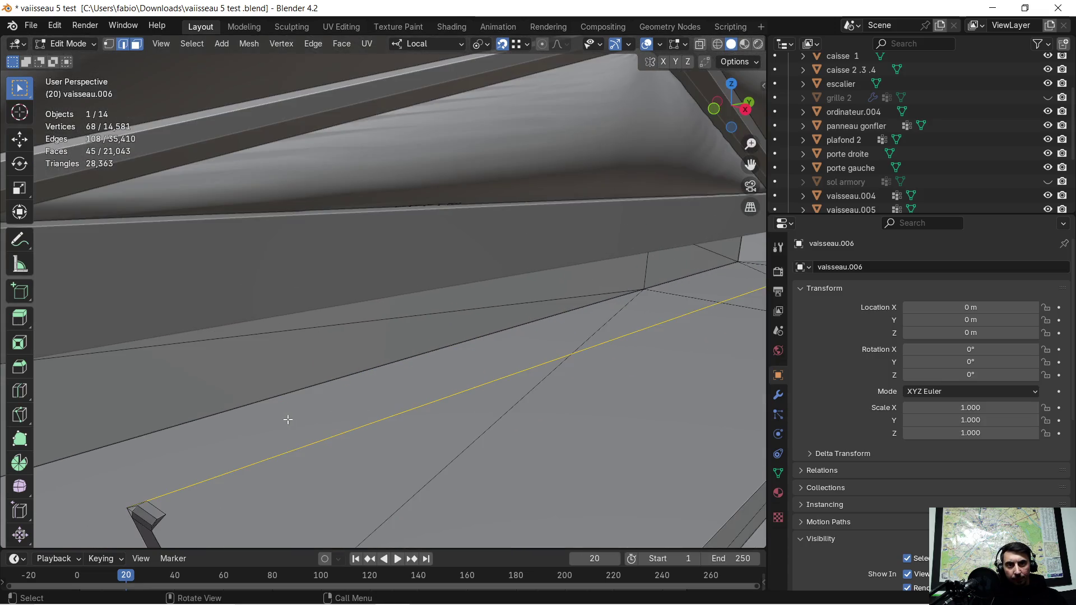
scroll(264, 424, down, 3)
middle_drag(264, 425, 388, 388)
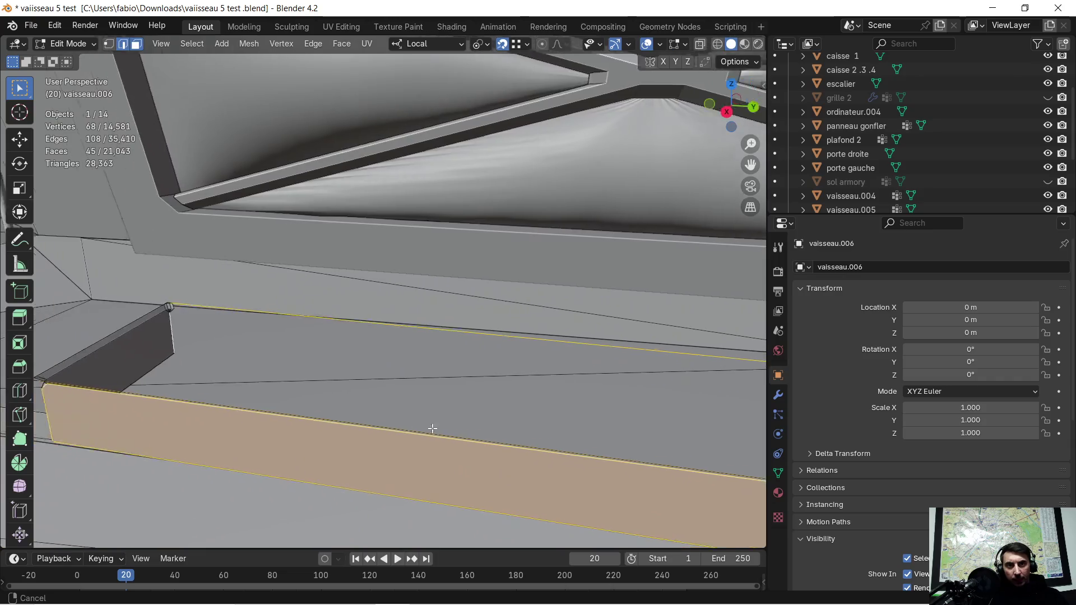
scroll(253, 365, up, 3)
scroll(233, 365, up, 2)
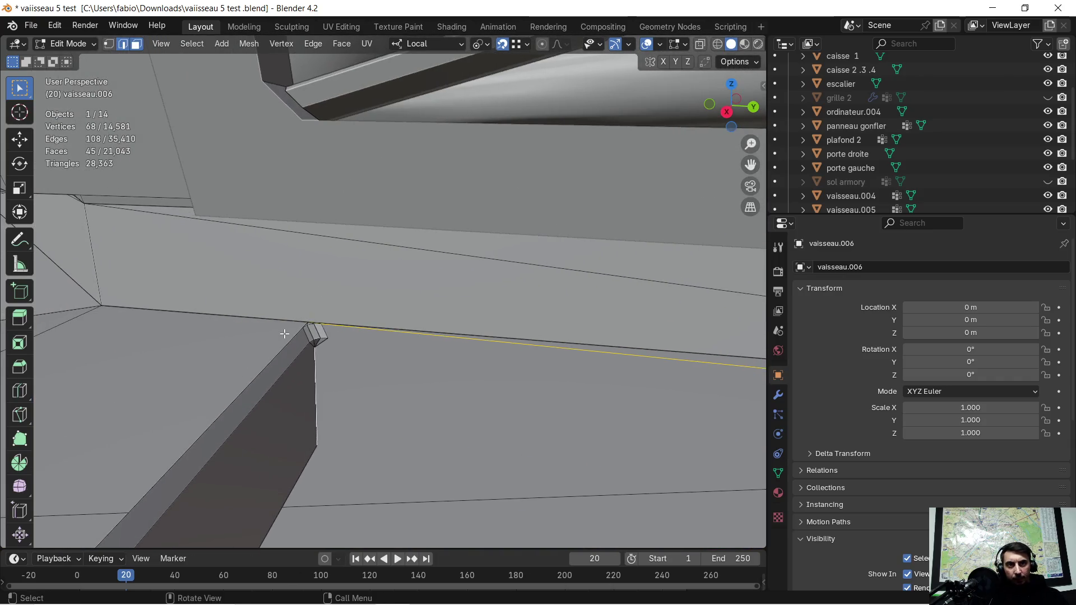
scroll(252, 363, up, 2)
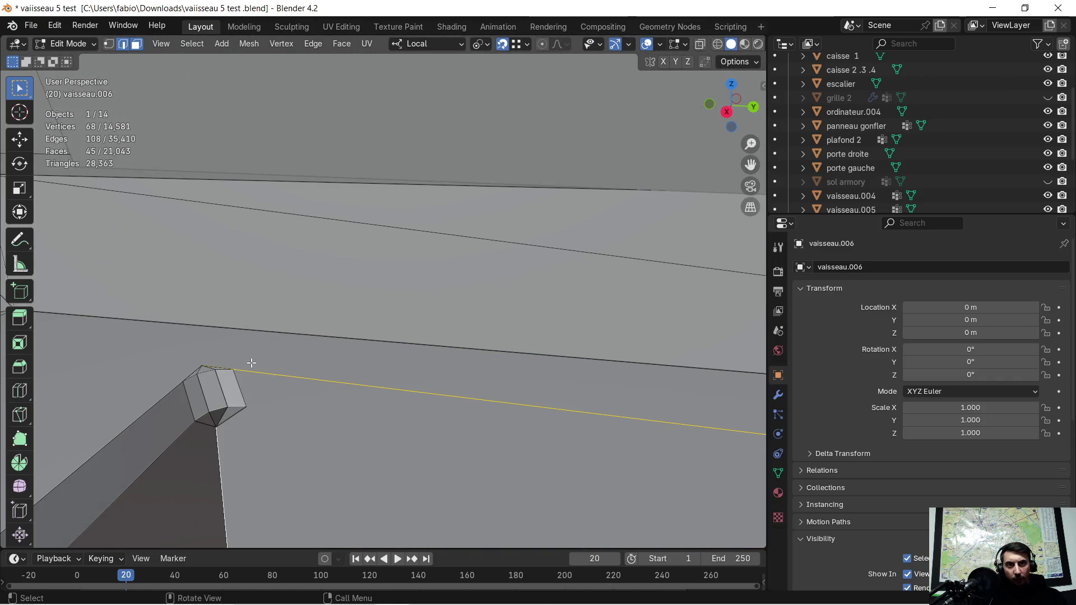
Add the box's side, top and bottom faces and the large faces below it
alt+shift+click(223, 388)
shift+click(217, 384)
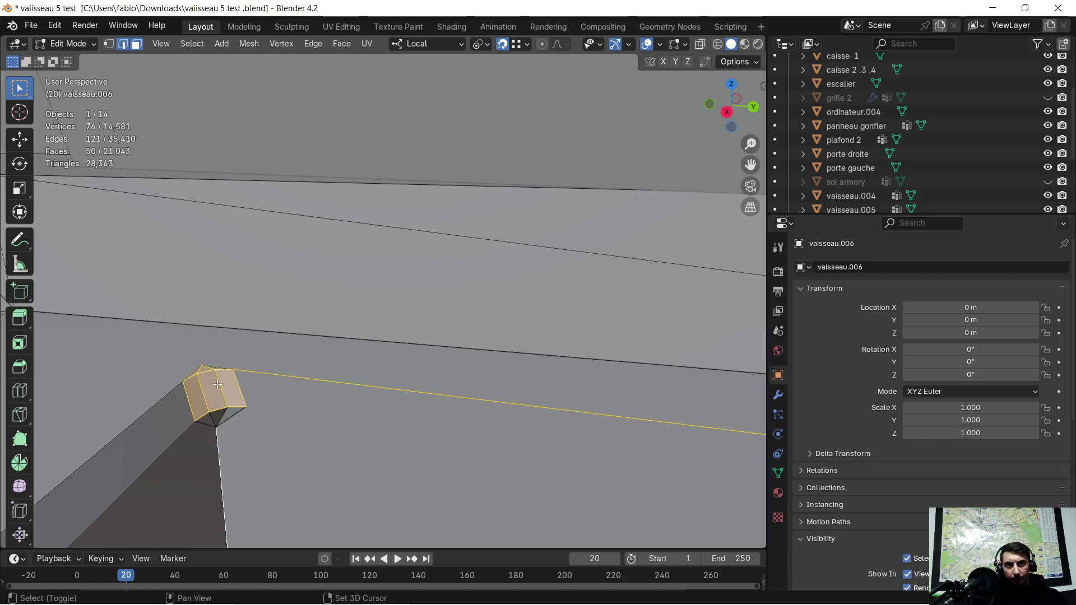
shift+click(222, 411)
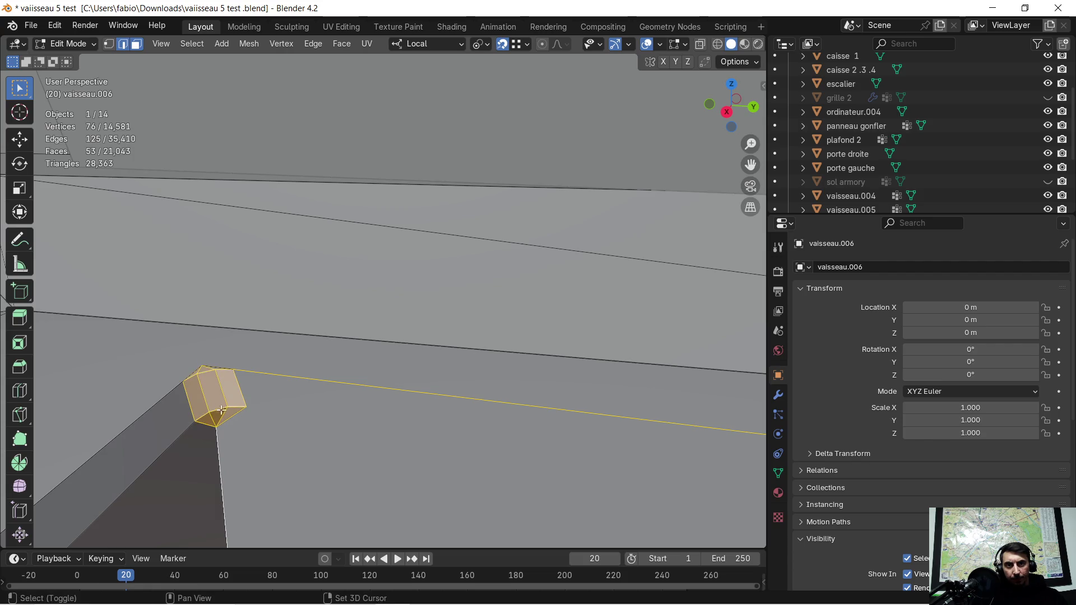
shift+click(219, 371)
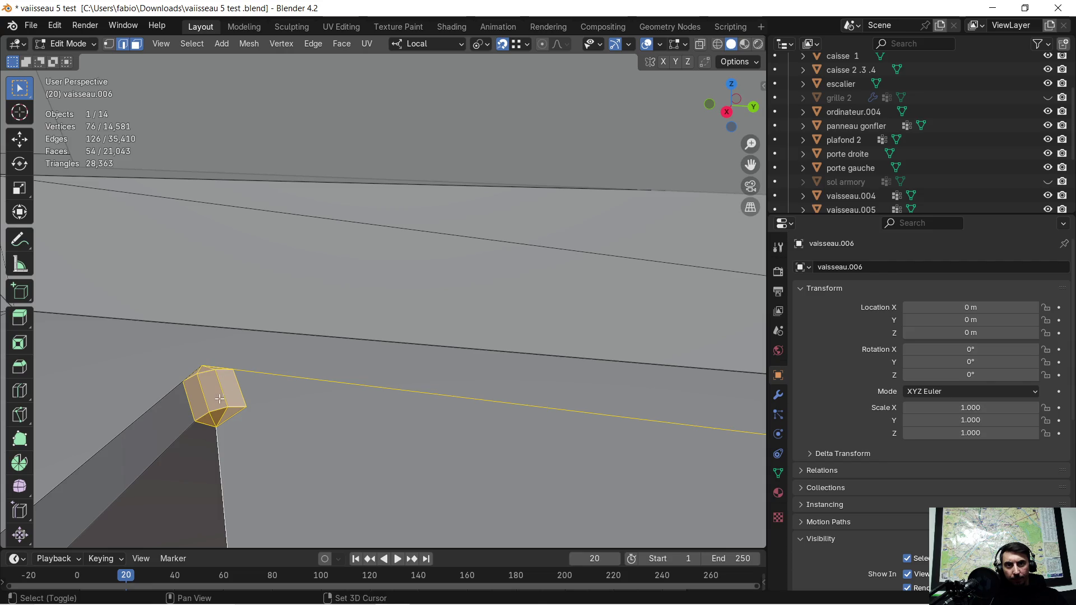
shift+click(183, 429)
middle_drag(182, 430, 205, 429)
mouse_move(291, 412)
middle_down()
mouse_move(442, 405)
mouse_move(207, 346)
mouse_move(271, 407)
middle_up()
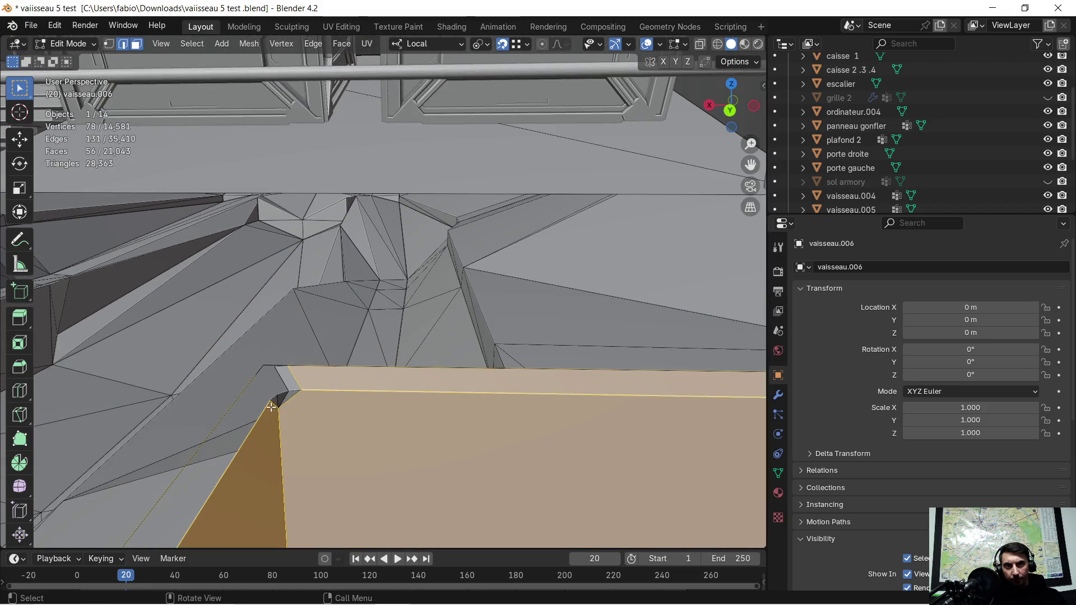
Add the small dark corner faces and corner triangle beside the box
shift+click(290, 395)
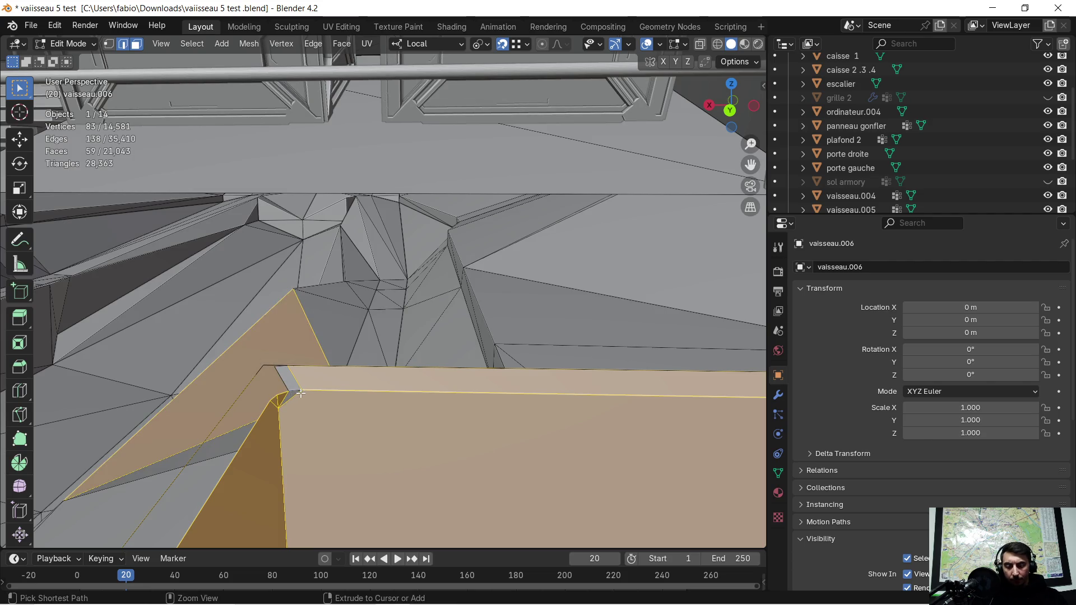
shift+click(291, 390)
shift+click(277, 403)
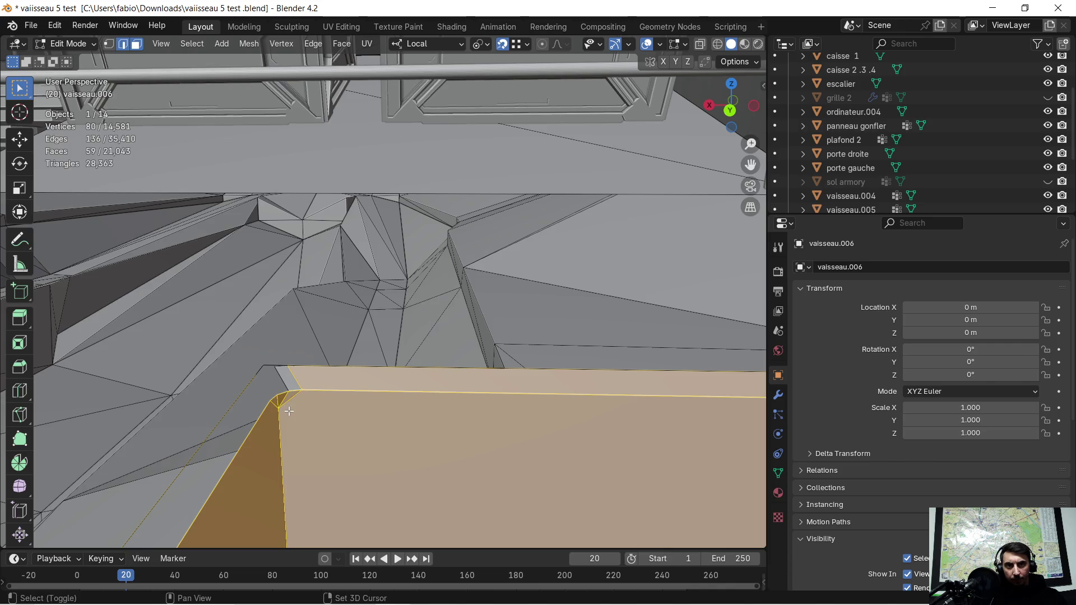
shift+click(280, 369)
shift+click(261, 370)
mouse_move(261, 370)
middle_down()
mouse_move(285, 381)
mouse_move(112, 381)
mouse_move(136, 376)
middle_up()
Separate the selected strips into a new object, vaisseau.008, and select it in Object Mode
key(p)
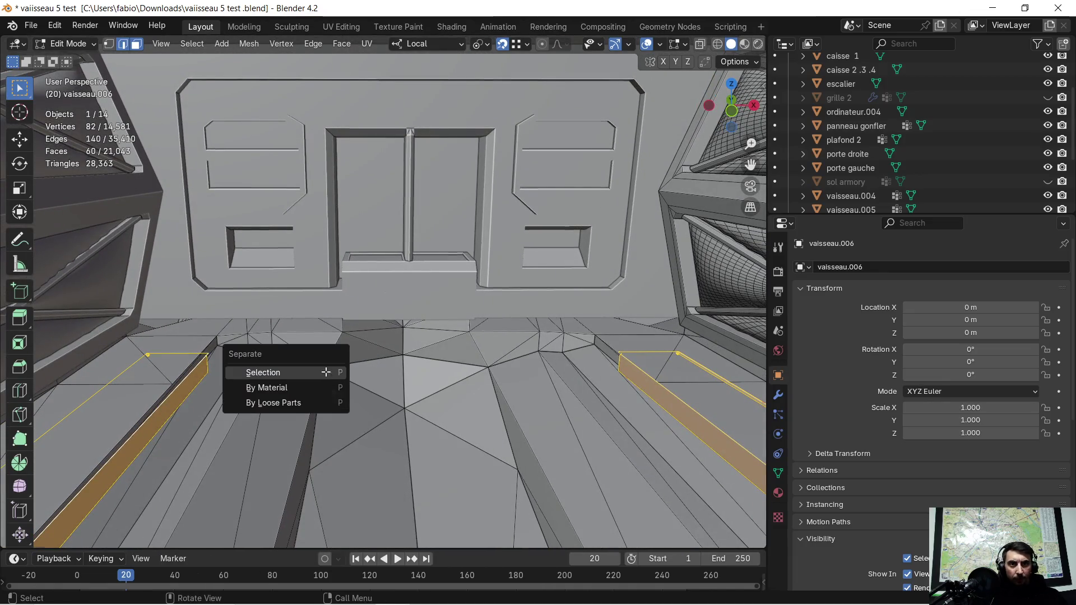
click(325, 372)
key(Tab)
click(671, 391)
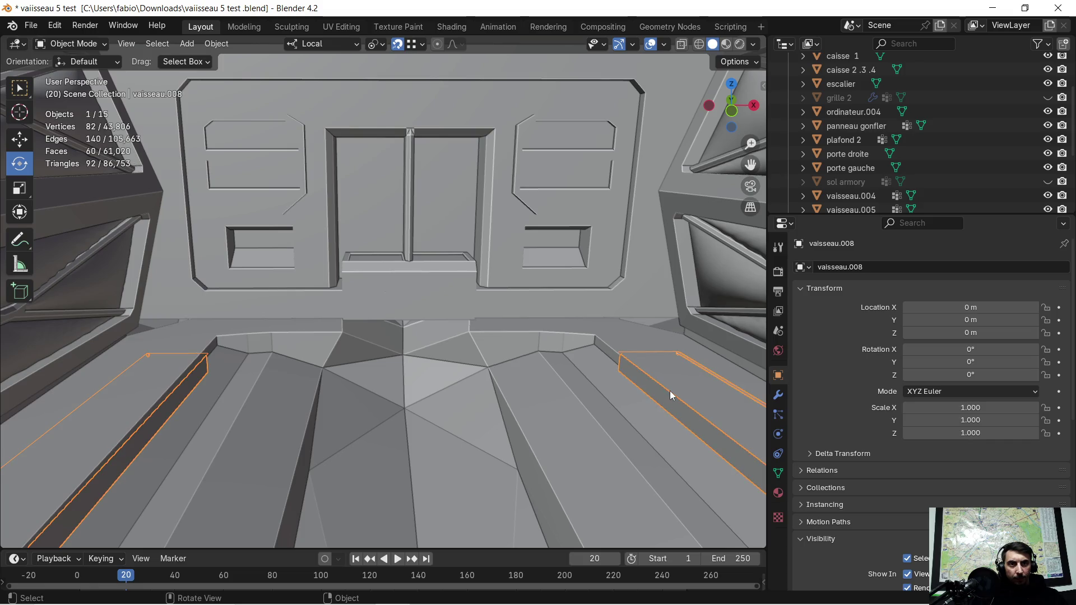
mouse_move(656, 392)
middle_down()
mouse_move(595, 384)
mouse_move(648, 306)
middle_up()
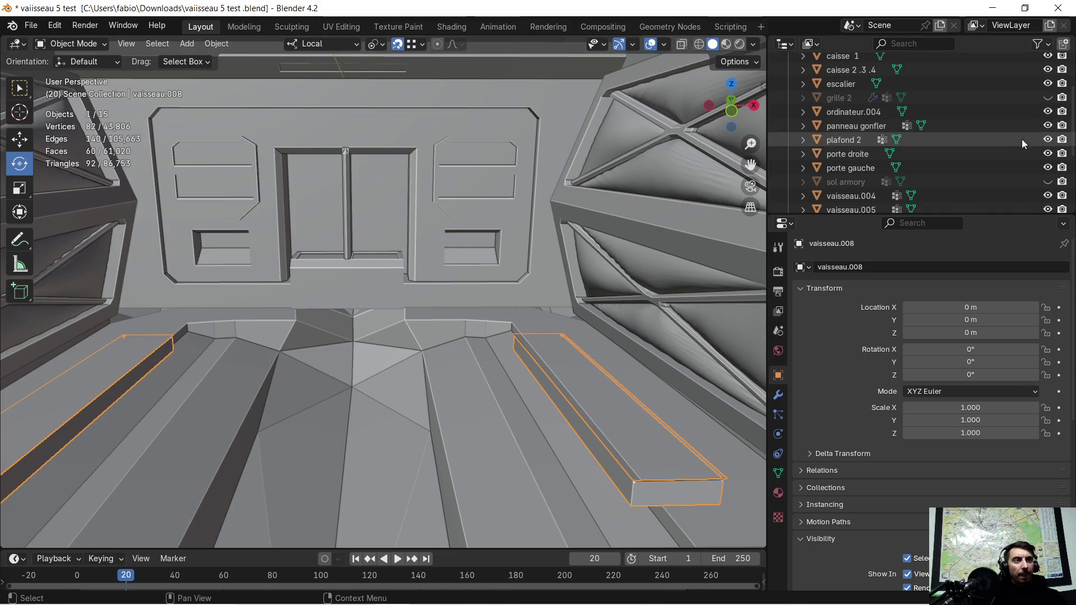
Unhide the sol armory floor, join vaisseau.008 into it, and isolate it in Local View
click(1048, 182)
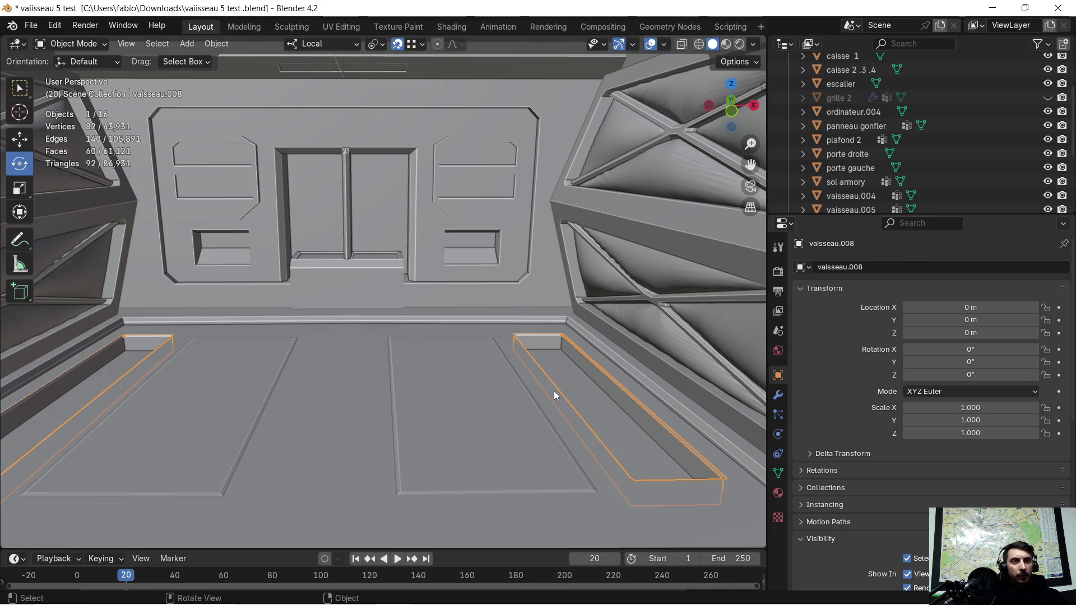
shift+click(459, 398)
key(ctrl+j)
key(KP_Divide)
mouse_move(459, 398)
middle_down()
mouse_move(431, 337)
mouse_move(387, 326)
middle_up()
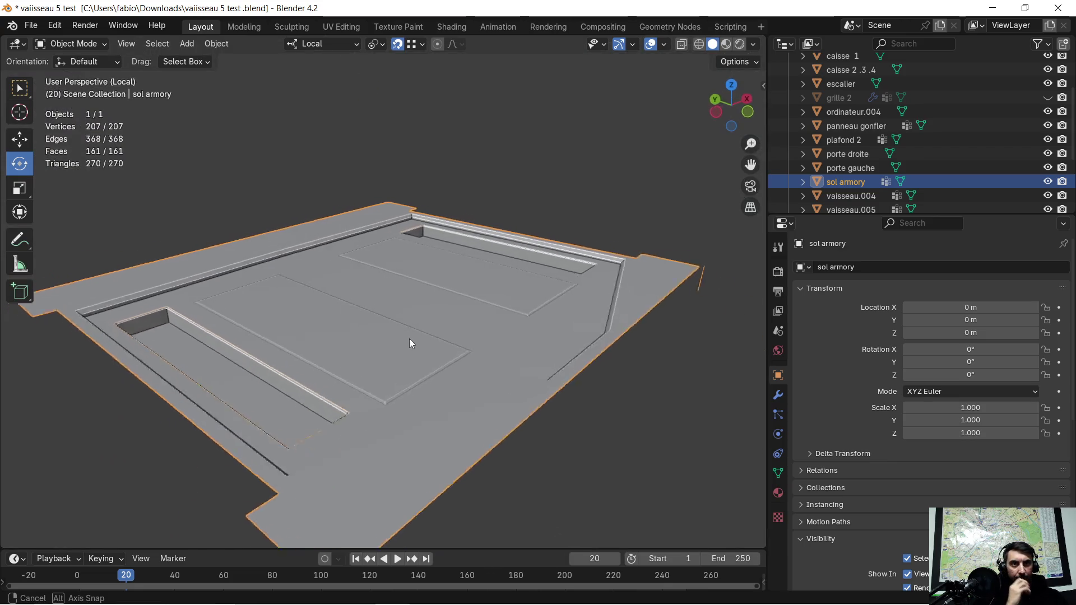
Merge the floor's overlapping vertices by distance in Edit Mode
key(Tab)
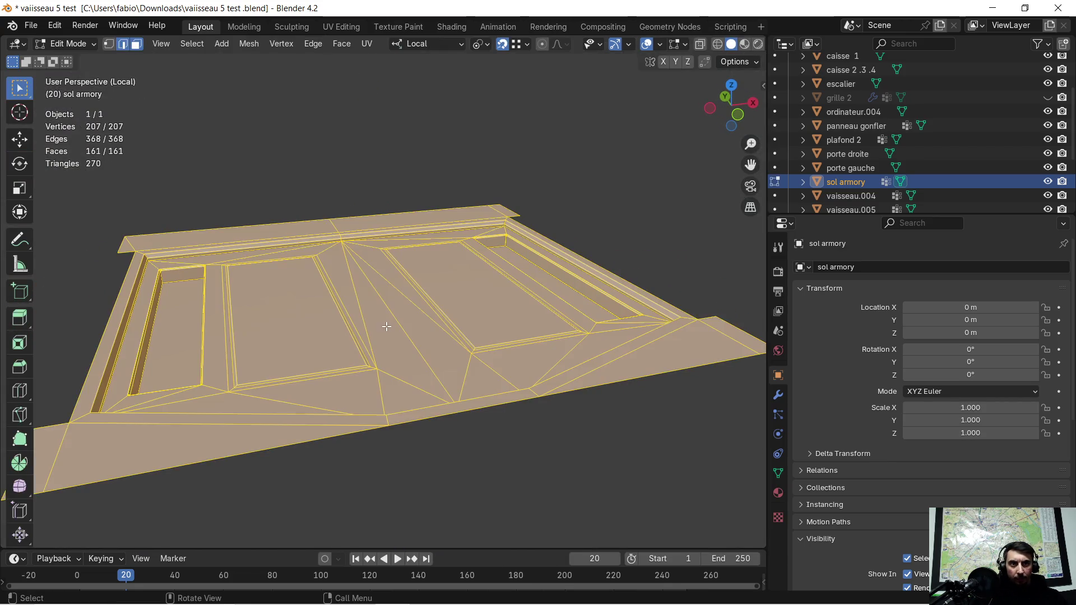
key(m)
click(385, 326)
mouse_move(385, 326)
middle_down()
mouse_move(431, 285)
mouse_move(645, 319)
middle_up()
Delete the vertices of the stray edge at the floor's corner
scroll(594, 353, up, 5)
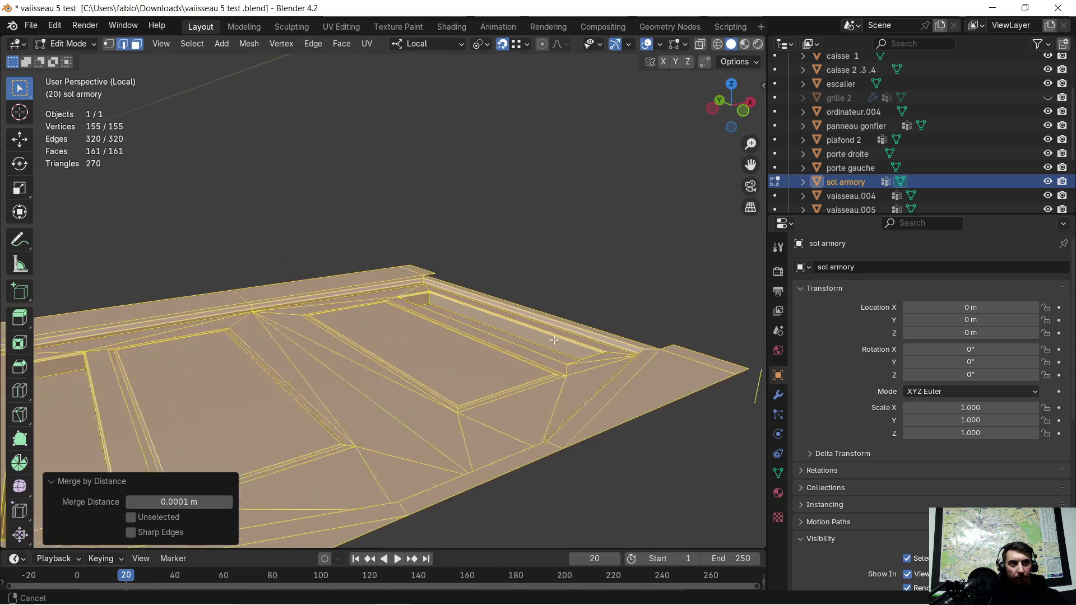
scroll(552, 392, up, 1)
click(557, 399)
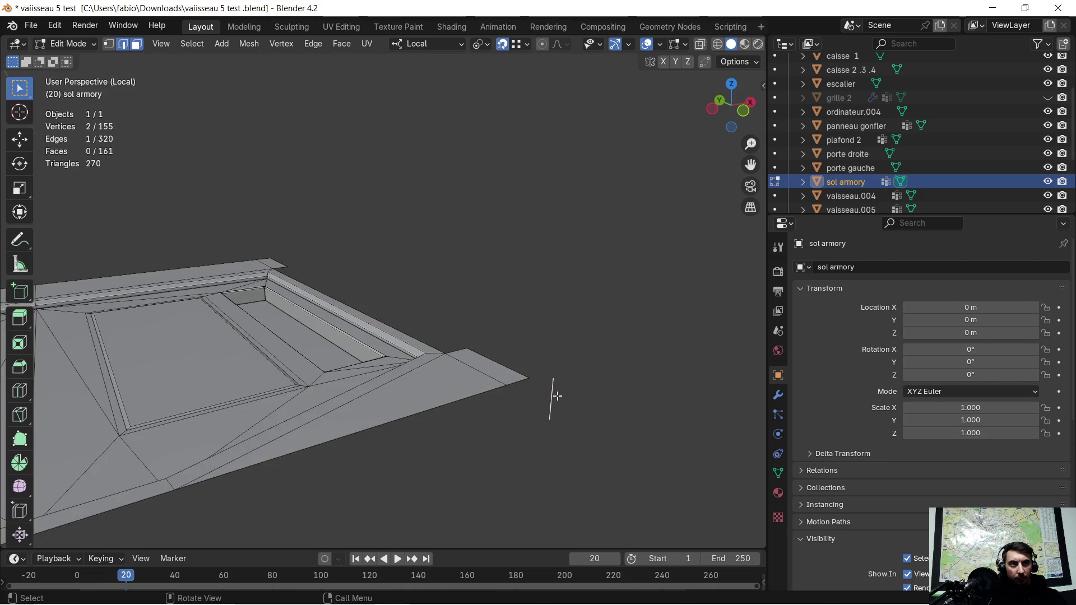
key(x)
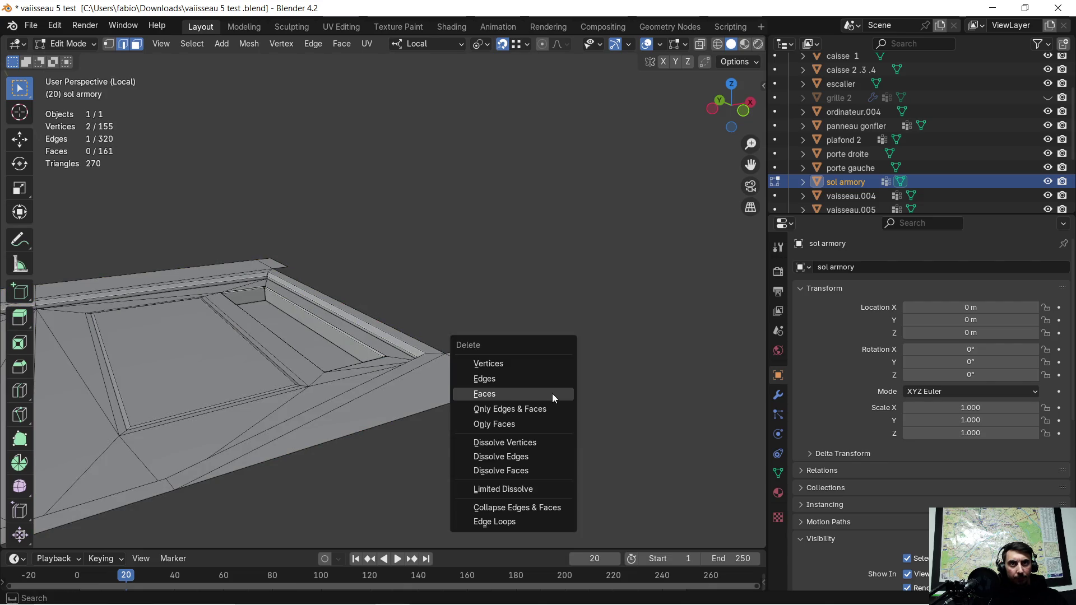
click(536, 364)
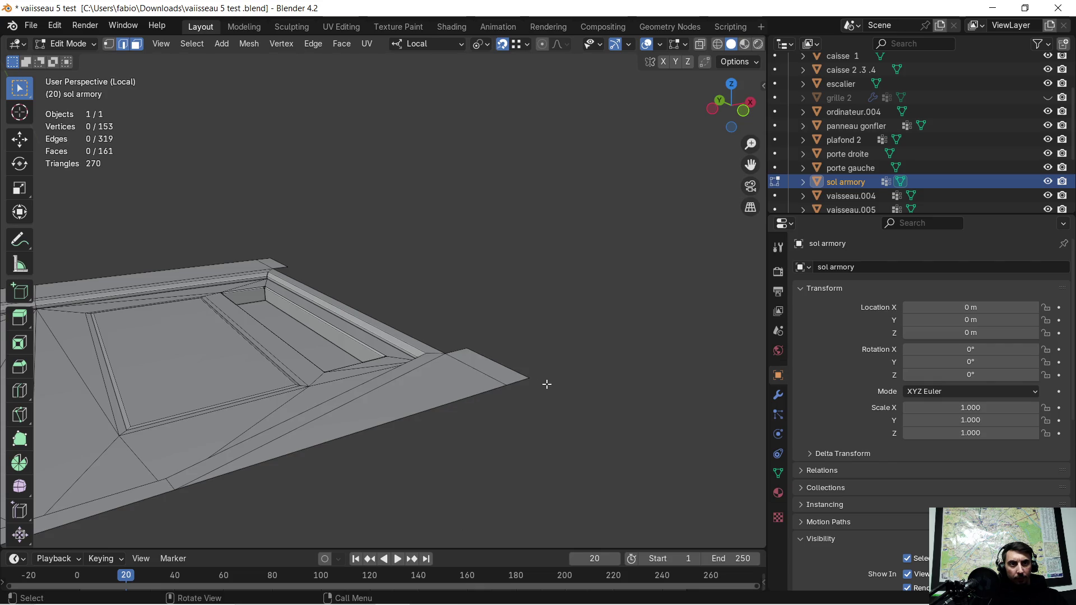
mouse_move(531, 391)
middle_down()
mouse_move(511, 327)
mouse_move(486, 369)
middle_up()
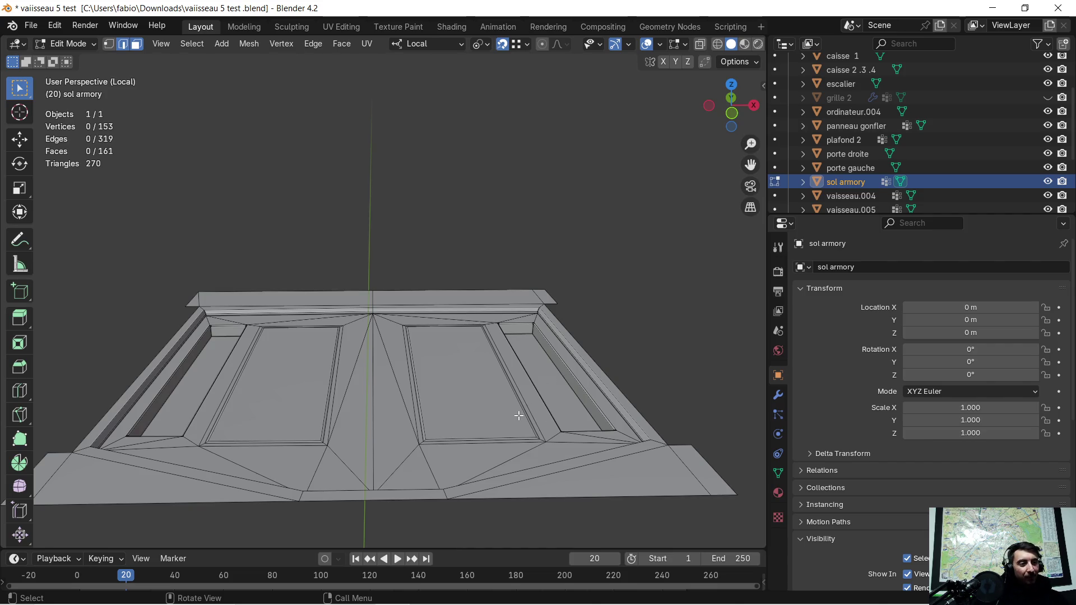
mouse_move(269, 343)
middle_down()
mouse_move(456, 322)
mouse_move(457, 409)
mouse_move(472, 306)
mouse_move(434, 326)
mouse_move(457, 352)
middle_up()
key(a)
key(alt+a)
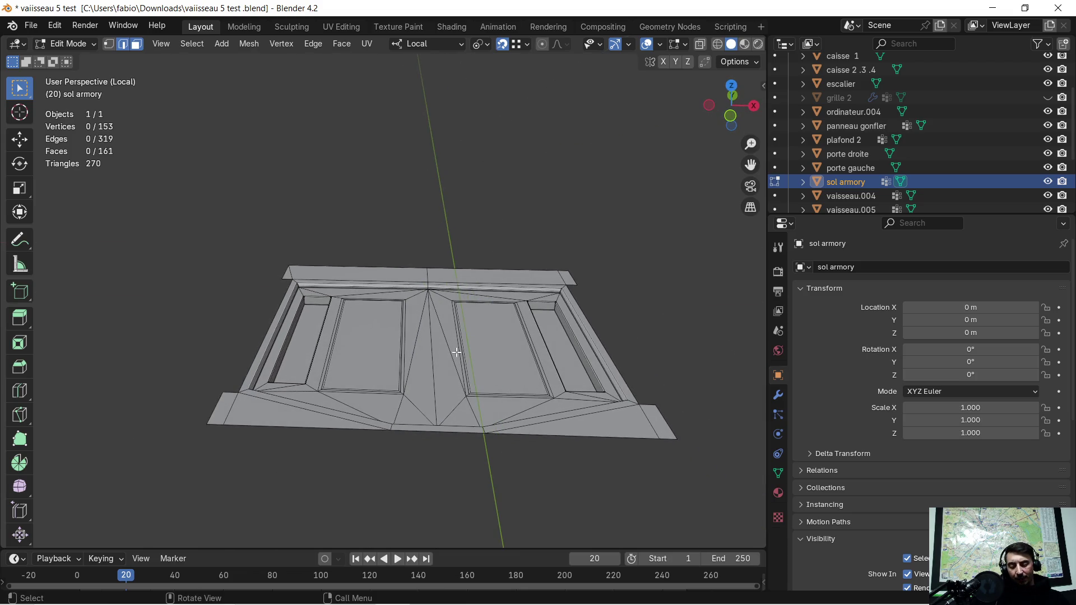
Select the whole floor mesh and run a standard UV Unwrap, then deselect it
key(a)
key(u)
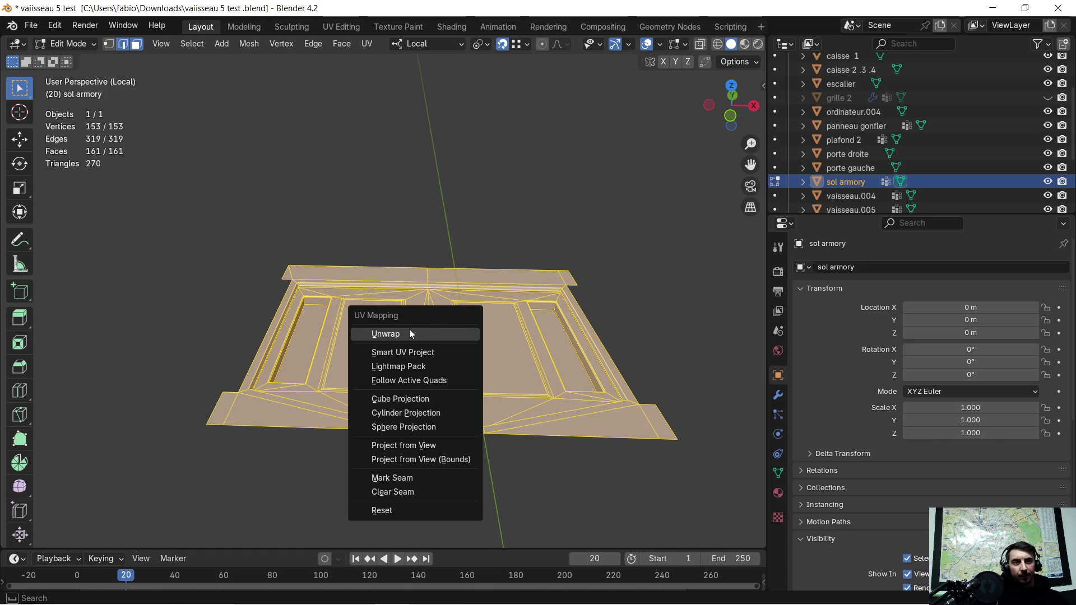
click(410, 331)
click(367, 44)
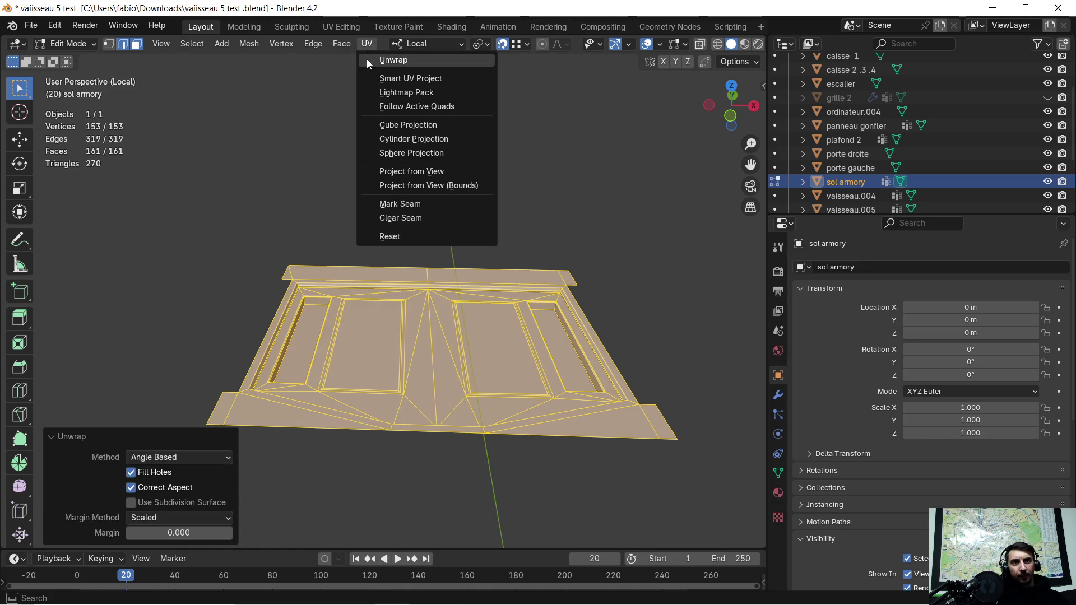
click(149, 241)
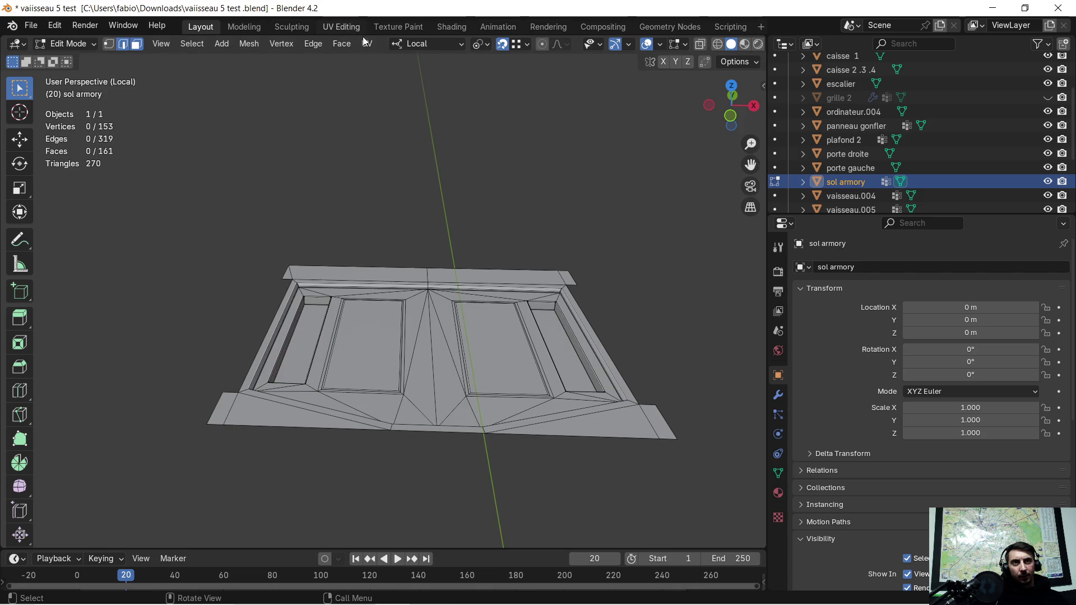
Reselect the entire floor and apply Smart UV Project with a 66° angle limit
key(a)
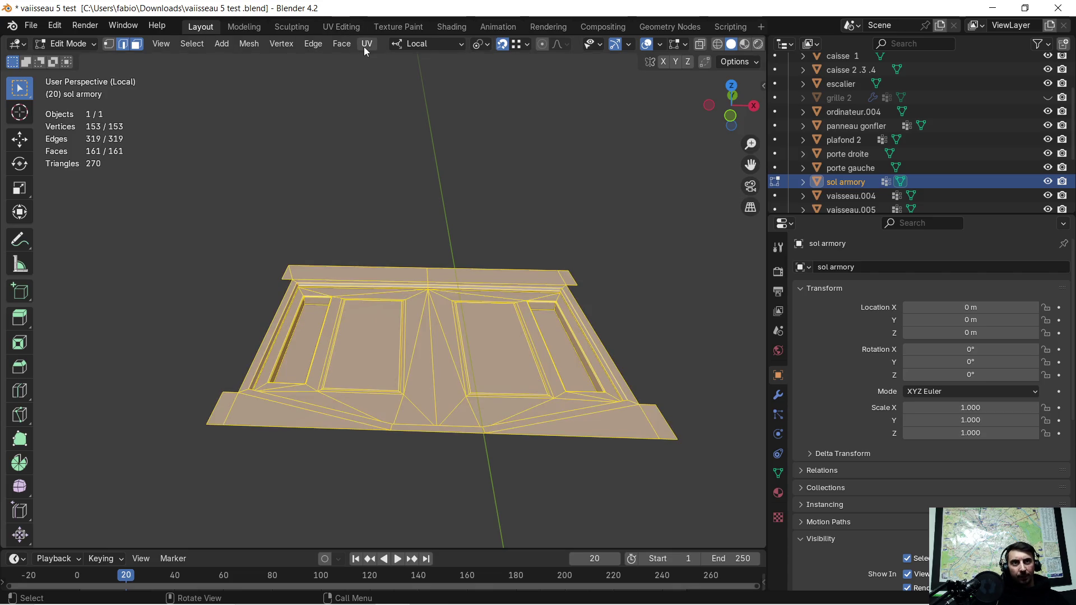
click(365, 45)
click(383, 81)
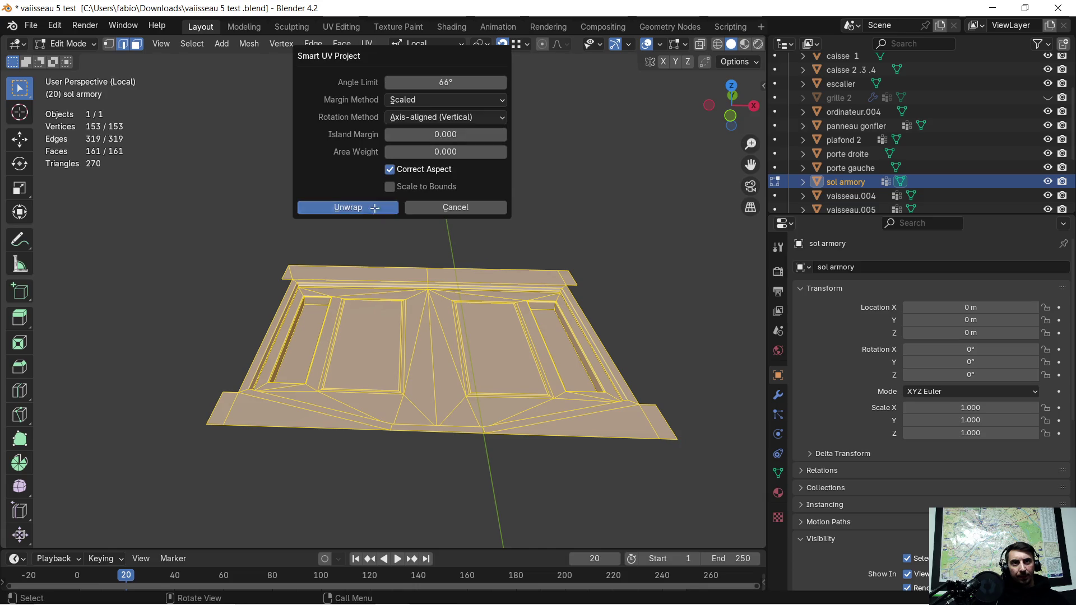
click(374, 208)
scroll(374, 264, up, 2)
middle_drag(416, 291, 439, 257)
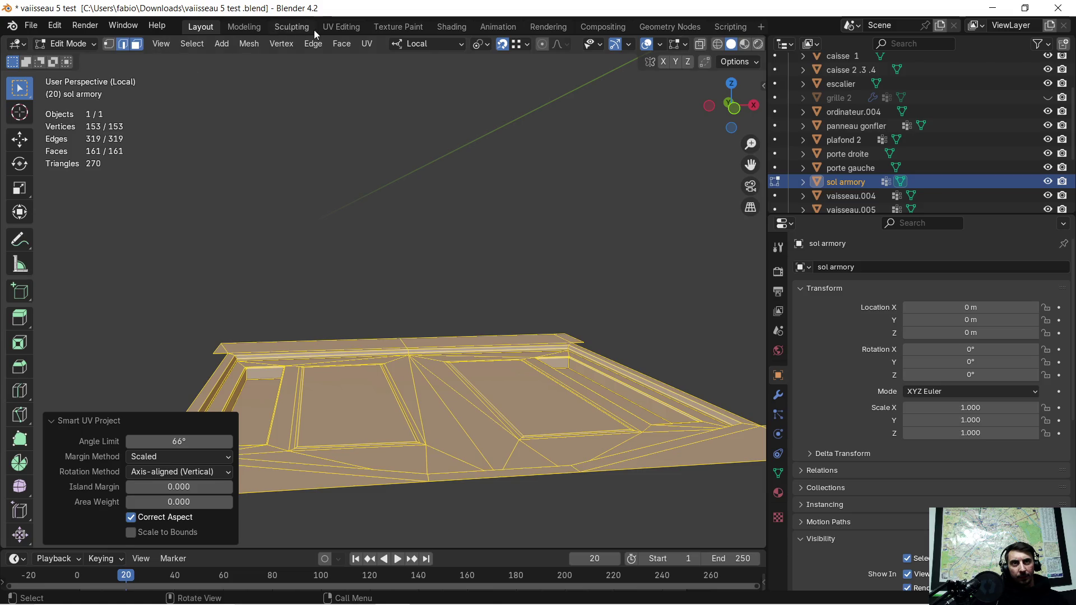
Inspect the new UV layout in the UV Editing workspace, then return to Layout
click(333, 27)
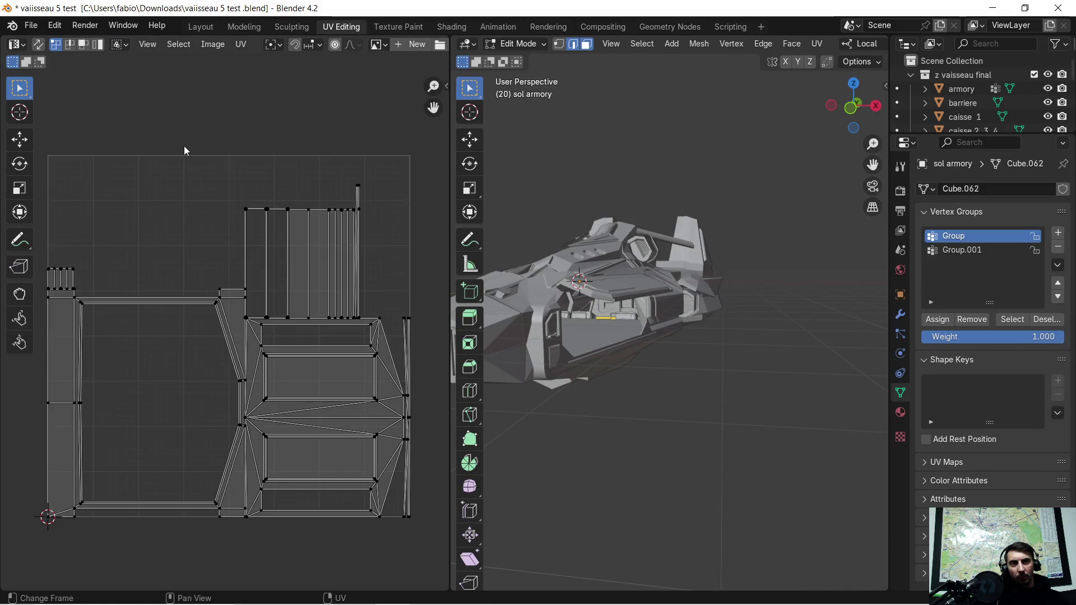
click(201, 27)
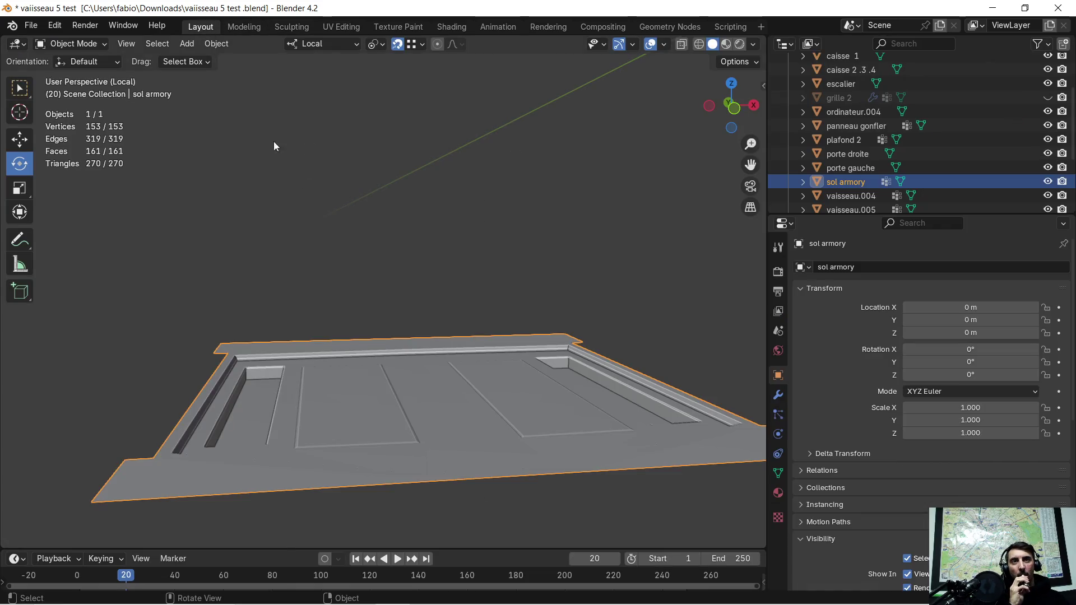
middle_drag(428, 320, 465, 321)
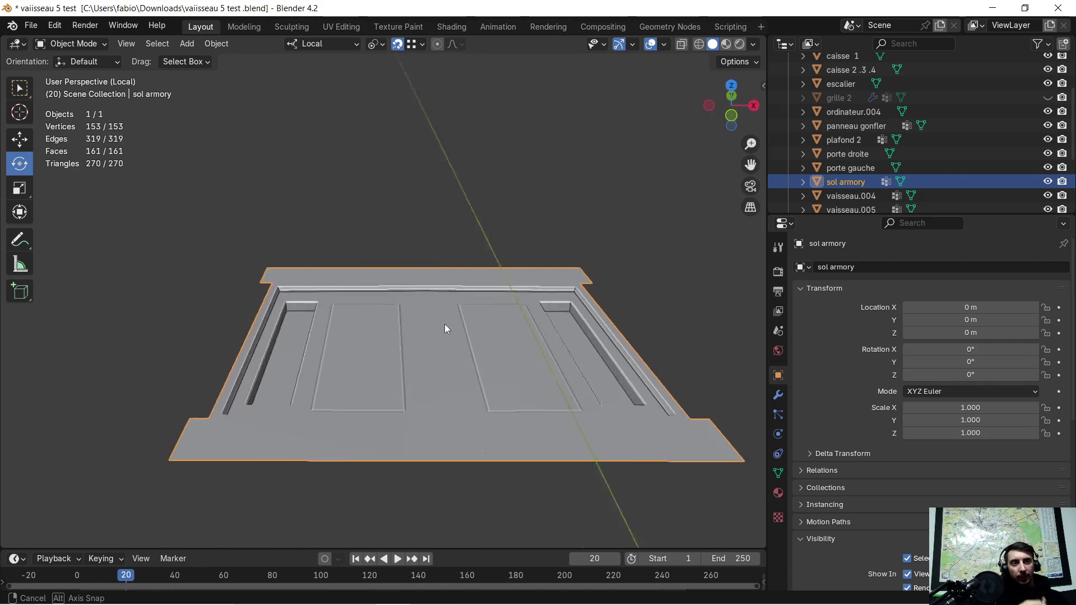
key(n)
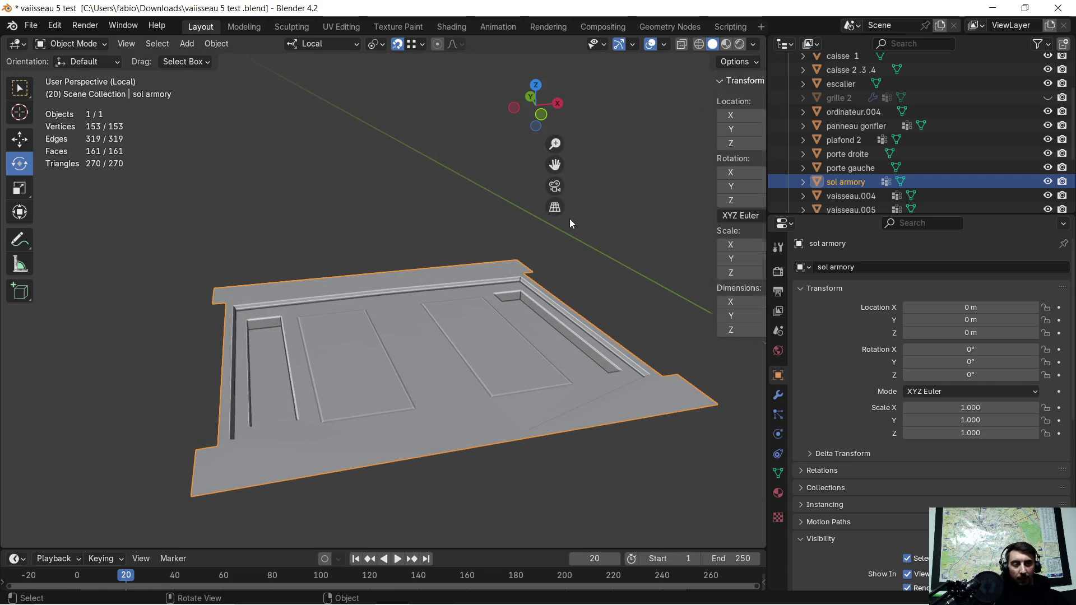
key(n)
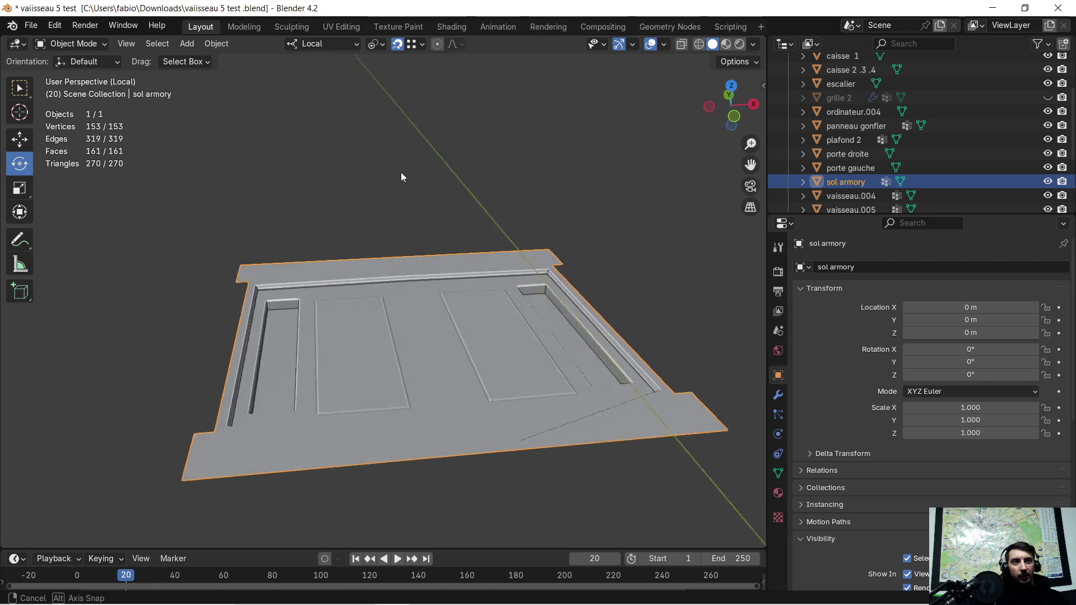
middle_drag(402, 173, 392, 164)
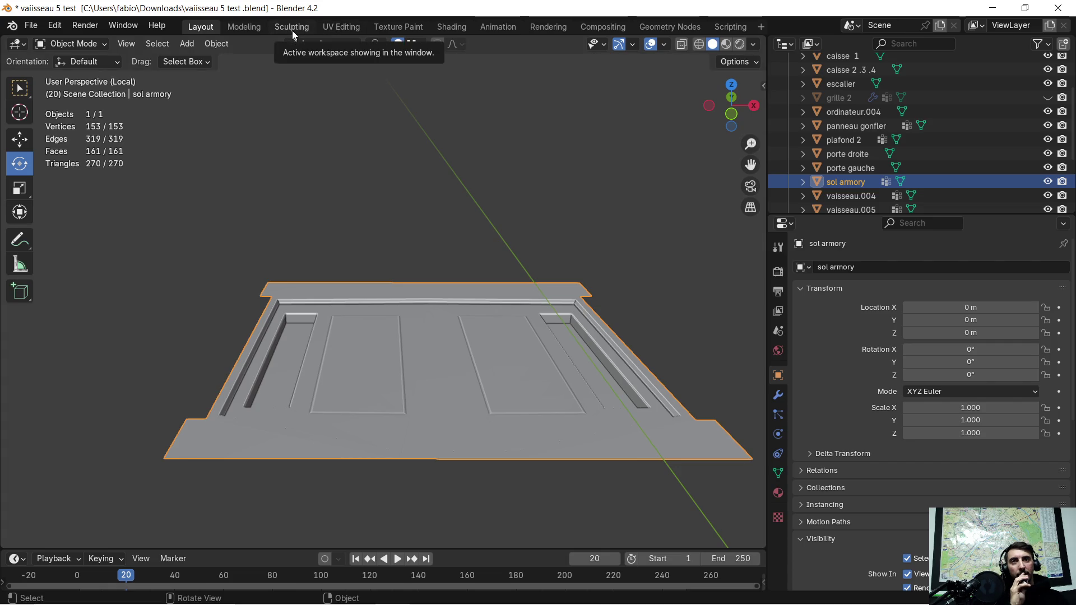
Toggle the Face Orientation overlay on and off to check the floor's normals
click(664, 45)
click(578, 279)
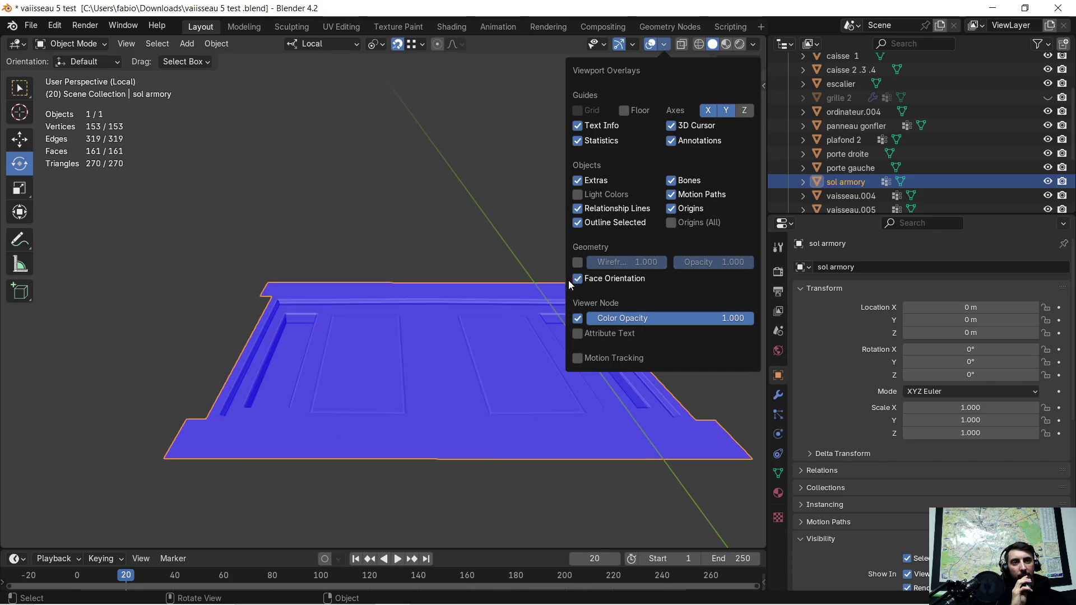
click(593, 285)
mouse_move(486, 278)
middle_down()
mouse_move(480, 310)
mouse_move(526, 263)
mouse_move(463, 332)
mouse_move(554, 220)
middle_up()
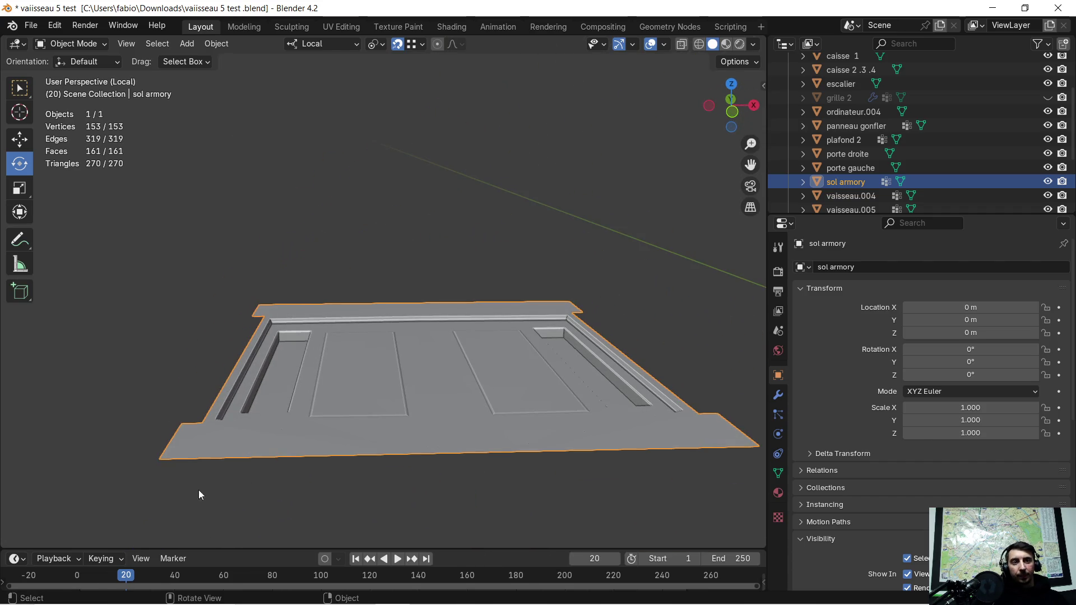
Export the floor as sol armory.glb in glTF 2.0 and minimize Blender
click(31, 25)
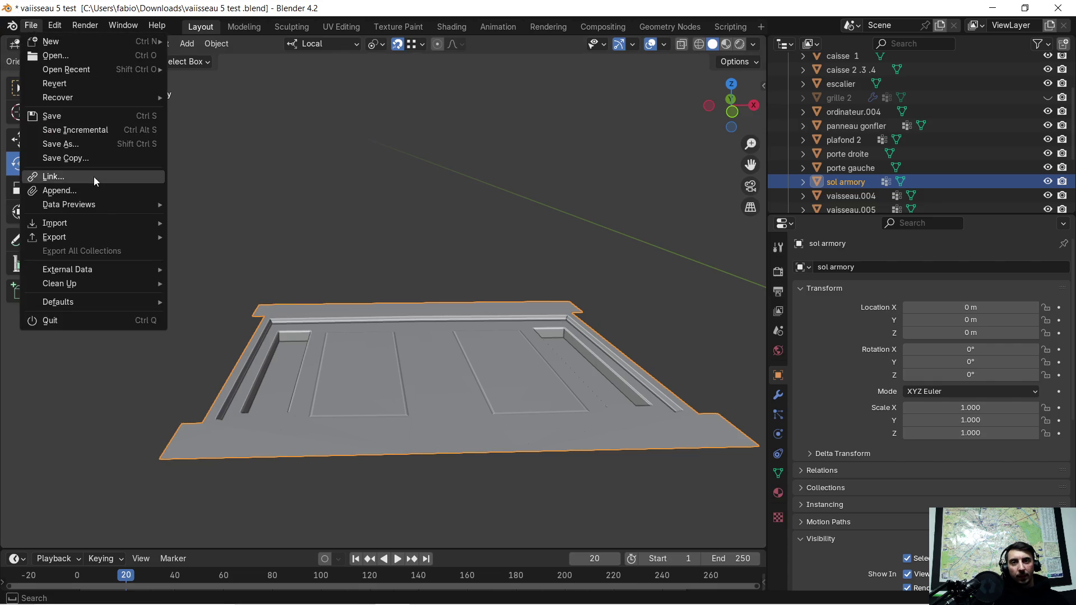
mouse_move(81, 240)
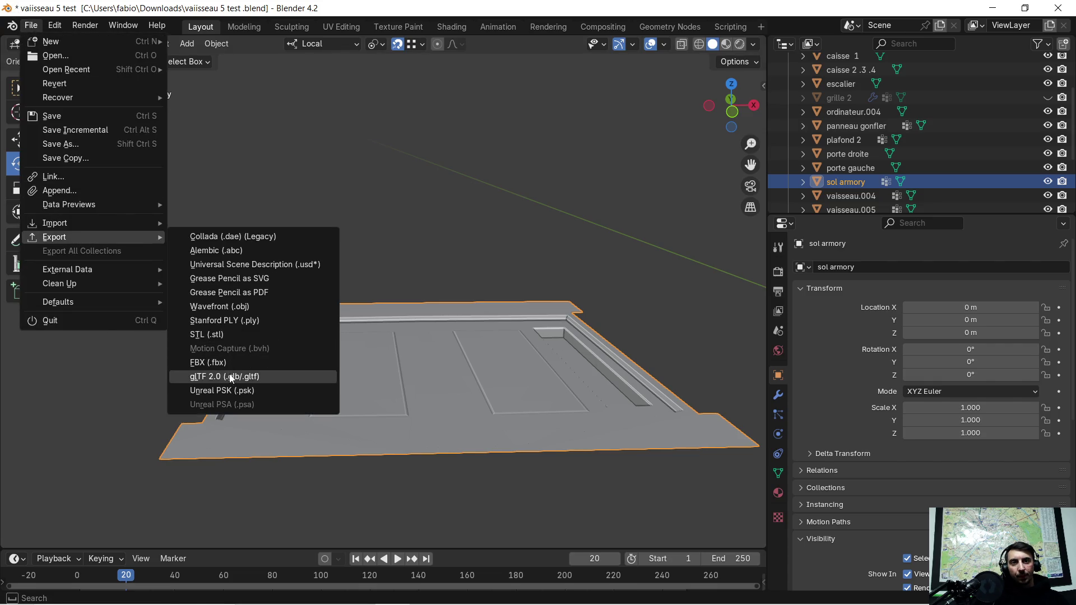
click(241, 374)
click(786, 483)
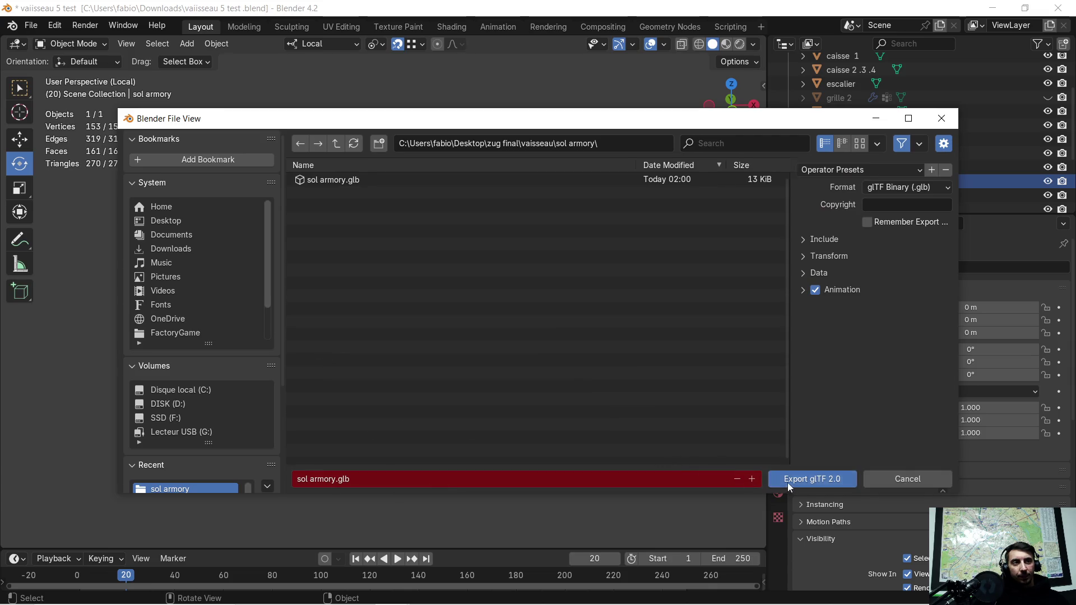
click(992, 8)
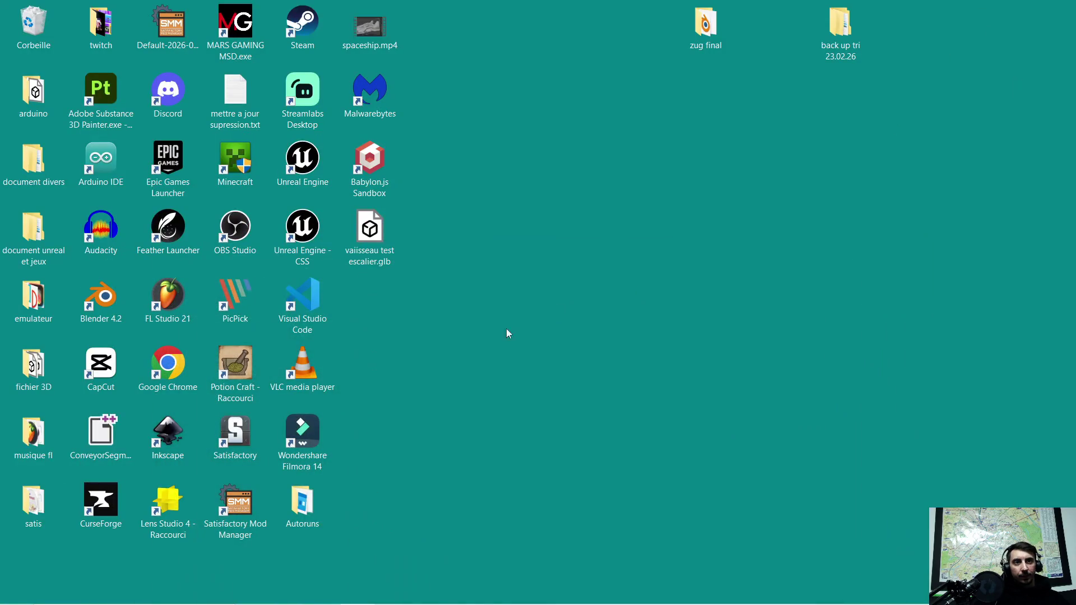
Launch Adobe Substance 3D Painter from its desktop shortcut
double_click(101, 93)
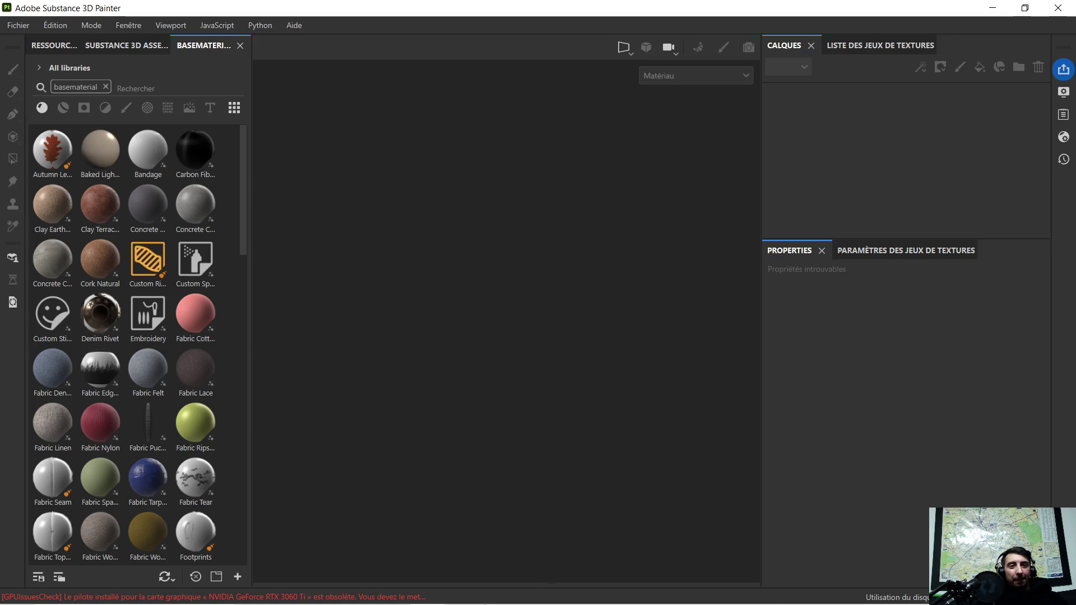
Drag sol armory.glb from File Explorer into Painter and confirm the new project
mouse_move(409, 594)
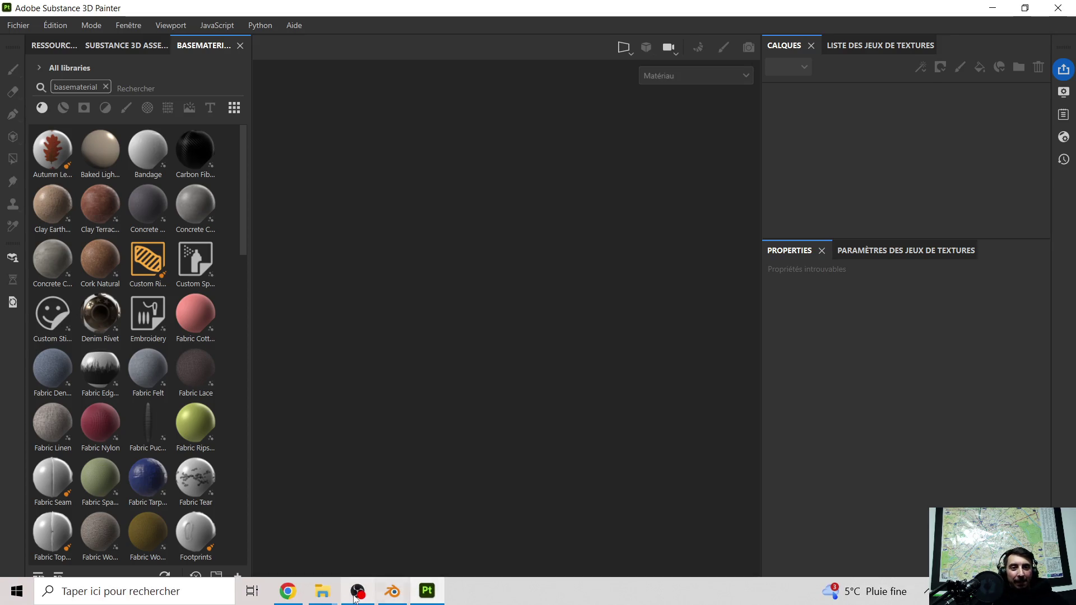
click(289, 593)
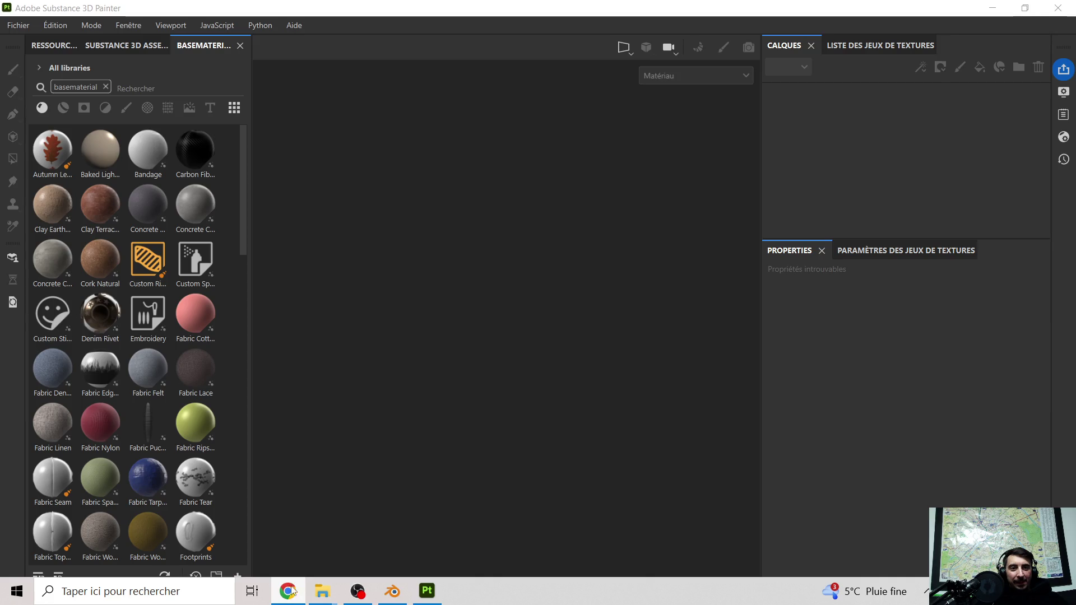
click(289, 591)
mouse_move(392, 593)
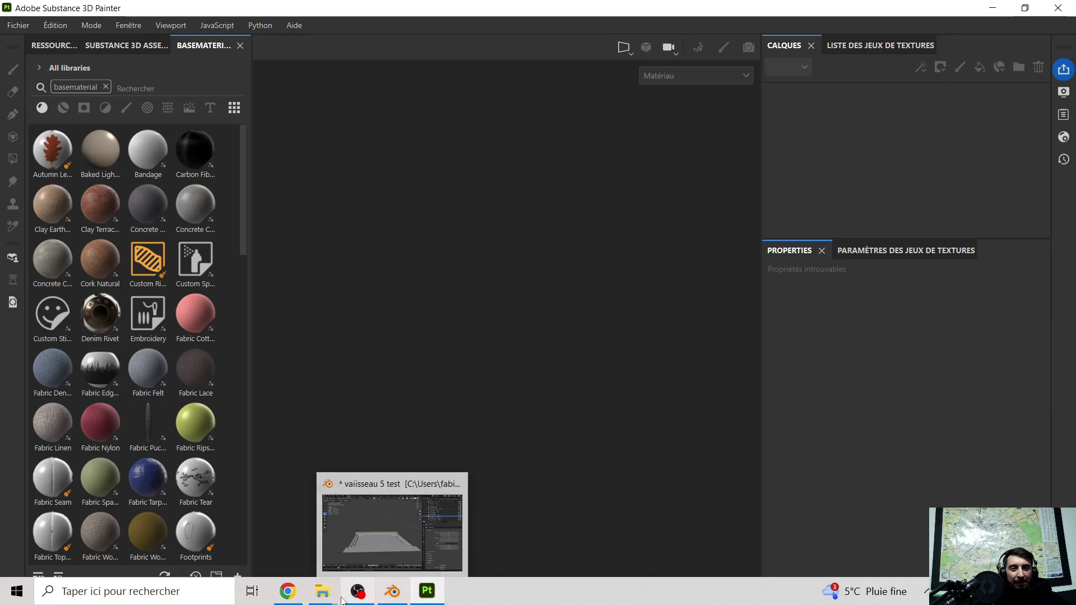
click(317, 593)
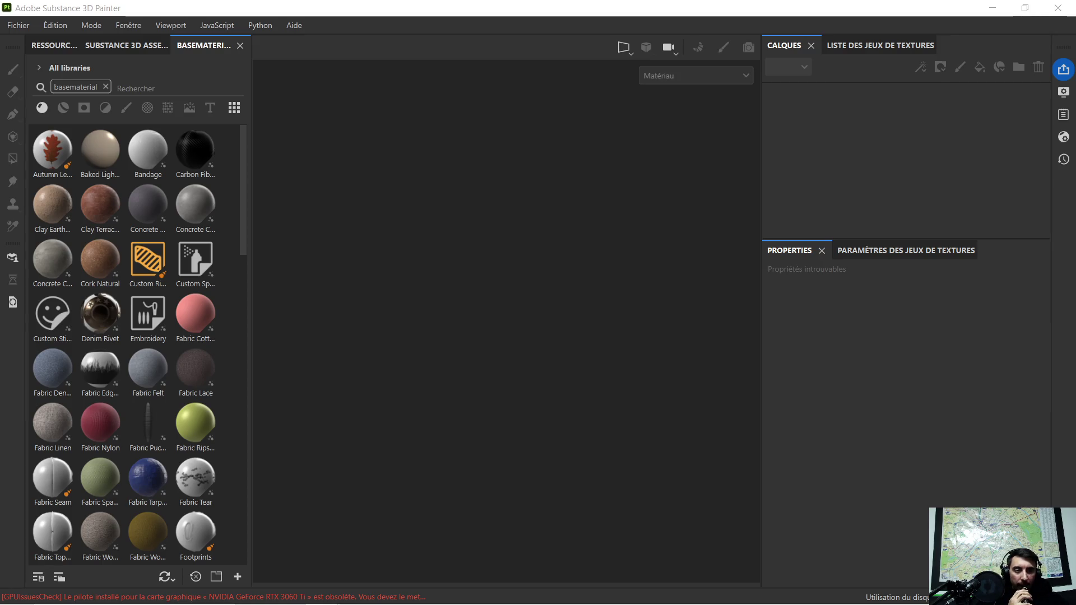
drag(732, 253, 470, 325)
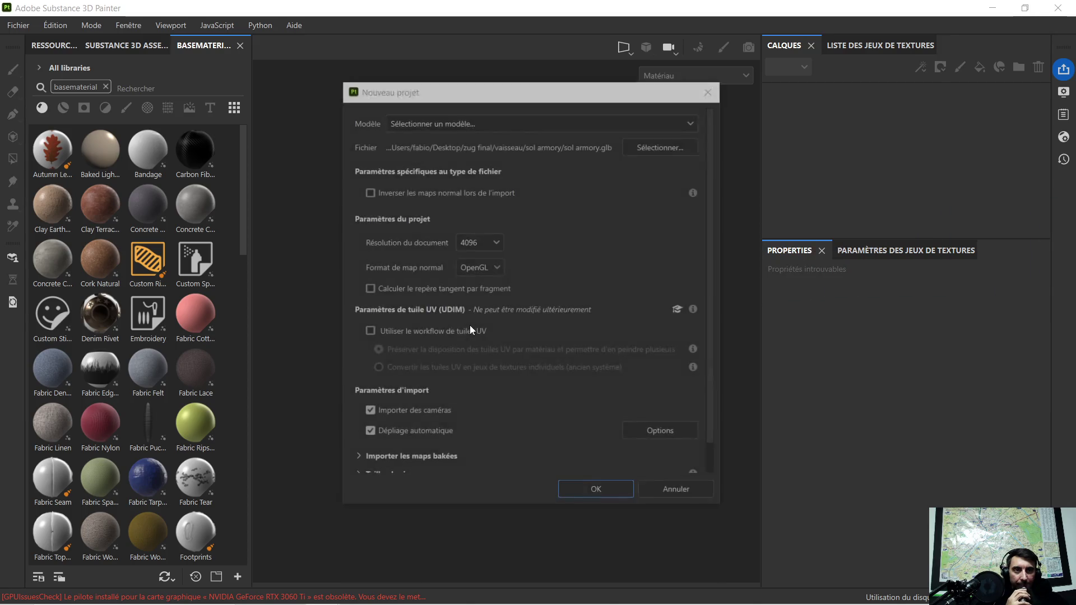
click(604, 497)
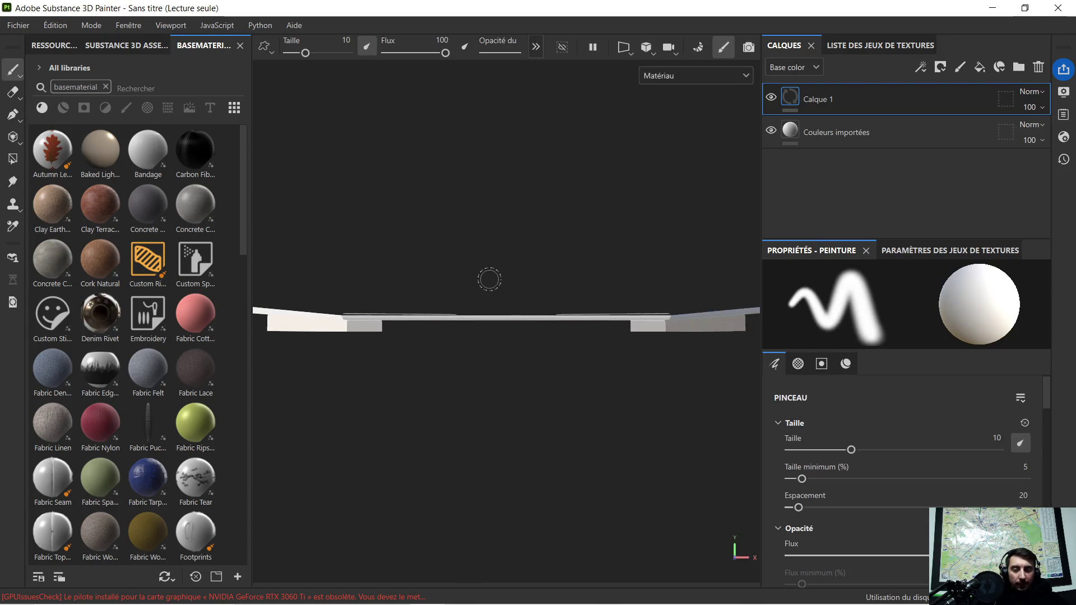
Orbit to an angled top view of the floor and bring up the resource import window
mouse_move(492, 234)
alt+mouse_down()
mouse_move(485, 329)
mouse_move(499, 380)
mouse_move(526, 415)
mouse_move(516, 404)
mouse_move(532, 395)
mouse_move(514, 392)
mouse_move(537, 382)
mouse_move(533, 391)
alt+mouse_up()
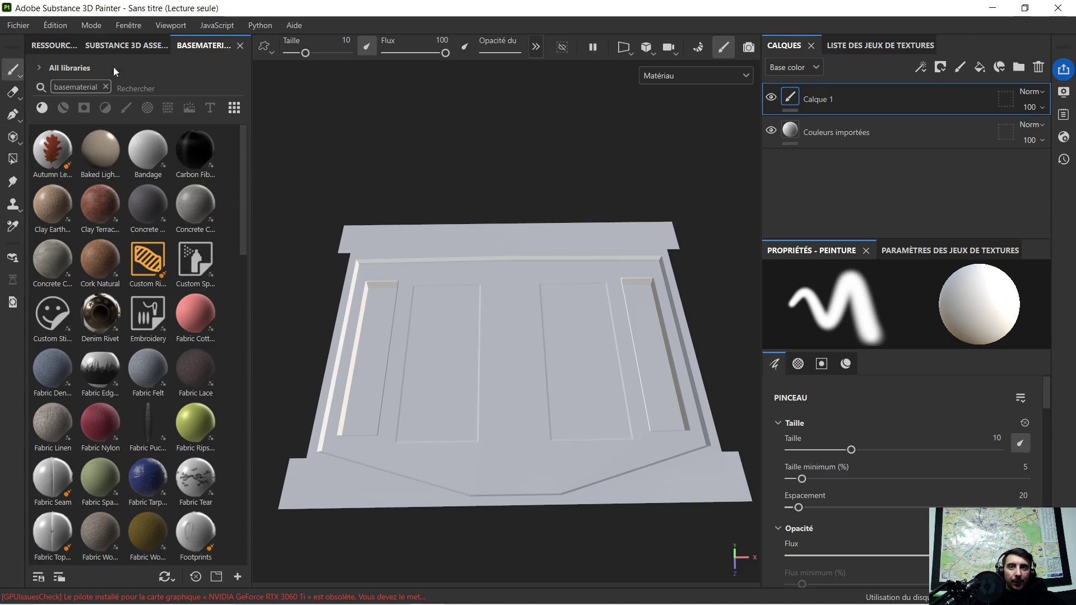
mouse_move(301, 601)
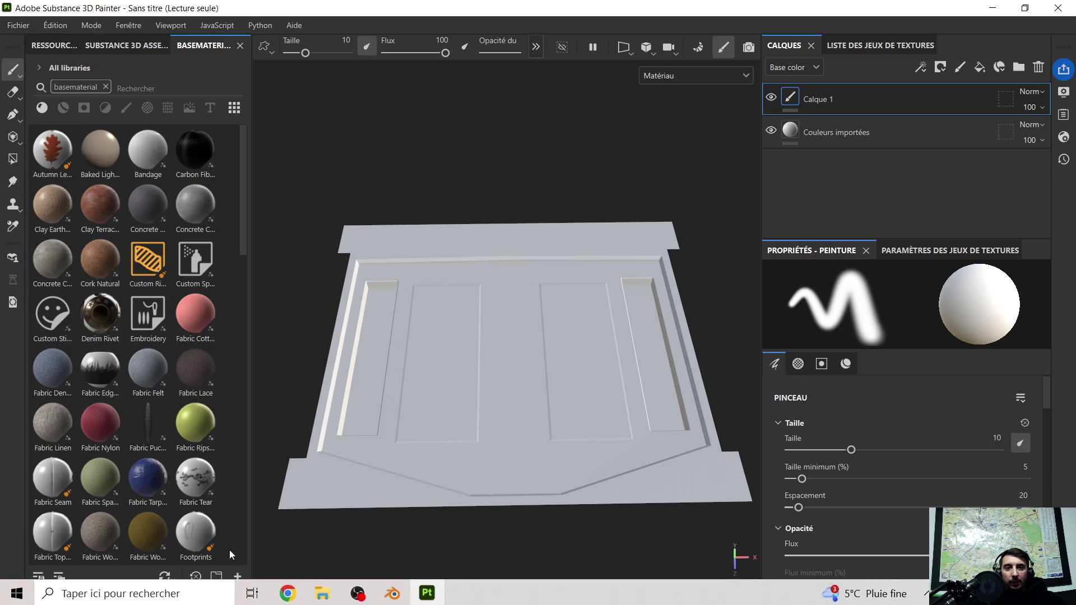
click(238, 575)
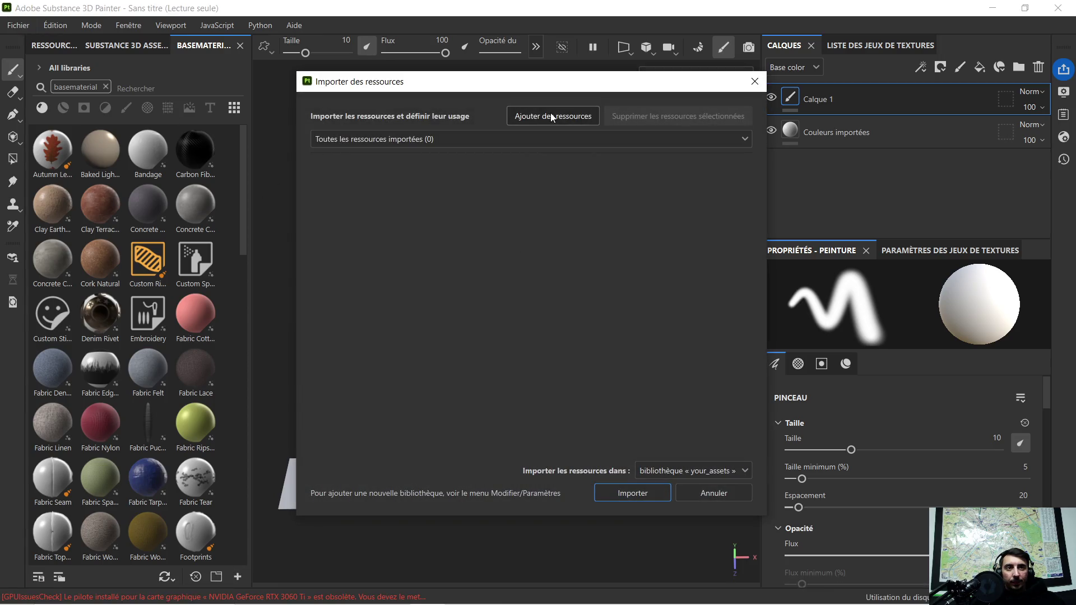
Add conveyer_belt_scifi (1).sbsar from the Téléchargements folder to the import list
click(560, 115)
click(594, 137)
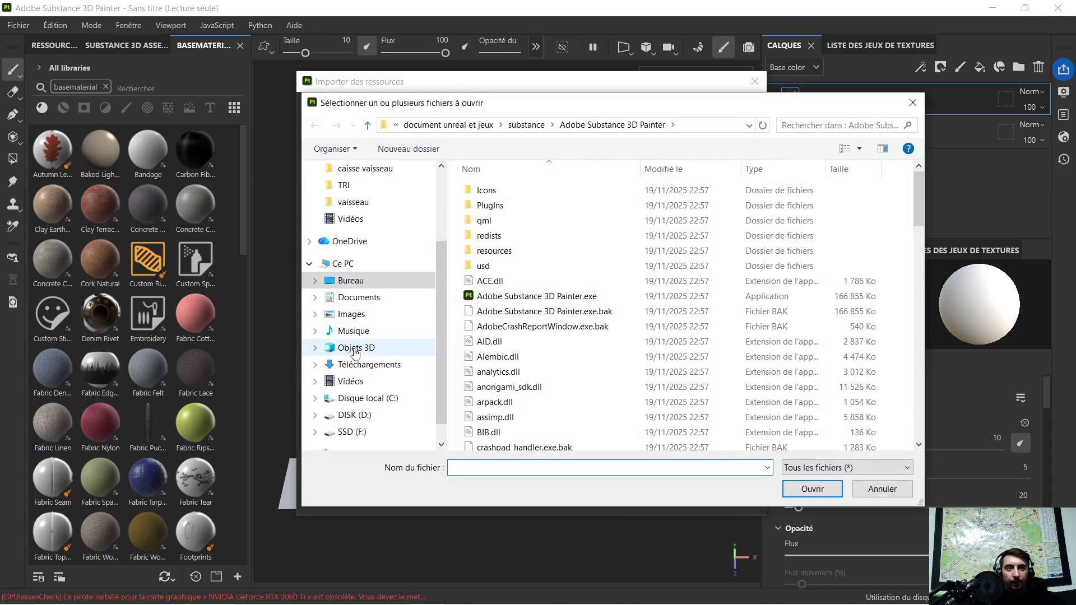
click(367, 364)
scroll(567, 242, down, 1)
scroll(568, 264, down, 1)
scroll(568, 283, down, 1)
scroll(569, 303, down, 1)
scroll(569, 302, down, 2)
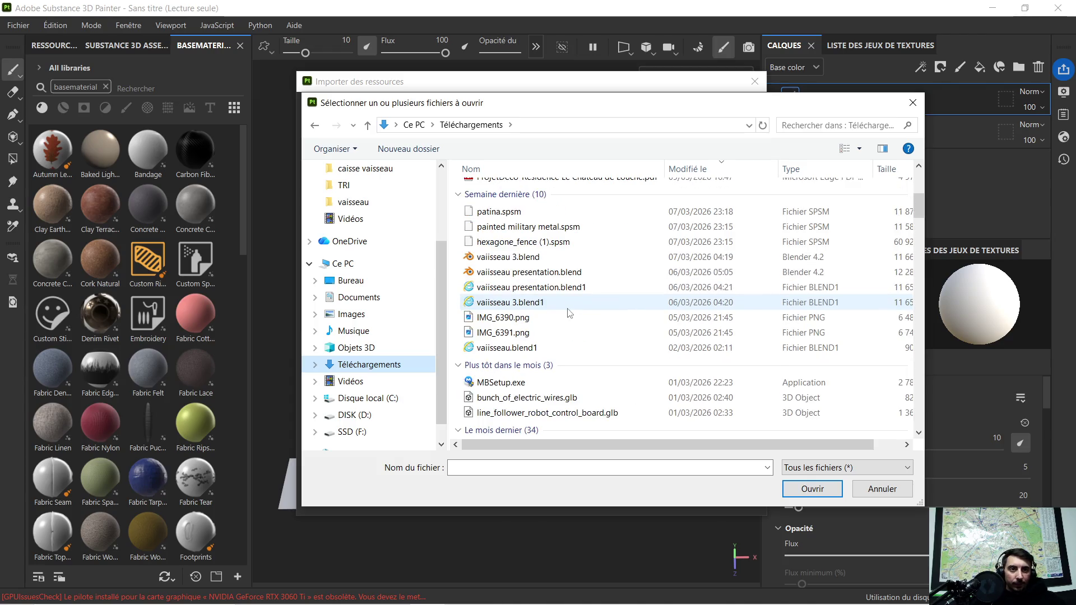
scroll(574, 303, down, 2)
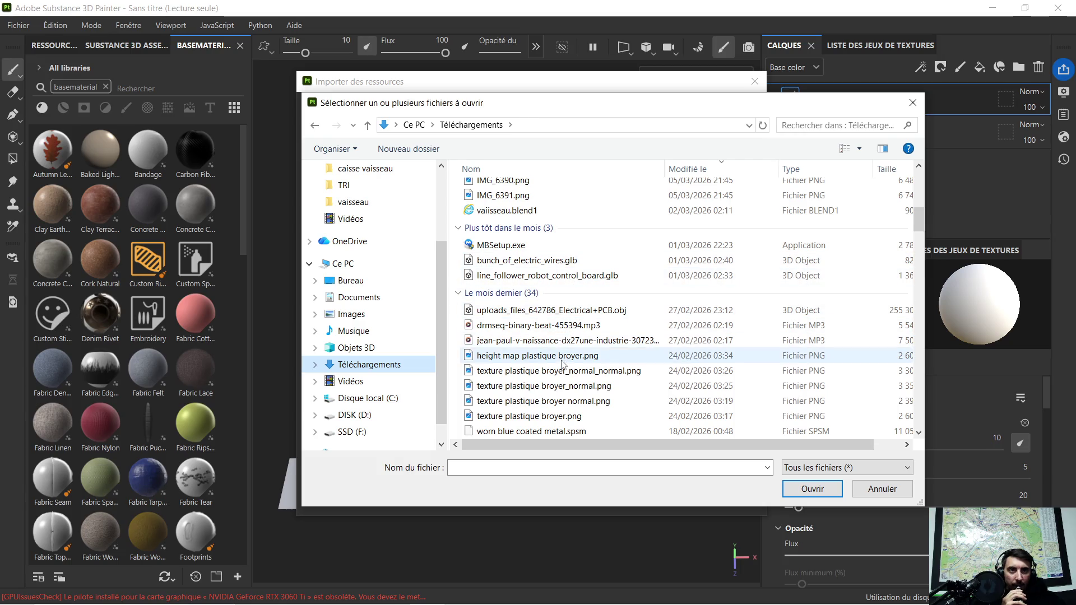
scroll(572, 364, down, 1)
scroll(570, 336, down, 1)
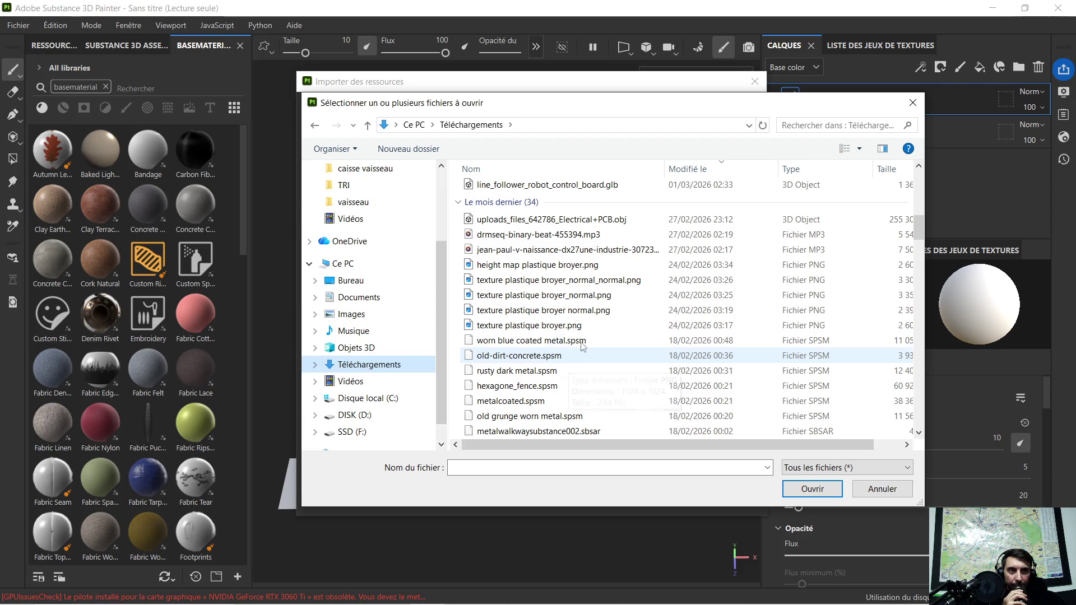
scroll(593, 320, down, 1)
scroll(594, 318, down, 1)
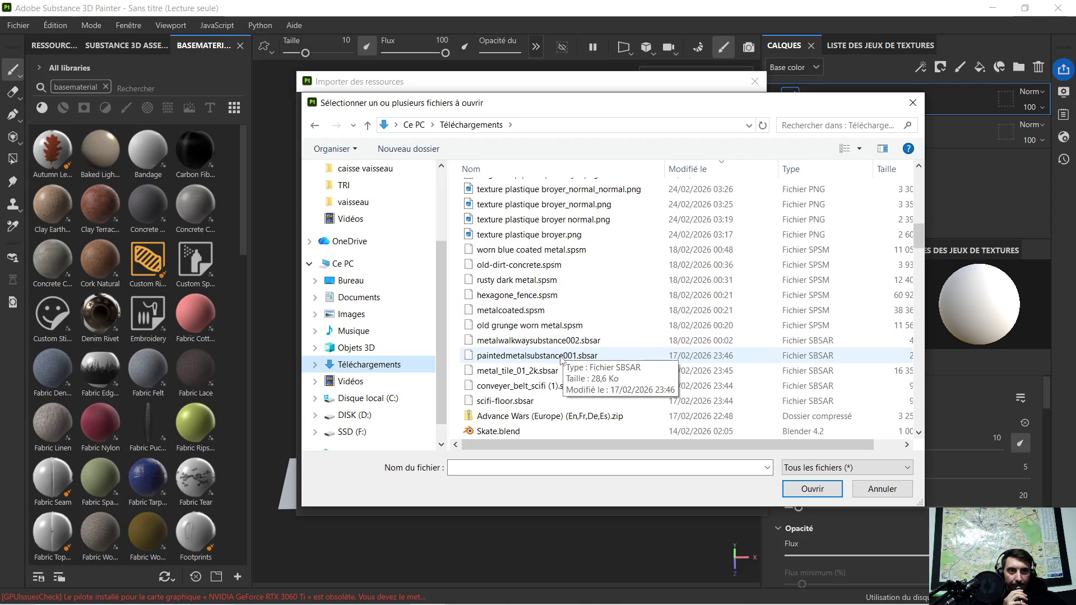
click(539, 387)
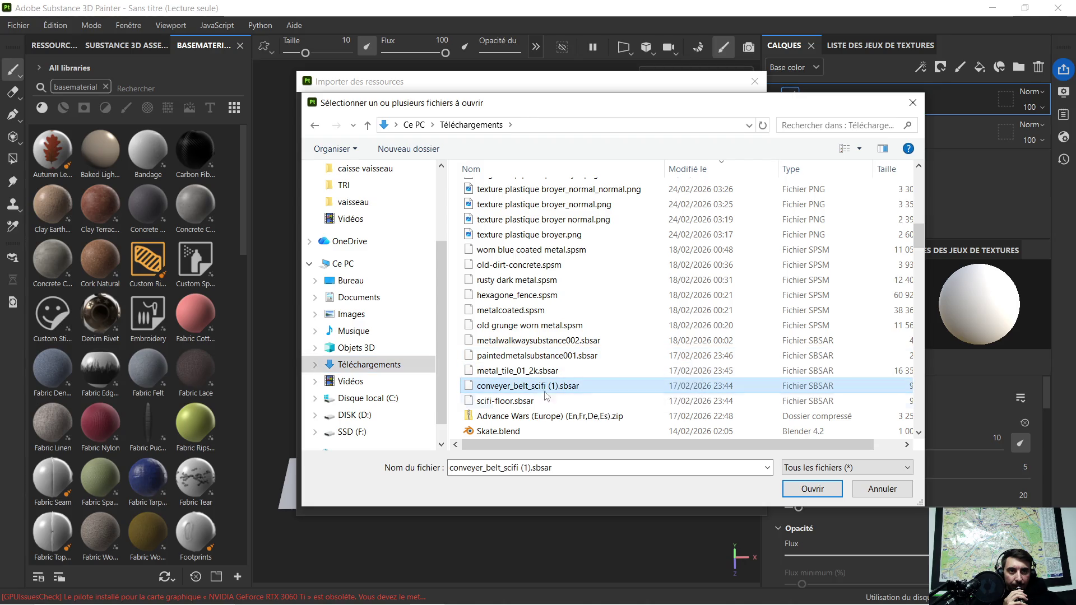
click(801, 491)
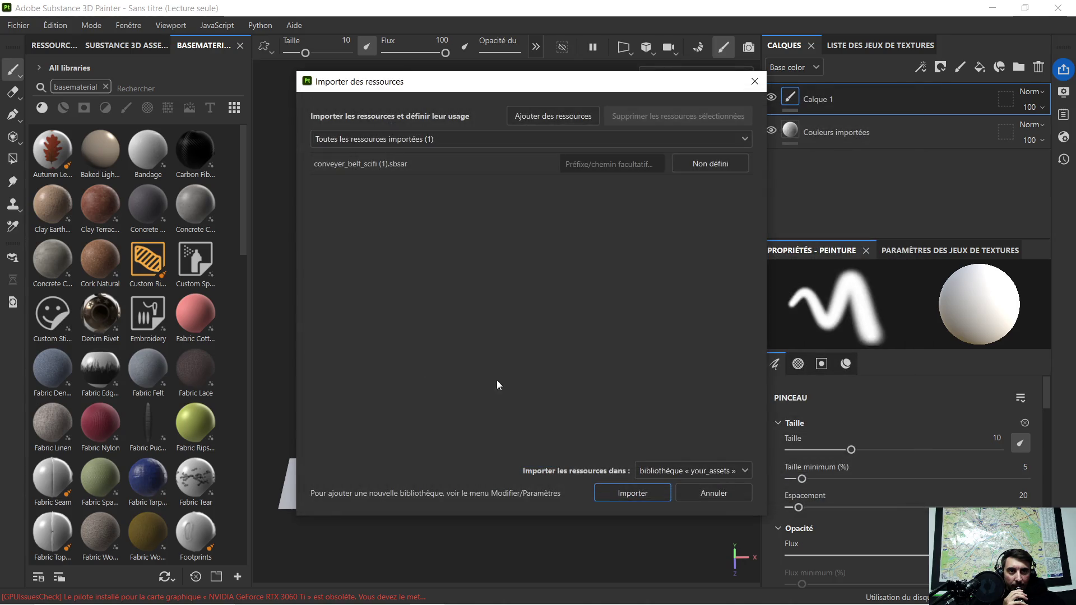
Set the file's usage to basematerial and import it into the library
click(690, 164)
click(728, 188)
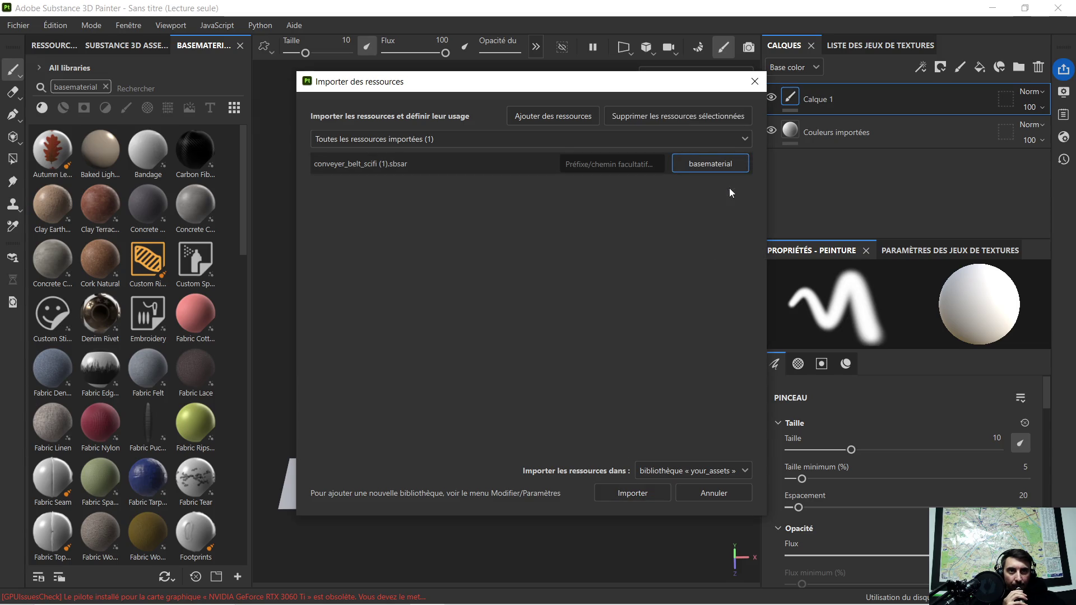
click(627, 493)
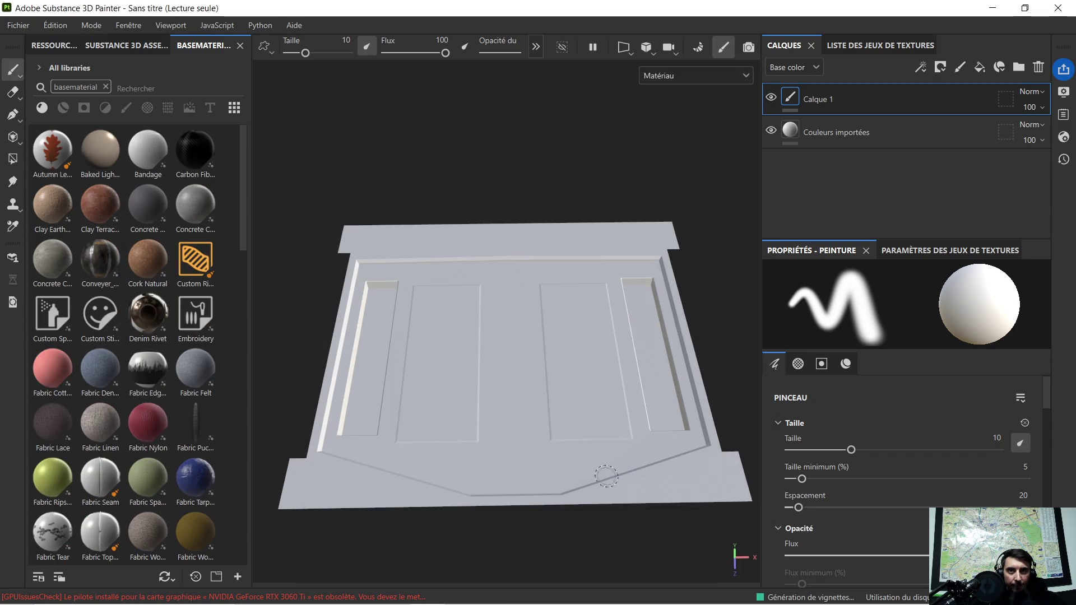
Drop the Conveyer material onto the floor and switch the viewport to the 2D UV view
drag(101, 262, 510, 335)
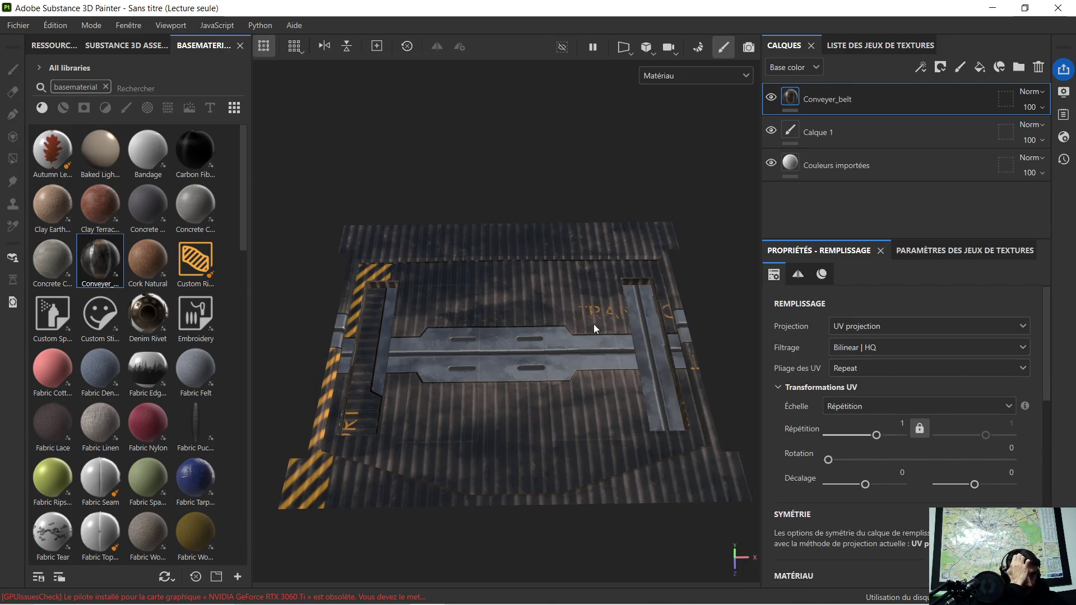
alt+drag(670, 283, 587, 325)
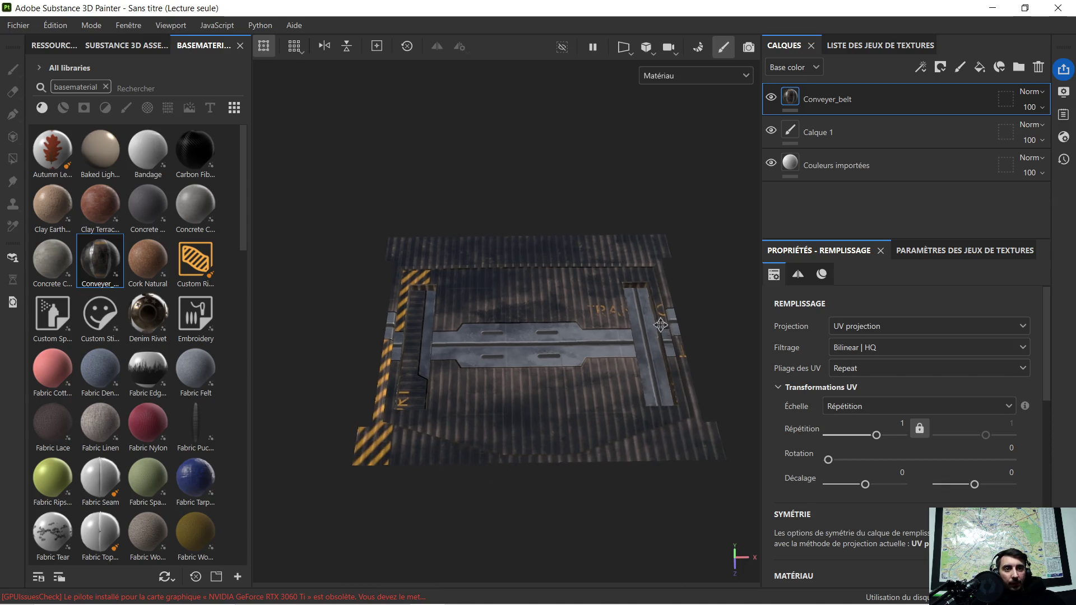
click(626, 47)
click(644, 96)
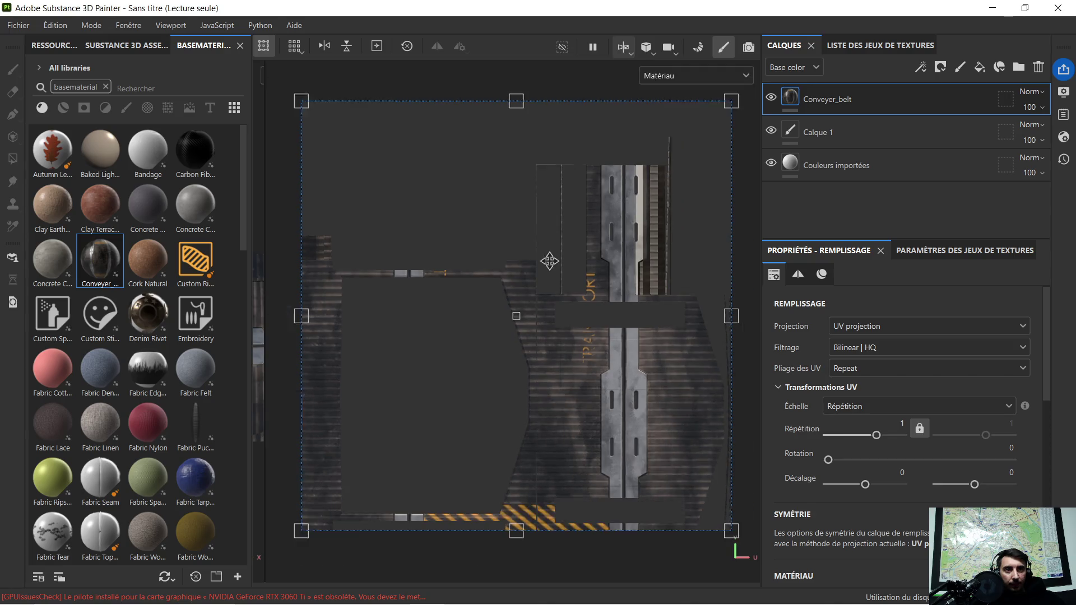
Show the 3D floor beside the centred UV layout and rotate the texture to about 59°
scroll(555, 257, down, 3)
middle_drag(296, 297, 307, 293)
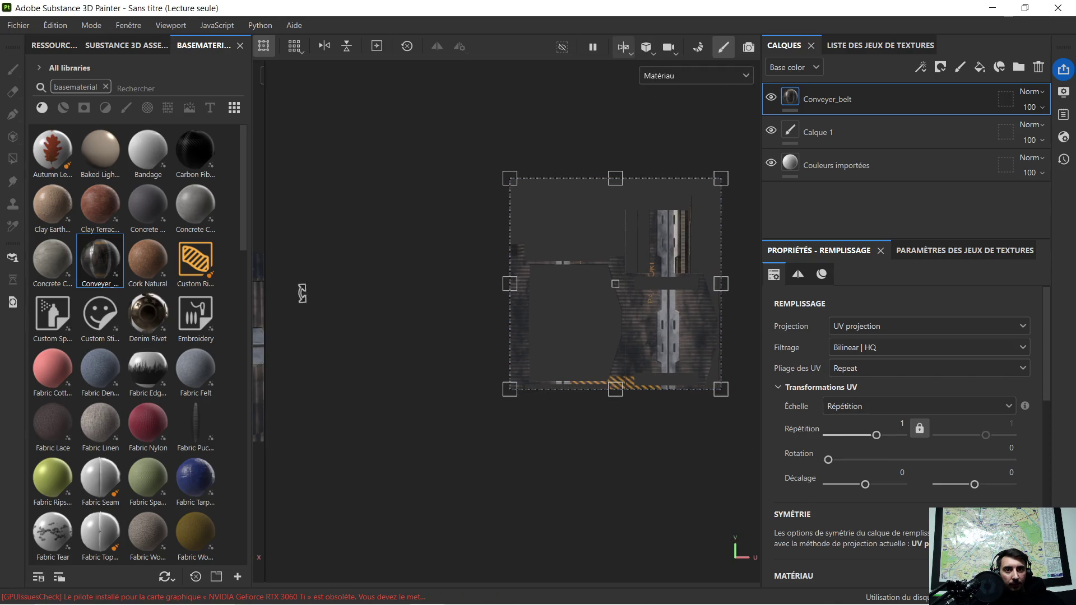
drag(268, 280, 541, 290)
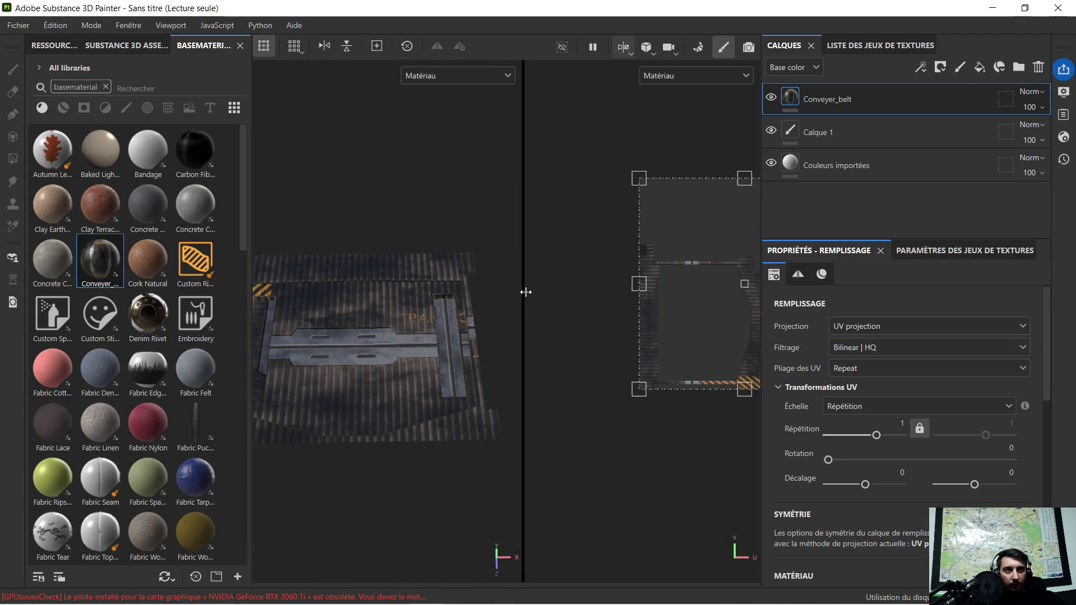
key(f)
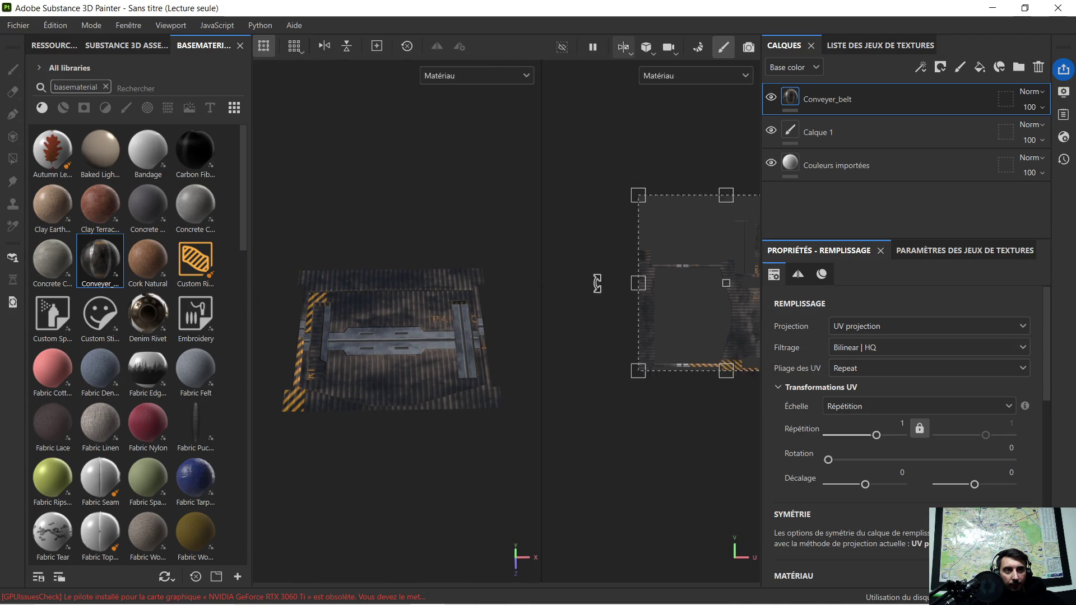
scroll(608, 295, down, 3)
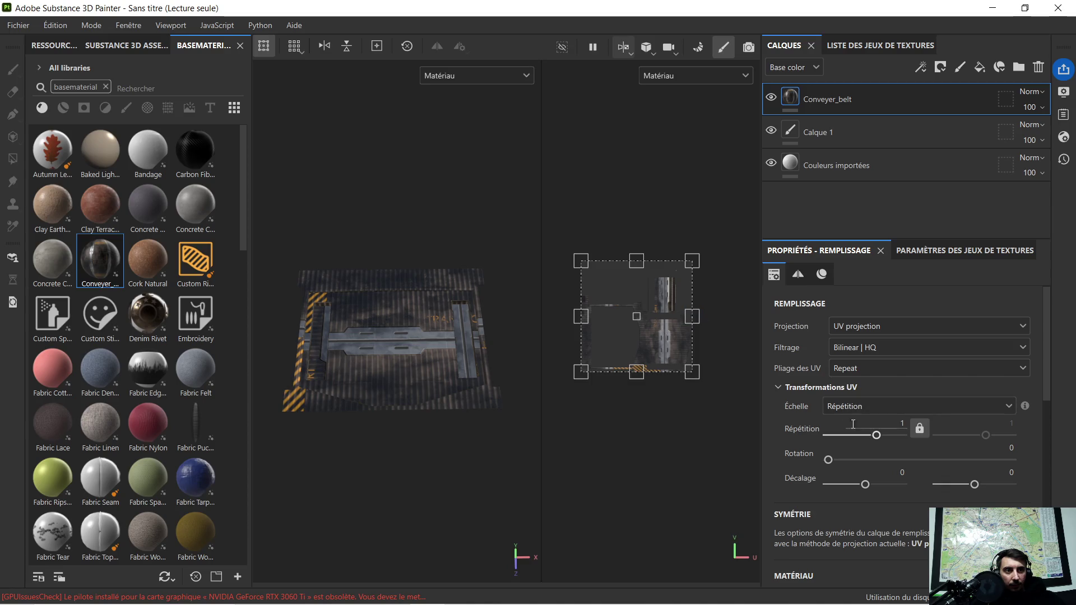
drag(829, 460, 873, 458)
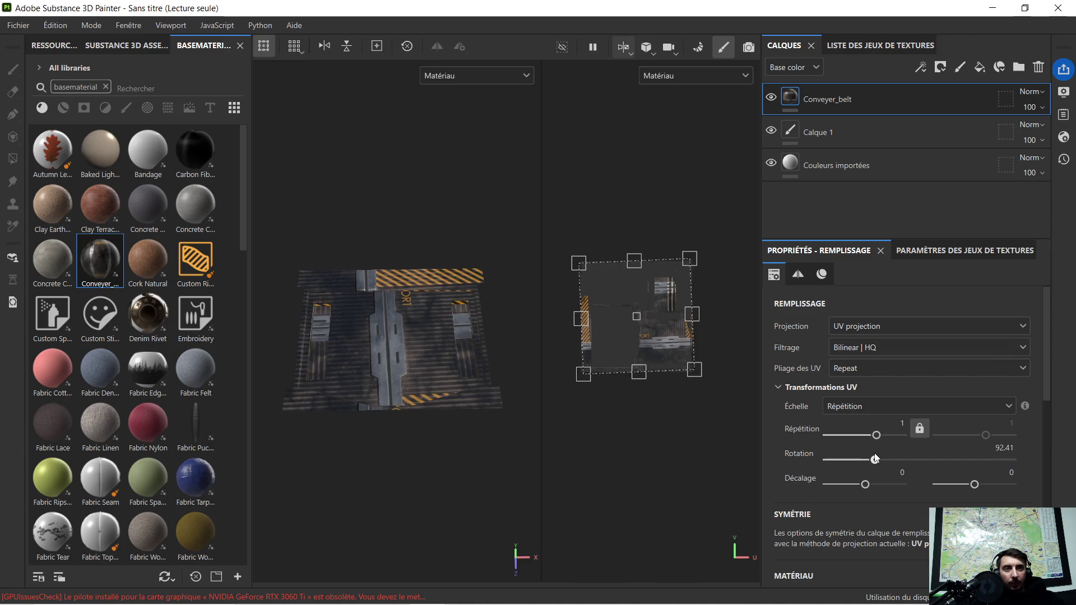
Try a conveyor texture rotation of about 180°, then reset it to 0
drag(876, 458, 969, 462)
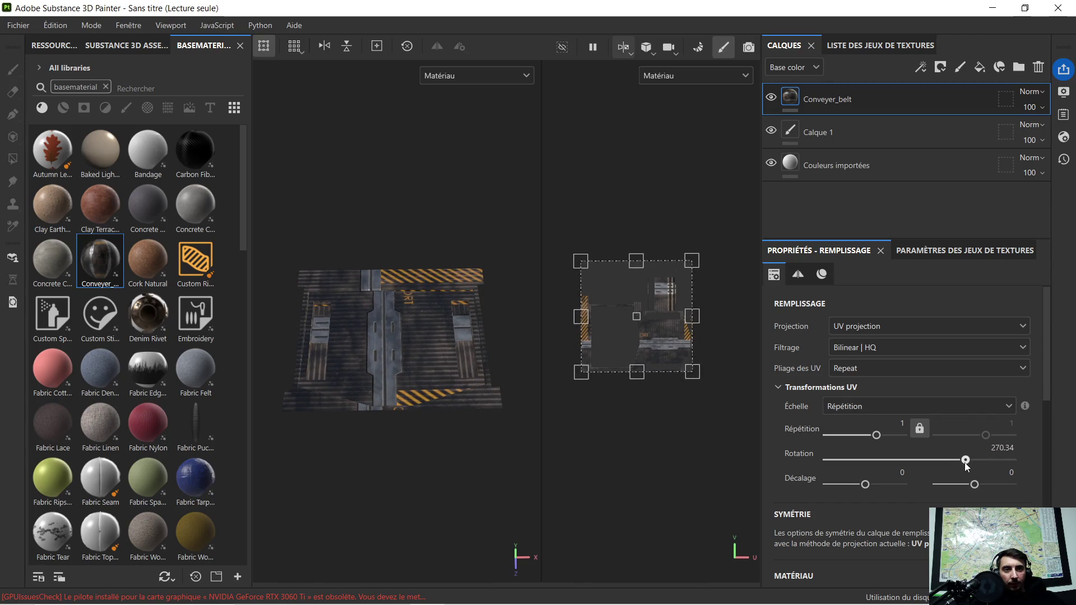
drag(579, 397, 577, 392)
right_click(577, 392)
scroll(420, 399, up, 3)
mouse_move(386, 370)
alt+mouse_down()
mouse_move(391, 379)
mouse_move(374, 357)
mouse_move(438, 304)
alt+mouse_up()
mouse_move(344, 303)
alt+mouse_down()
mouse_move(331, 301)
mouse_move(355, 311)
mouse_move(369, 348)
mouse_move(386, 314)
alt+mouse_up()
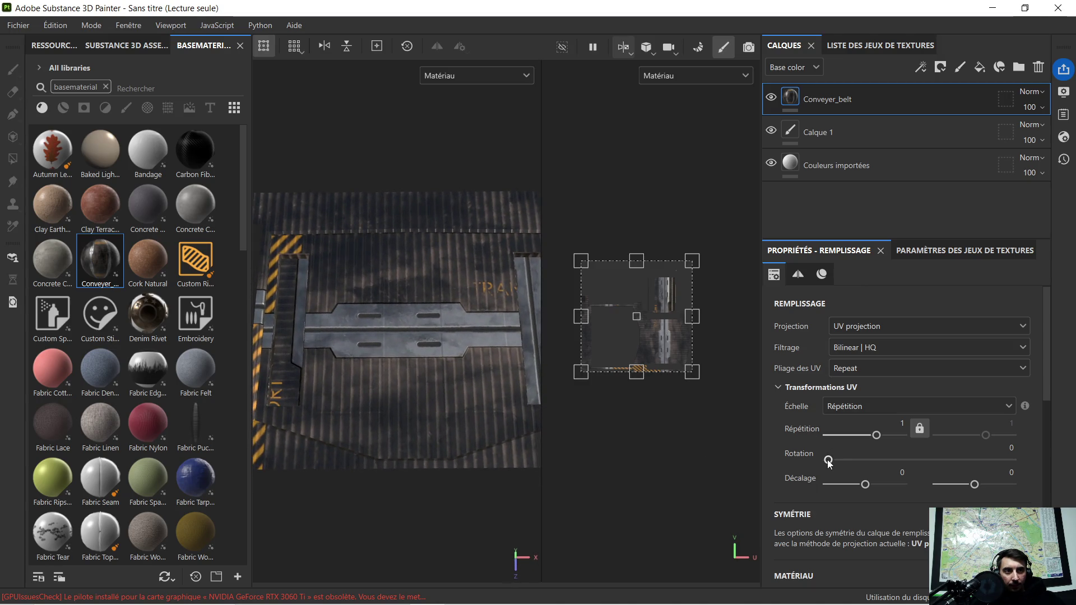
Set the Conveyer_belt fill's UV rotation to exactly 90
drag(829, 462, 852, 461)
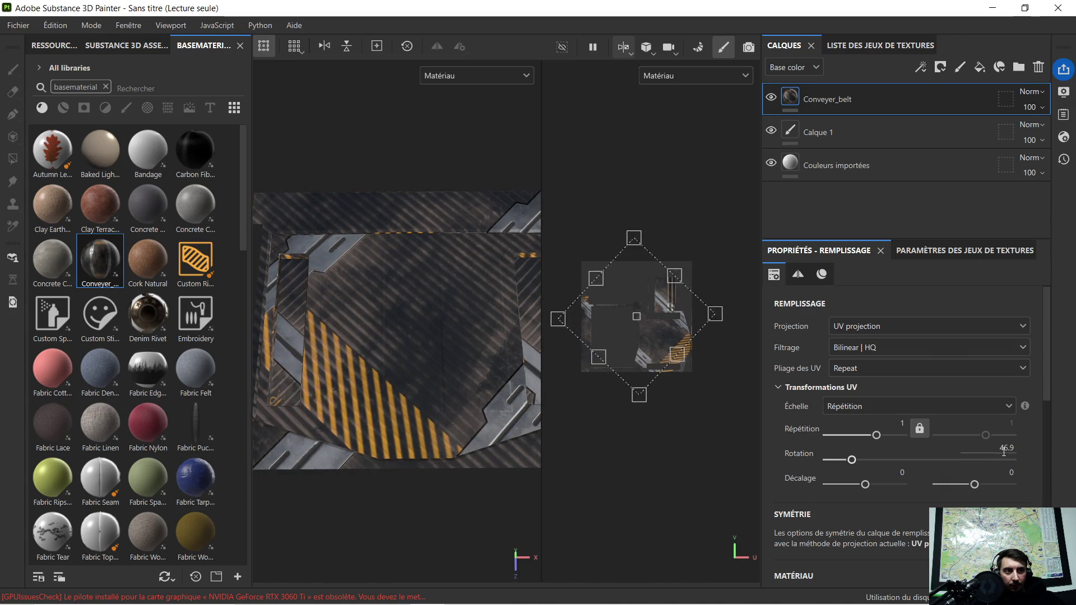
text(90)
key(Return)
mouse_move(274, 256)
alt+mouse_down()
mouse_move(394, 311)
mouse_move(370, 276)
mouse_move(360, 287)
alt+mouse_up()
scroll(336, 300, up, 3)
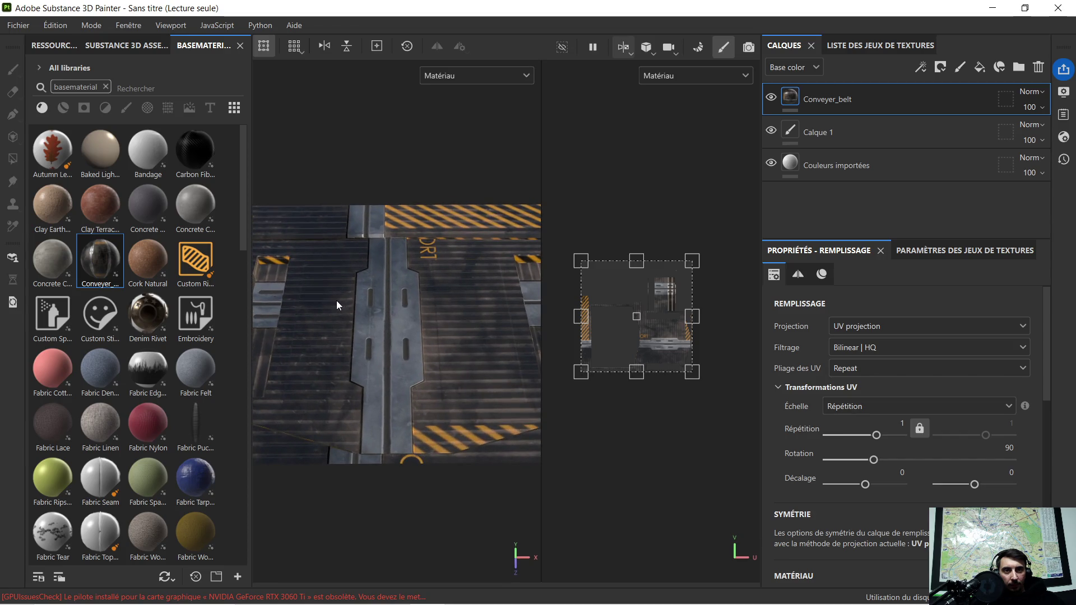
mouse_move(336, 301)
alt+middle_down()
mouse_move(429, 344)
mouse_move(359, 404)
alt+middle_up()
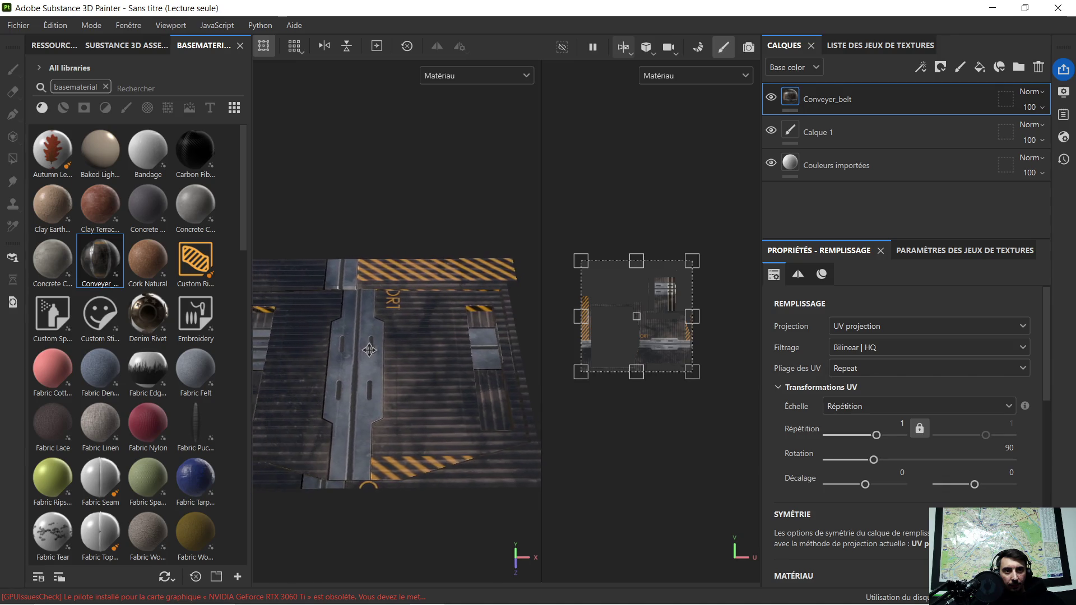
mouse_move(356, 402)
alt+mouse_down()
mouse_move(462, 344)
mouse_move(385, 405)
mouse_move(350, 381)
mouse_move(411, 382)
mouse_move(428, 358)
alt+mouse_up()
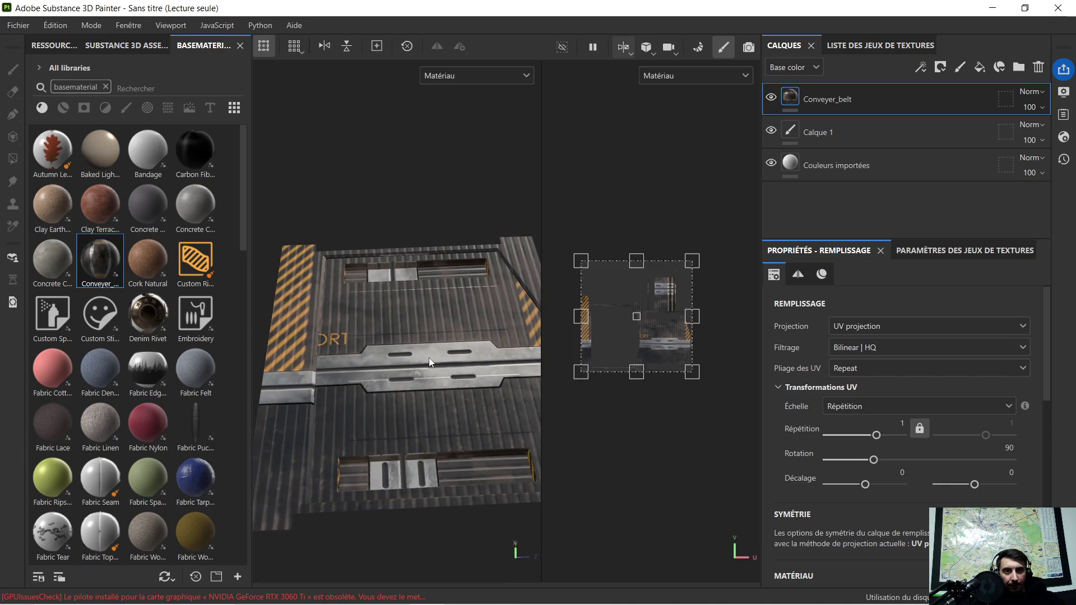
alt+middle_drag(429, 357, 405, 370)
alt+drag(415, 370, 305, 369)
scroll(338, 268, up, 5)
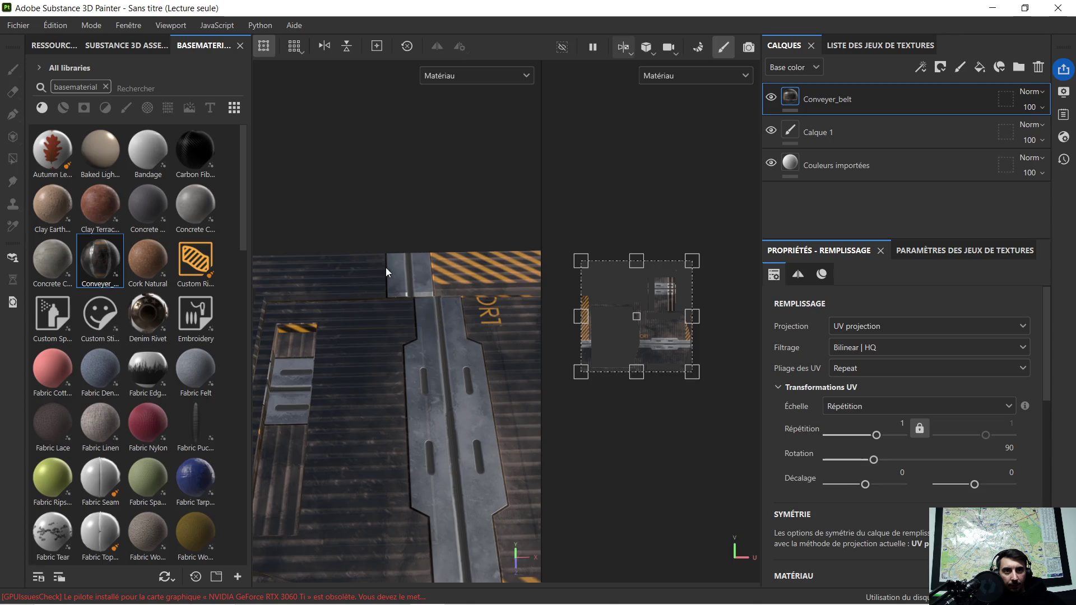
alt+drag(385, 272, 378, 359)
scroll(379, 355, up, 3)
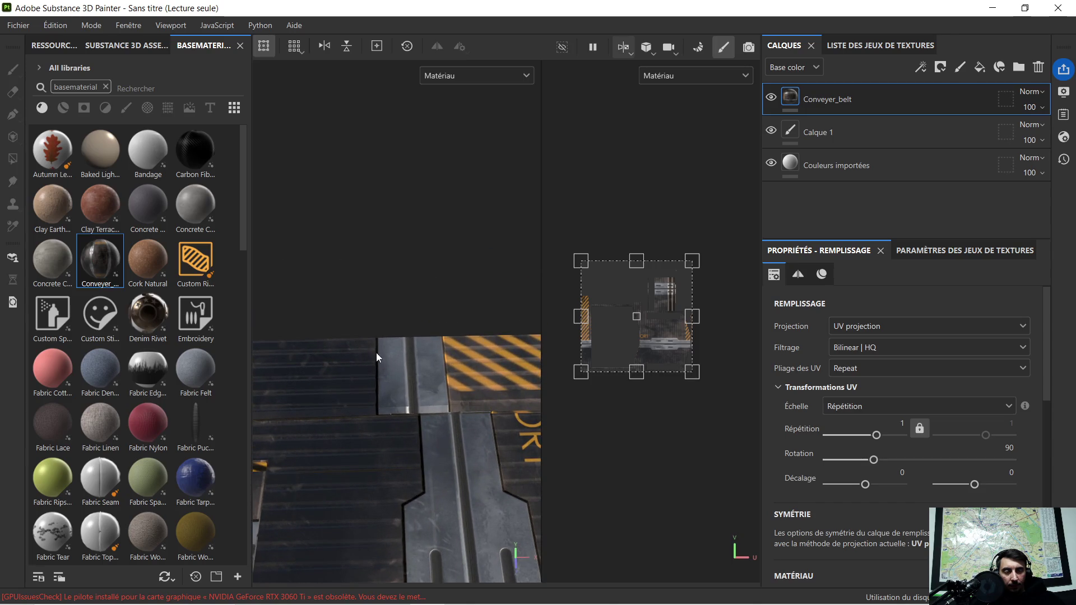
scroll(400, 358, down, 2)
mouse_move(400, 358)
alt+middle_down()
mouse_move(414, 351)
mouse_move(409, 328)
alt+middle_up()
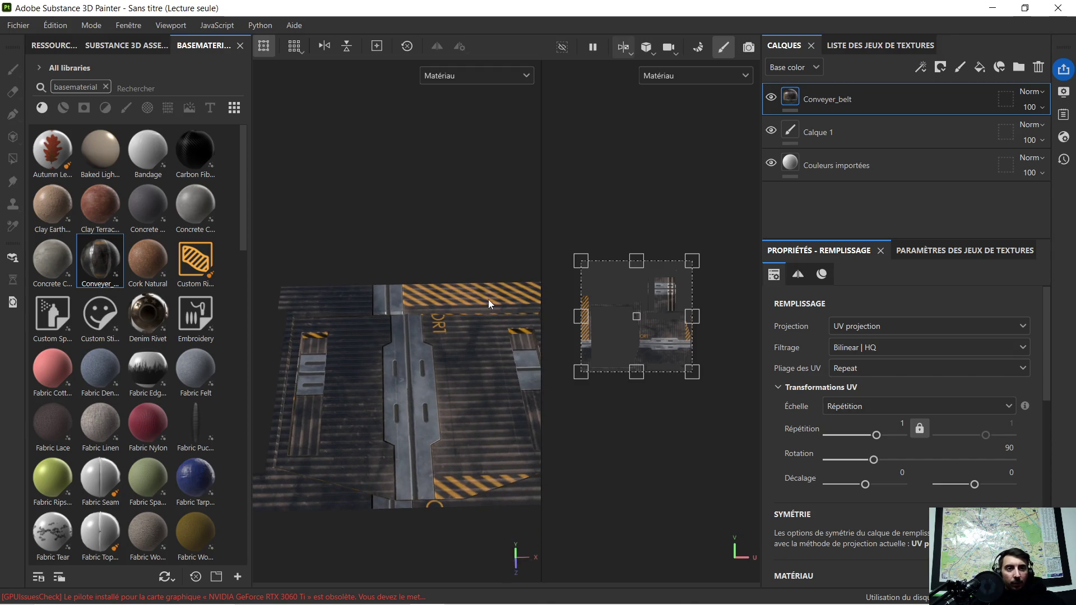
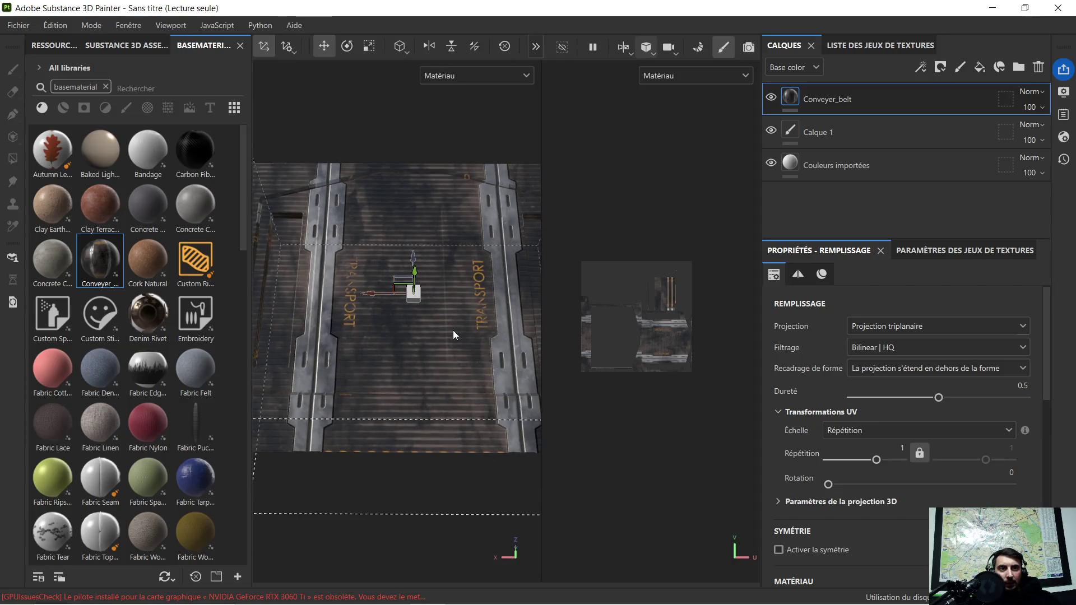
Add a white mask to the Conveyer_belt layer
mouse_move(461, 337)
alt+mouse_down()
mouse_move(481, 259)
mouse_move(476, 292)
mouse_move(458, 312)
alt+mouse_up()
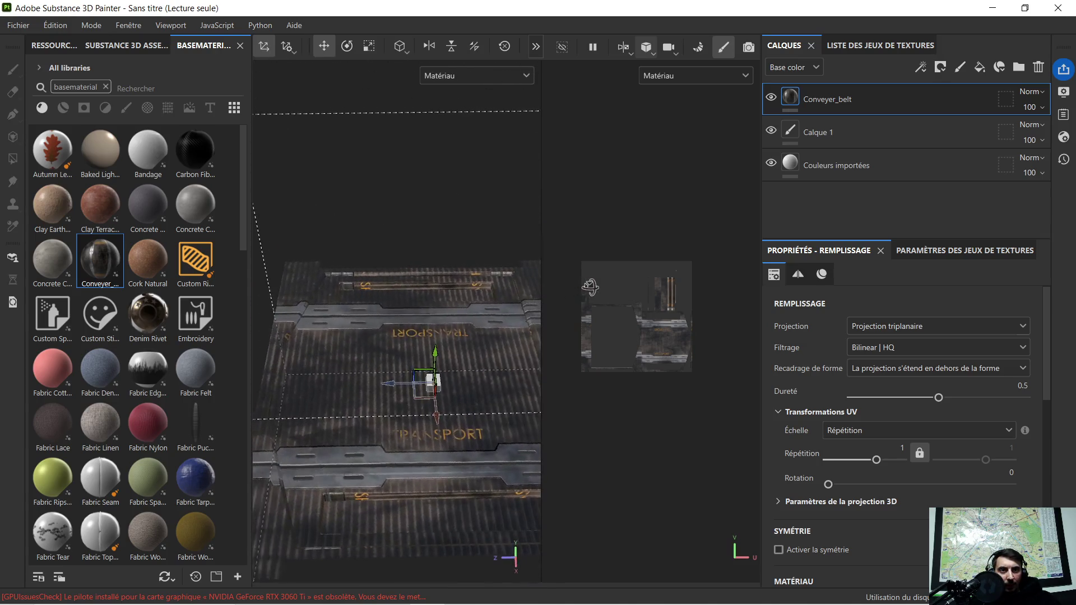
alt+middle_drag(458, 312, 368, 330)
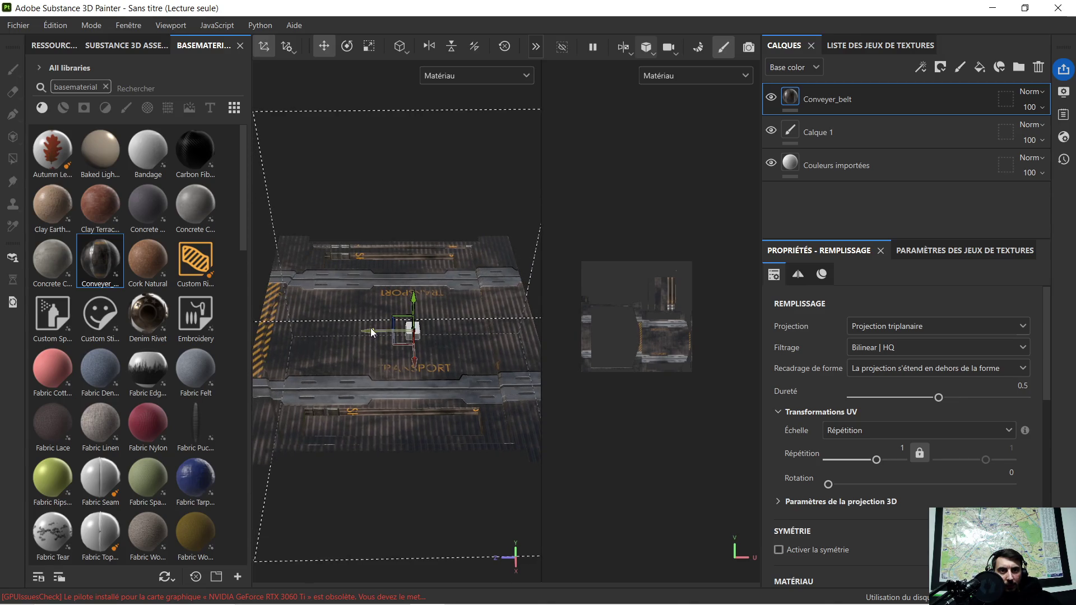
mouse_move(431, 328)
alt+mouse_down()
mouse_move(347, 321)
mouse_move(351, 374)
mouse_move(419, 363)
mouse_move(339, 323)
alt+mouse_up()
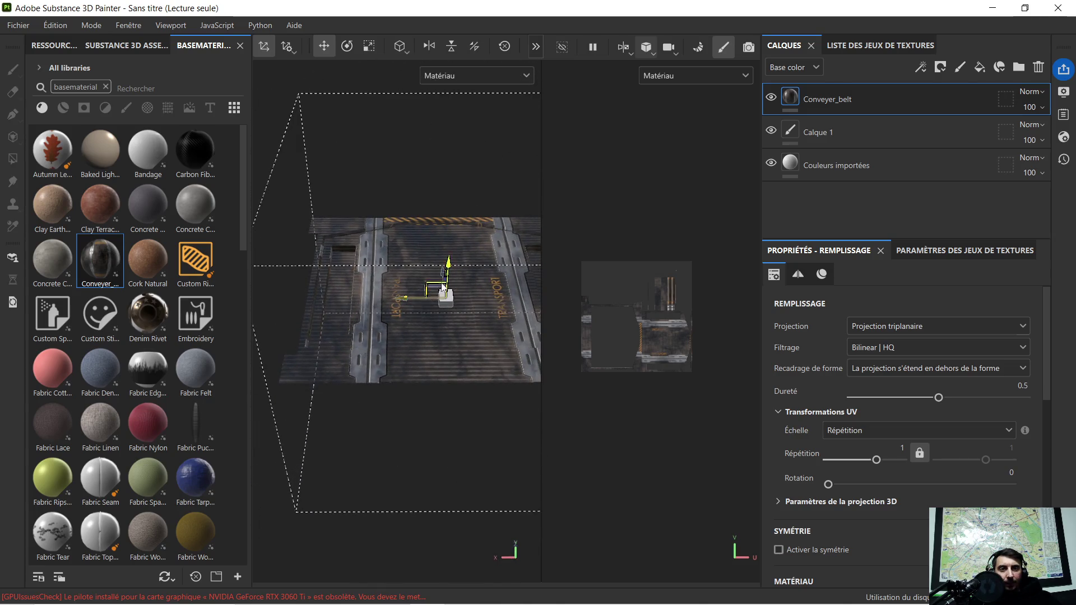
scroll(457, 278, up, 5)
mouse_move(463, 270)
alt+middle_down()
mouse_move(247, 302)
mouse_move(274, 281)
alt+middle_up()
mouse_move(275, 281)
alt+mouse_down()
mouse_move(389, 273)
mouse_move(353, 310)
alt+mouse_up()
alt+middle_drag(353, 310, 614, 309)
mouse_move(613, 310)
alt+mouse_down()
mouse_move(443, 288)
mouse_move(365, 326)
mouse_move(504, 290)
alt+mouse_up()
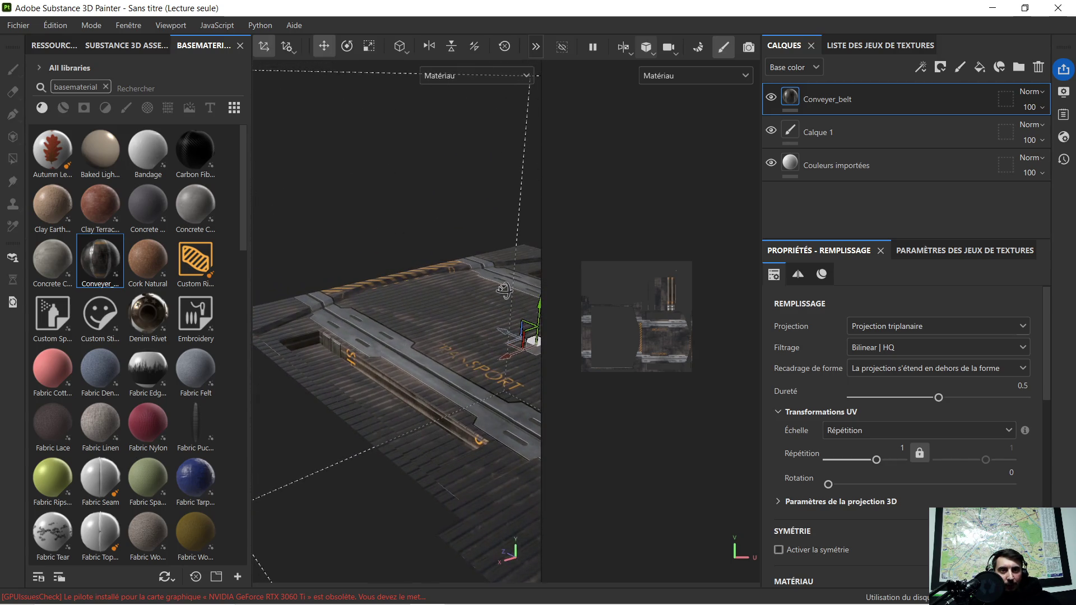
scroll(345, 360, up, 5)
mouse_move(338, 359)
alt+mouse_down()
mouse_move(320, 384)
mouse_move(408, 331)
alt+mouse_up()
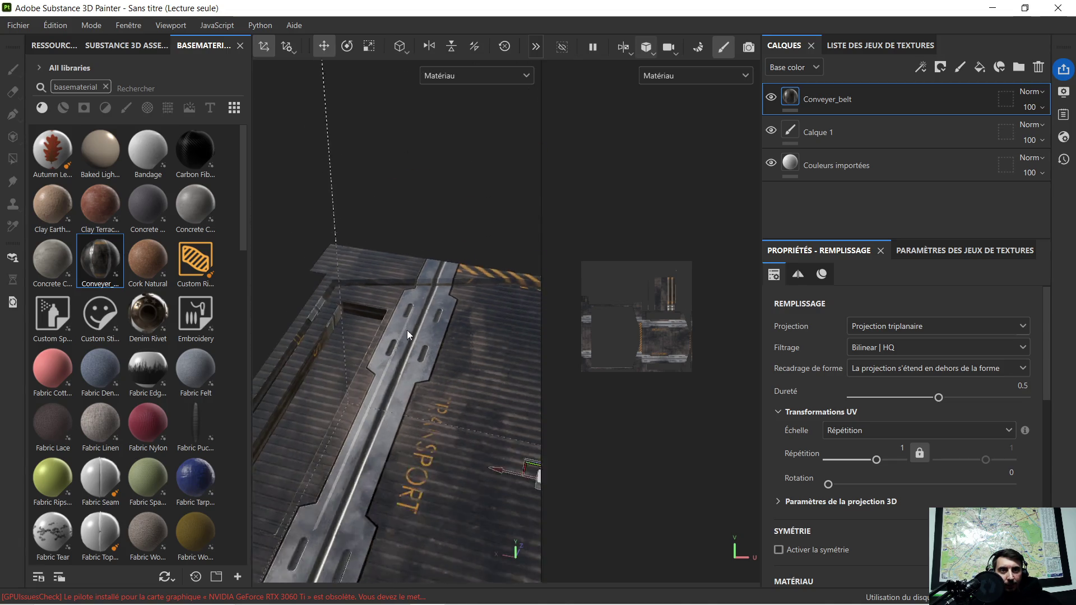
scroll(392, 328, down, 5)
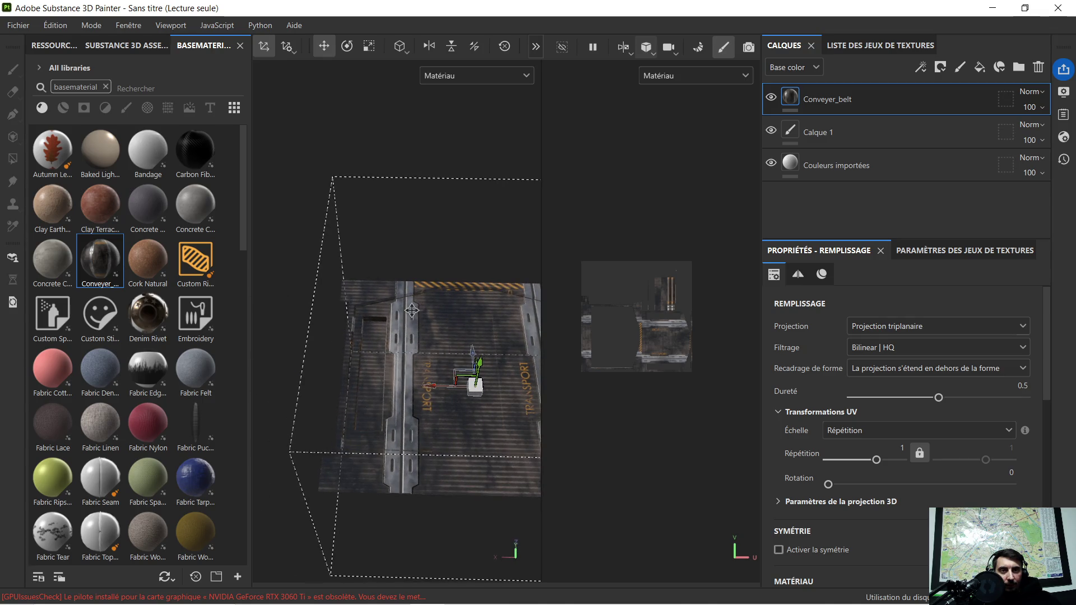
alt+middle_drag(411, 310, 388, 262)
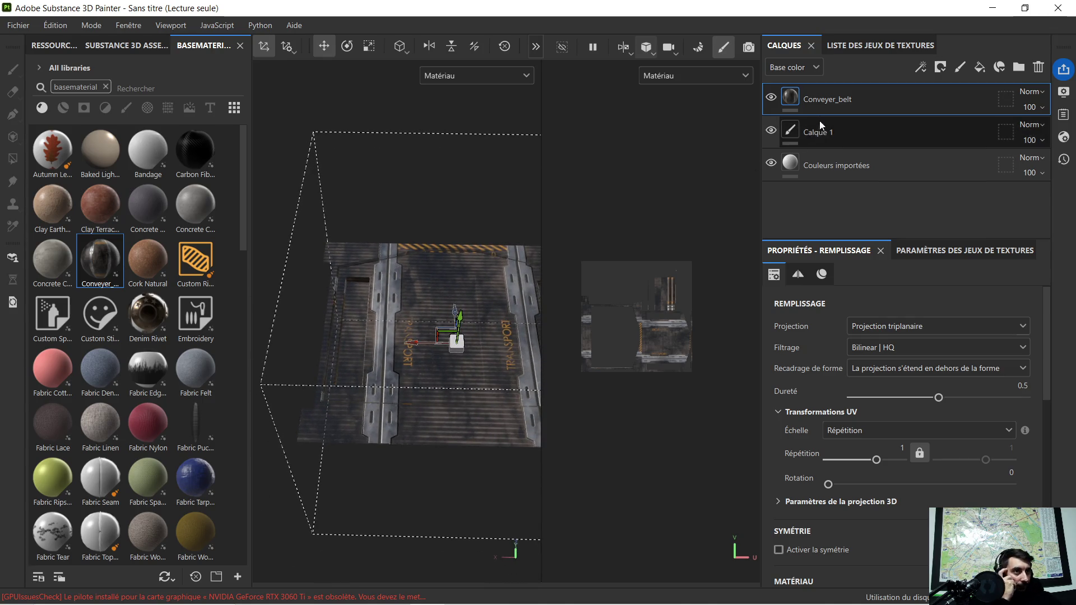
right_click(826, 99)
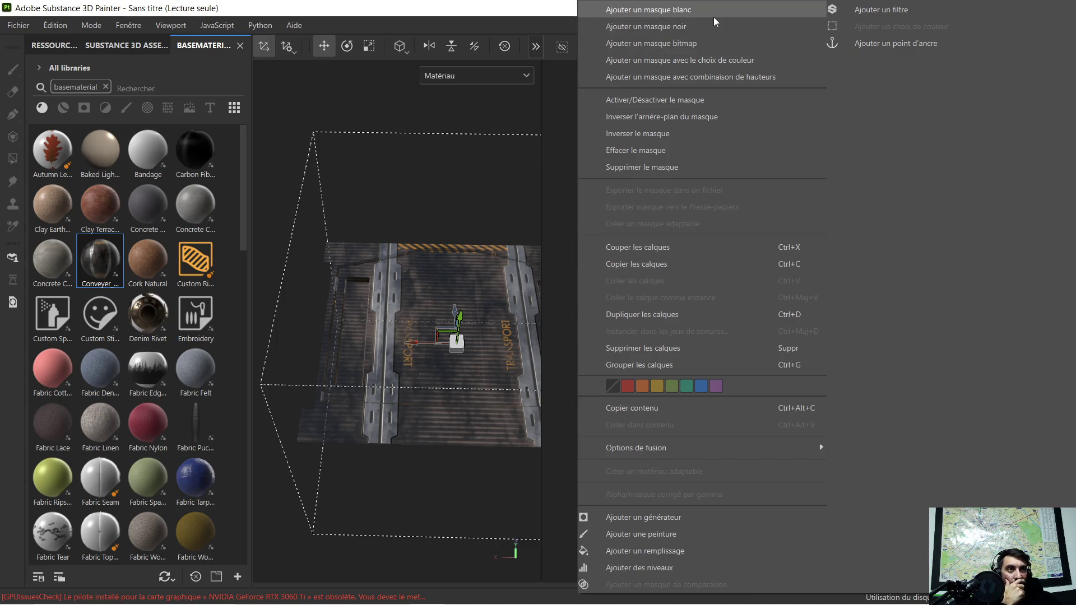
click(714, 16)
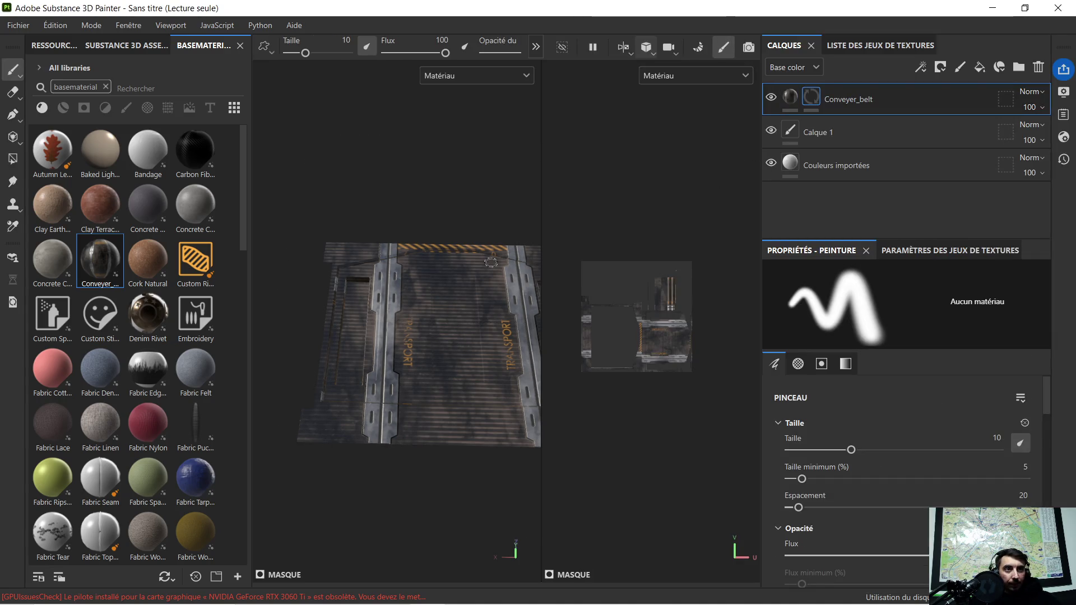
Pick the Polygon Fill tool for painting into the mask
scroll(505, 262, up, 3)
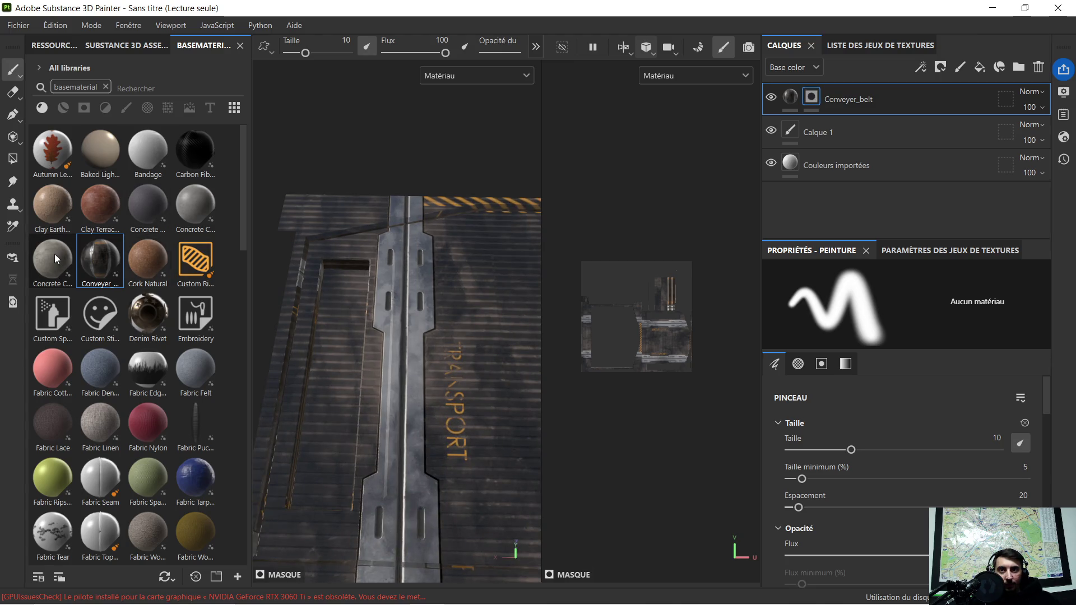
click(12, 159)
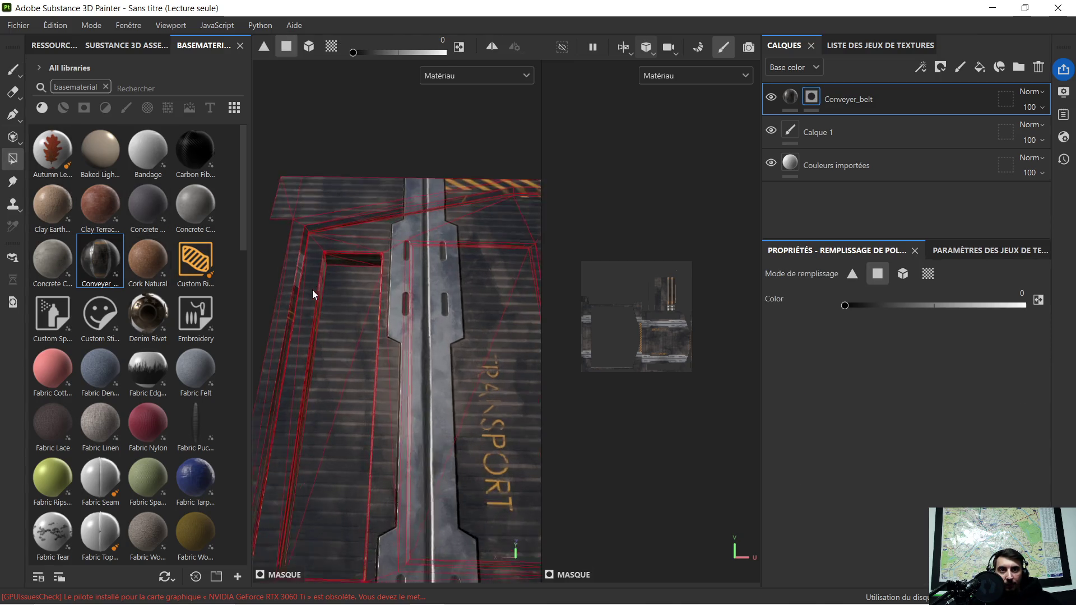
scroll(321, 297, up, 5)
mouse_move(327, 297)
alt+mouse_down()
mouse_move(372, 279)
mouse_move(328, 363)
mouse_move(410, 349)
alt+mouse_up()
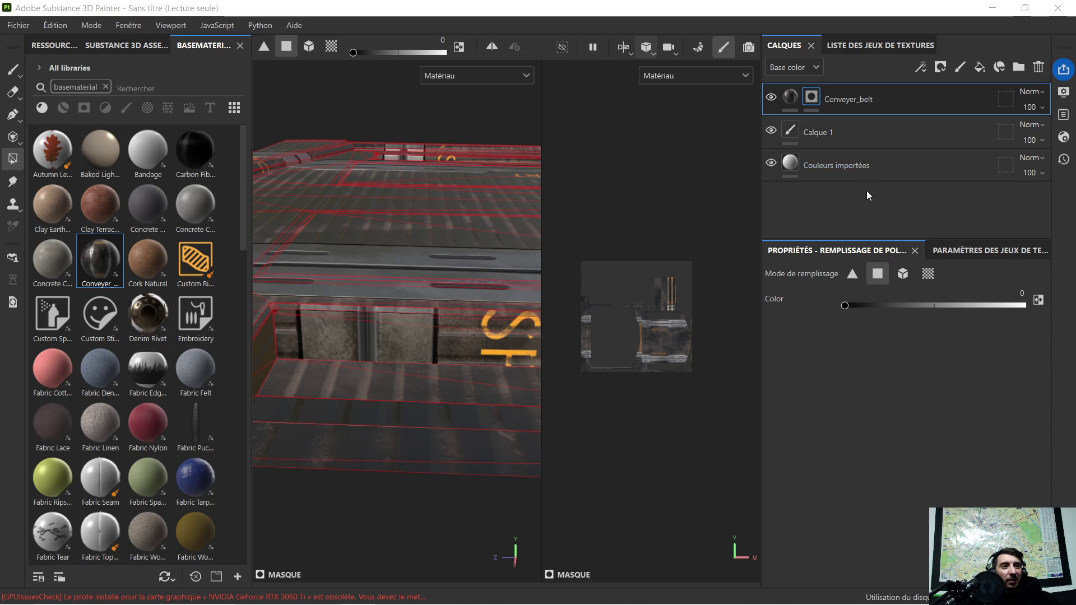
scroll(355, 308, up, 5)
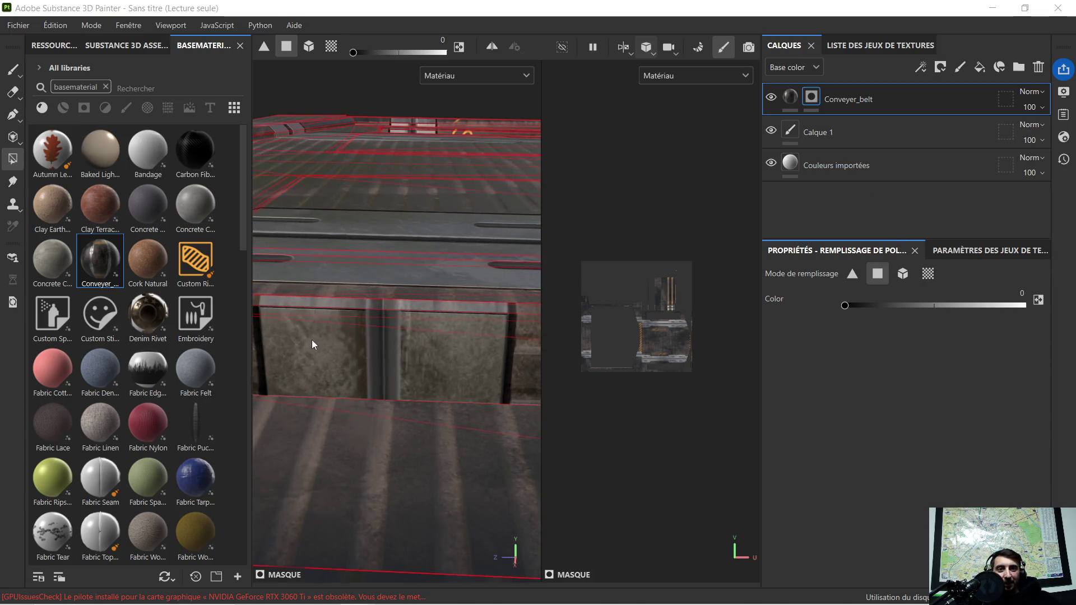
alt+drag(312, 339, 450, 348)
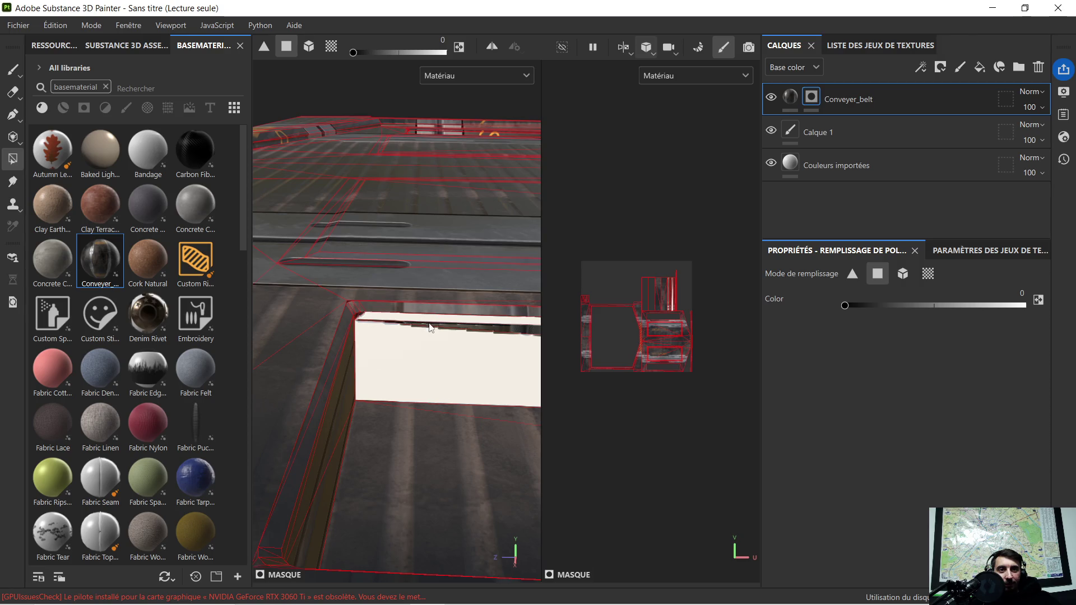
mouse_move(468, 329)
alt+mouse_down()
mouse_move(484, 336)
mouse_move(388, 317)
mouse_move(469, 327)
mouse_move(421, 356)
mouse_move(457, 404)
mouse_move(174, 371)
alt+mouse_up()
mouse_move(456, 363)
alt+mouse_down()
mouse_move(422, 377)
mouse_move(488, 112)
alt+mouse_up()
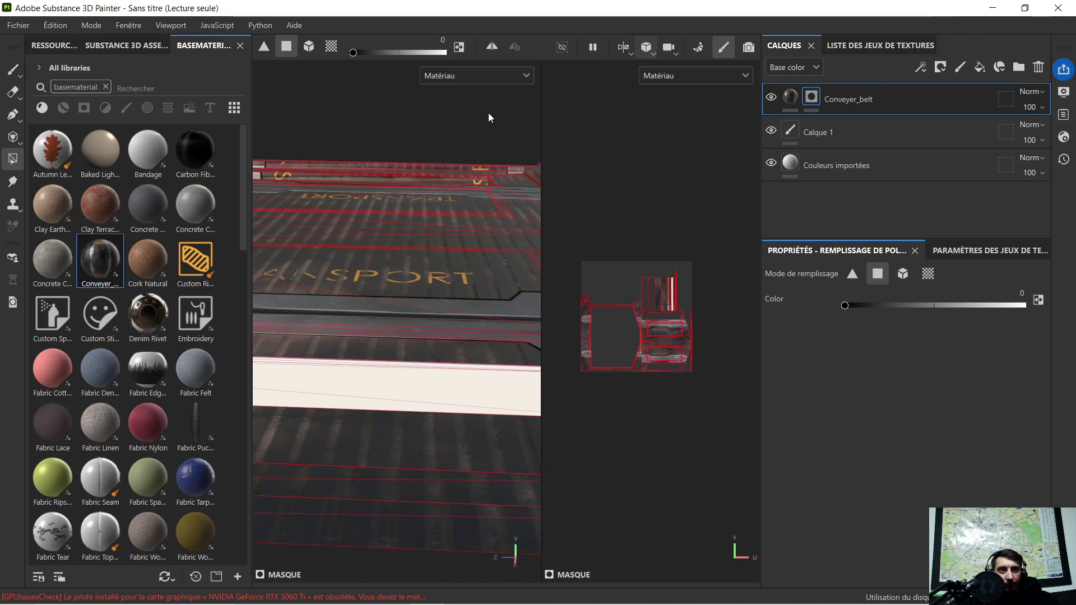
Switch the viewport layout to 3D only and pause live viewport updates
click(625, 46)
click(637, 75)
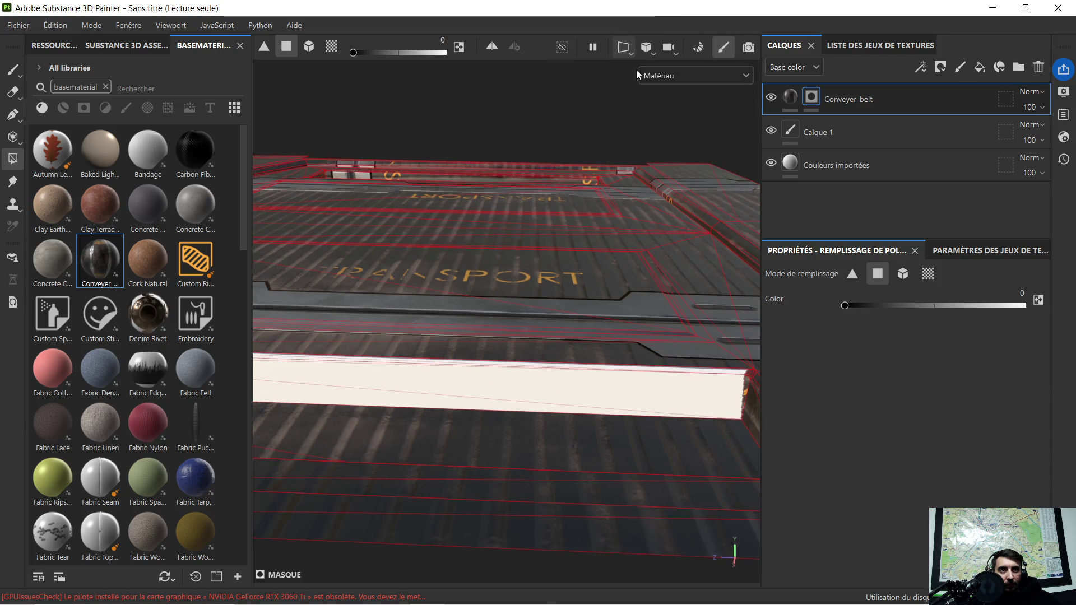
click(593, 48)
click(618, 47)
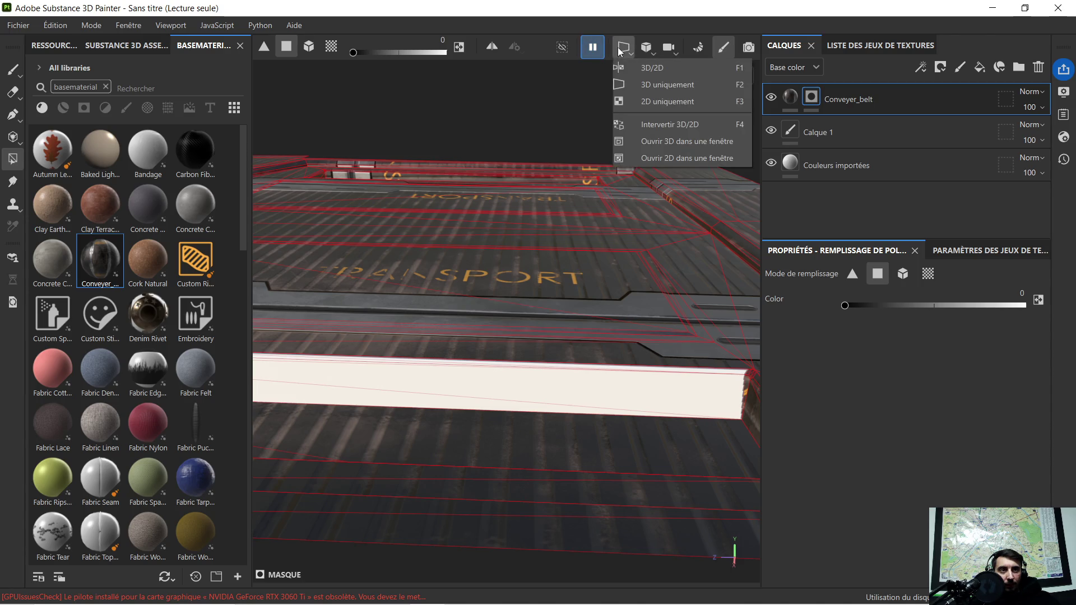
Toggle to the 3D/UV split and back to a single 3D view, then resume live updates
click(633, 64)
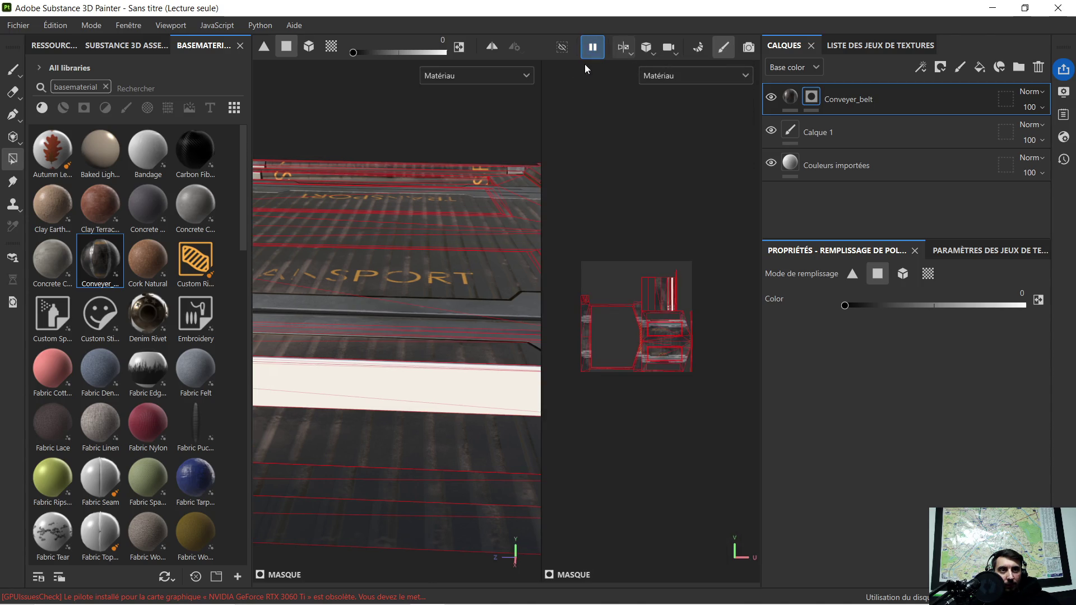
click(620, 50)
click(629, 83)
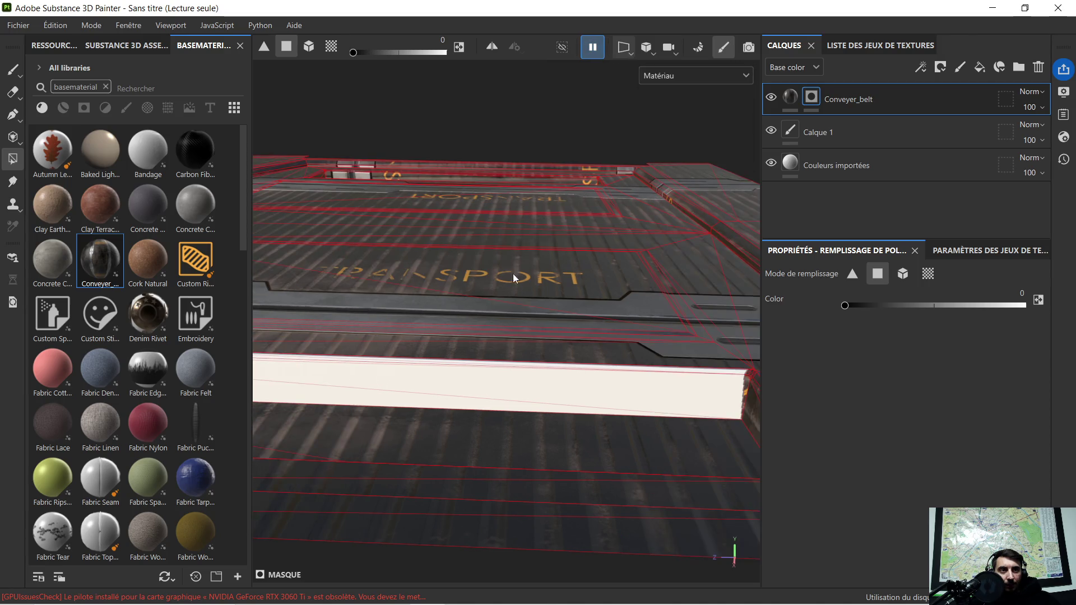
mouse_move(564, 346)
alt+mouse_down()
mouse_move(632, 319)
mouse_move(422, 408)
mouse_move(399, 398)
alt+mouse_up()
scroll(632, 325, up, 5)
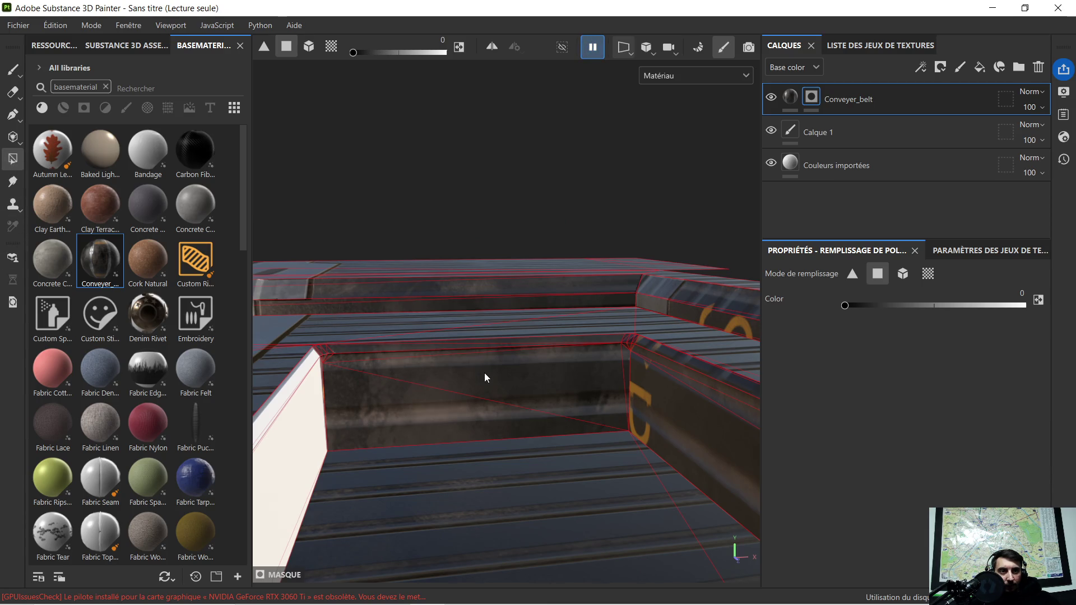
alt+drag(494, 381, 499, 359)
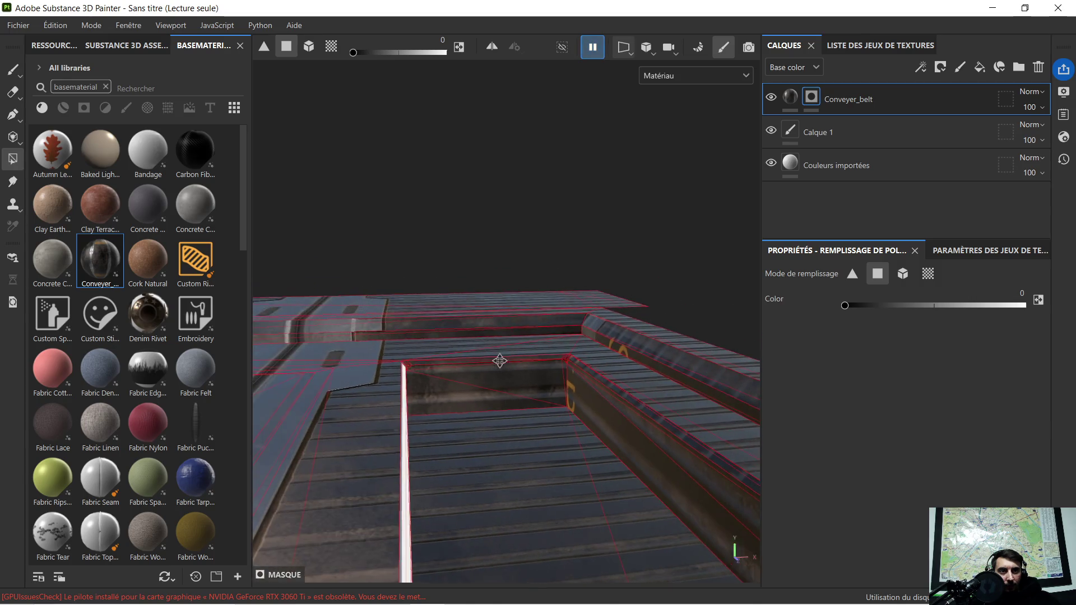
click(593, 49)
Fill the belt's corner edge strip, top edge strips and dark side face into the mask
mouse_move(507, 406)
alt+mouse_down()
mouse_move(390, 359)
mouse_move(423, 365)
mouse_move(416, 350)
alt+mouse_up()
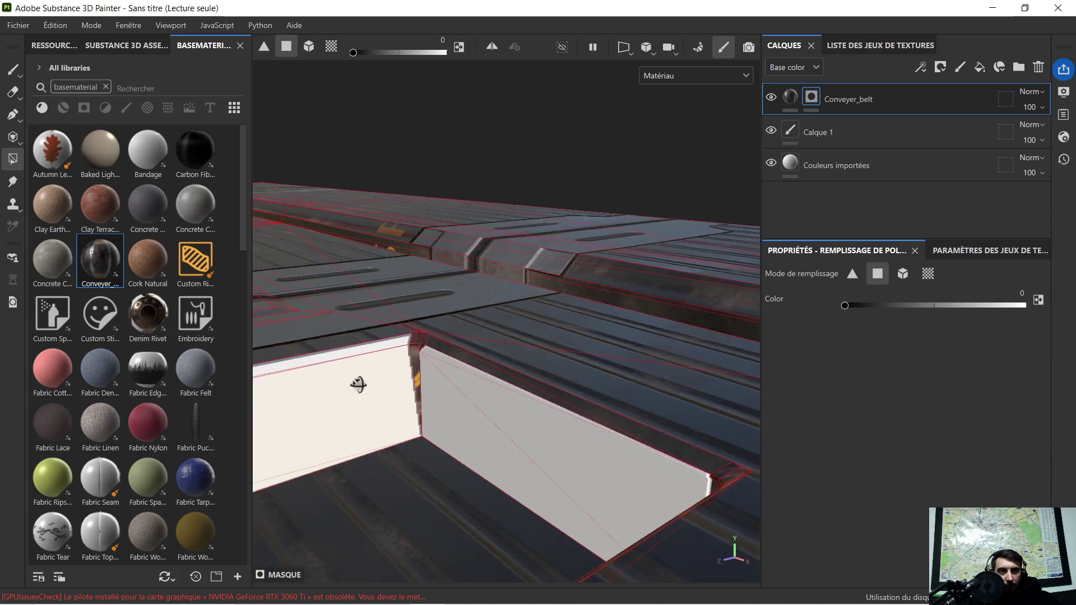
click(416, 350)
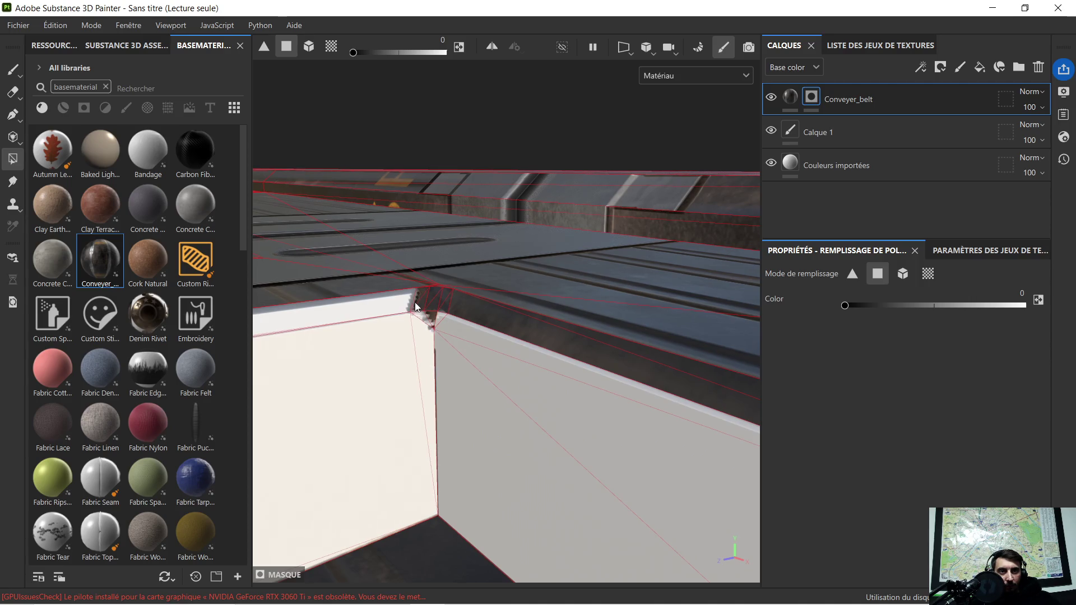
mouse_move(432, 312)
mouse_down()
mouse_move(579, 377)
mouse_move(330, 377)
mouse_up()
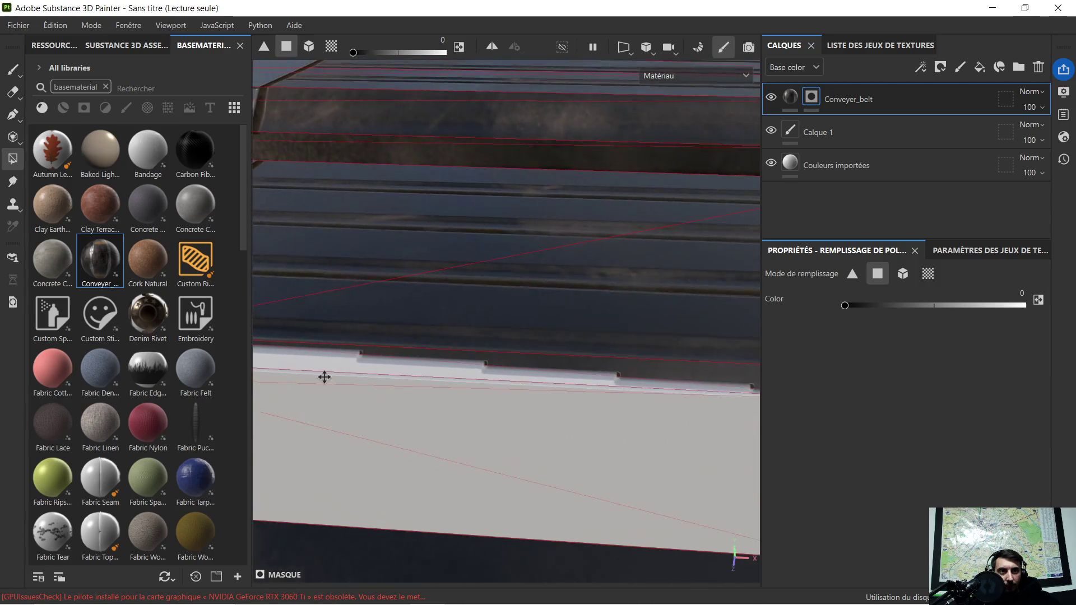
mouse_move(645, 383)
alt+mouse_down()
mouse_move(413, 384)
mouse_move(383, 394)
mouse_move(445, 372)
alt+mouse_up()
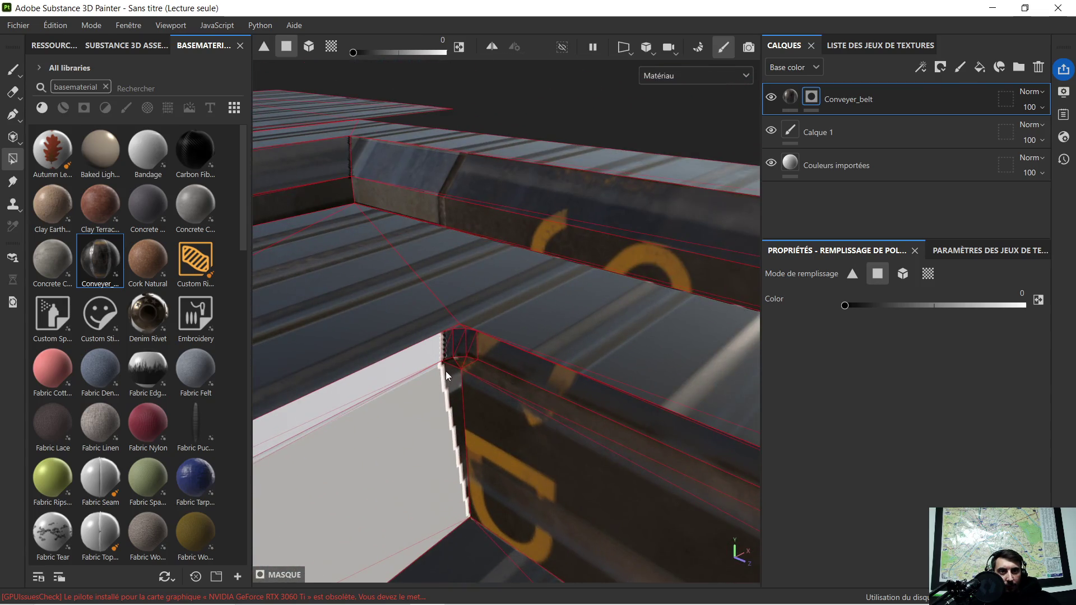
click(467, 373)
click(473, 382)
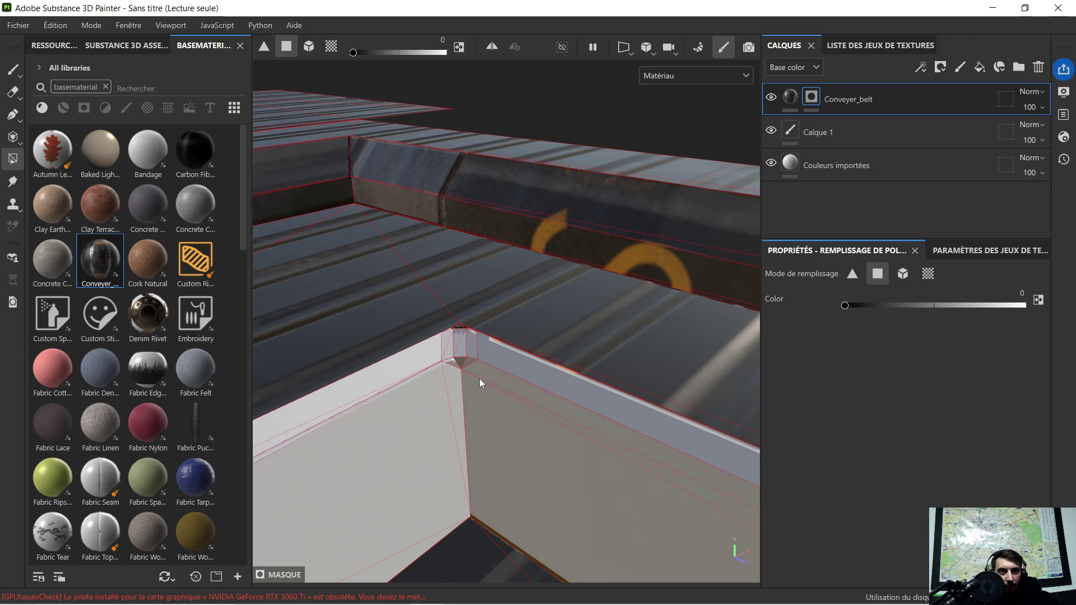
mouse_move(465, 330)
alt+mouse_down()
mouse_move(466, 364)
mouse_move(453, 383)
mouse_move(619, 367)
mouse_move(471, 364)
mouse_move(620, 345)
mouse_move(516, 449)
mouse_move(511, 469)
alt+mouse_up()
mouse_move(637, 442)
alt+mouse_down()
mouse_move(368, 428)
mouse_move(424, 413)
mouse_move(647, 395)
mouse_move(543, 399)
mouse_move(548, 409)
mouse_move(661, 390)
mouse_move(670, 352)
mouse_move(533, 361)
mouse_move(569, 382)
alt+mouse_up()
scroll(543, 367, up, 2)
scroll(519, 361, up, 2)
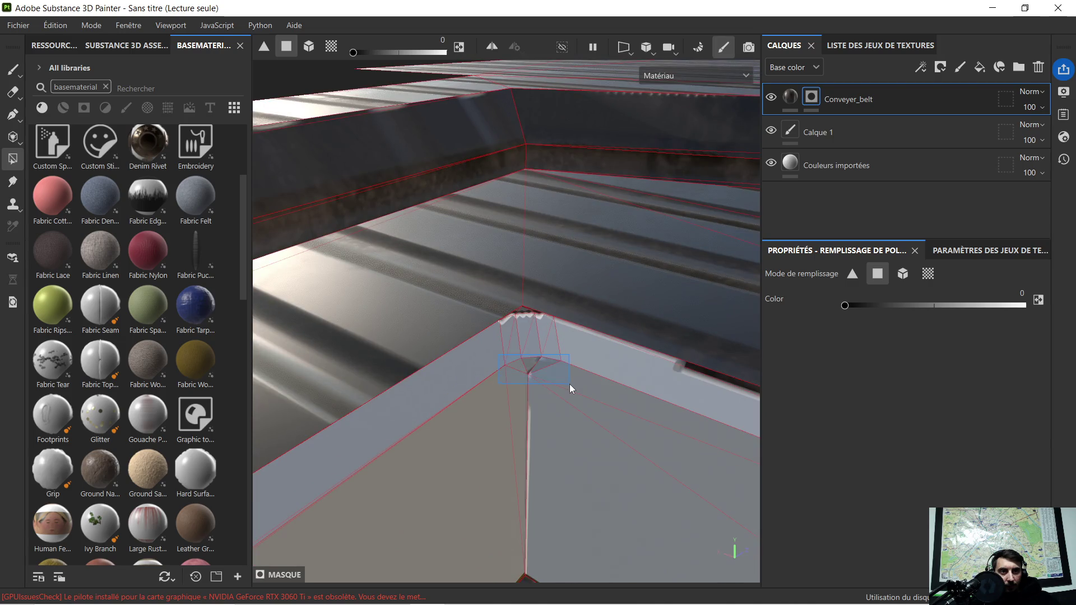
mouse_move(522, 324)
alt+mouse_down()
mouse_move(536, 348)
mouse_move(639, 370)
mouse_move(689, 332)
mouse_move(550, 343)
alt+mouse_up()
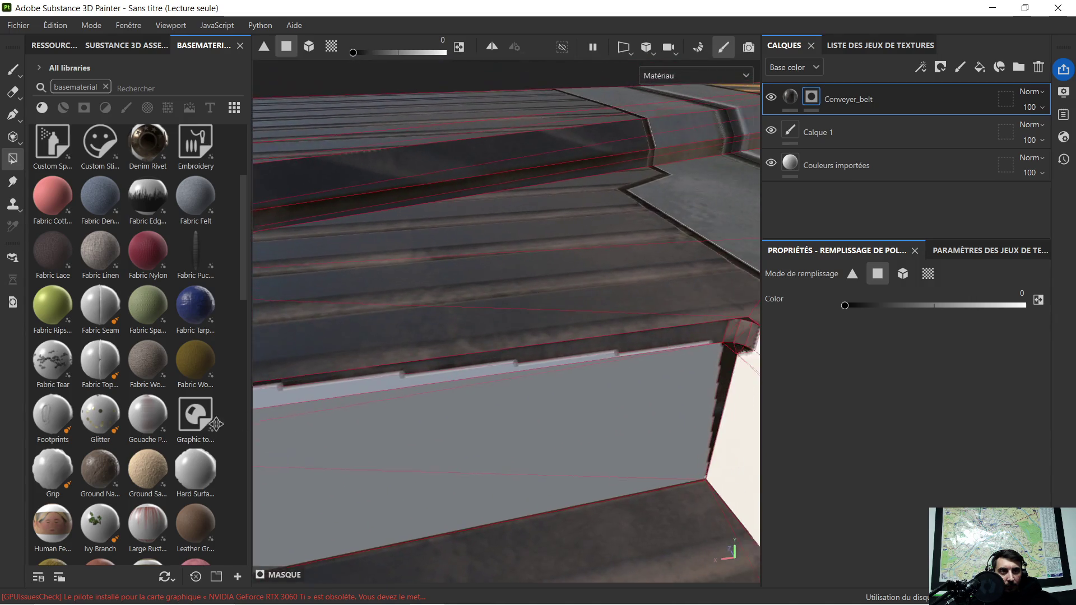
mouse_move(695, 358)
alt+mouse_down()
mouse_move(497, 373)
mouse_move(538, 378)
alt+mouse_up()
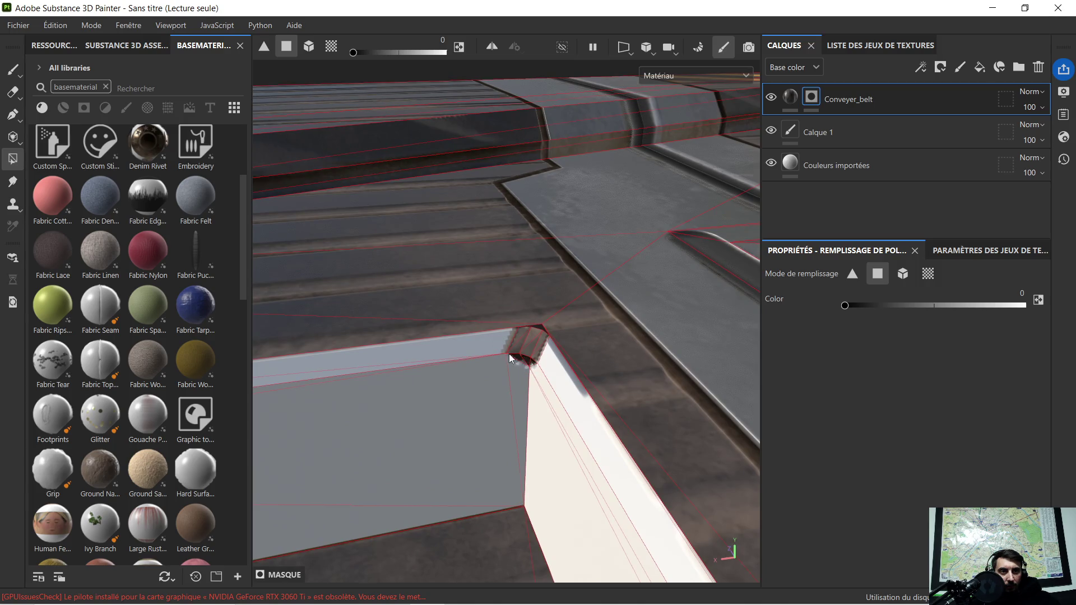
scroll(546, 332, up, 3)
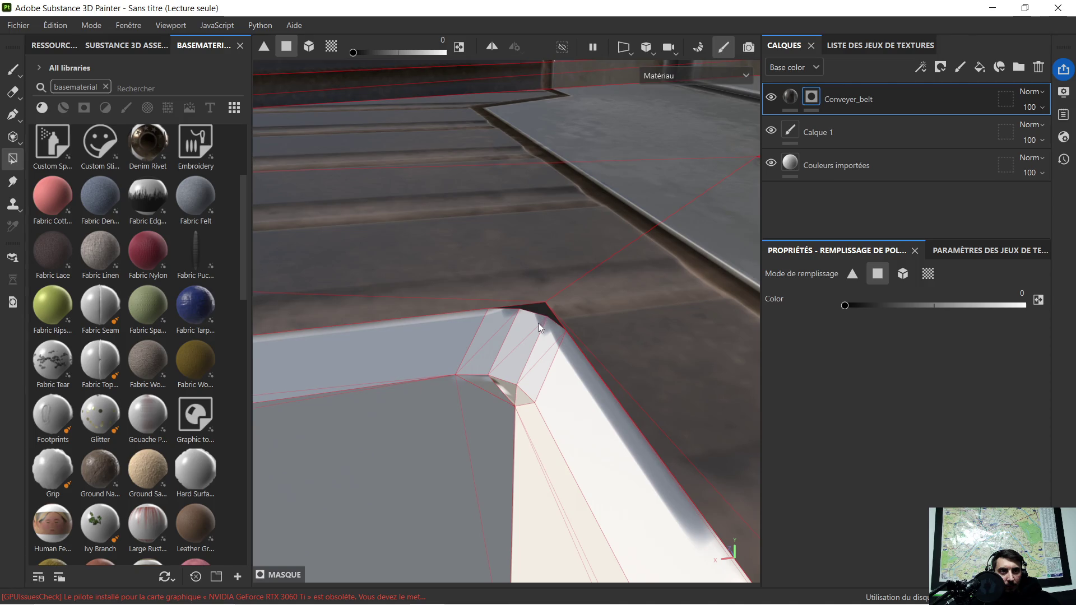
scroll(540, 319, down, 4)
mouse_move(512, 348)
alt+mouse_down()
mouse_move(415, 358)
mouse_move(613, 378)
mouse_move(385, 341)
mouse_move(536, 367)
mouse_move(579, 358)
mouse_move(636, 402)
mouse_move(708, 381)
mouse_move(384, 403)
mouse_move(247, 378)
mouse_move(337, 337)
mouse_move(565, 282)
mouse_move(628, 297)
mouse_move(385, 323)
mouse_move(492, 264)
mouse_move(432, 300)
mouse_move(623, 300)
alt+mouse_up()
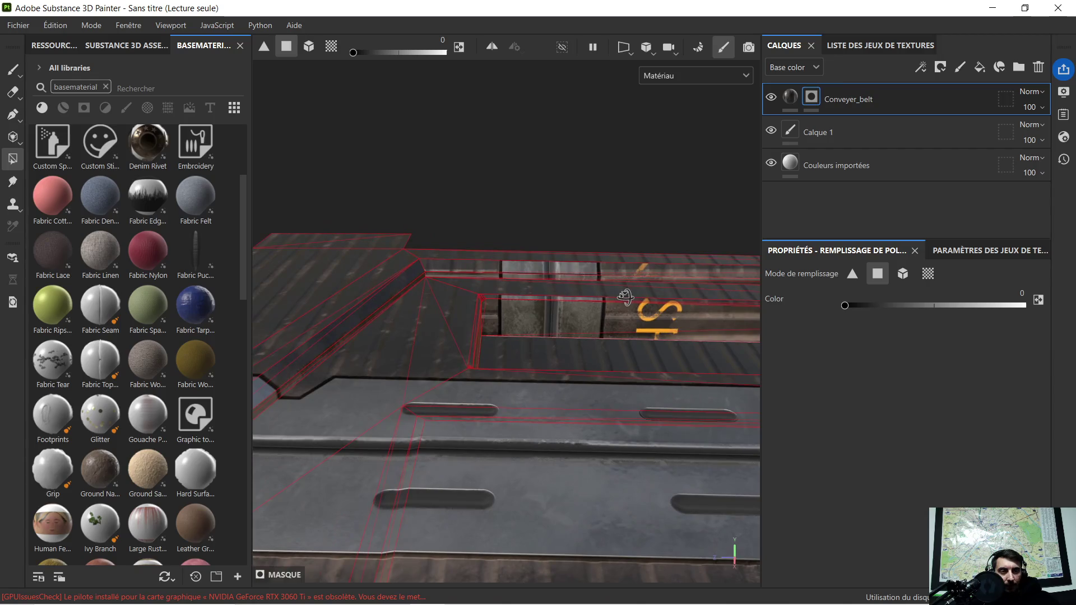
alt+middle_drag(628, 301, 484, 353)
alt+drag(632, 379, 421, 352)
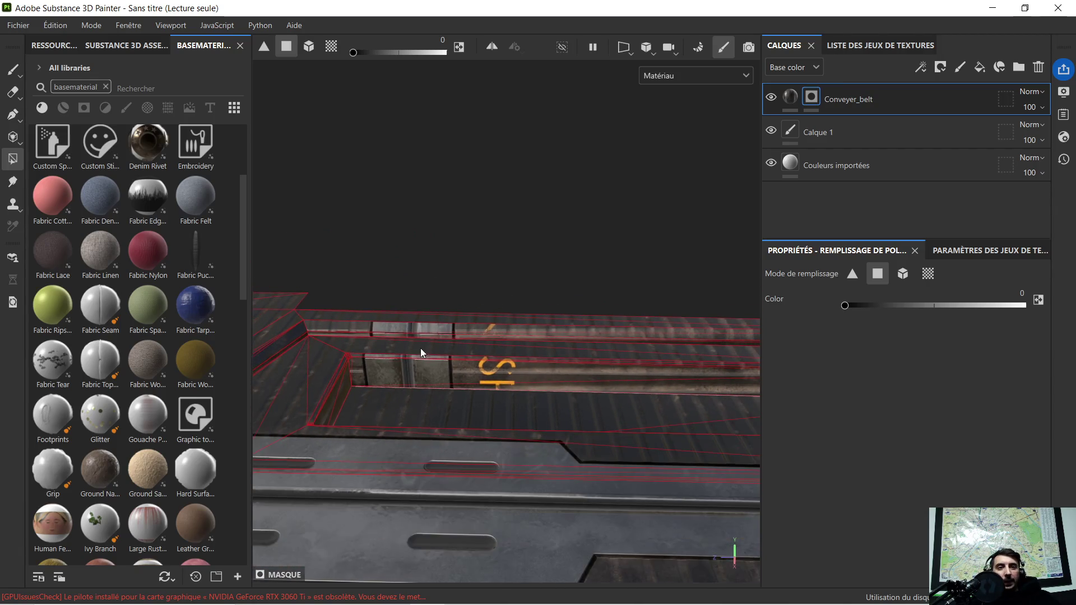
mouse_move(530, 366)
alt+mouse_down()
mouse_move(331, 362)
mouse_move(721, 392)
mouse_move(675, 384)
mouse_move(643, 290)
alt+mouse_up()
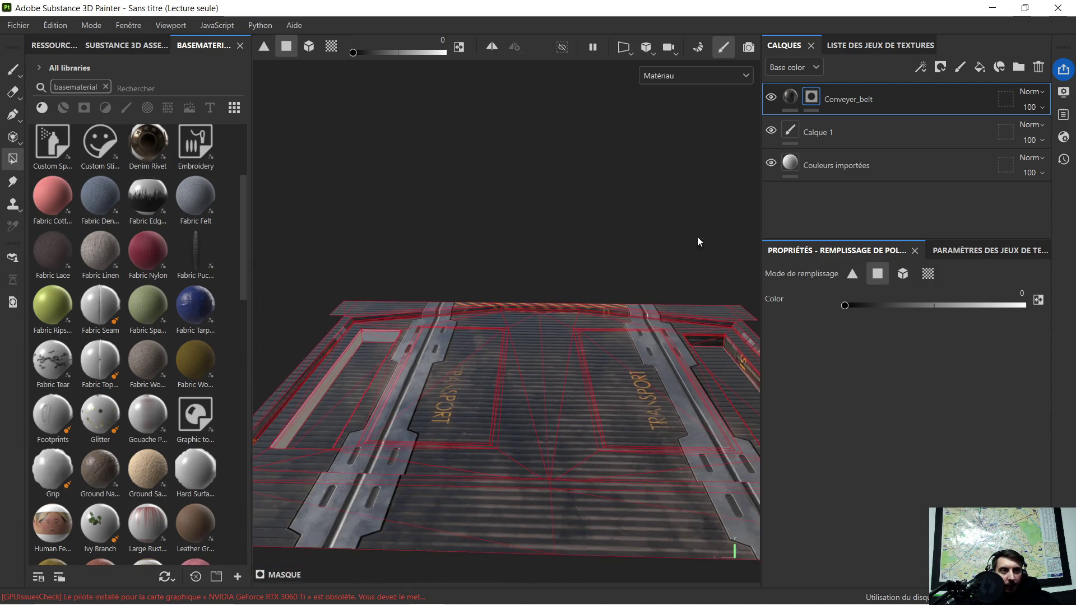
Try Échelle > Taille physique on the Conveyer_belt fill, then undo it
click(792, 98)
click(878, 429)
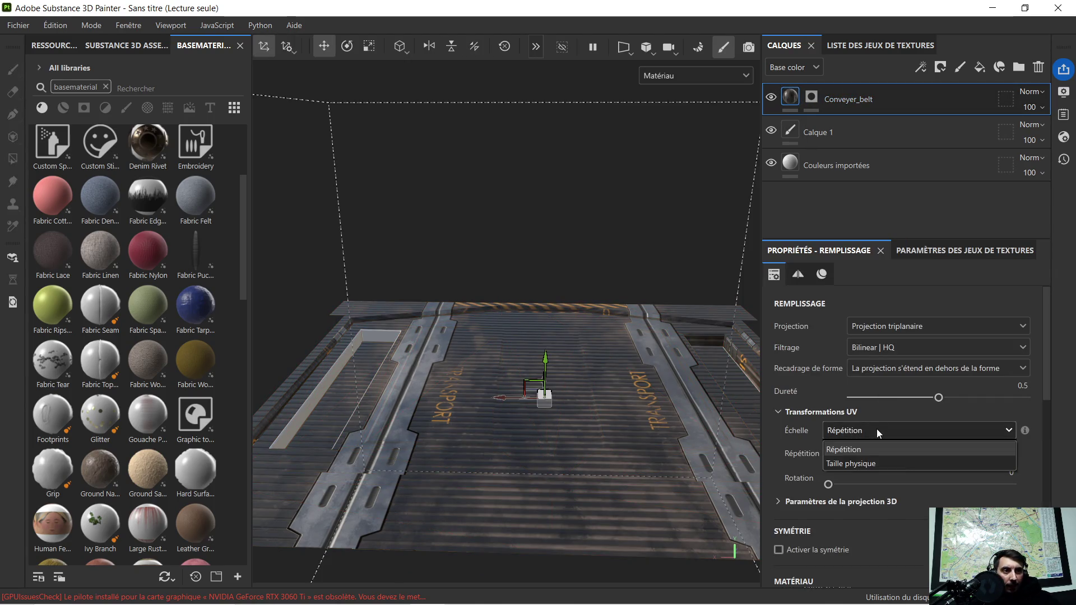
click(876, 458)
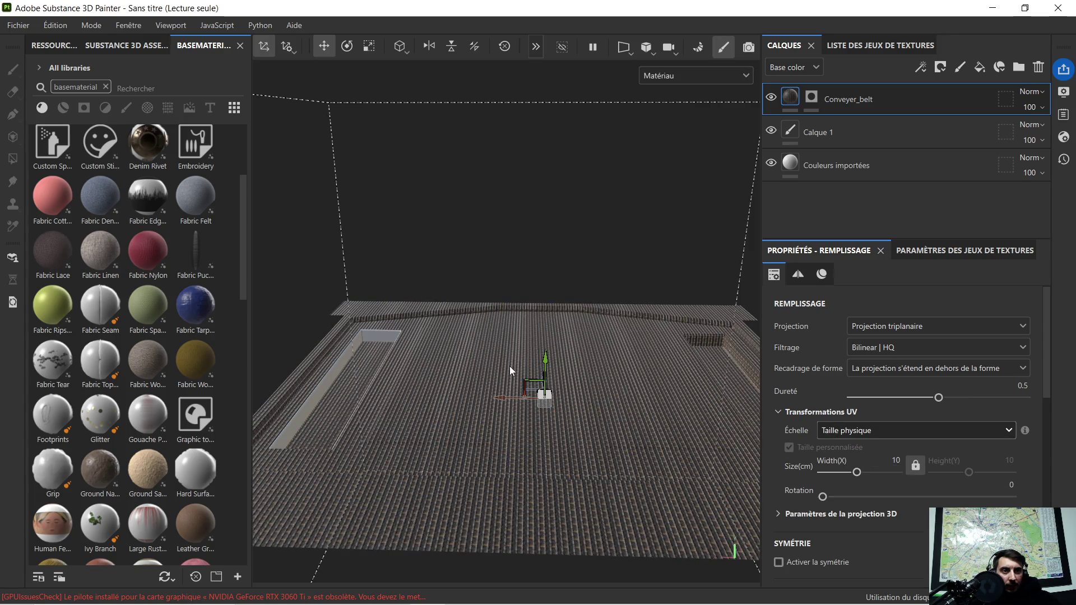
alt+drag(508, 365, 492, 402)
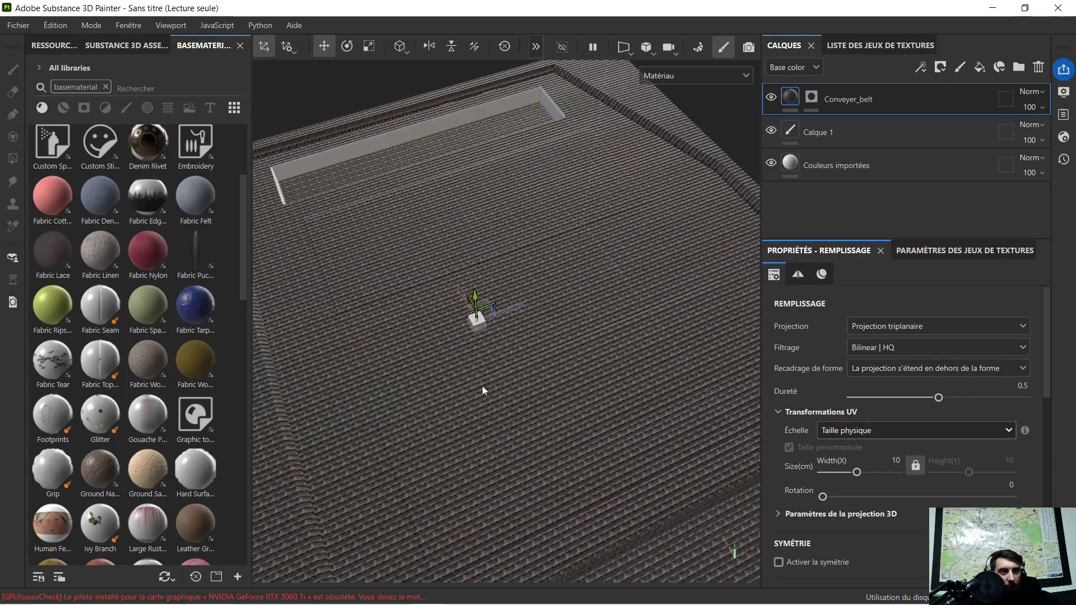
scroll(470, 330, up, 3)
scroll(475, 329, down, 3)
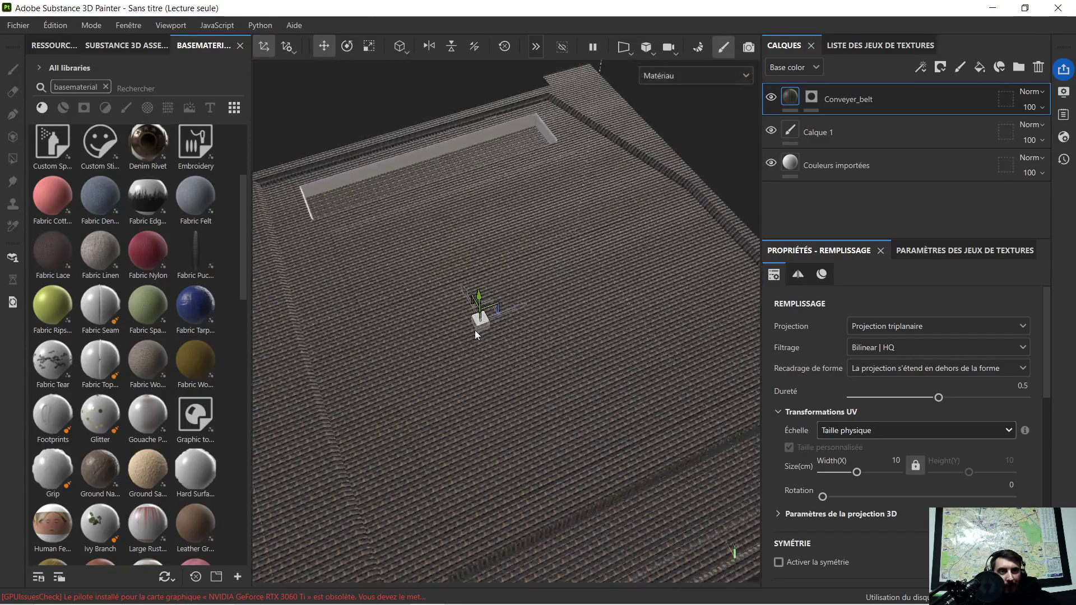
mouse_move(434, 354)
alt+mouse_down()
mouse_move(577, 301)
mouse_move(573, 317)
alt+mouse_up()
key(ctrl+z)
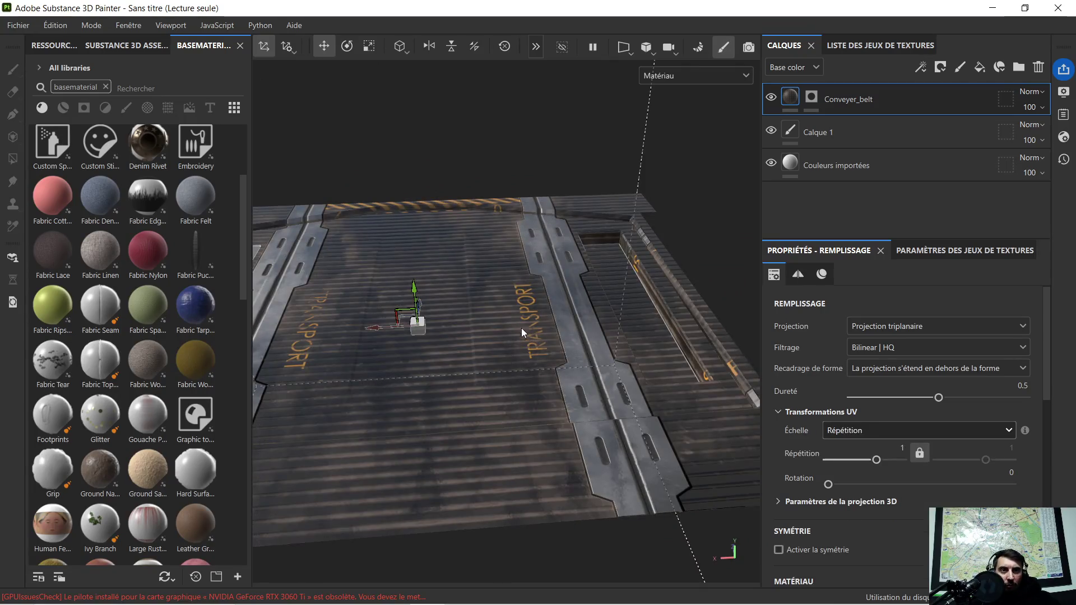
Set the Conveyer_belt texture Répétition to 0.99
alt+drag(442, 312, 616, 314)
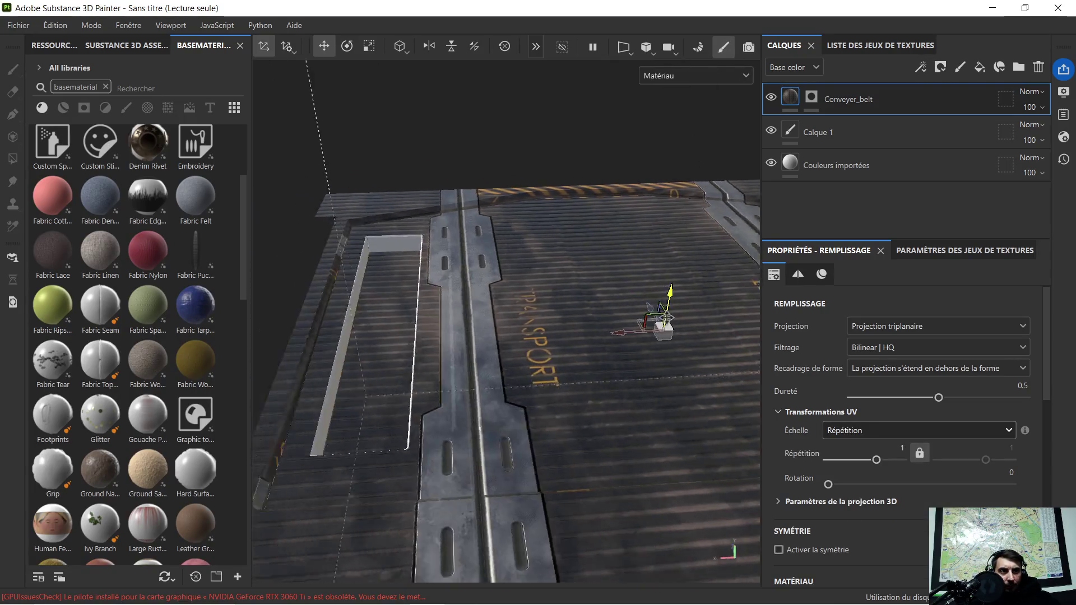
alt+drag(627, 364, 521, 358)
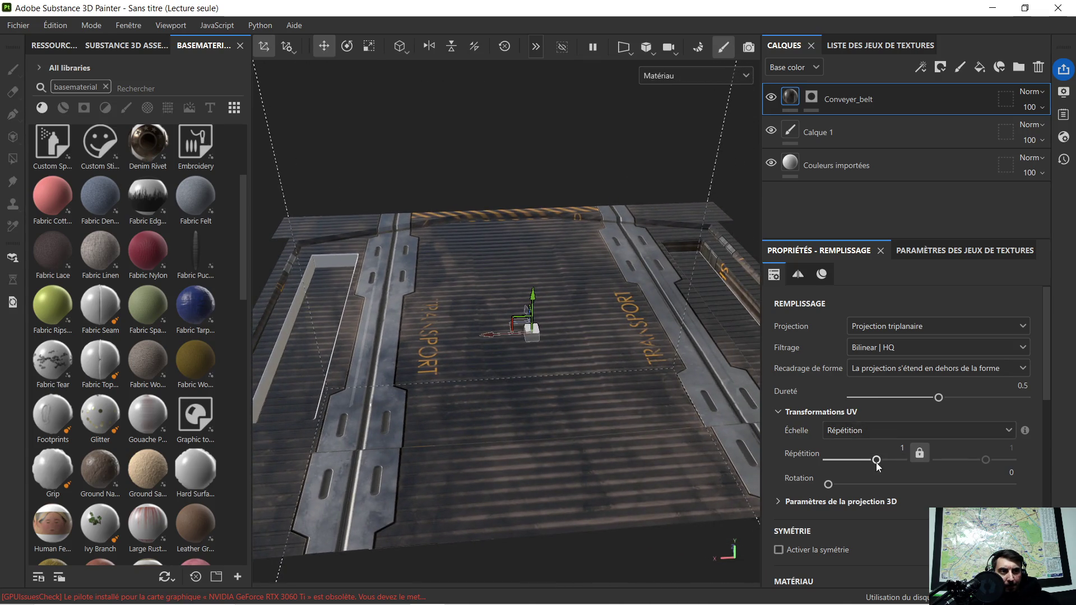
drag(877, 464, 876, 468)
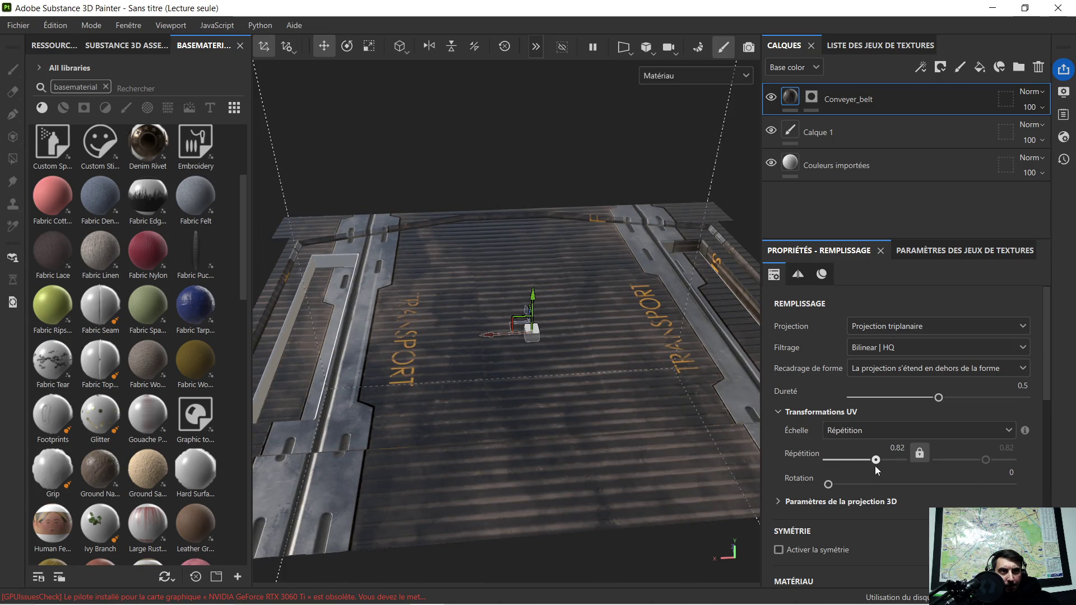
drag(875, 466, 873, 467)
mouse_move(701, 365)
alt+mouse_down()
mouse_move(594, 371)
mouse_move(639, 380)
alt+mouse_up()
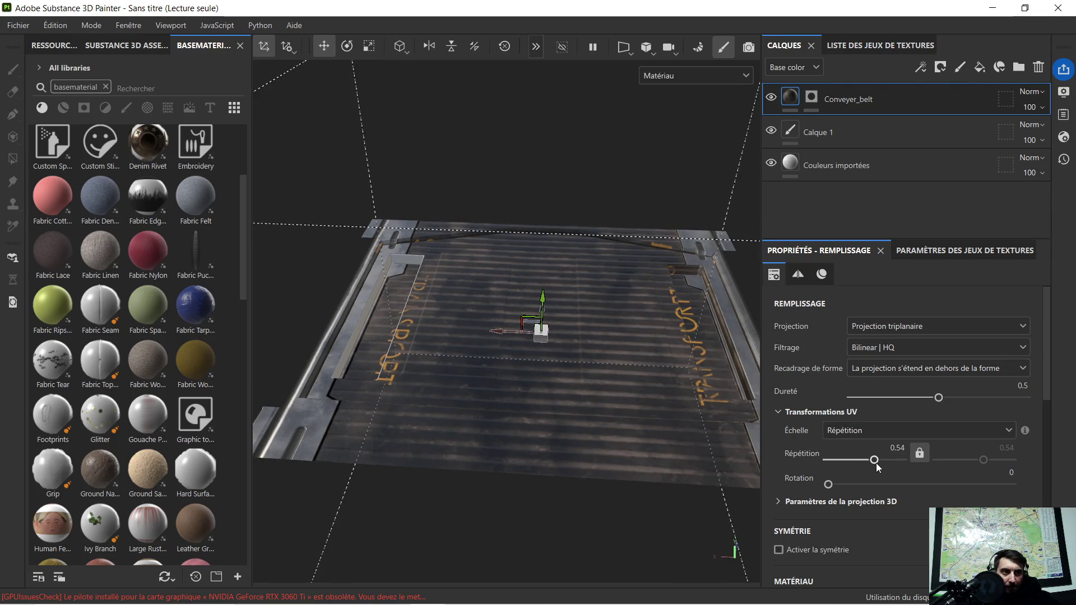
drag(876, 463, 878, 464)
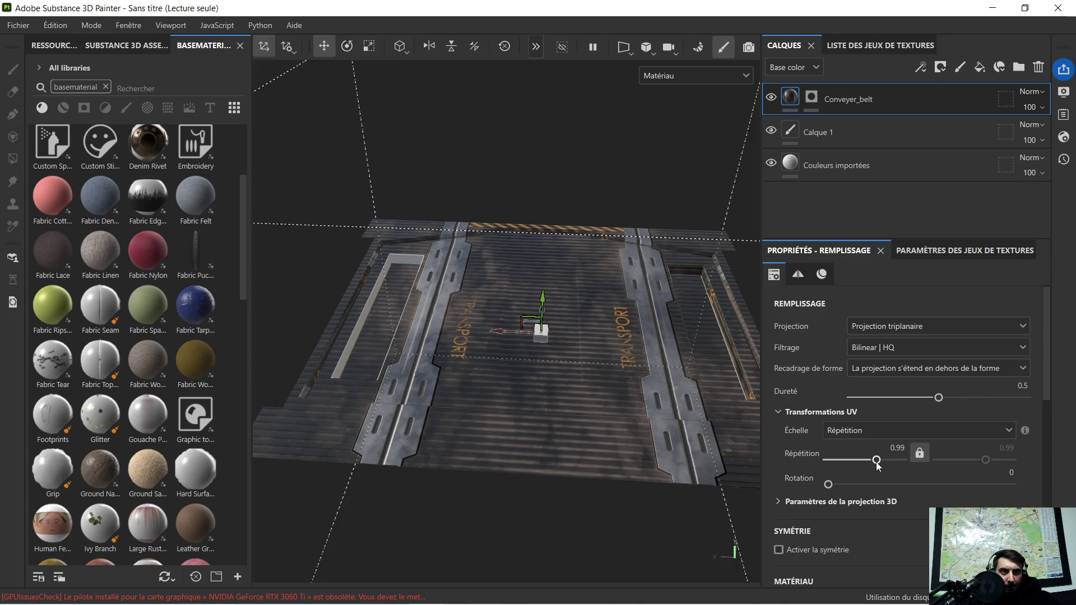
Attempt to paint on the fill layer, then select the Conveyer_belt layer's mask
mouse_move(501, 298)
alt+mouse_down()
mouse_move(506, 330)
mouse_move(473, 317)
mouse_move(486, 290)
alt+mouse_up()
mouse_move(594, 283)
alt+mouse_down()
mouse_move(441, 398)
mouse_move(568, 318)
mouse_move(698, 325)
mouse_move(490, 342)
mouse_move(715, 370)
mouse_move(750, 325)
mouse_move(636, 319)
mouse_move(397, 414)
mouse_move(574, 396)
alt+mouse_up()
click(463, 396)
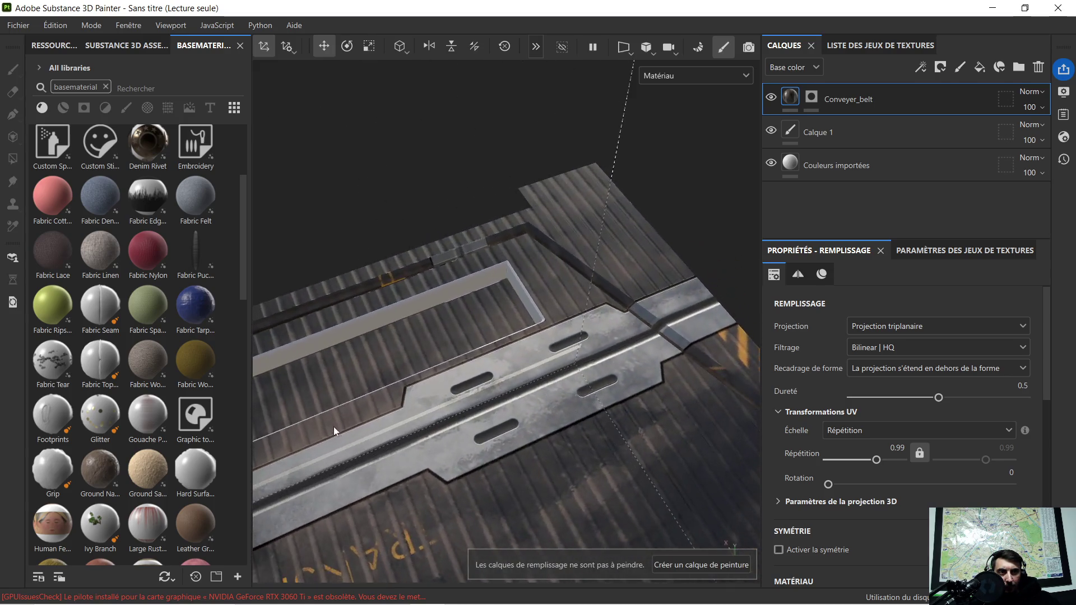
click(811, 97)
Fill the first belt opening's inner faces into the mask with Polygon Fill
key(p)
click(418, 291)
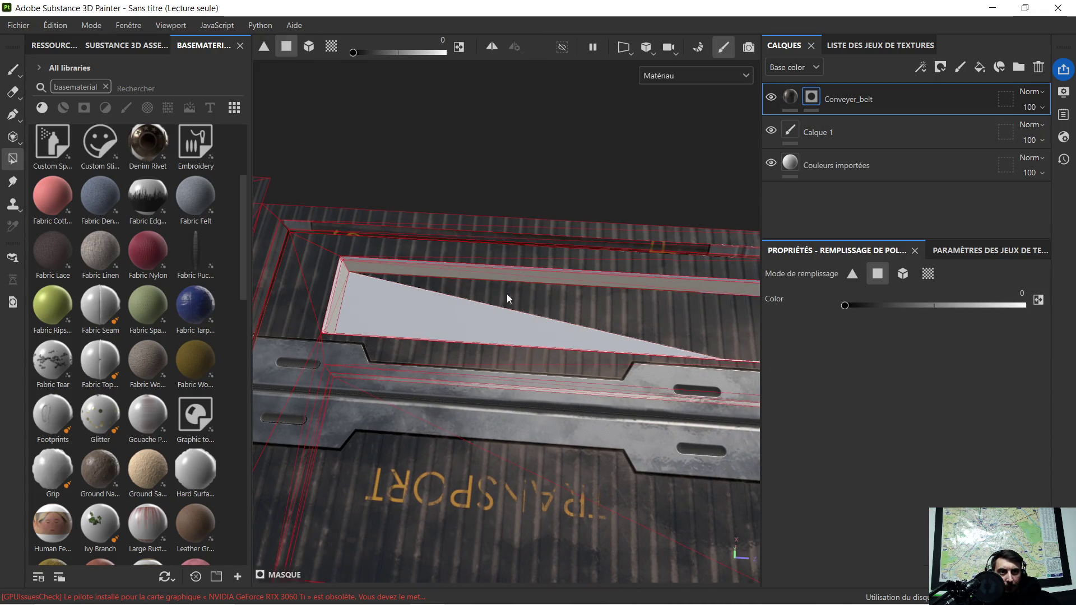
click(545, 294)
mouse_move(545, 294)
alt+mouse_down()
mouse_move(677, 257)
mouse_move(356, 238)
alt+mouse_up()
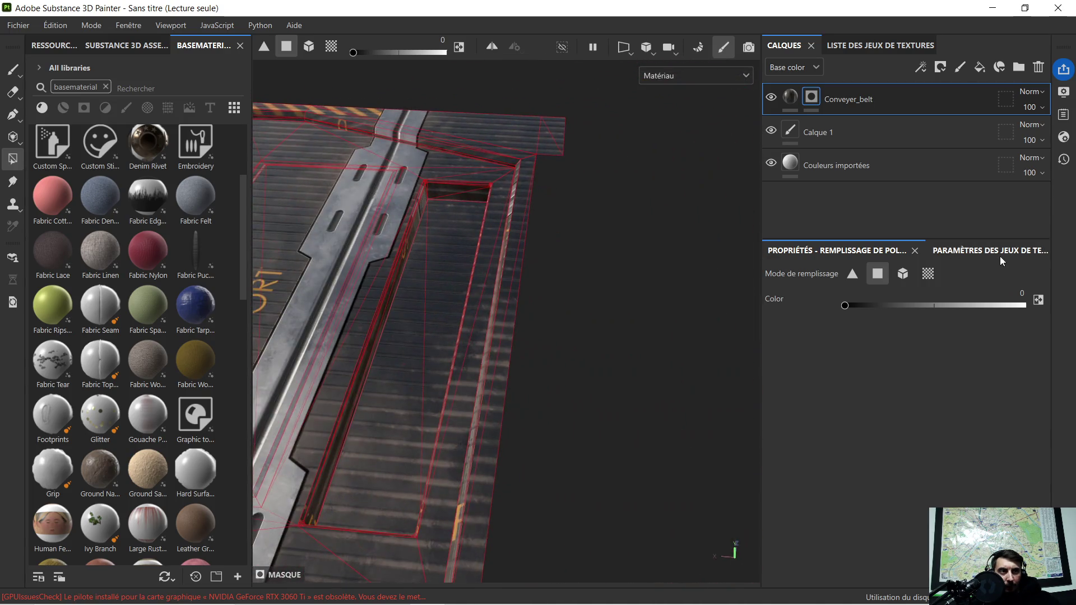
Switch Polygon Fill to UV chunk mode and fill the second belt opening
click(928, 273)
click(451, 282)
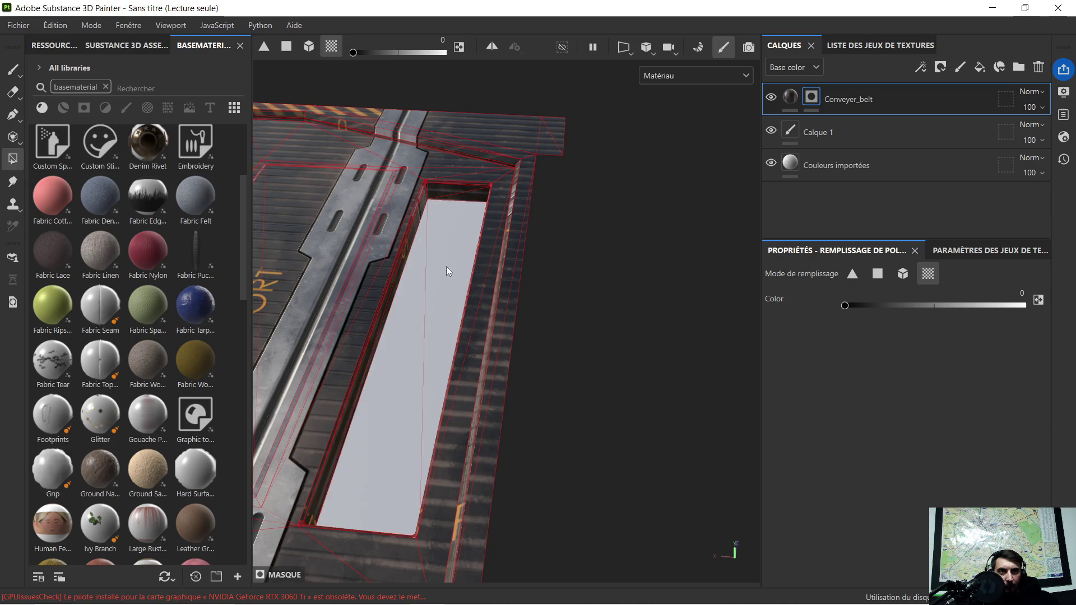
scroll(460, 247, up, 3)
alt+drag(414, 231, 447, 181)
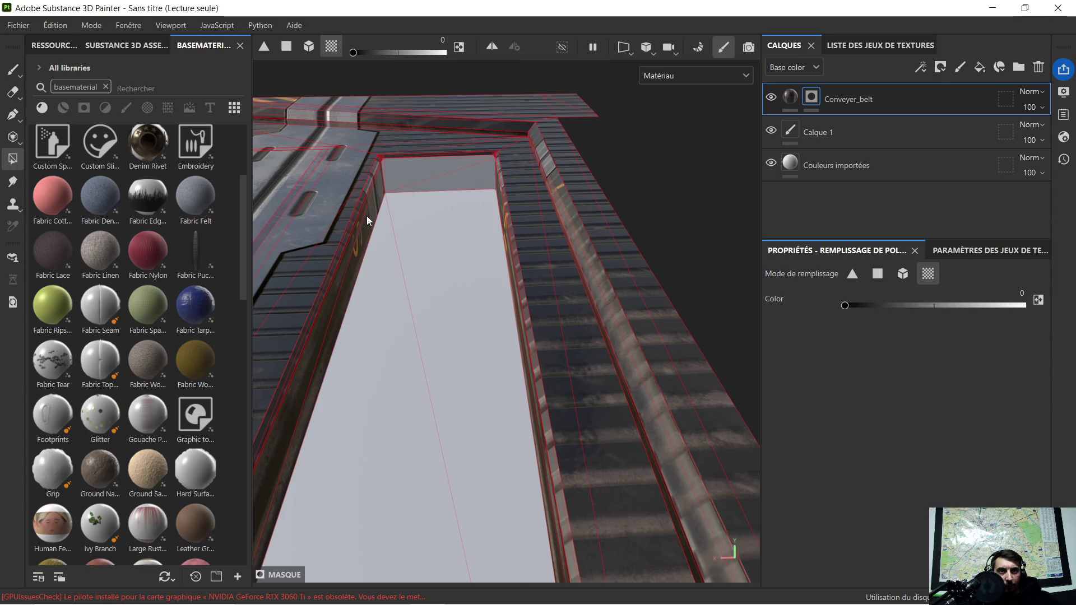
mouse_move(370, 220)
alt+mouse_down()
mouse_move(431, 229)
mouse_move(513, 203)
mouse_move(290, 220)
mouse_move(500, 224)
mouse_move(525, 159)
mouse_move(643, 297)
mouse_move(338, 320)
alt+mouse_up()
mouse_move(255, 306)
alt+mouse_down()
mouse_move(636, 273)
mouse_move(584, 288)
mouse_move(588, 338)
mouse_move(357, 278)
alt+mouse_up()
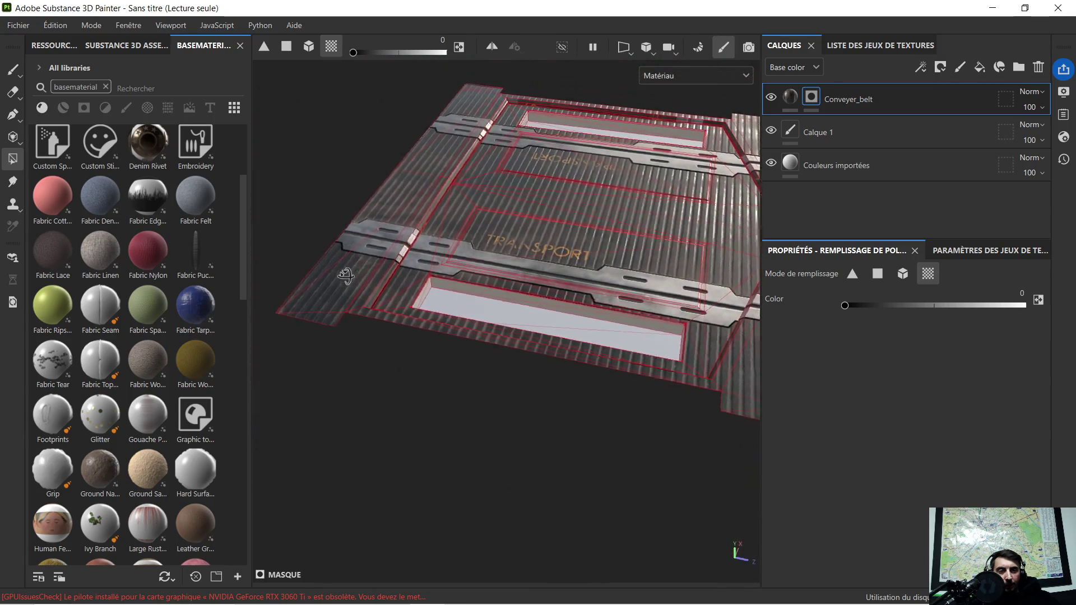
alt+drag(358, 279, 254, 266)
alt+middle_drag(254, 267, 545, 268)
alt+drag(545, 268, 585, 271)
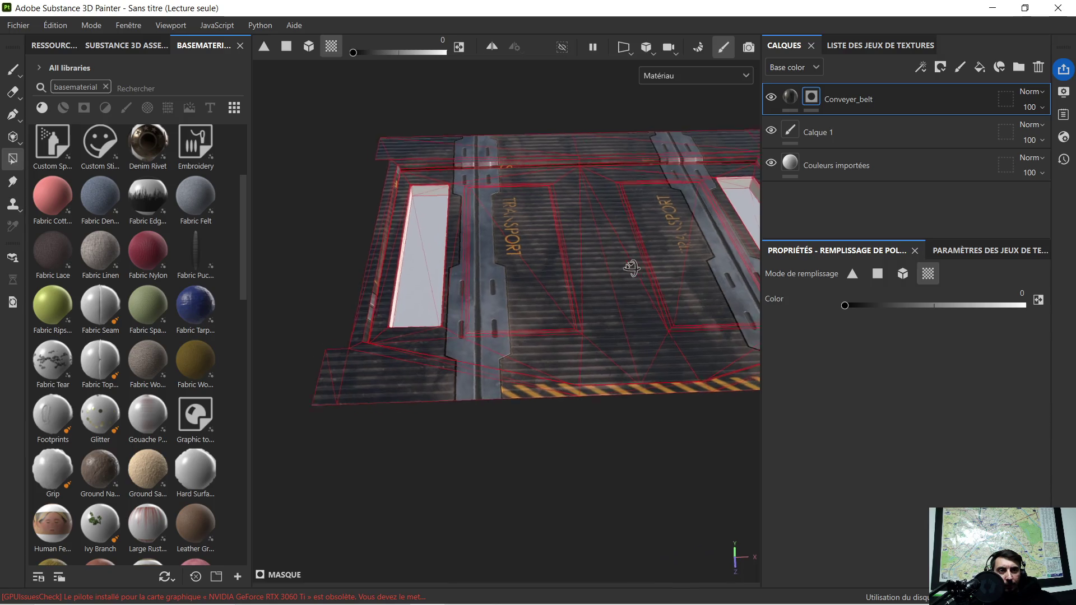
alt+middle_drag(586, 272, 574, 275)
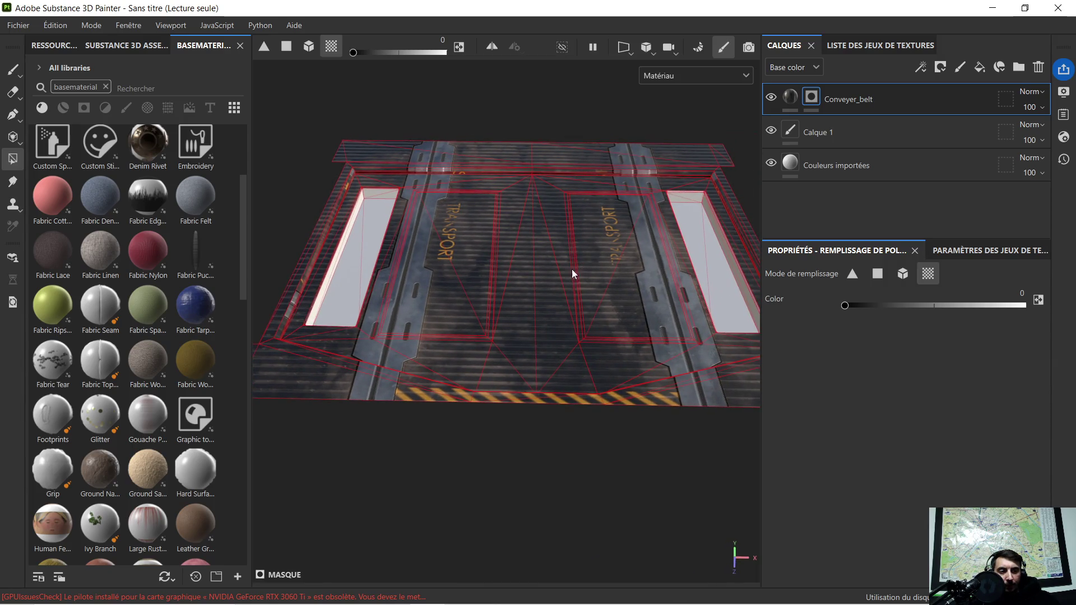
mouse_move(494, 270)
alt+mouse_down()
mouse_move(513, 319)
mouse_move(578, 235)
mouse_move(634, 202)
mouse_move(644, 173)
mouse_move(516, 173)
mouse_move(492, 265)
mouse_move(498, 284)
mouse_move(557, 240)
mouse_move(541, 282)
alt+mouse_up()
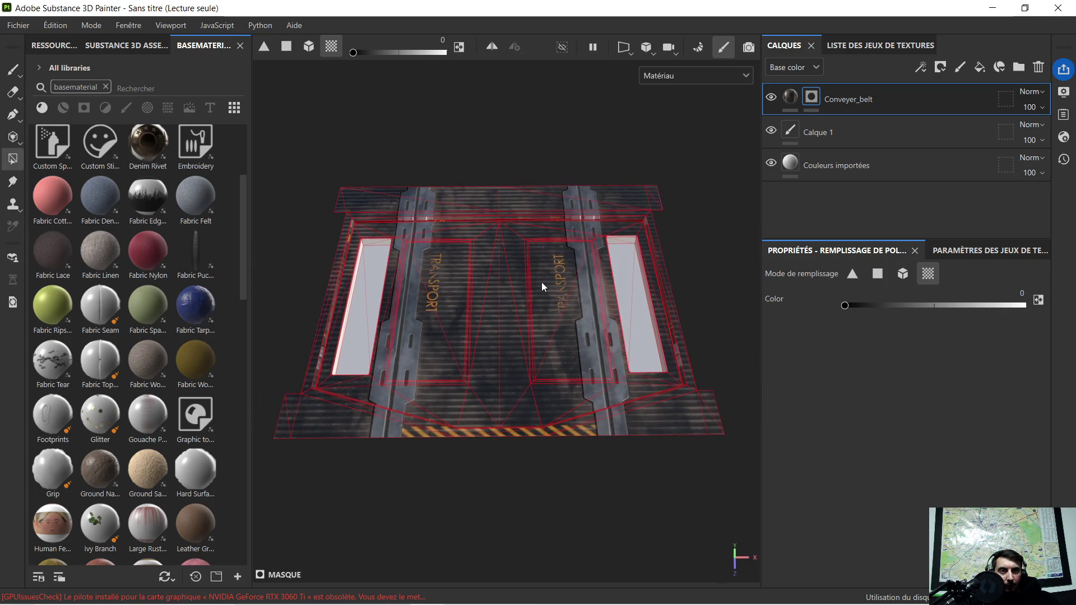
Save the project as 'sol ramory' in the vaisseau\sol armory folder
click(19, 25)
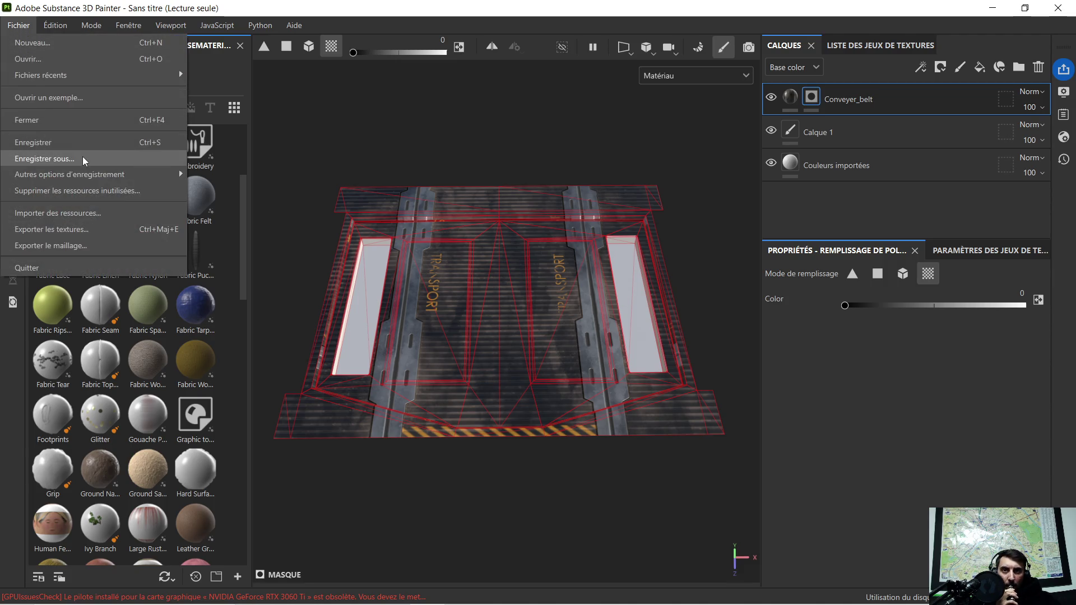
click(82, 157)
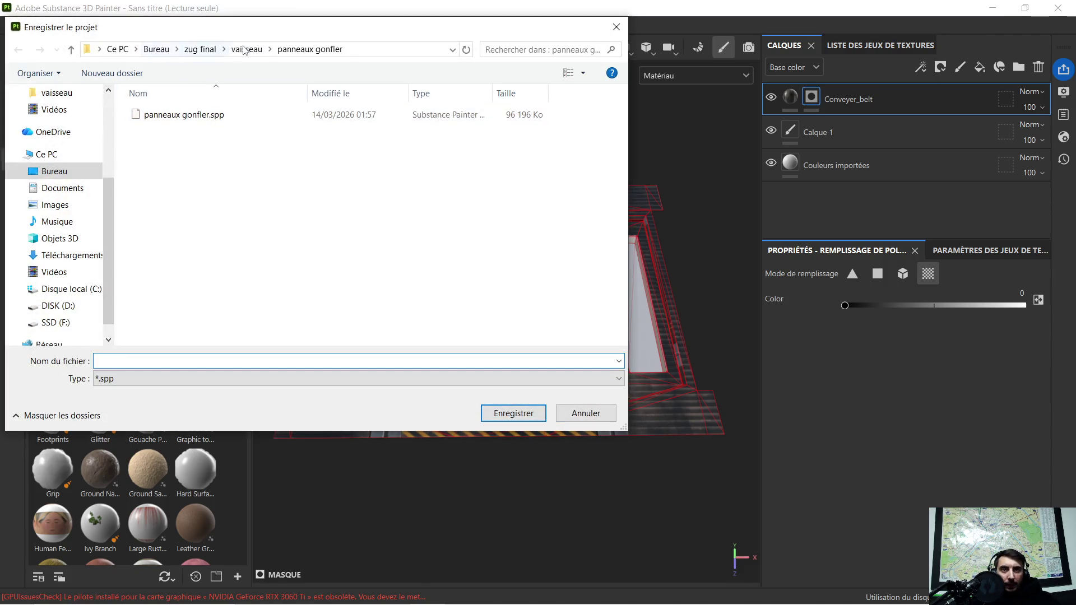
click(246, 49)
click(194, 176)
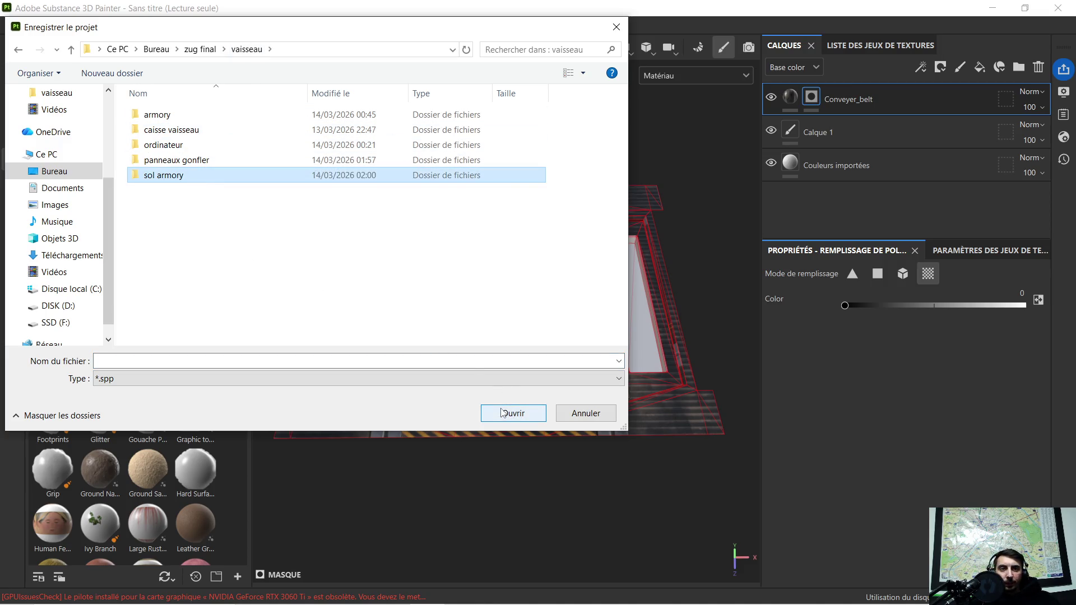
click(151, 360)
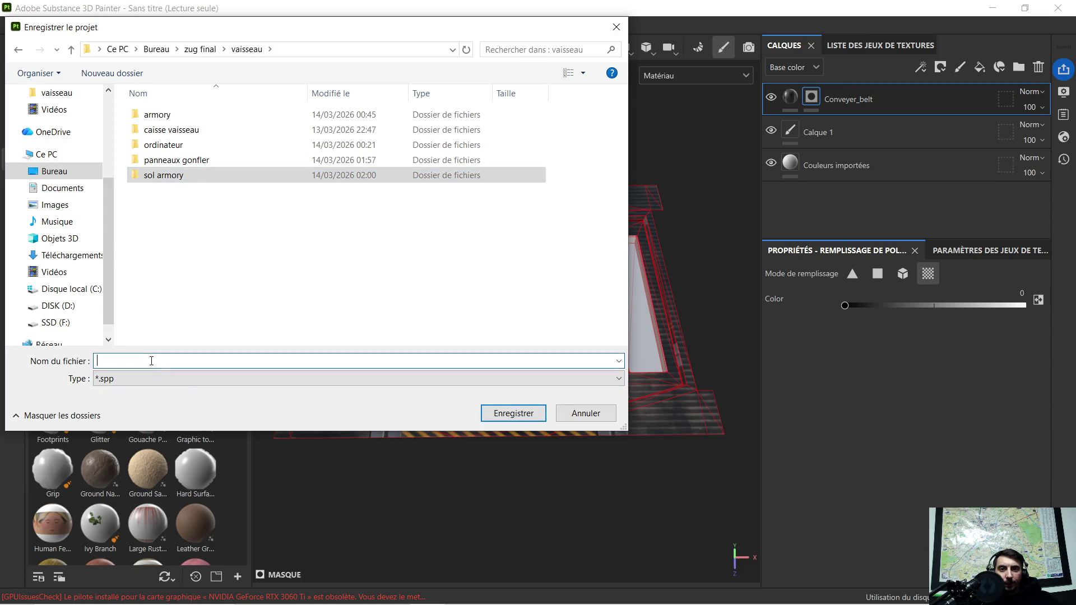
text(sol ramory)
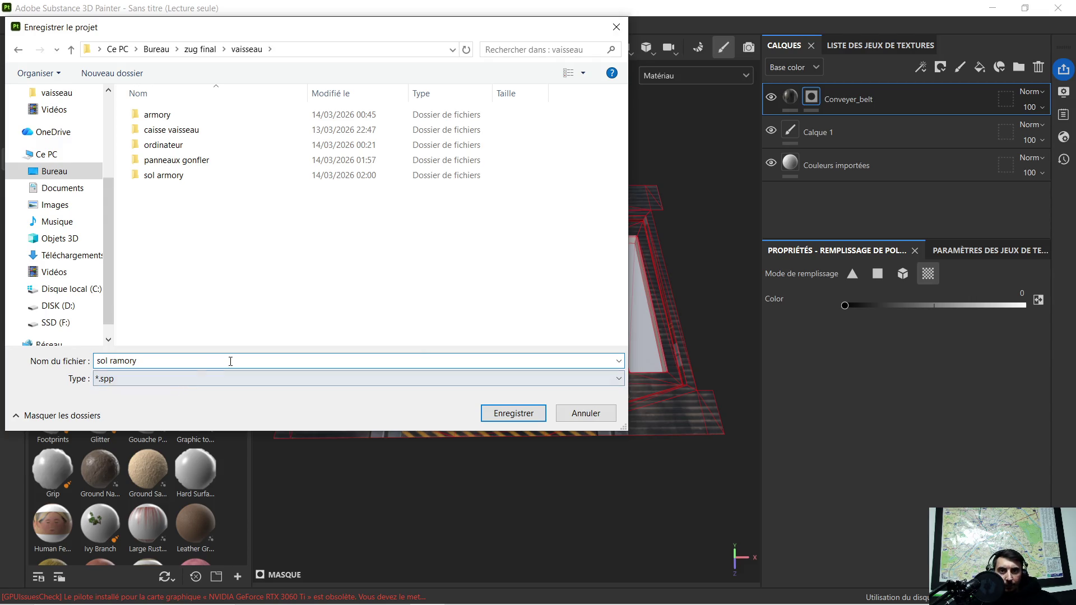
double_click(165, 175)
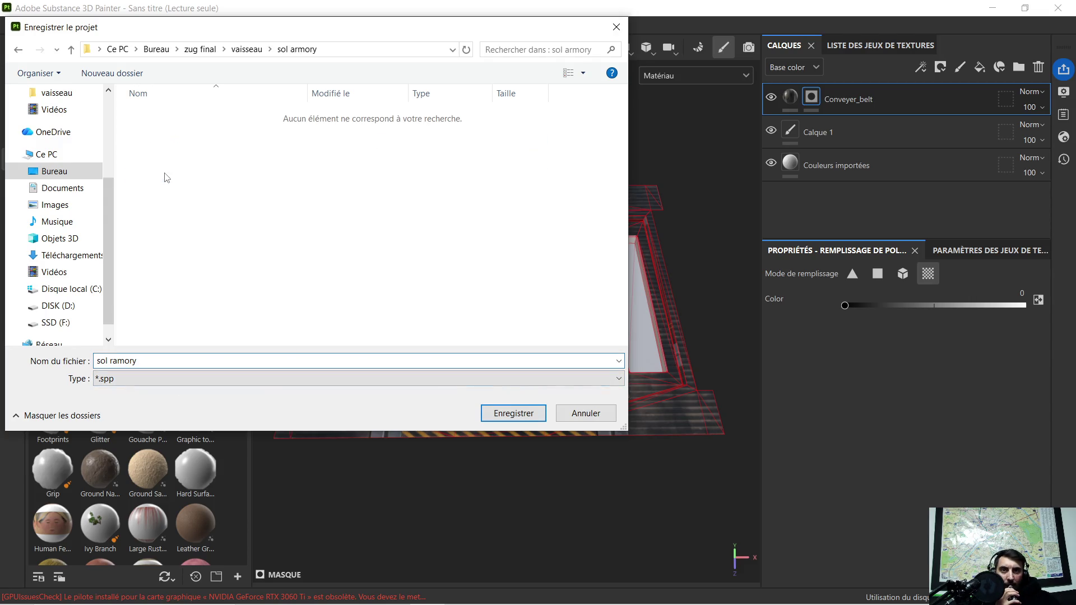
click(518, 415)
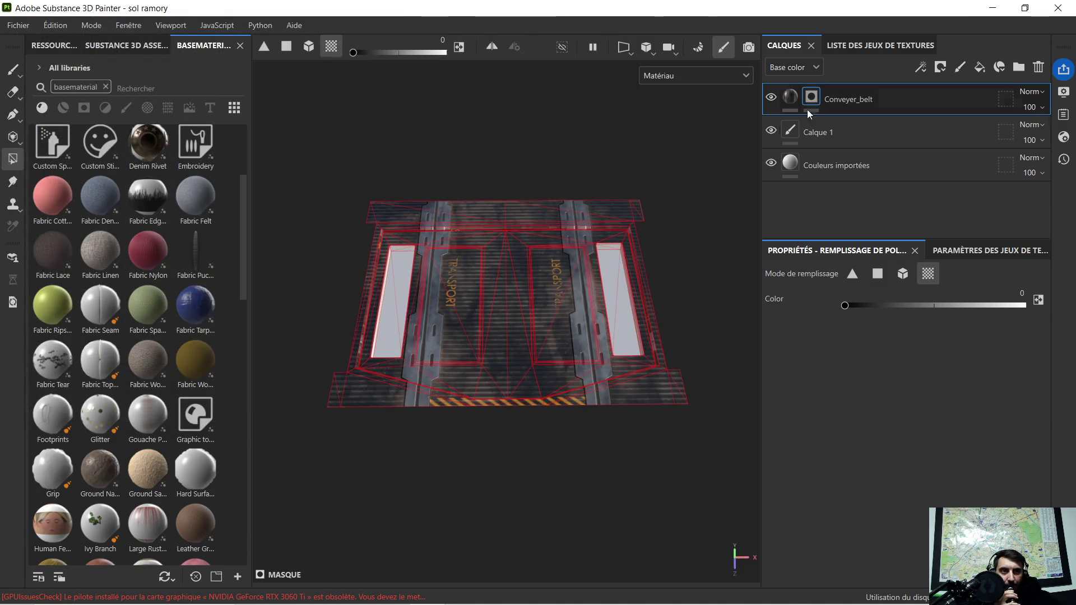
Return to Blender and orbit the armory view toward the crates
click(992, 8)
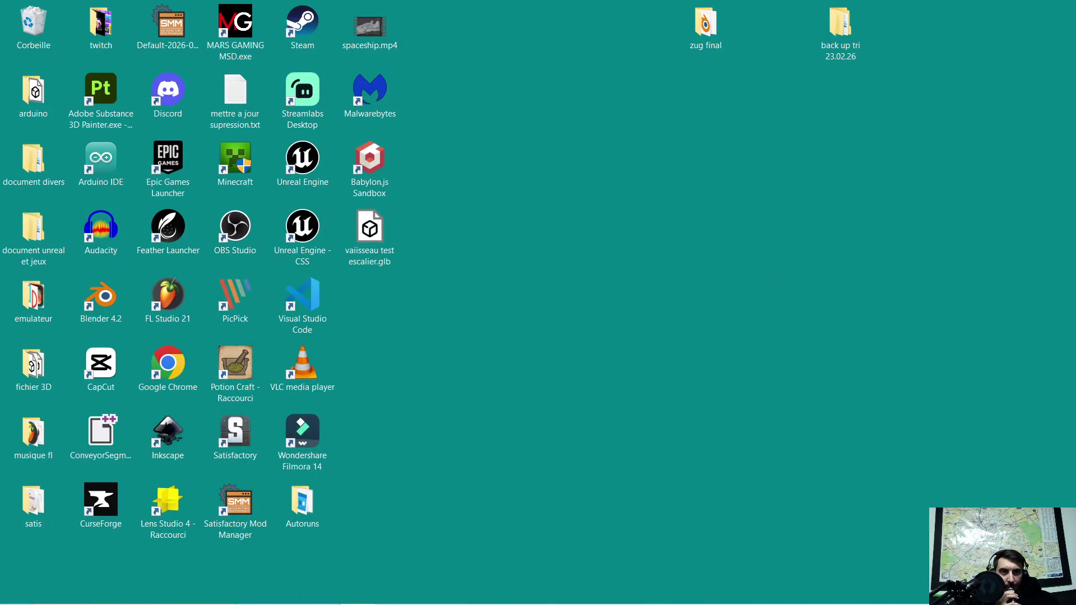
mouse_move(407, 603)
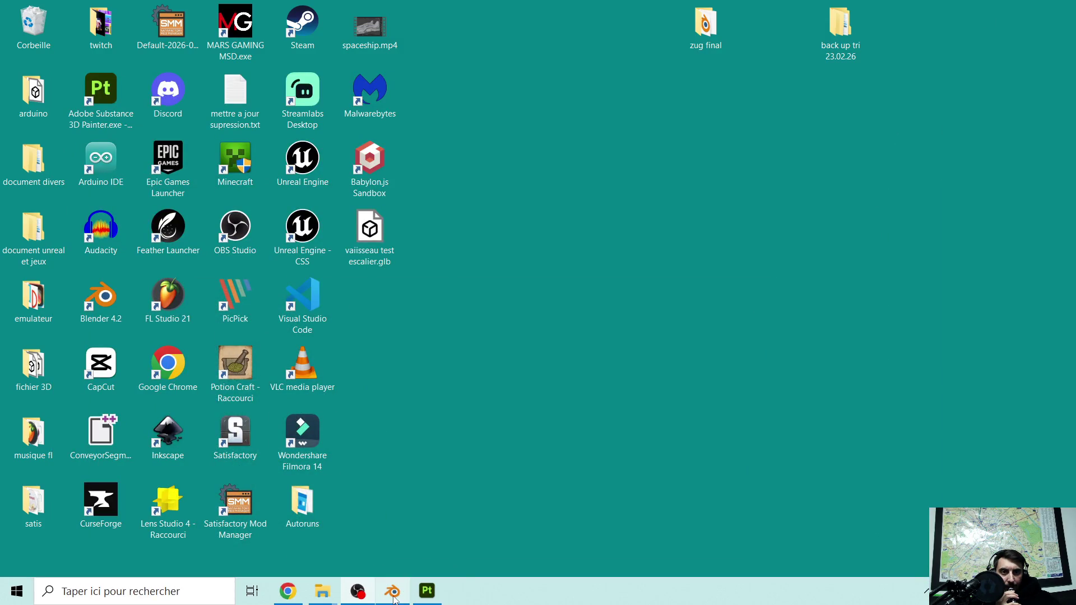
click(394, 601)
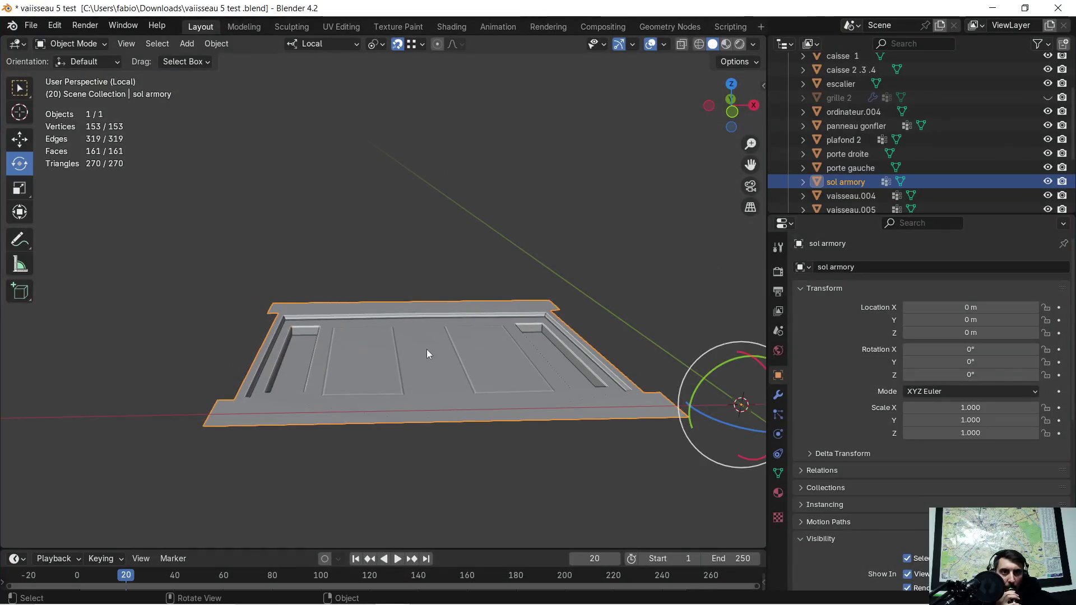
scroll(446, 345, up, 5)
scroll(443, 344, down, 3)
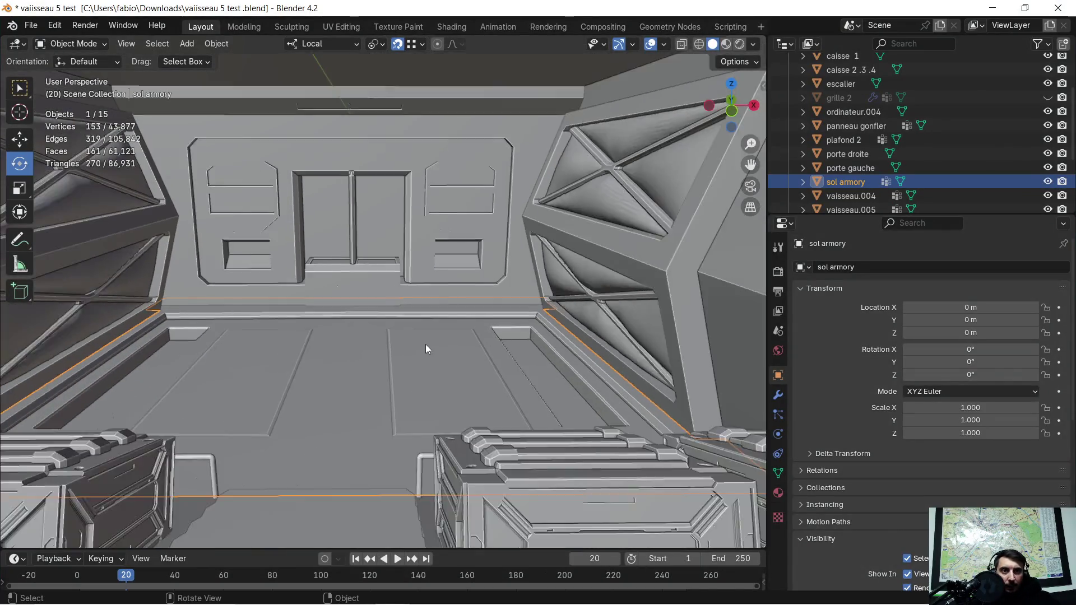
scroll(425, 344, down, 2)
scroll(384, 371, up, 2)
scroll(364, 372, up, 5)
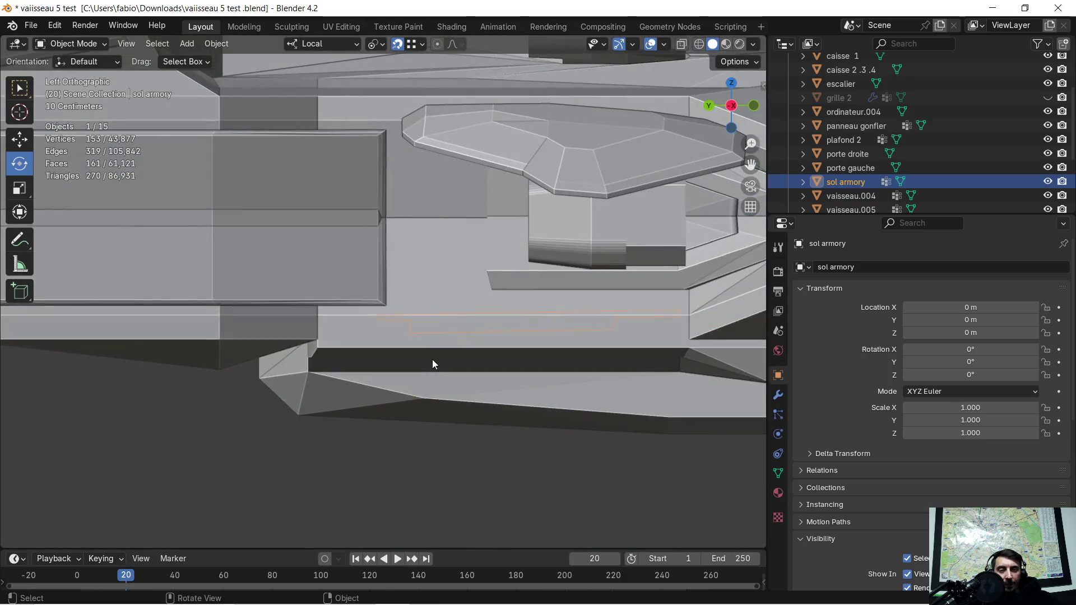
mouse_move(515, 303)
middle_down()
mouse_move(357, 323)
mouse_move(362, 307)
mouse_move(333, 248)
mouse_move(359, 288)
mouse_move(378, 281)
middle_up()
scroll(419, 312, up, 2)
middle_drag(453, 315, 453, 320)
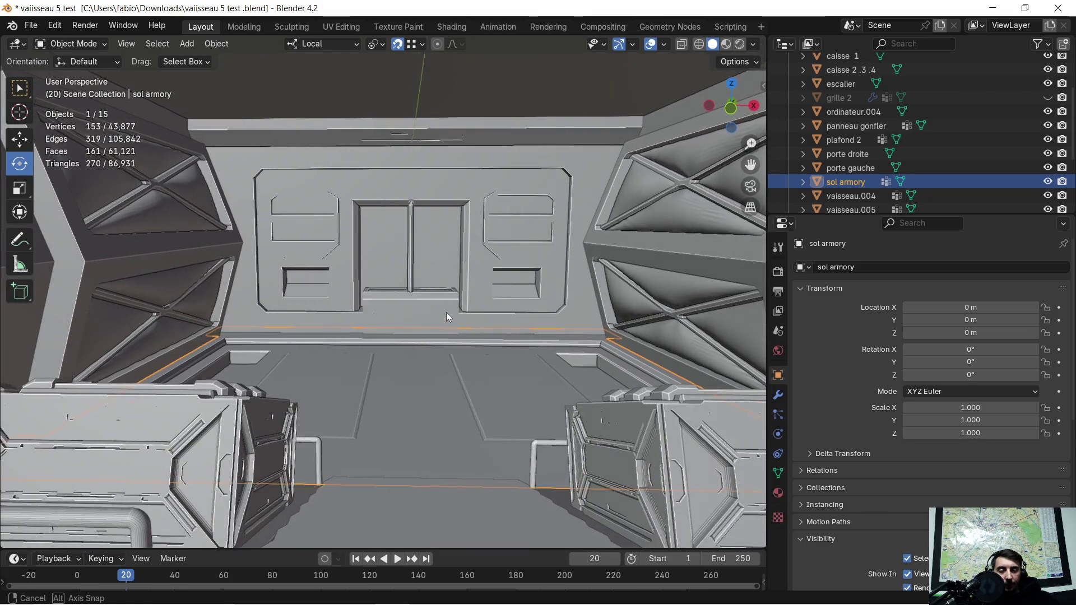
mouse_move(452, 316)
middle_down()
mouse_move(454, 294)
mouse_move(429, 296)
mouse_move(479, 264)
middle_up()
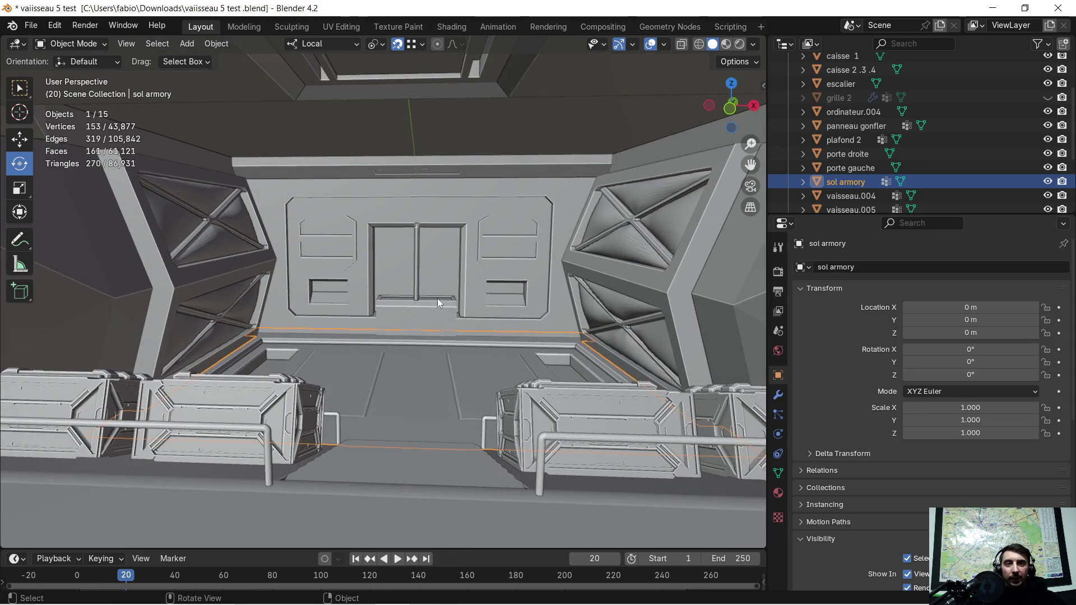
key(KP_0)
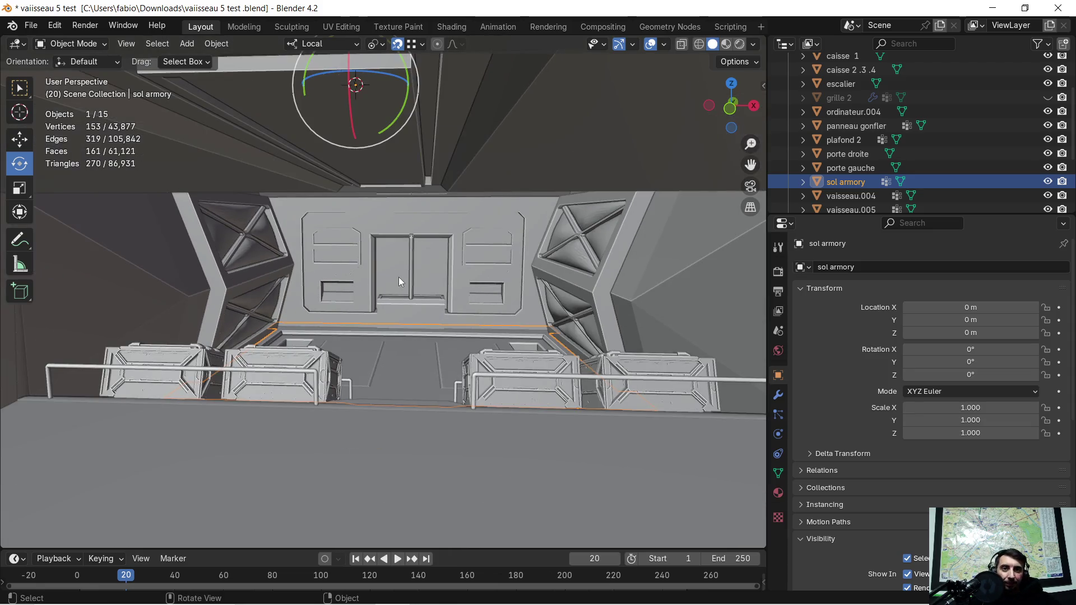
key(KP_0)
middle_drag(398, 277, 400, 274)
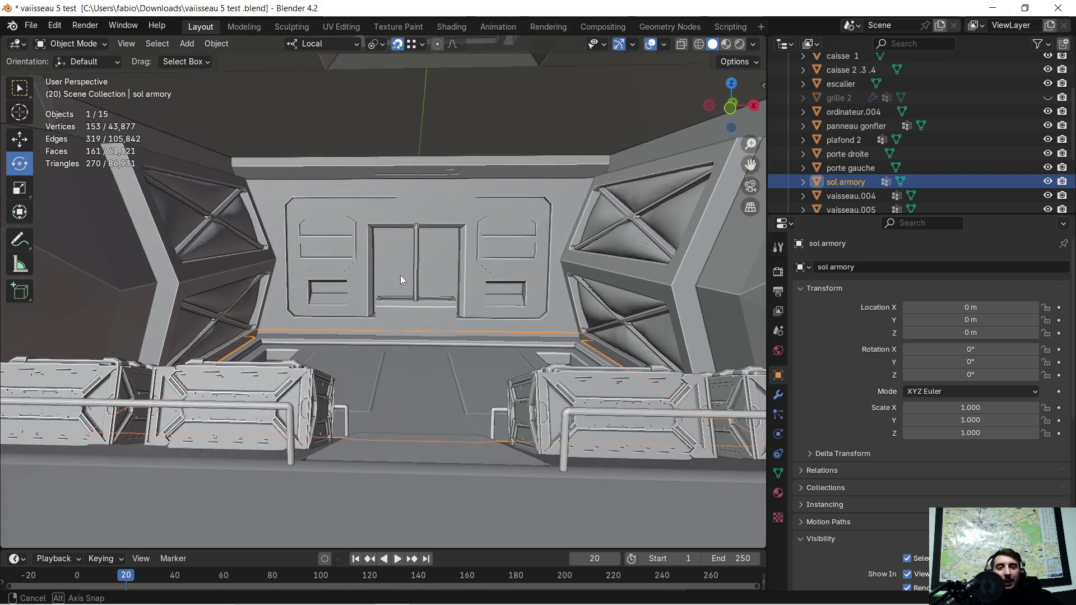
Select the panneau gonfler wall panel and switch shading to Material Preview
click(213, 261)
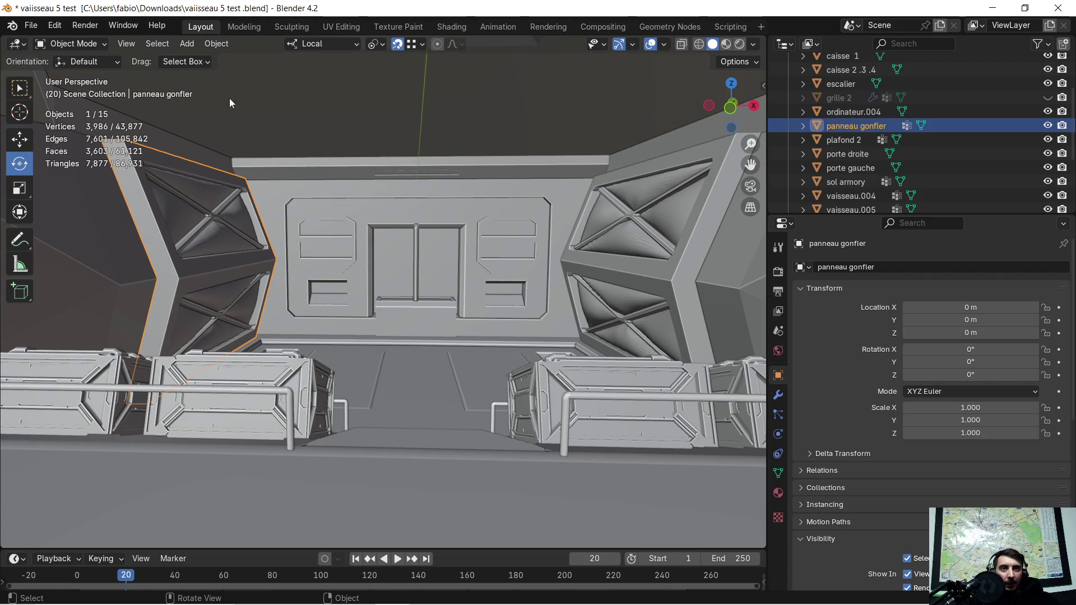
click(726, 44)
scroll(423, 204, down, 2)
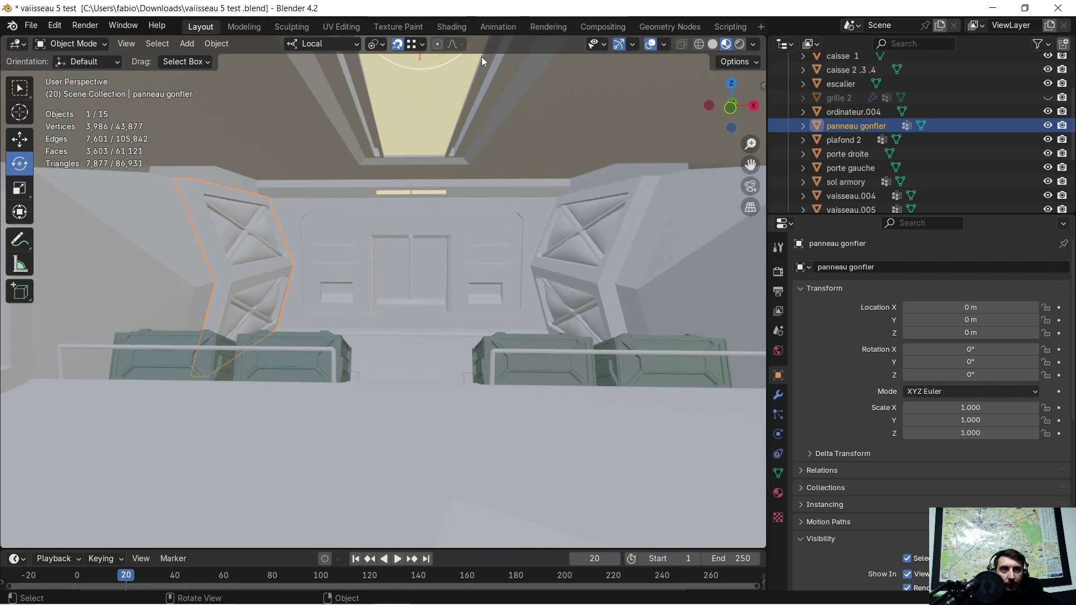
Inspect the shader nodes in the Shading workspace, then return to Layout
click(440, 22)
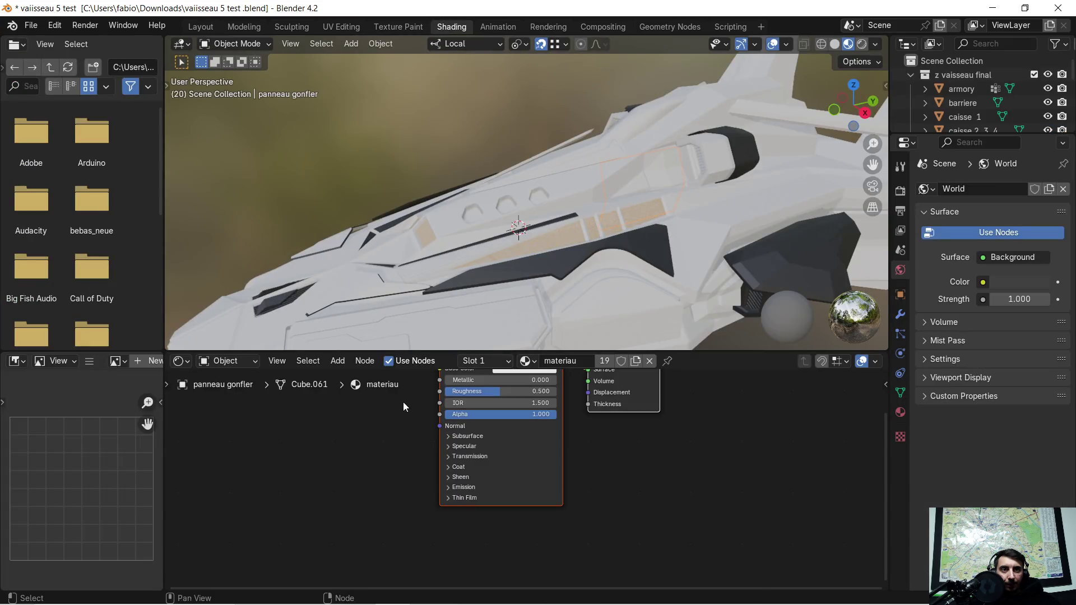
middle_drag(630, 460, 650, 511)
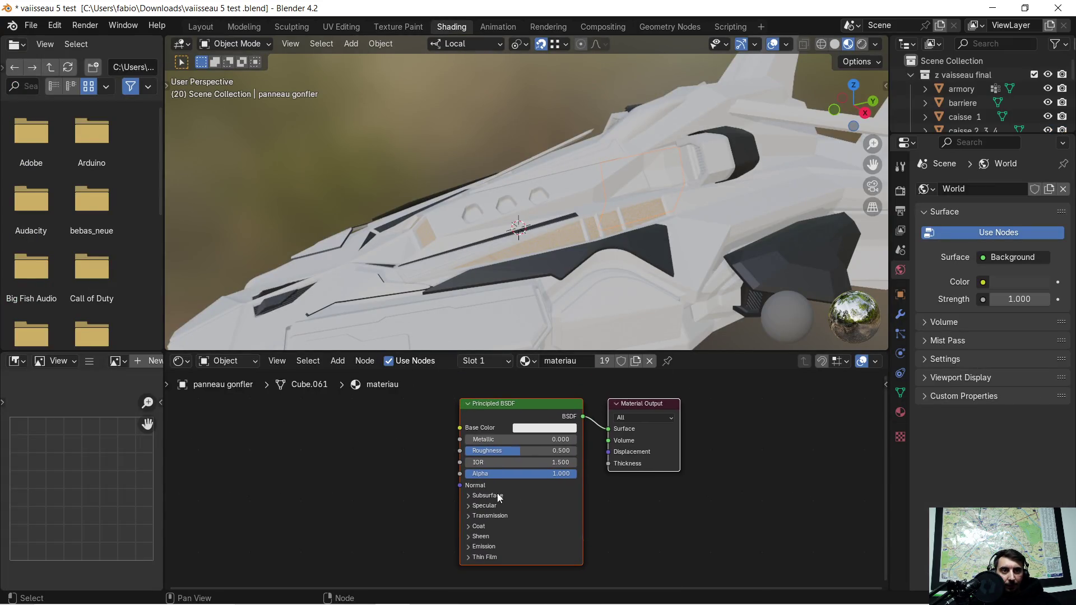
scroll(508, 496, down, 1)
mouse_move(326, 599)
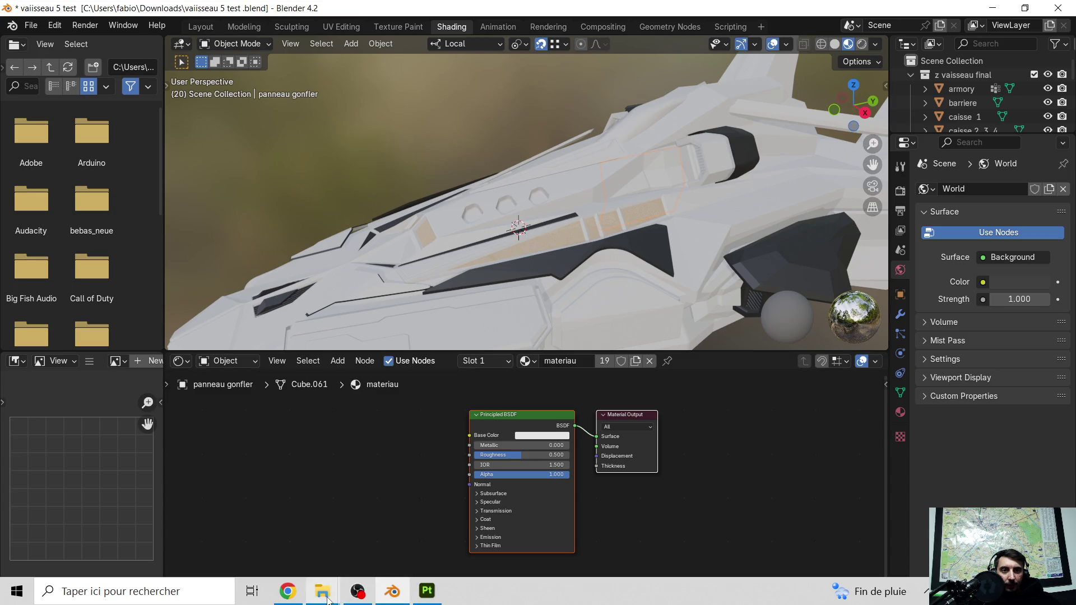
mouse_move(423, 599)
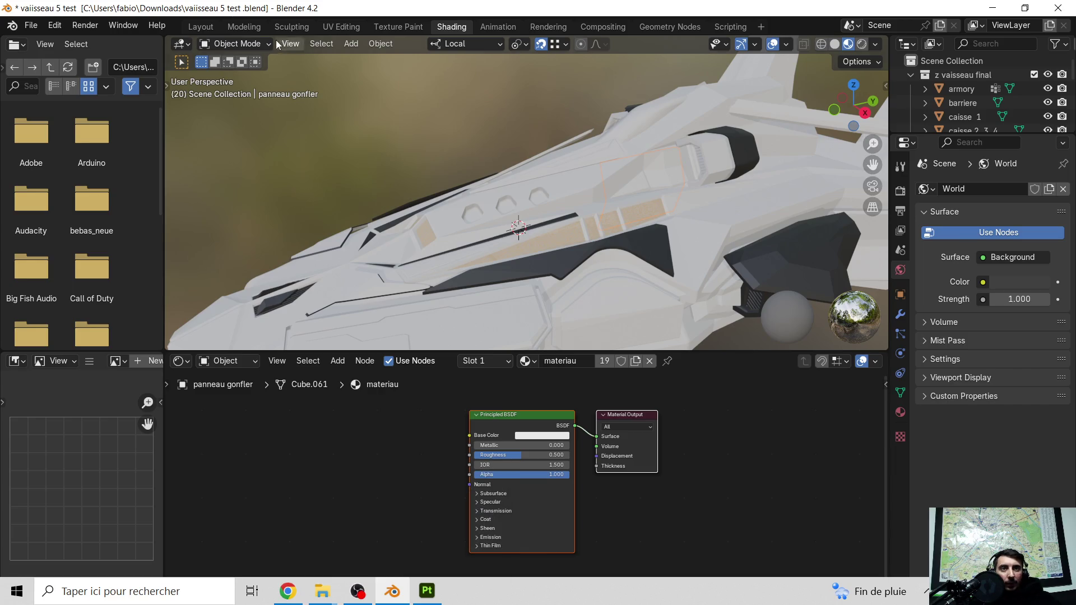
click(201, 26)
Select the sol armory floor and bring up its material slots
middle_drag(310, 199, 403, 307)
scroll(404, 314, up, 3)
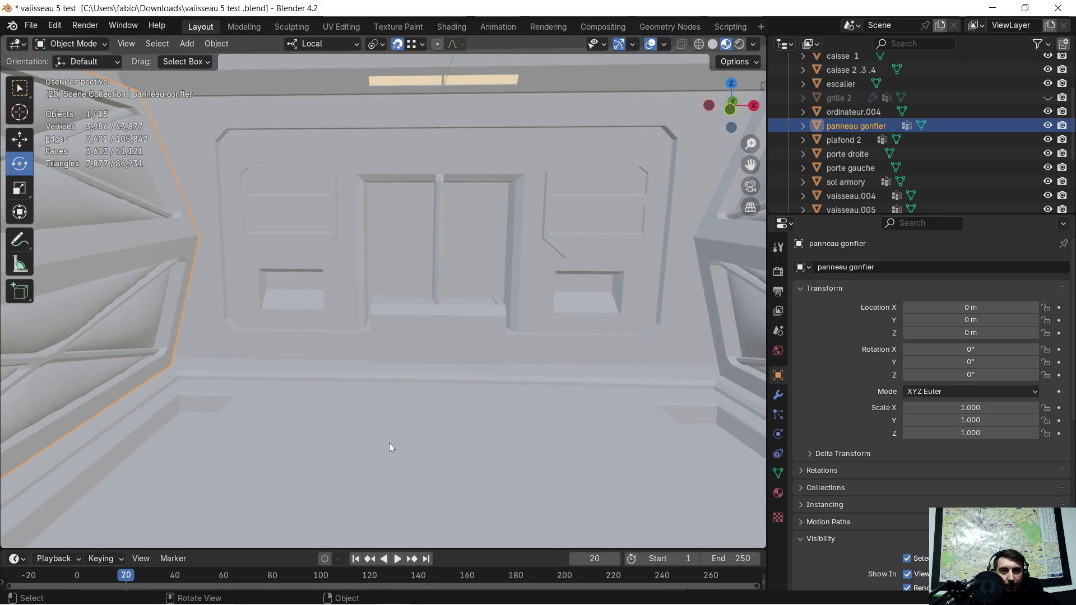
click(390, 447)
scroll(405, 394, down, 2)
scroll(406, 392, down, 2)
scroll(405, 387, down, 2)
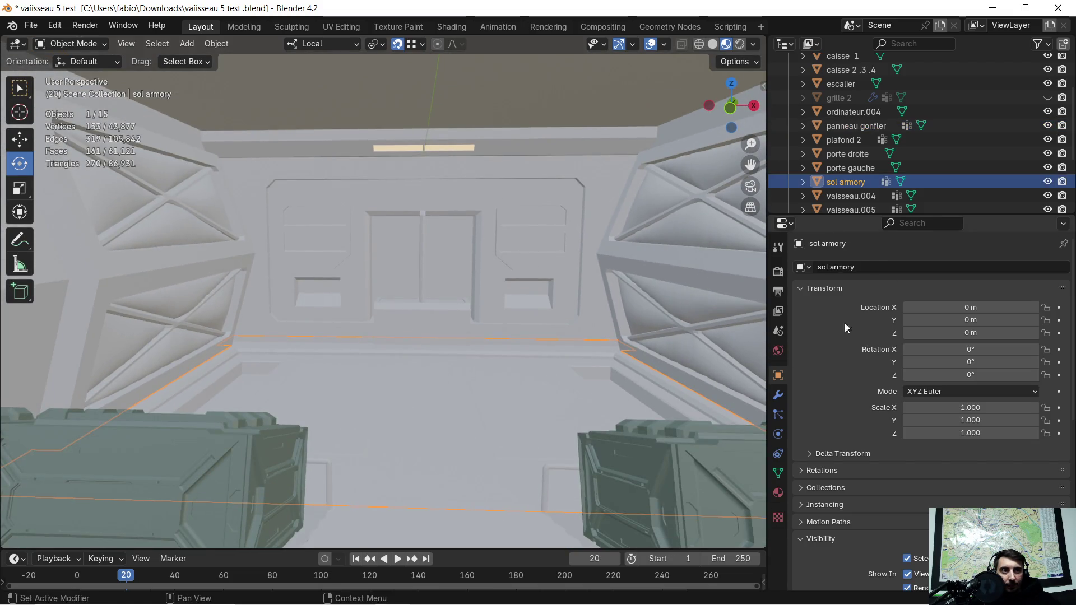
click(778, 399)
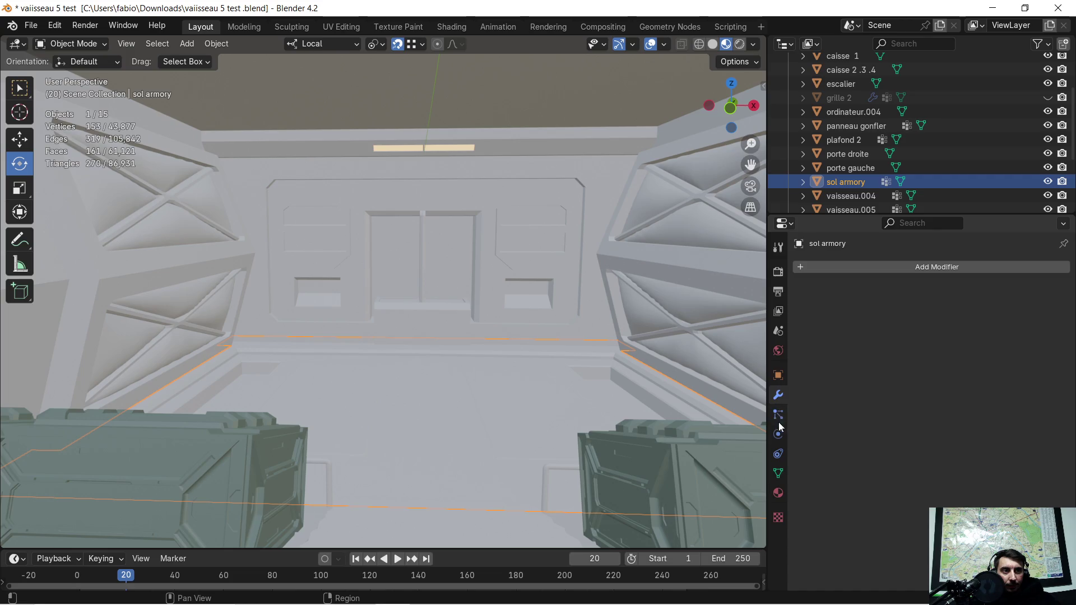
click(778, 492)
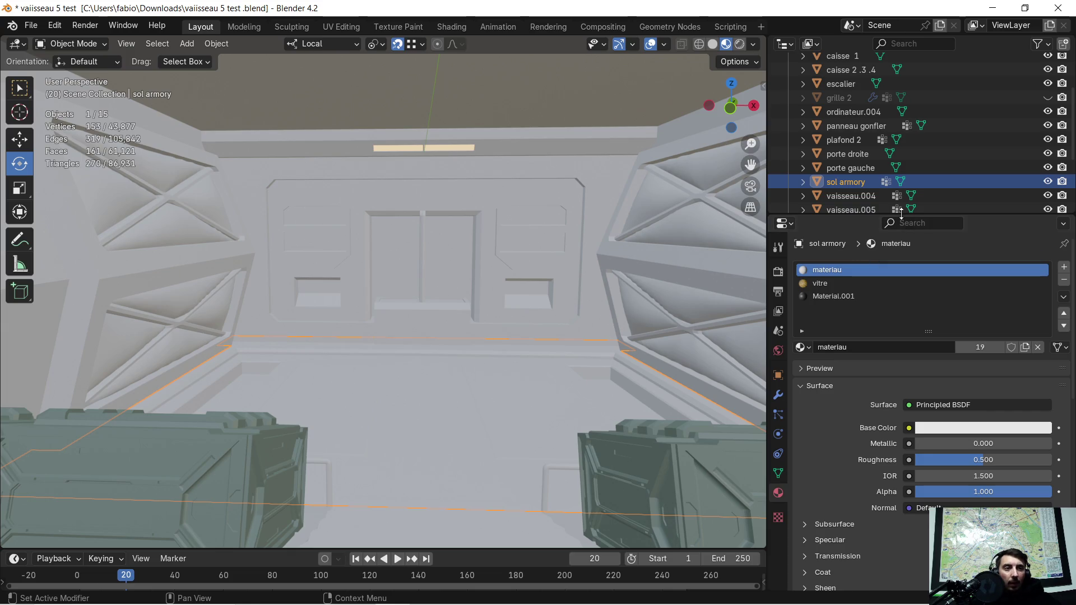
scroll(890, 296, down, 2)
scroll(557, 338, down, 2)
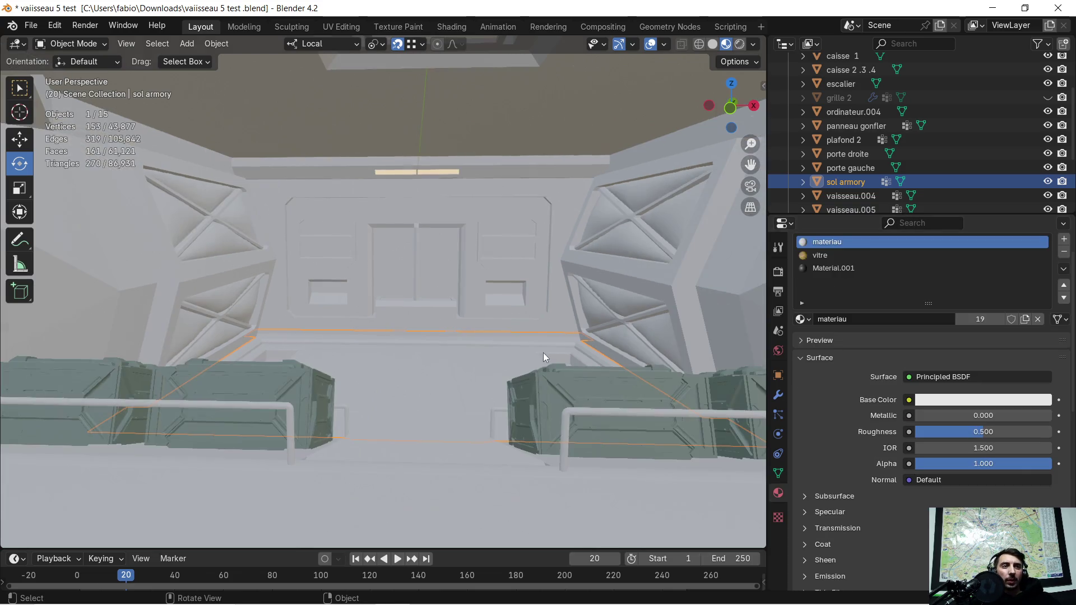
scroll(494, 332, up, 2)
mouse_move(493, 331)
middle_down()
mouse_move(487, 339)
mouse_move(512, 325)
middle_up()
Remove the vitre and Material.001 slots, leaving only materiau
click(828, 255)
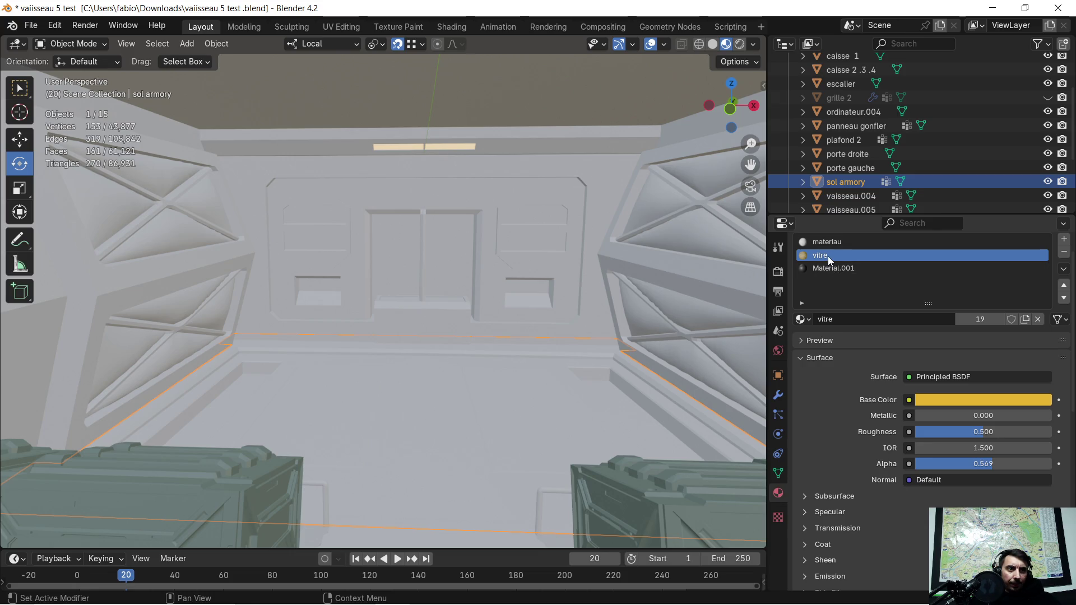
click(1064, 252)
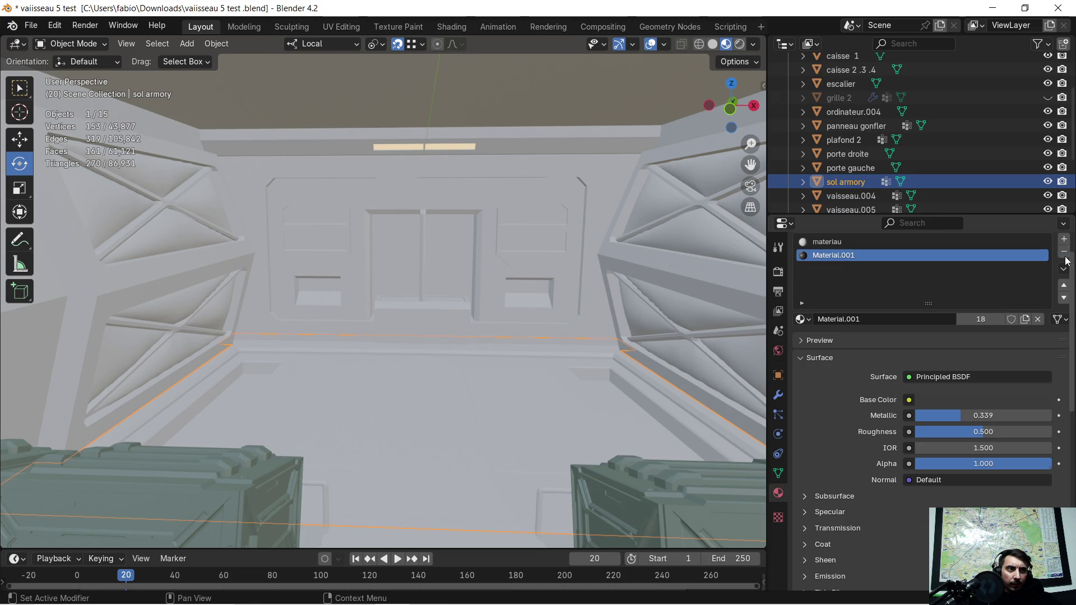
click(1064, 253)
mouse_move(513, 287)
middle_down()
mouse_move(497, 308)
mouse_move(446, 273)
middle_up()
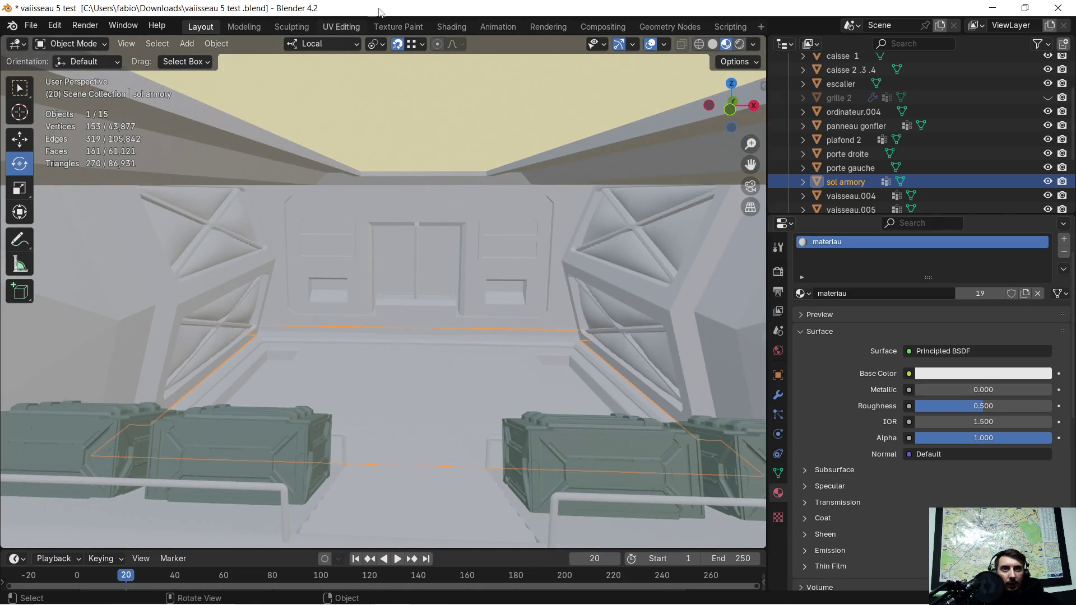
Switch to Substance 3D Painter and open its Fichier menu
click(445, 26)
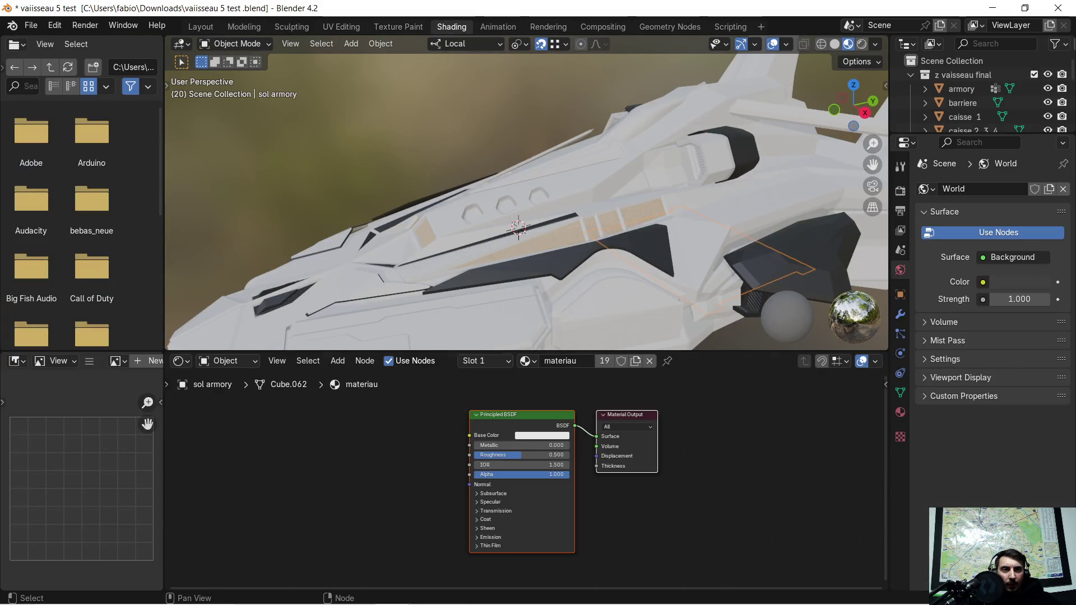
mouse_move(445, 579)
click(418, 593)
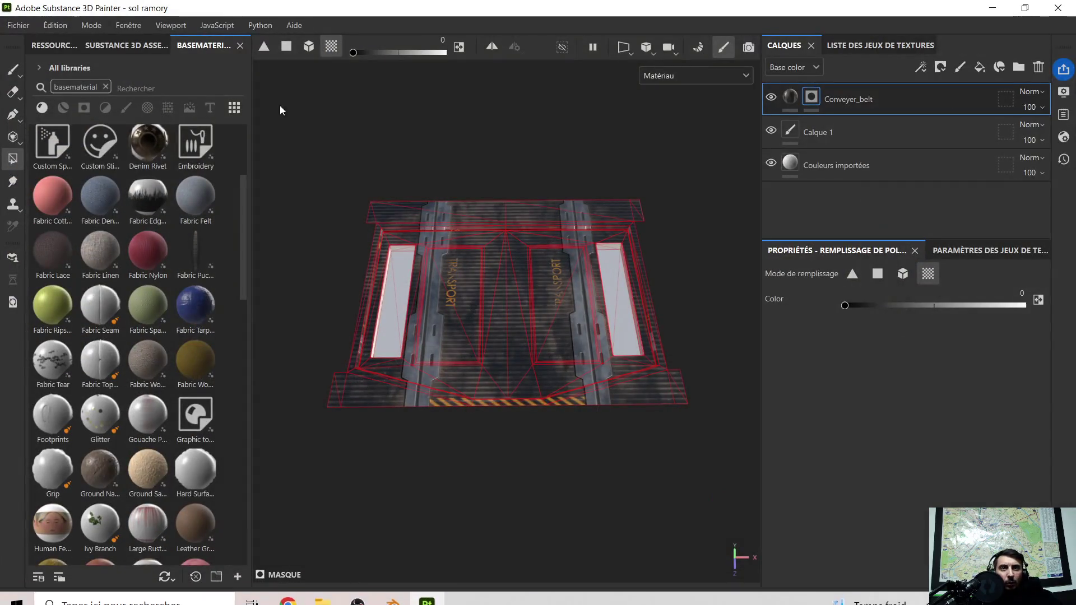
click(22, 26)
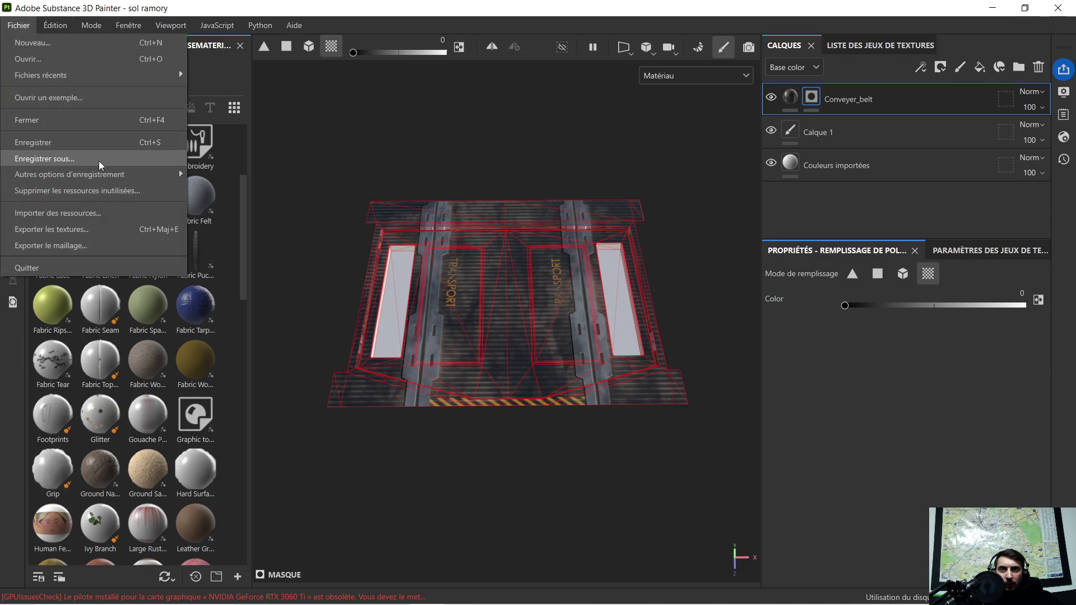
In Exporter les textures, set Modèle de sortie to Unreal Engine SSS (Packed) and open Répertoire de sortie
click(97, 230)
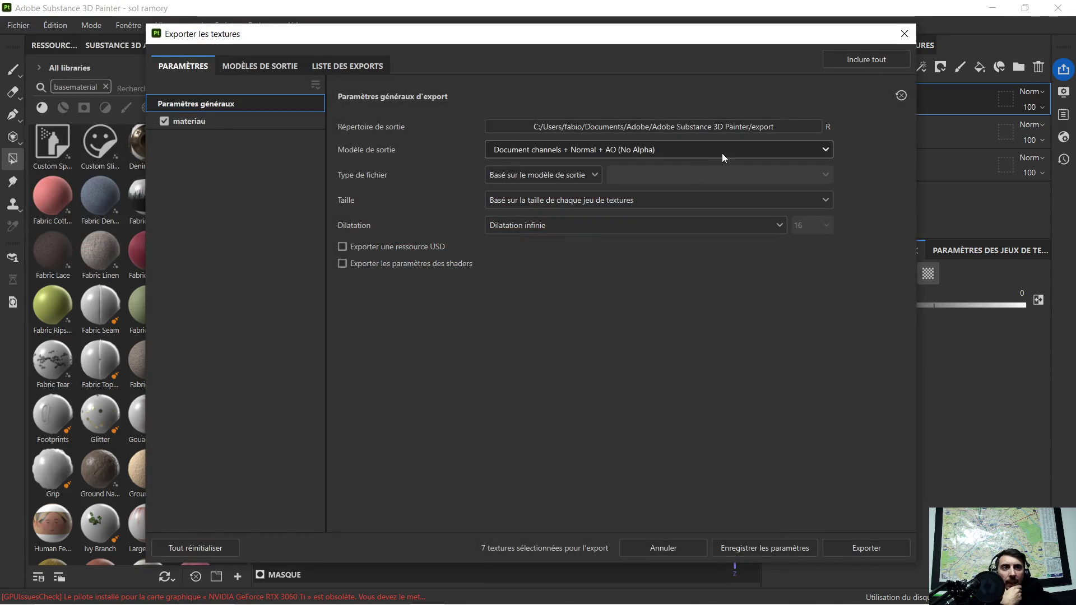
click(722, 152)
scroll(658, 241, down, 7)
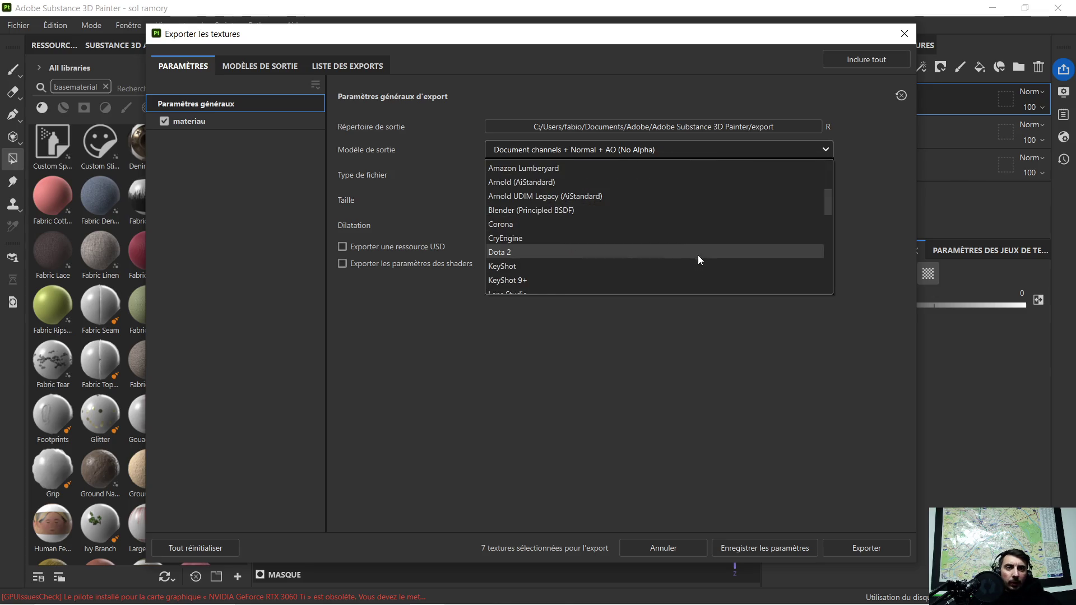
scroll(604, 224, down, 1)
scroll(604, 225, down, 2)
scroll(603, 226, down, 2)
scroll(603, 225, down, 2)
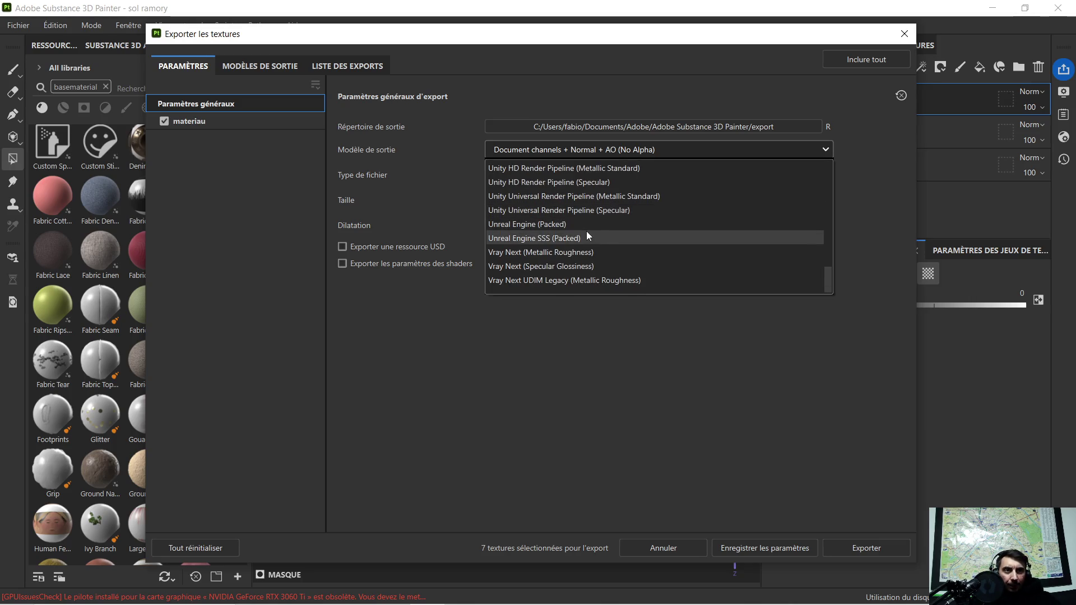
click(586, 235)
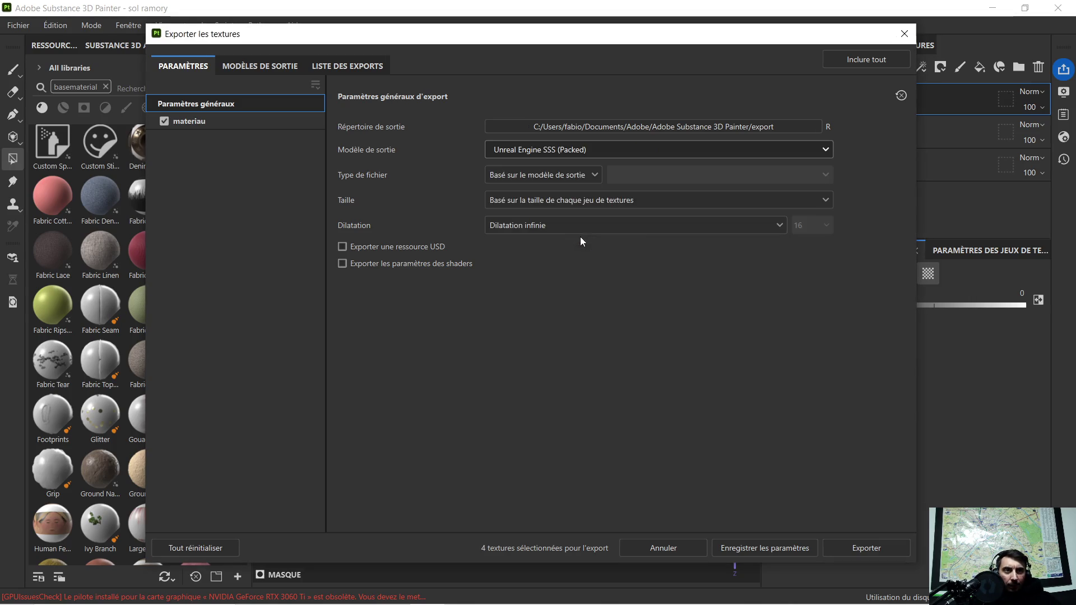
click(685, 127)
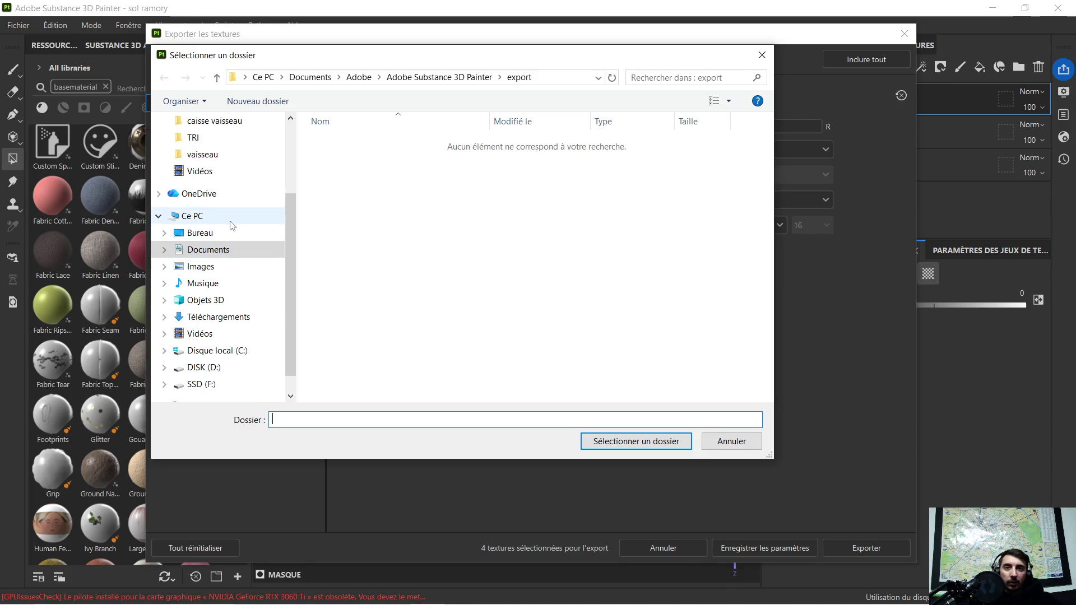
Set the export output directory to Desktop > zug final > vaisseau > sol armory
scroll(237, 234, up, 1)
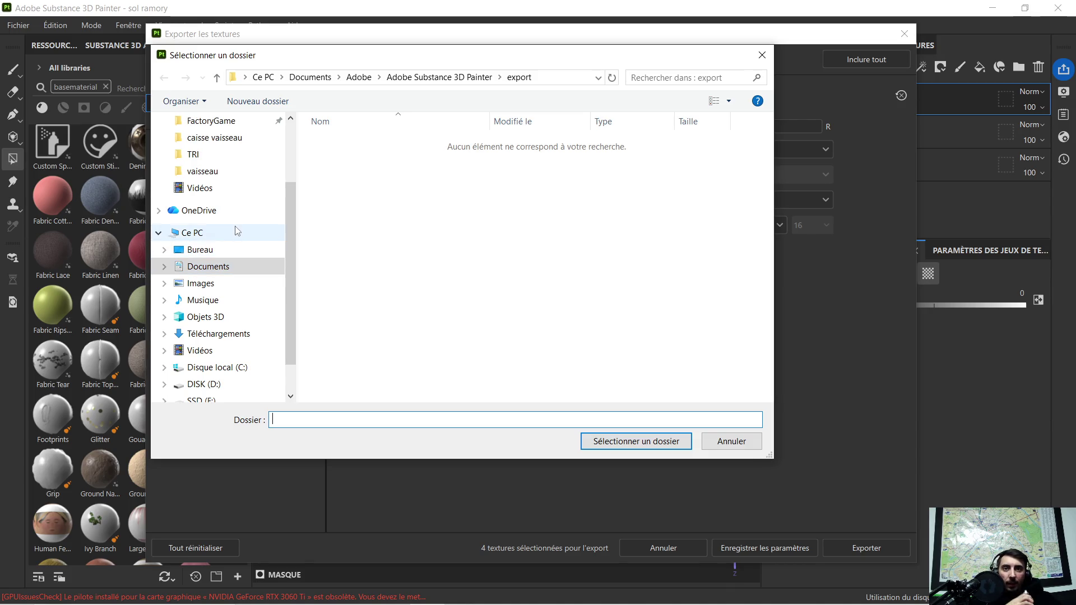
scroll(237, 234, up, 1)
scroll(237, 234, up, 1)
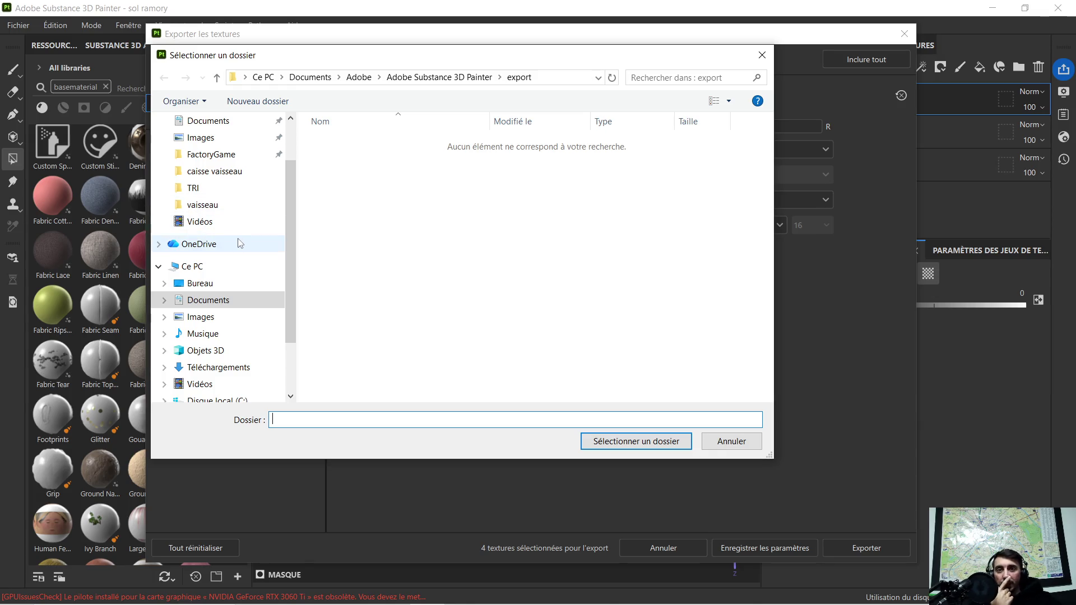
scroll(247, 216, up, 1)
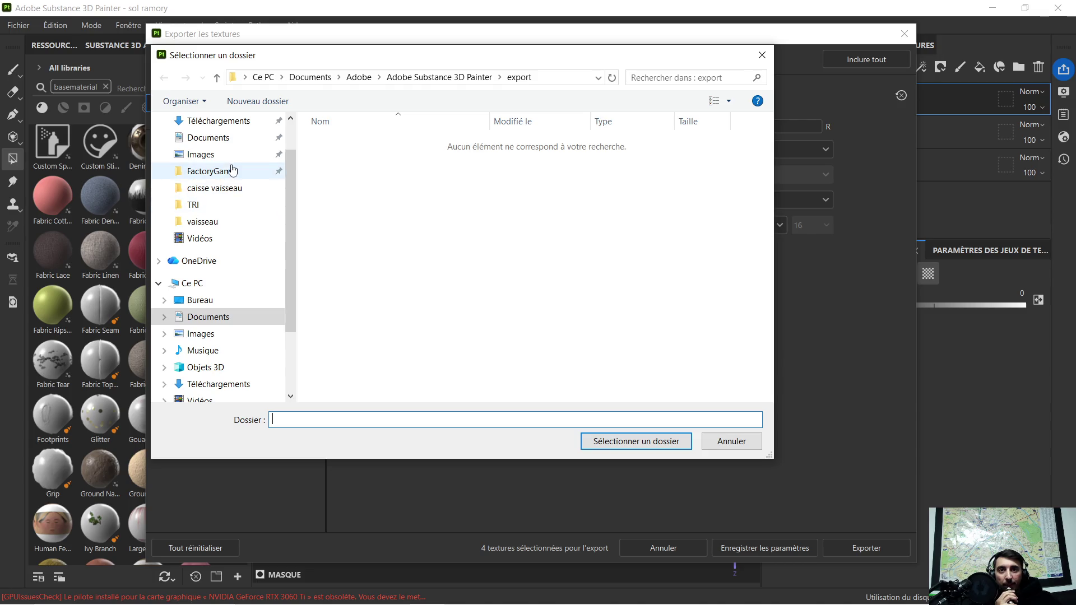
scroll(227, 174, up, 1)
scroll(221, 165, up, 1)
click(200, 148)
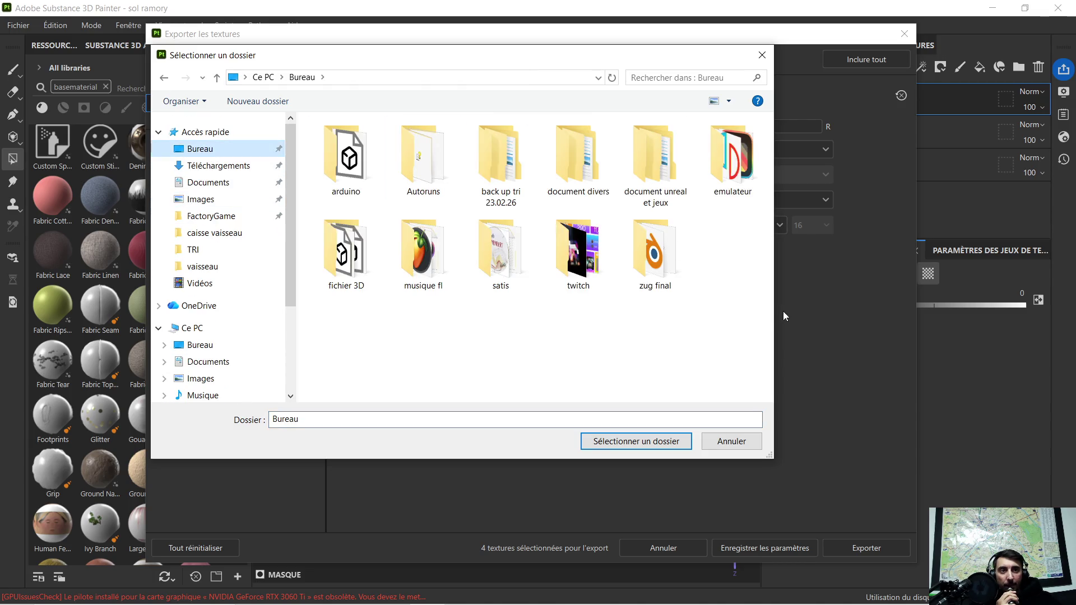
double_click(631, 253)
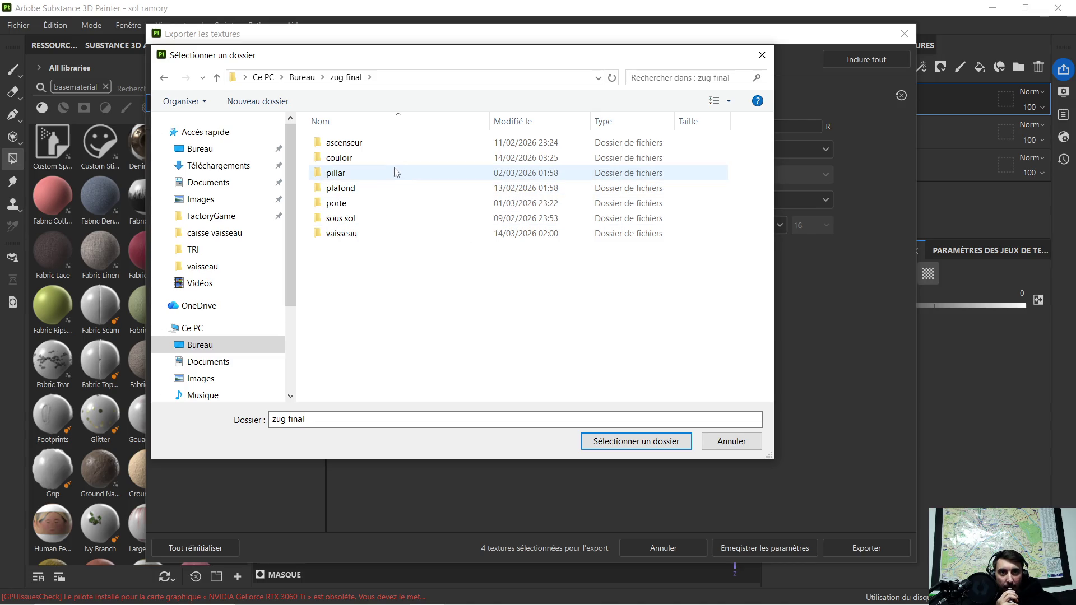
double_click(360, 235)
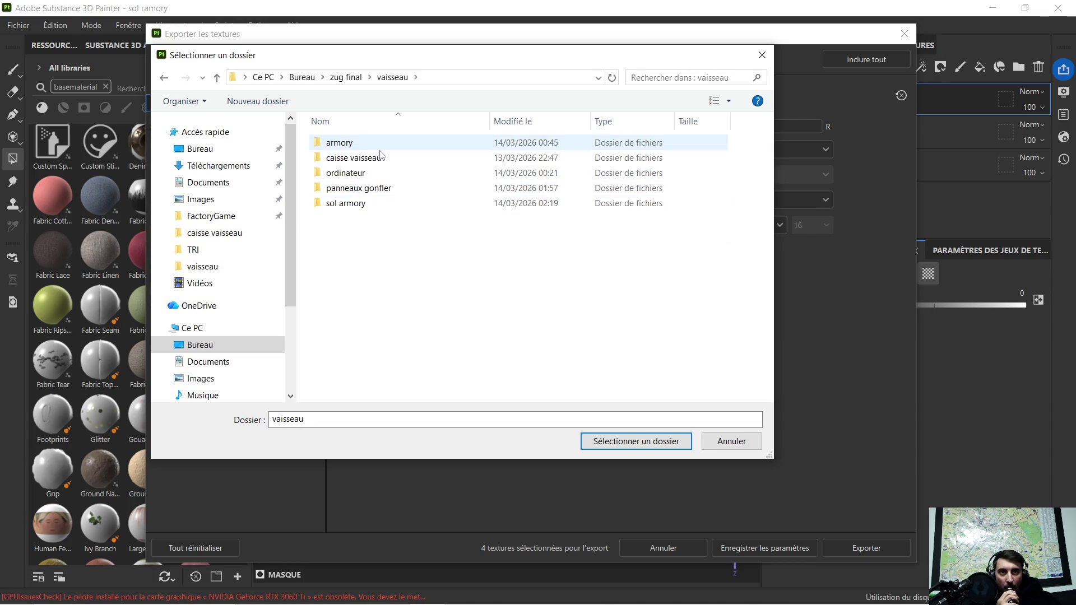
double_click(372, 205)
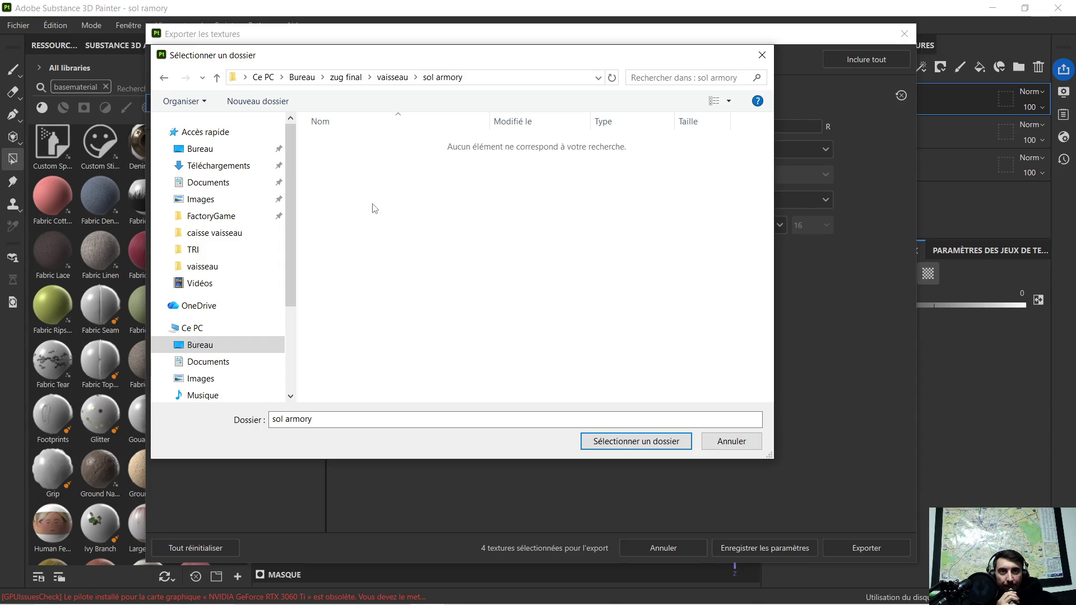
click(635, 442)
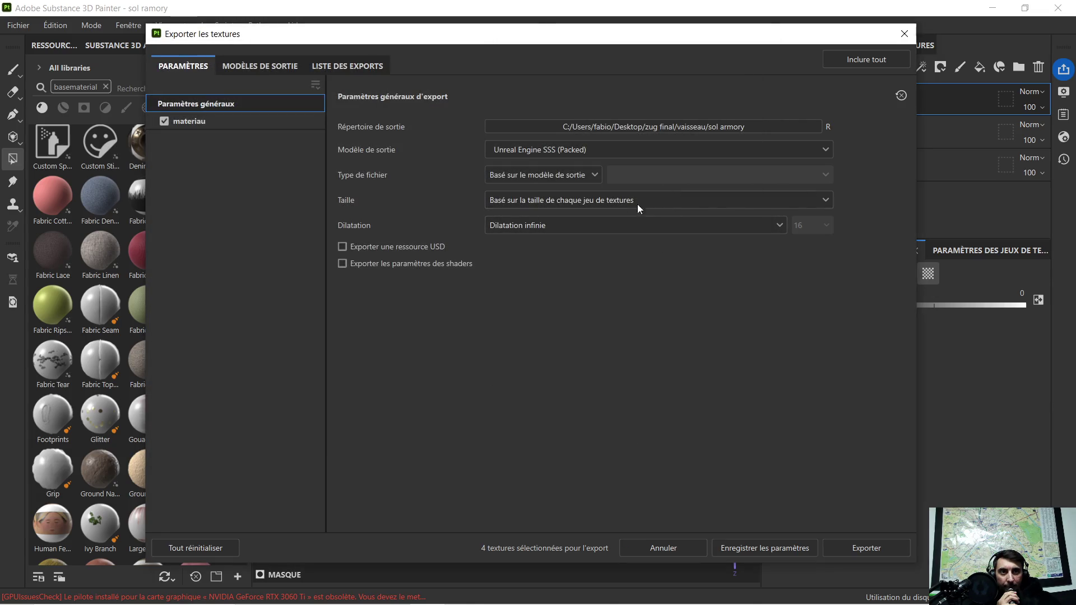
Export the materiau textures as PNGs, close the export window and return to Blender
click(882, 548)
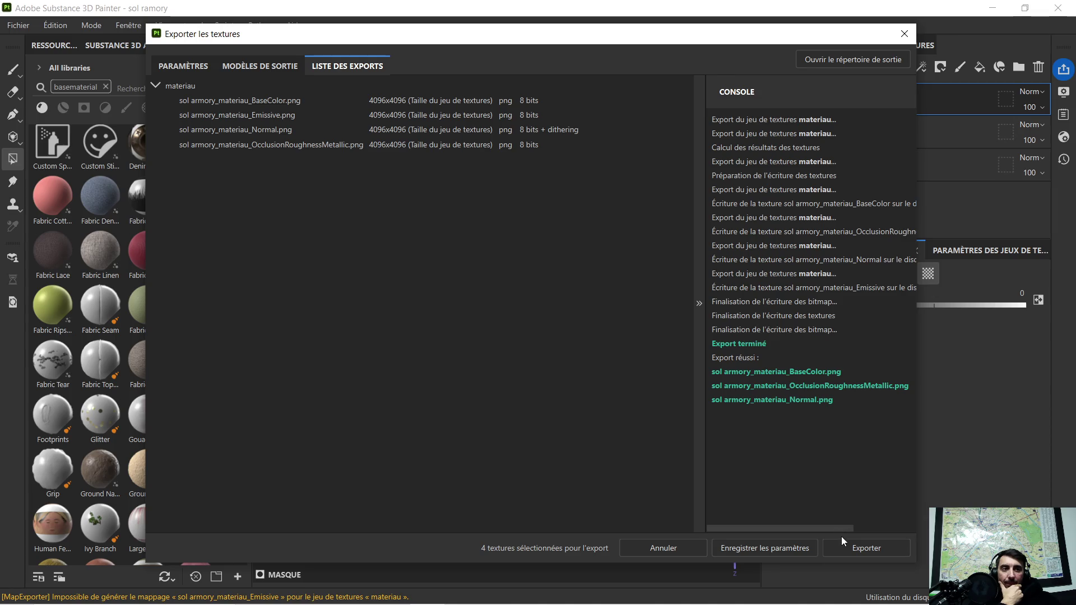
click(901, 35)
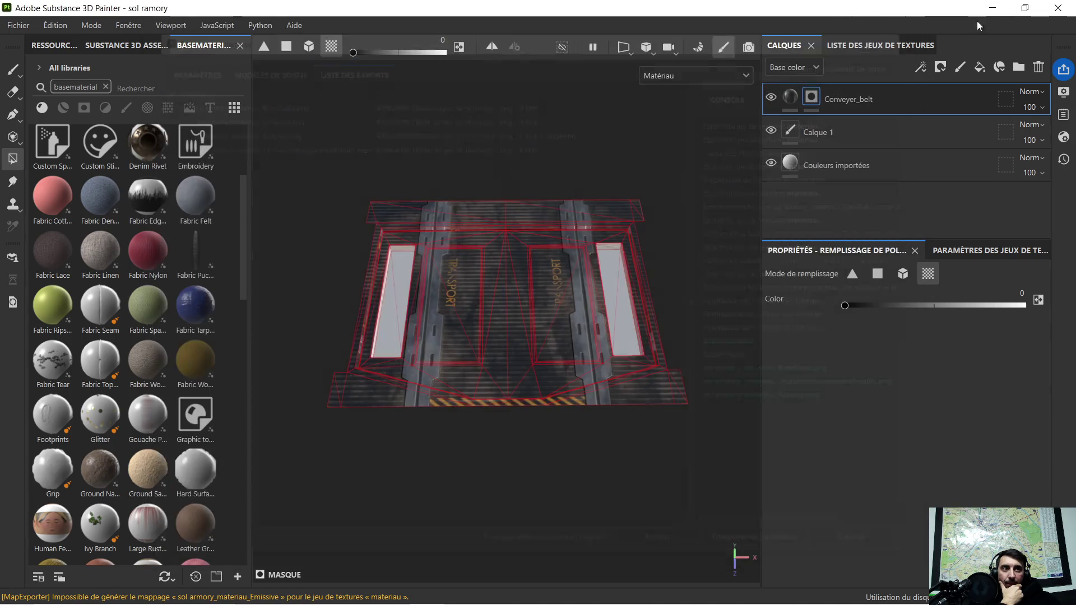
key(alt+Tab)
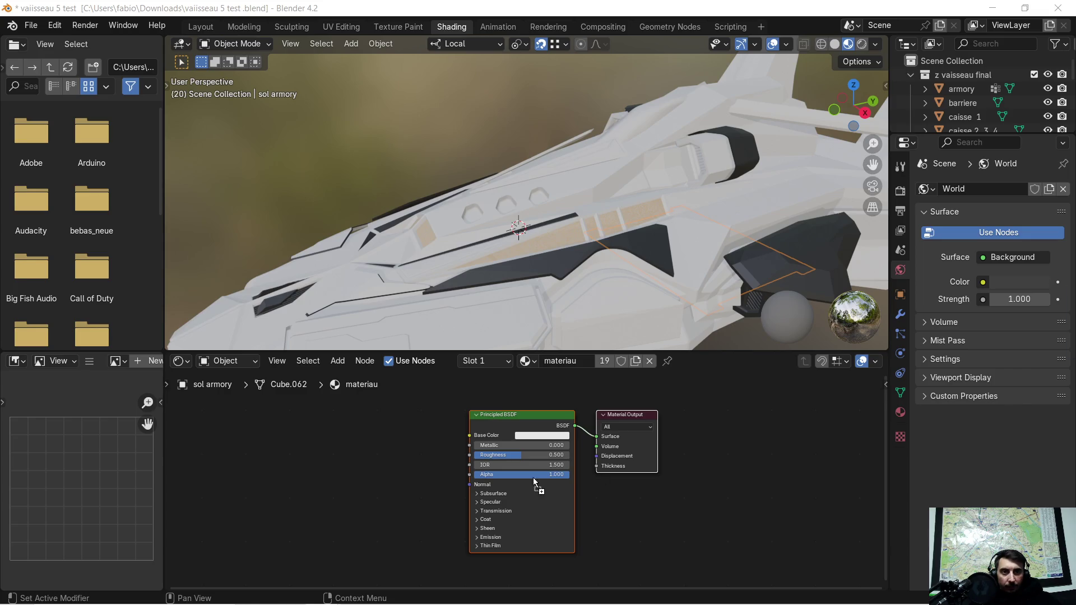
Drop the exported sol armory PNG textures into the materiau node tree as image texture nodes
drag(272, 473, 275, 474)
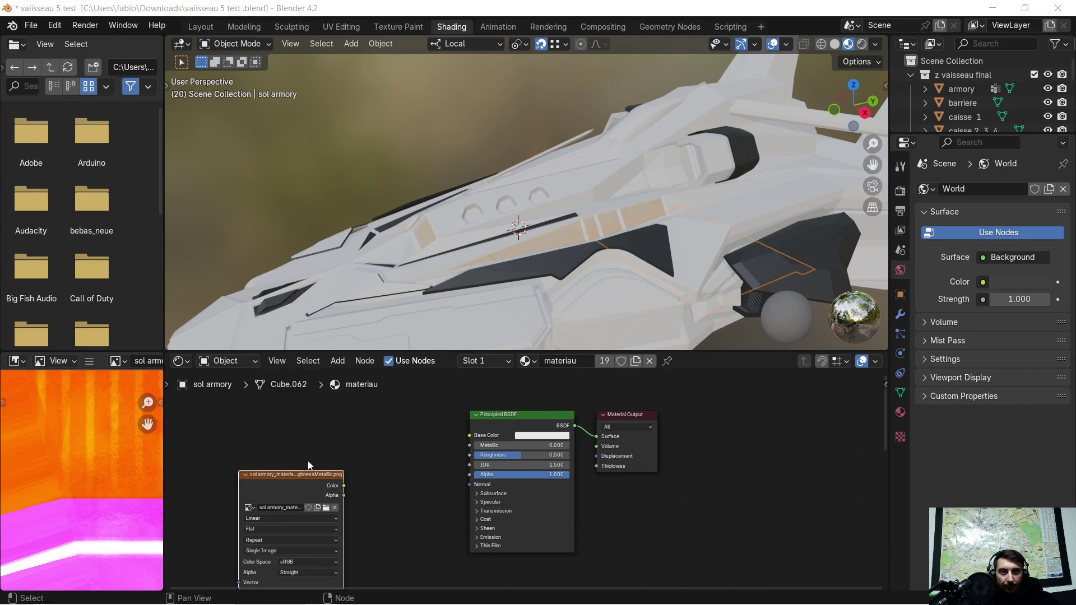
scroll(290, 476, up, 1)
scroll(294, 466, up, 2)
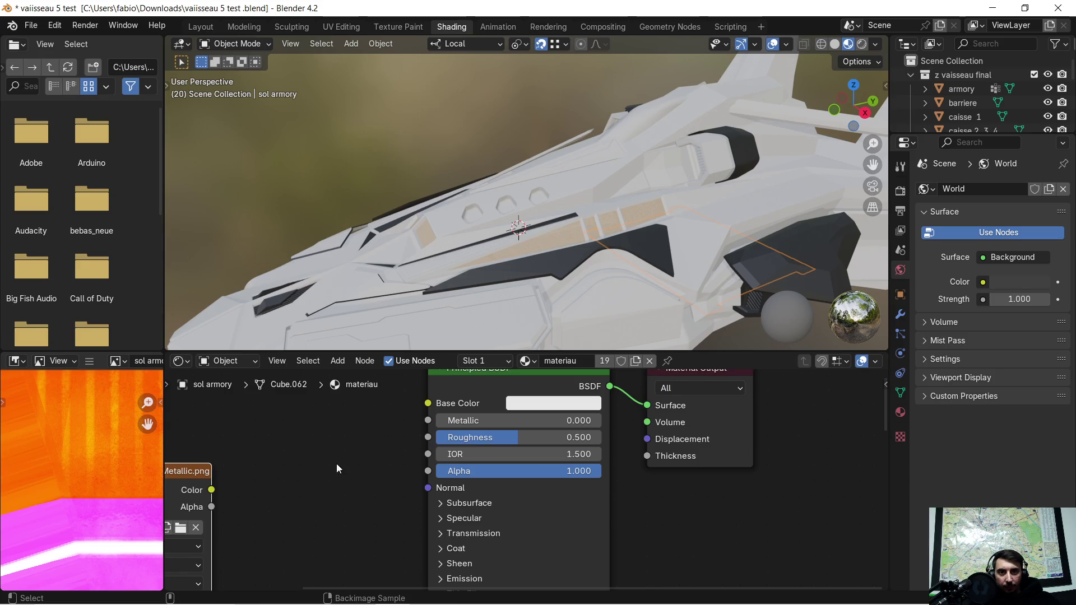
right_click(284, 463)
click(332, 475)
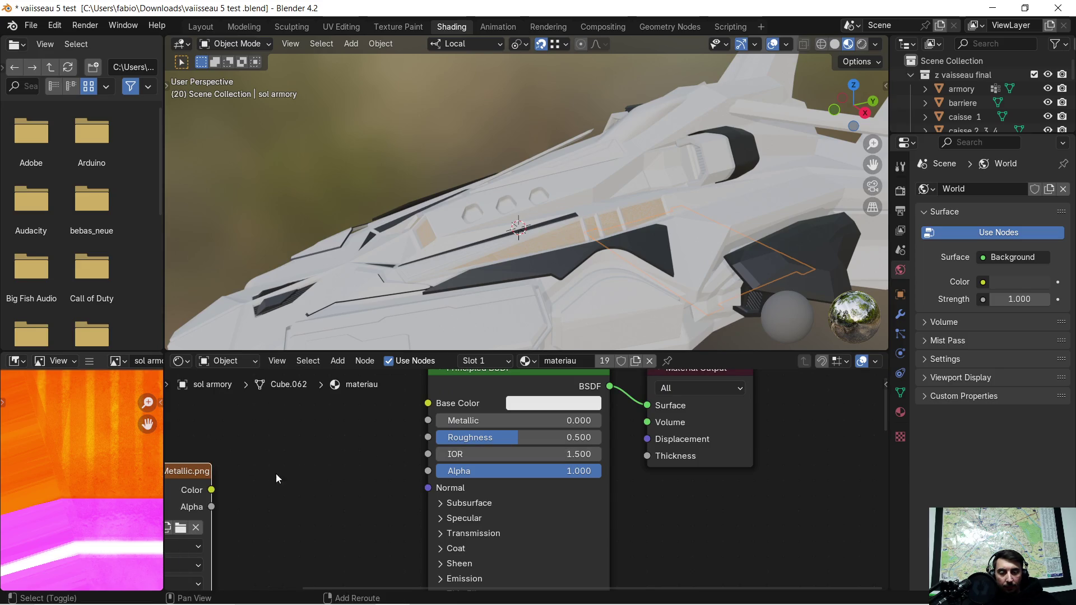
middle_drag(277, 478, 516, 430)
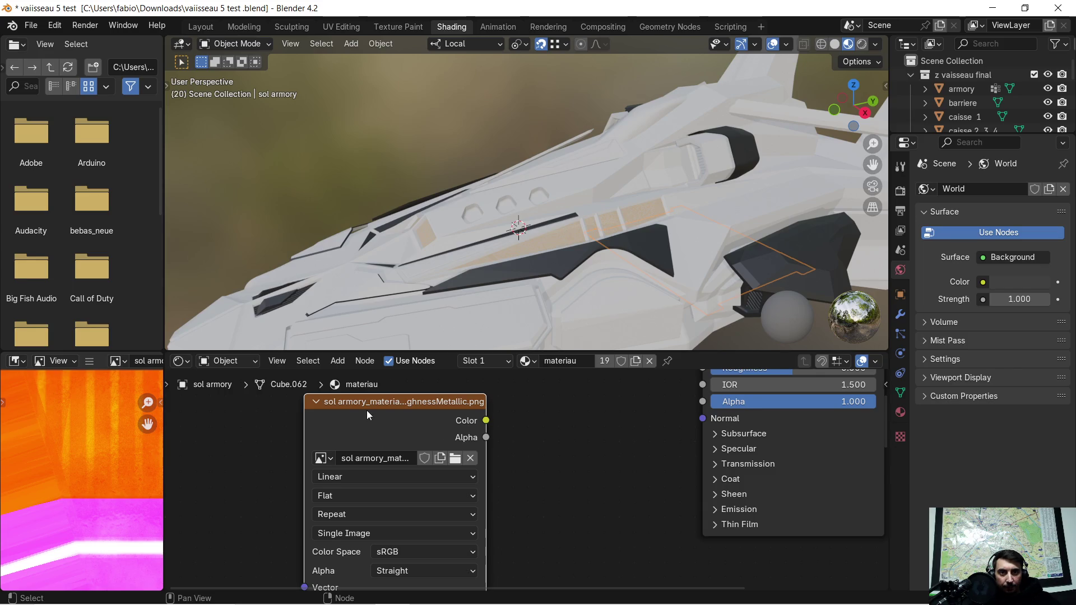
scroll(438, 417, down, 2)
scroll(452, 519, up, 1)
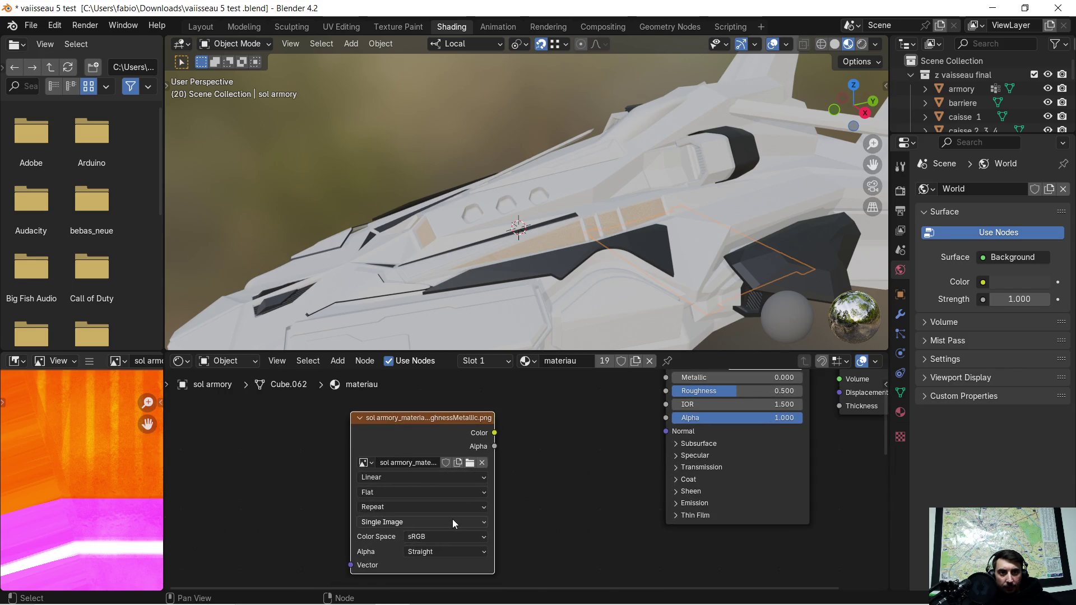
scroll(450, 521, up, 1)
Set the OcclusionRoughnessMetallic texture's colour space to Non-Color and shift that node left
click(440, 540)
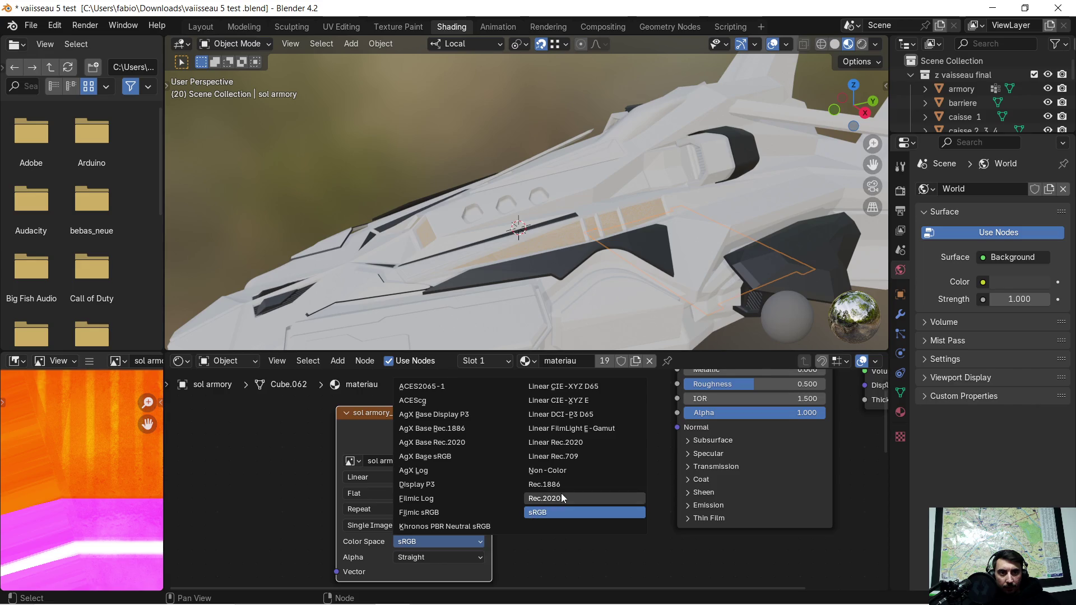
click(551, 472)
scroll(547, 473, up, 1)
scroll(547, 465, down, 2)
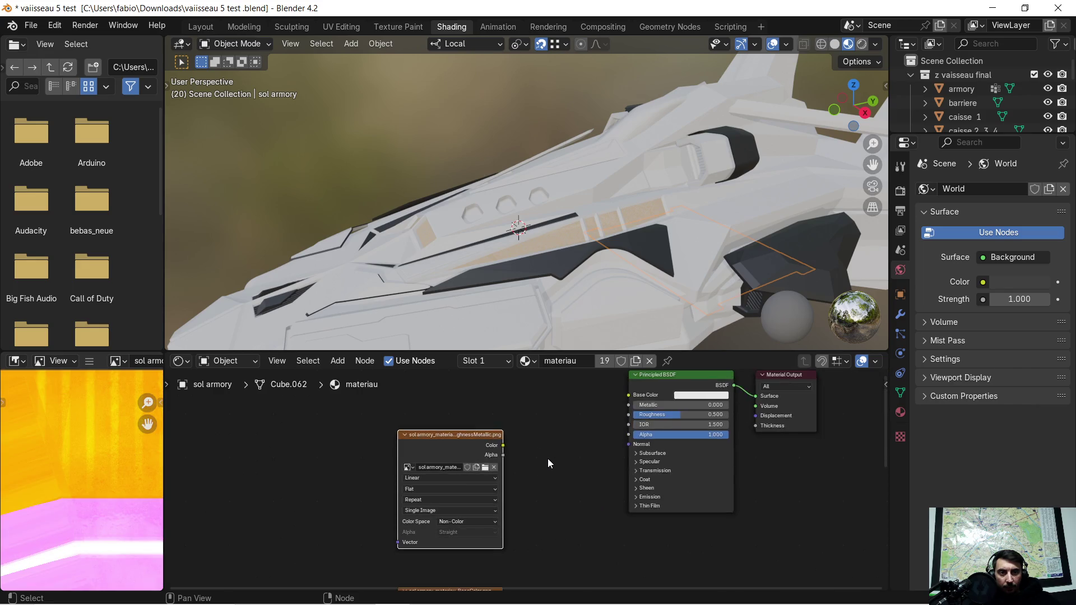
scroll(546, 457, down, 3)
scroll(547, 461, down, 1)
drag(532, 487, 408, 486)
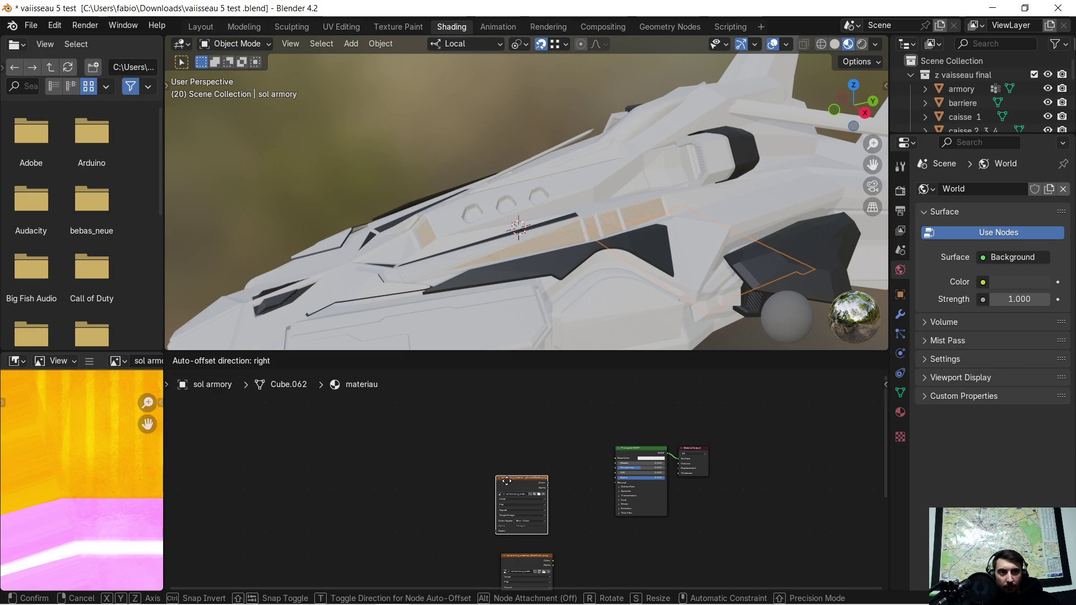
mouse_move(563, 527)
middle_down()
mouse_move(524, 421)
mouse_move(472, 378)
middle_up()
scroll(524, 422, up, 3)
scroll(510, 429, up, 1)
scroll(505, 410, down, 1)
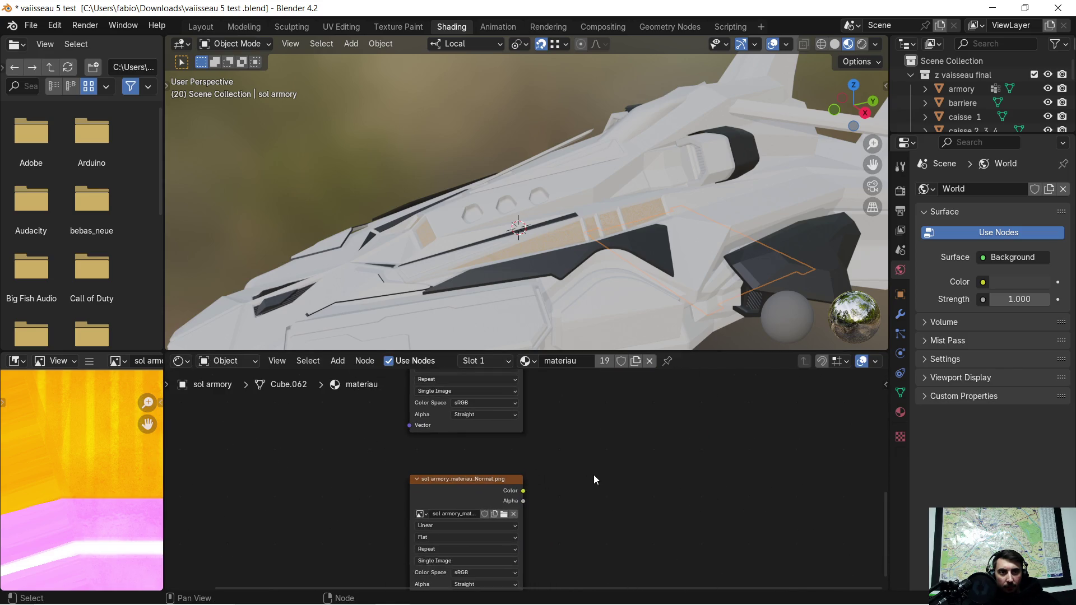
Add a Normal Map node linking the Normal texture into the Principled BSDF Normal input
key(shift+a)
mouse_move(575, 482)
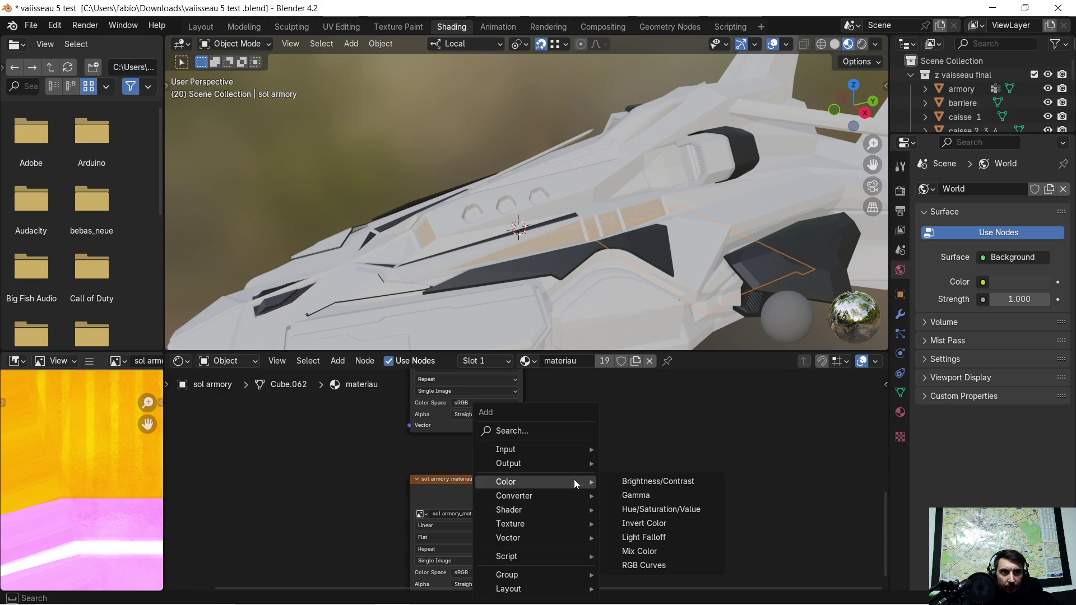
mouse_move(553, 535)
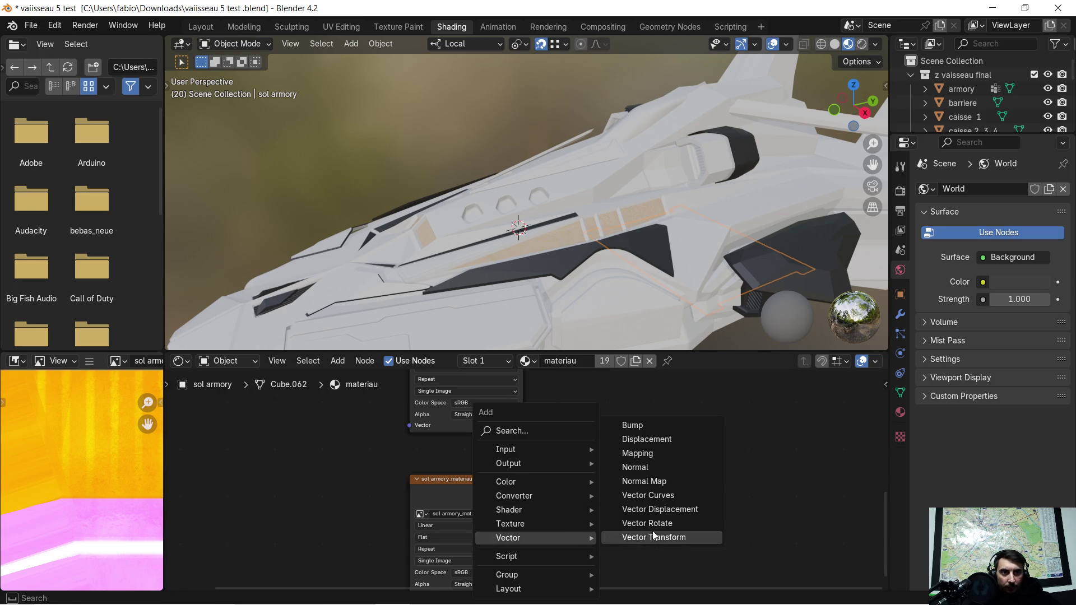
click(673, 481)
click(611, 414)
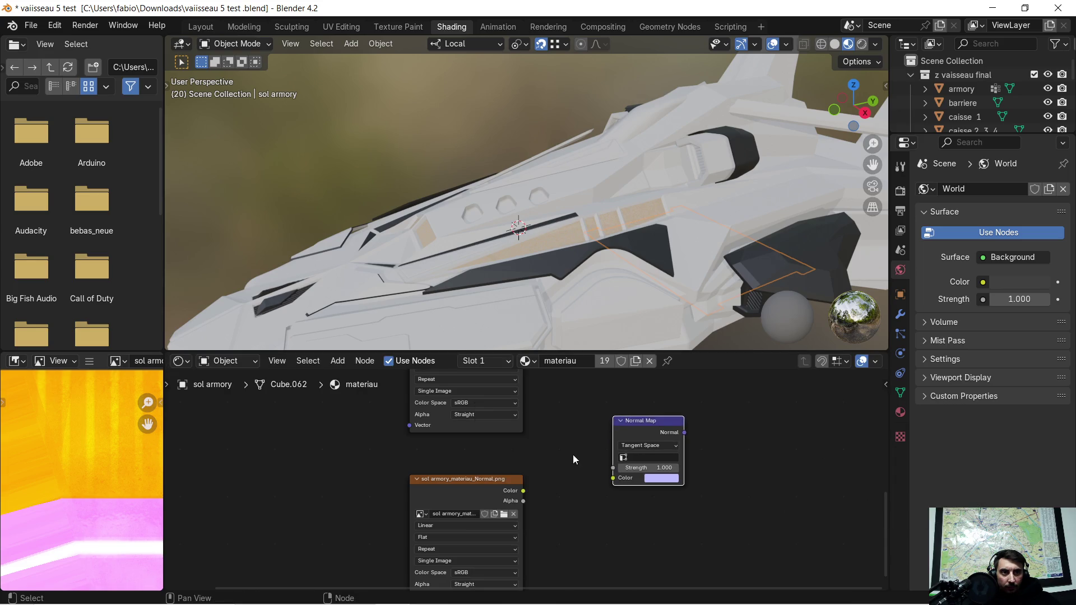
drag(524, 492, 614, 478)
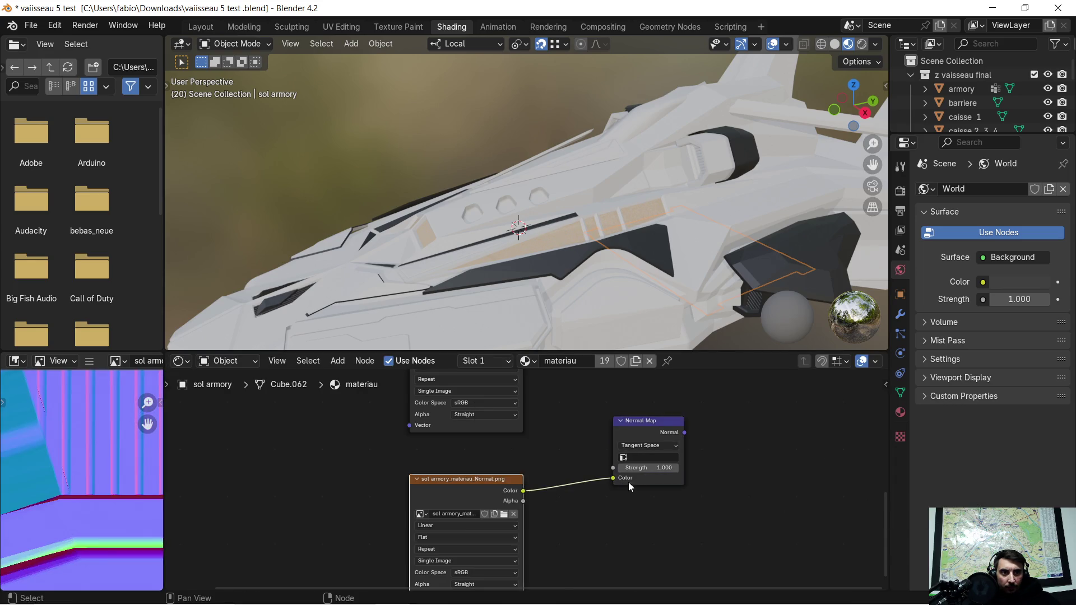
scroll(707, 428, down, 3)
middle_drag(707, 429, 641, 490)
scroll(567, 537, down, 1)
middle_drag(567, 537, 583, 532)
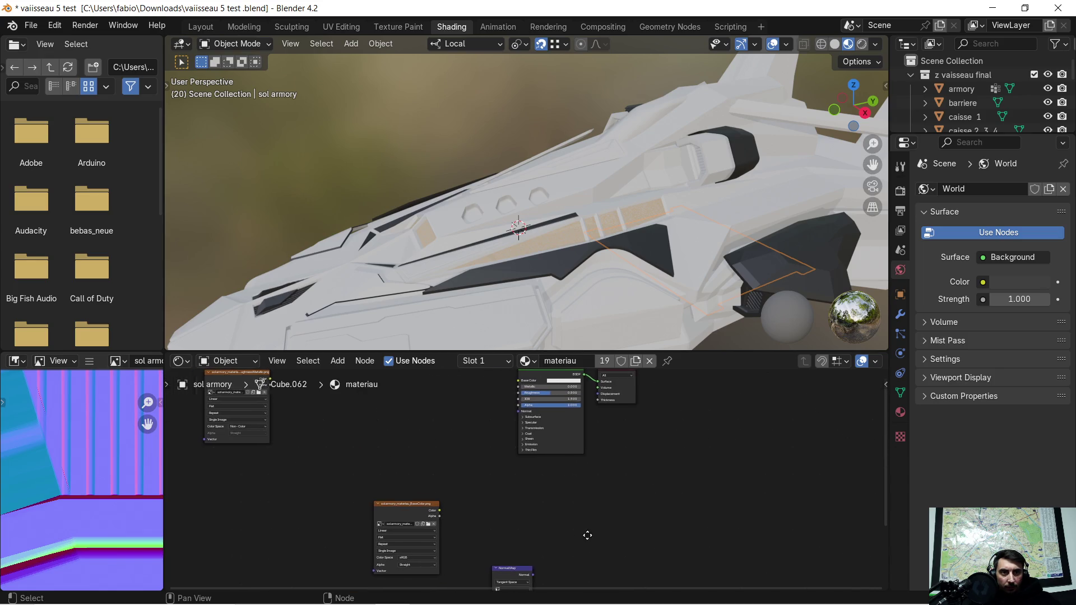
drag(539, 575, 521, 418)
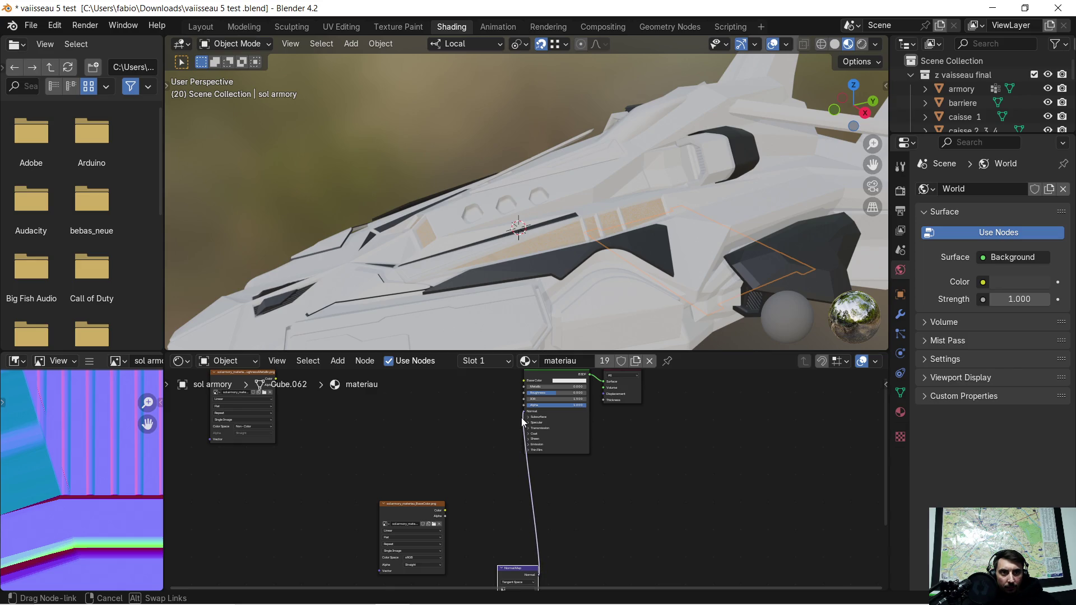
Move the Base Color texture, Normal texture and Normal Map nodes up and to the left
scroll(488, 468, down, 1)
mouse_move(488, 468)
middle_down()
mouse_move(557, 488)
mouse_move(604, 531)
middle_up()
scroll(556, 487, down, 1)
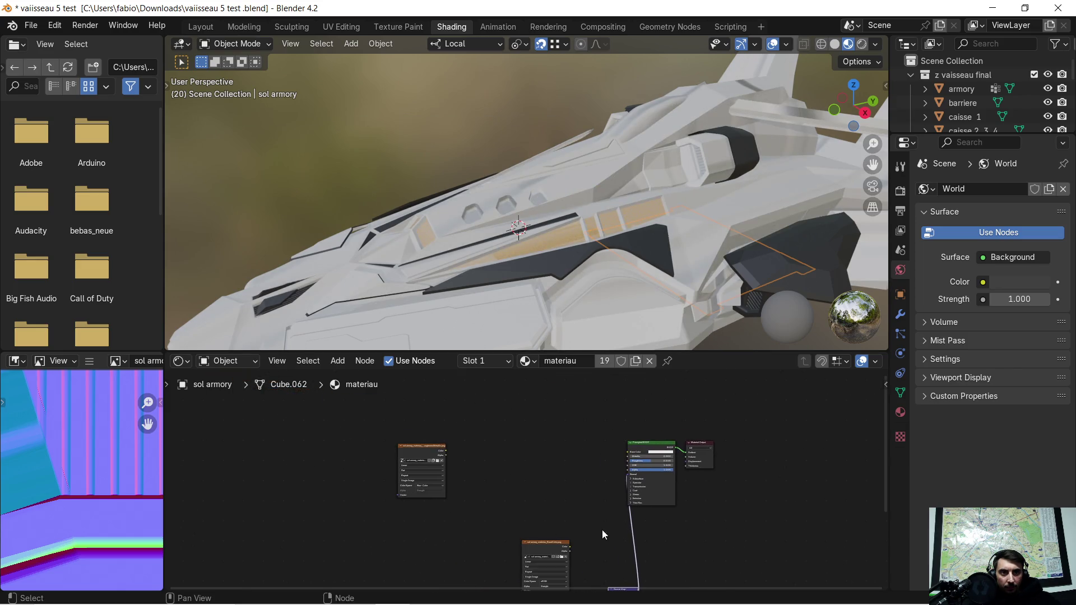
click(543, 546)
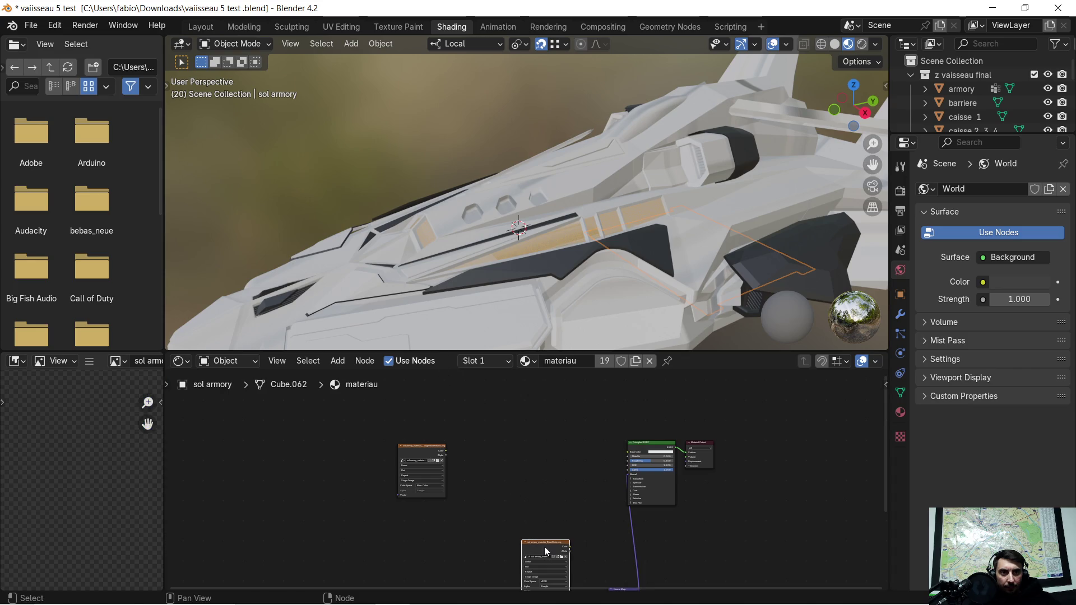
drag(545, 551, 412, 402)
middle_drag(501, 454, 489, 332)
drag(524, 444, 605, 532)
mouse_move(609, 468)
mouse_down()
mouse_move(552, 370)
mouse_move(552, 450)
mouse_up()
click(553, 450)
middle_drag(527, 440, 530, 479)
scroll(459, 426, up, 1)
scroll(488, 448, up, 4)
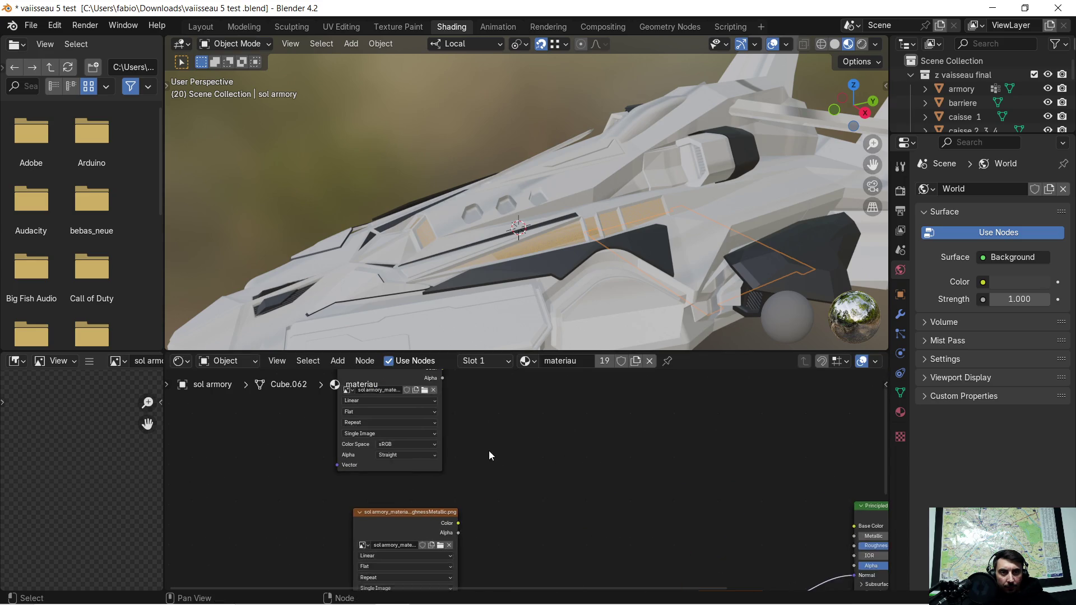
Add a Separate Color node so Blue drives Metallic and Green drives Roughness
middle_drag(443, 455, 514, 435)
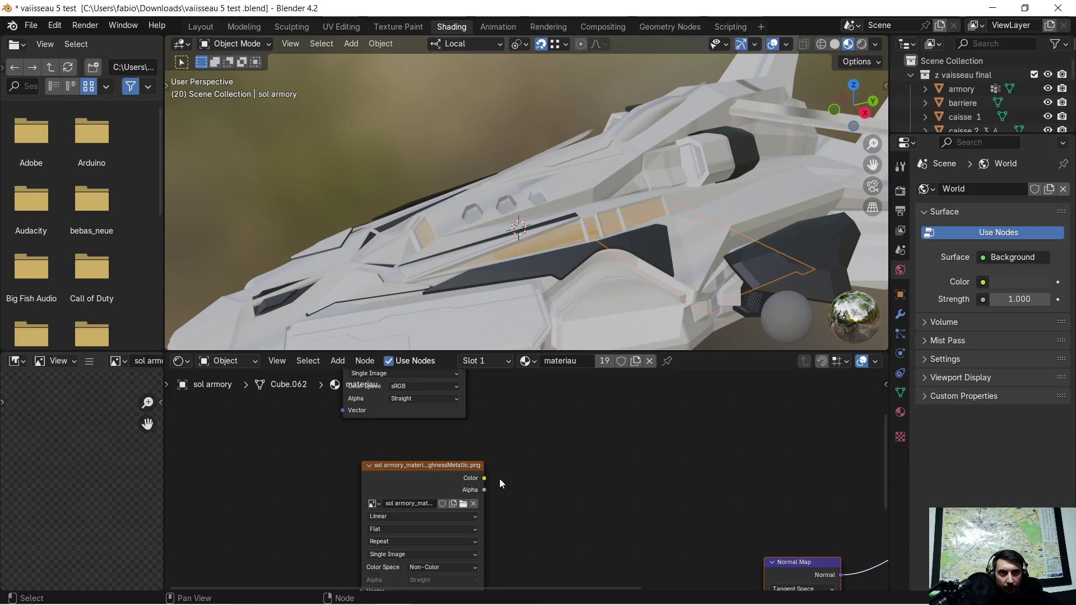
drag(485, 478, 552, 469)
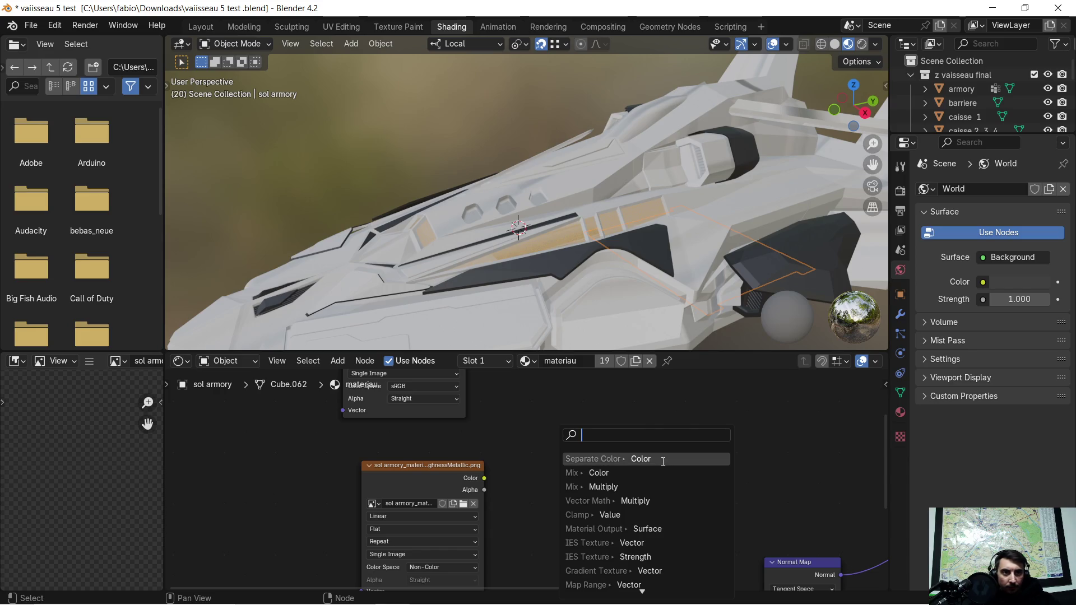
click(640, 459)
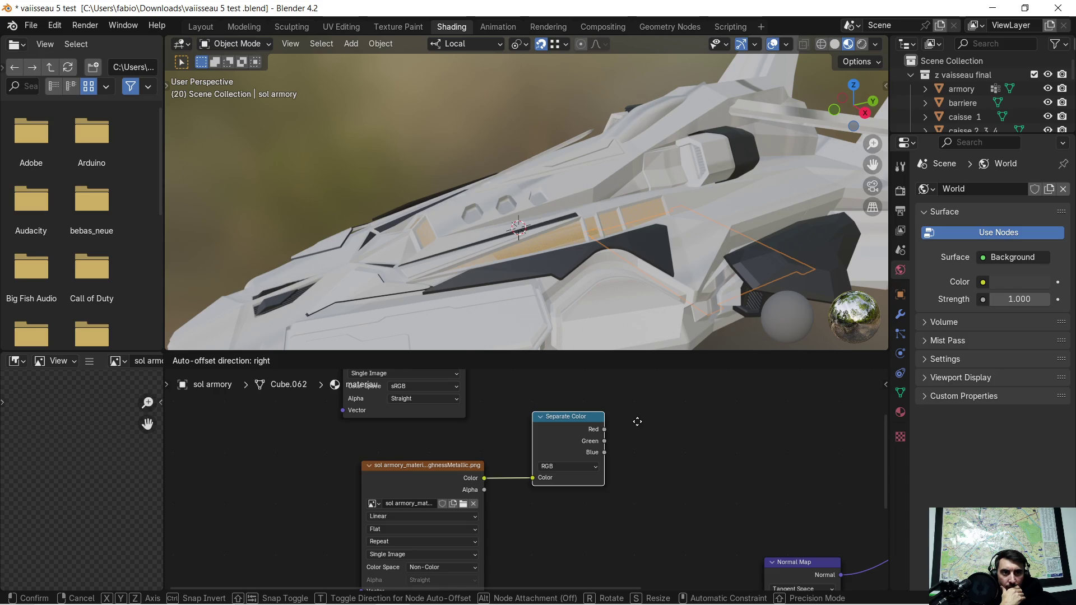
click(637, 421)
mouse_move(648, 438)
middle_down()
mouse_move(517, 454)
mouse_move(476, 434)
middle_up()
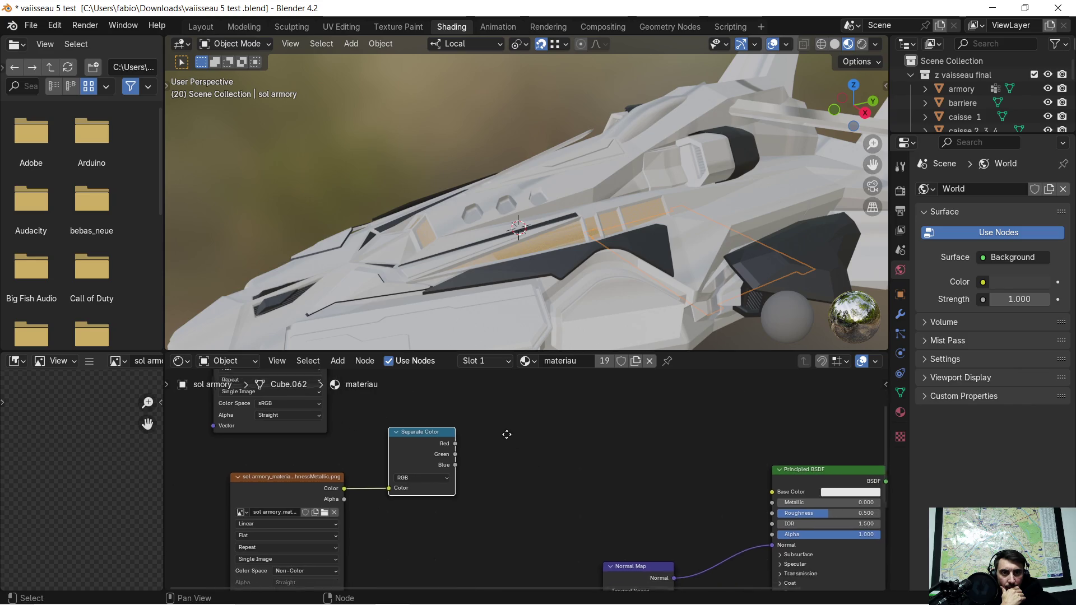
drag(419, 456, 426, 460)
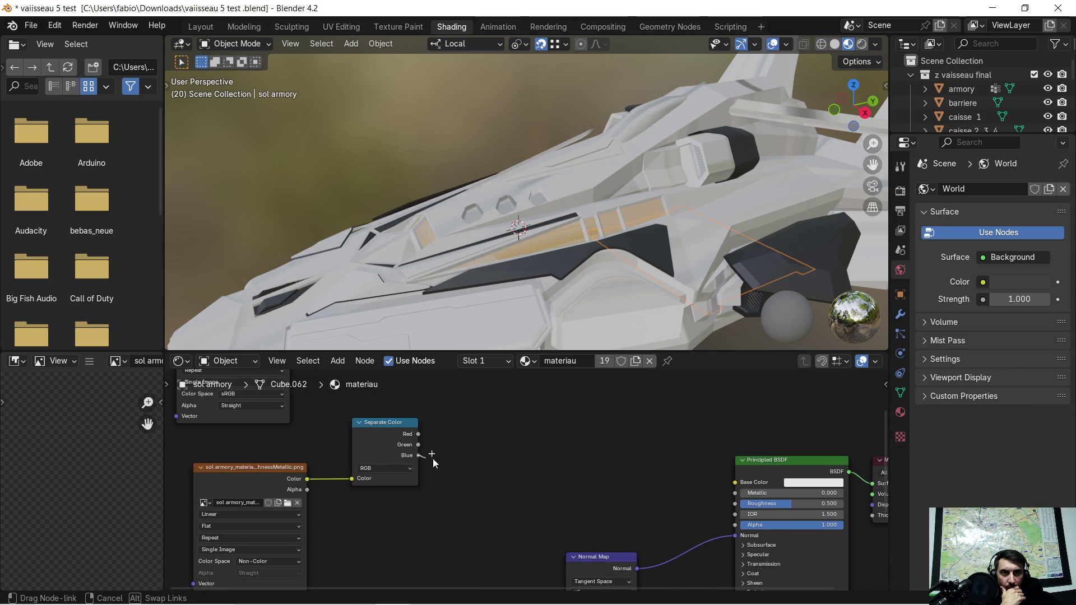
drag(617, 485, 737, 494)
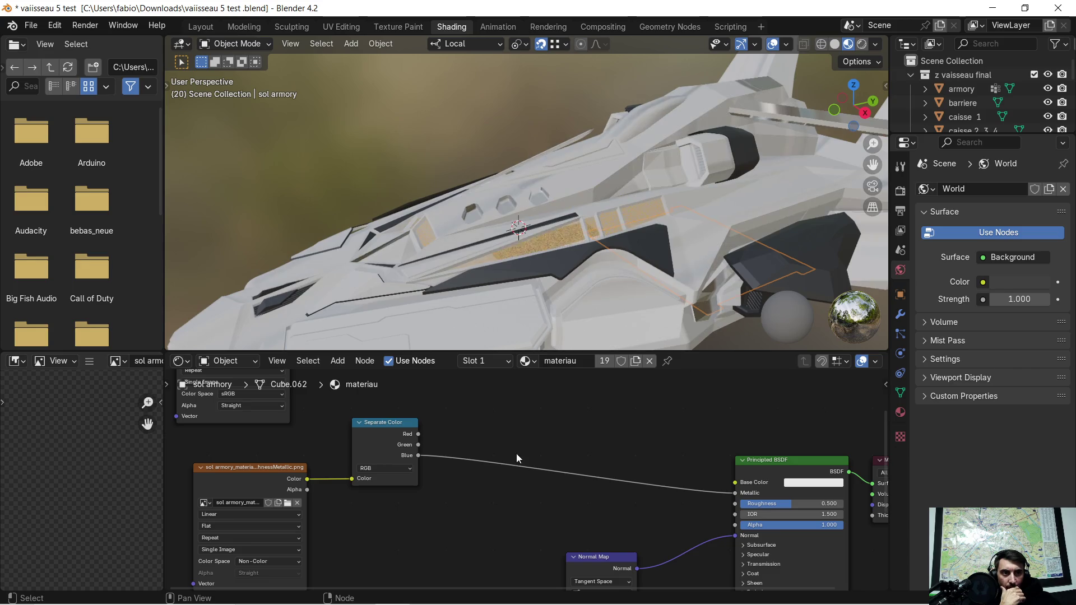
drag(418, 445, 734, 503)
middle_drag(411, 439, 506, 528)
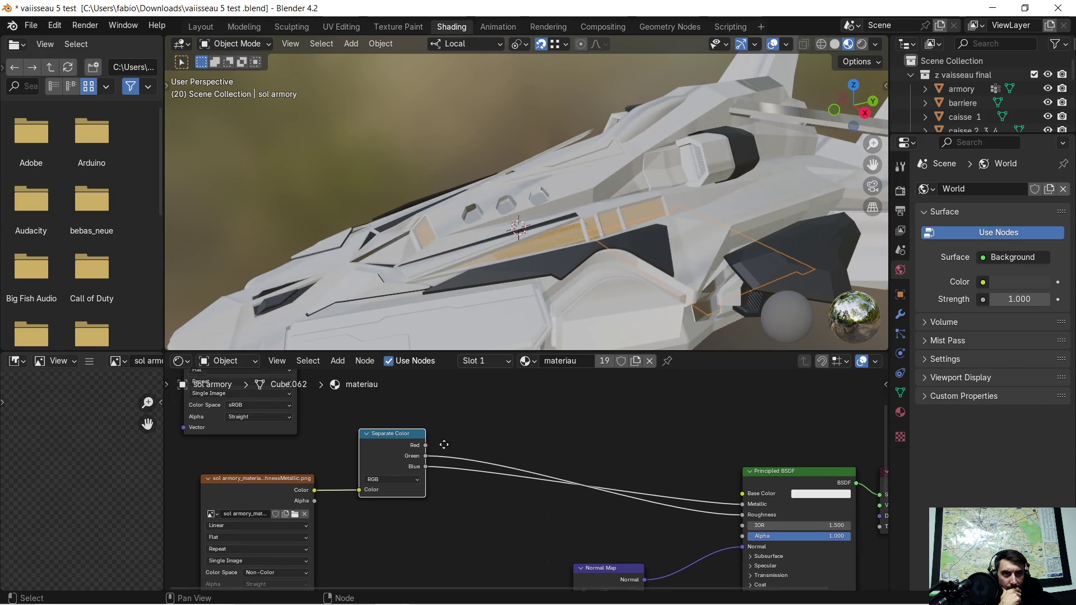
Multiply the base colour texture by the Separate Color output and feed the result into Base Color
drag(386, 400, 455, 409)
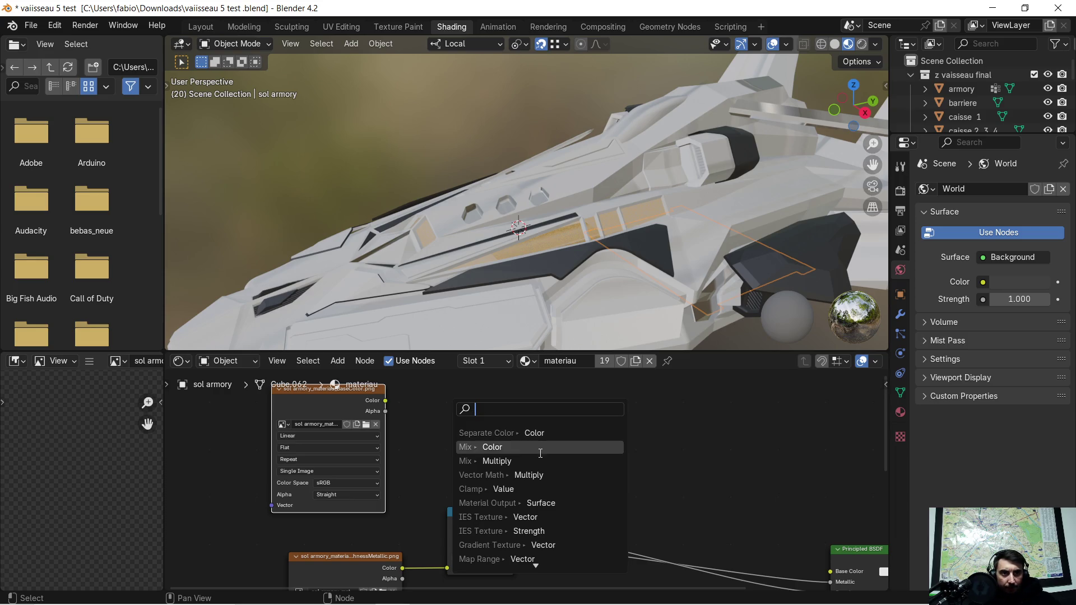
click(542, 460)
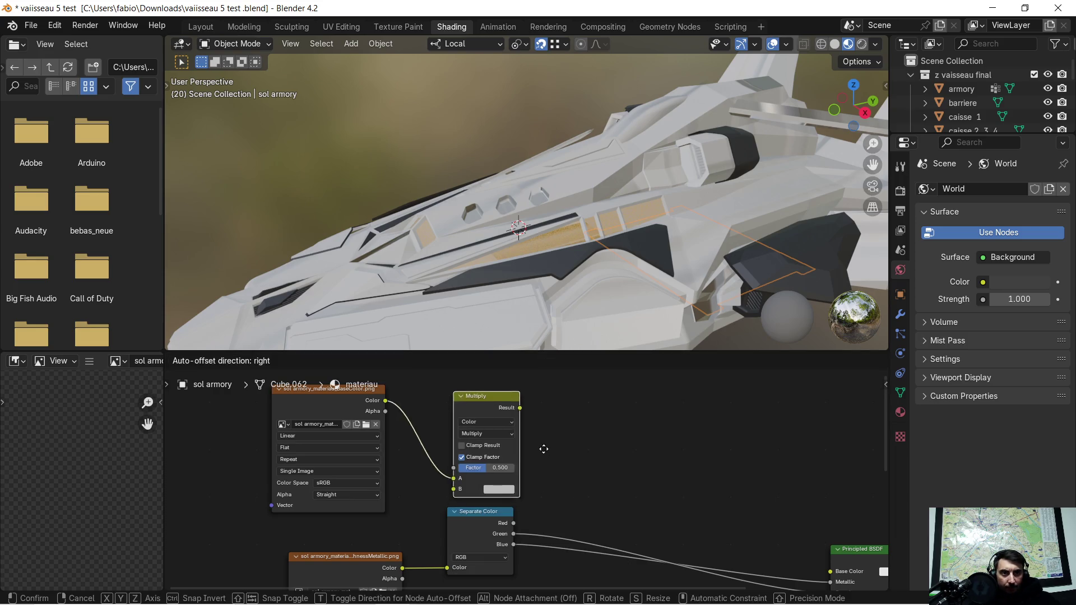
click(572, 435)
drag(513, 522, 485, 473)
drag(552, 391, 821, 550)
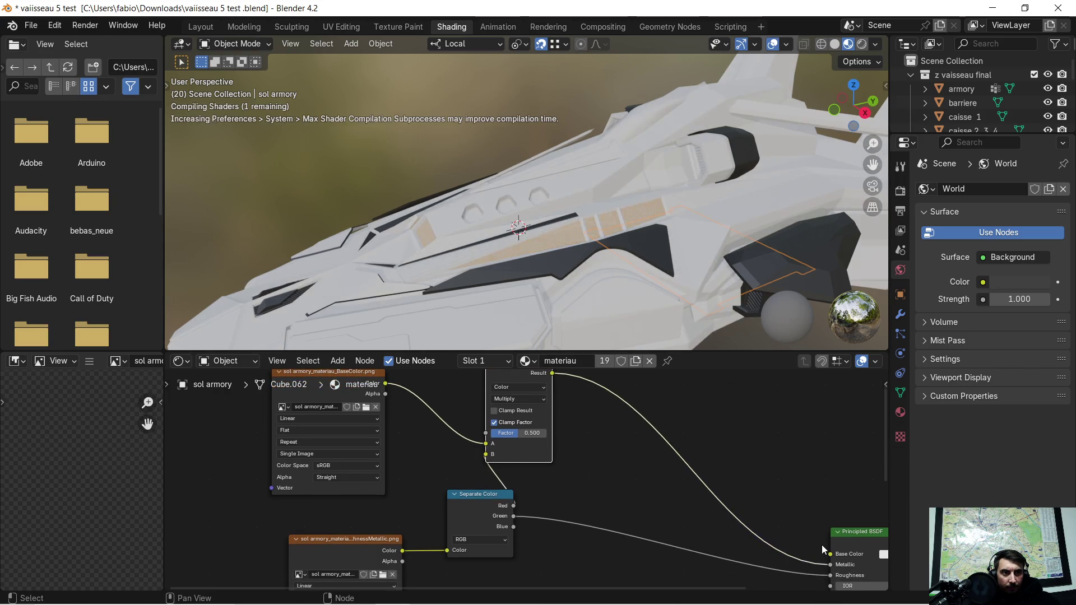
scroll(694, 463, down, 2)
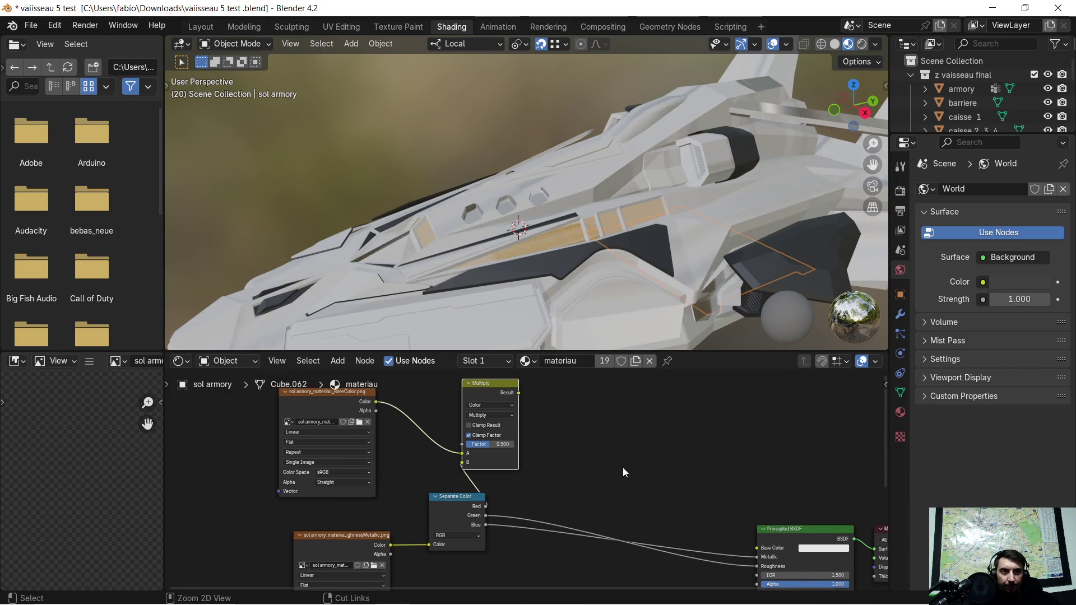
drag(516, 399, 757, 548)
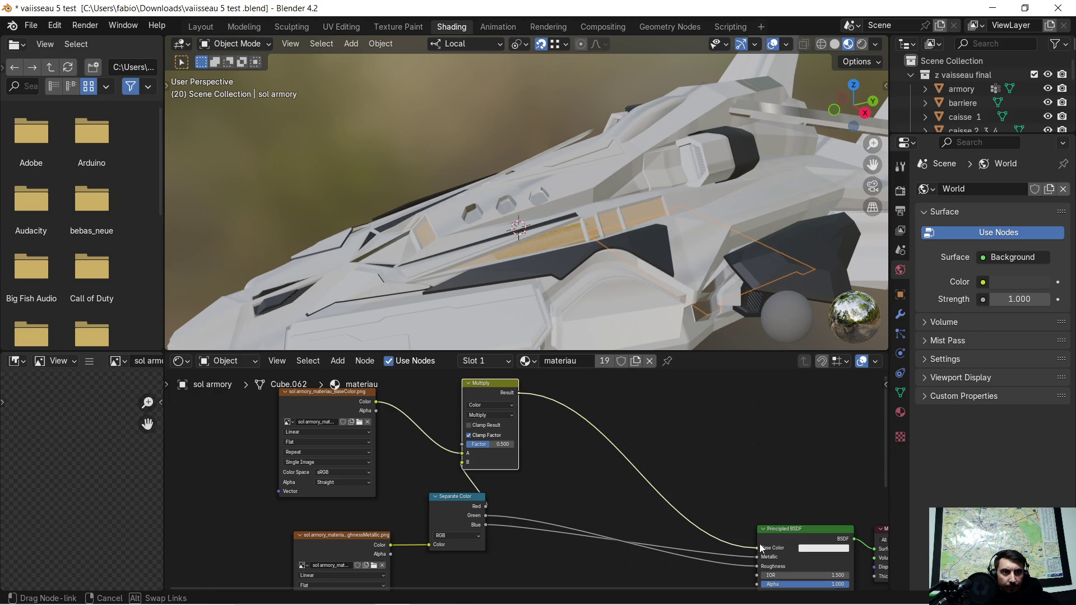
middle_drag(688, 484, 653, 440)
scroll(691, 471, down, 1)
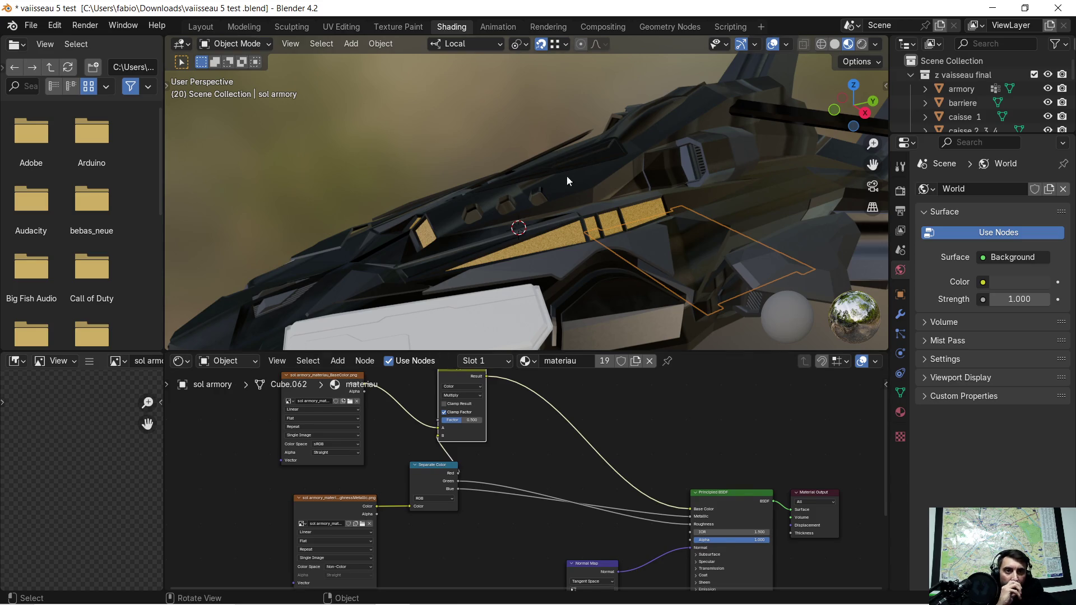
scroll(523, 258, up, 2)
scroll(513, 260, up, 2)
scroll(503, 262, down, 3)
scroll(480, 278, down, 1)
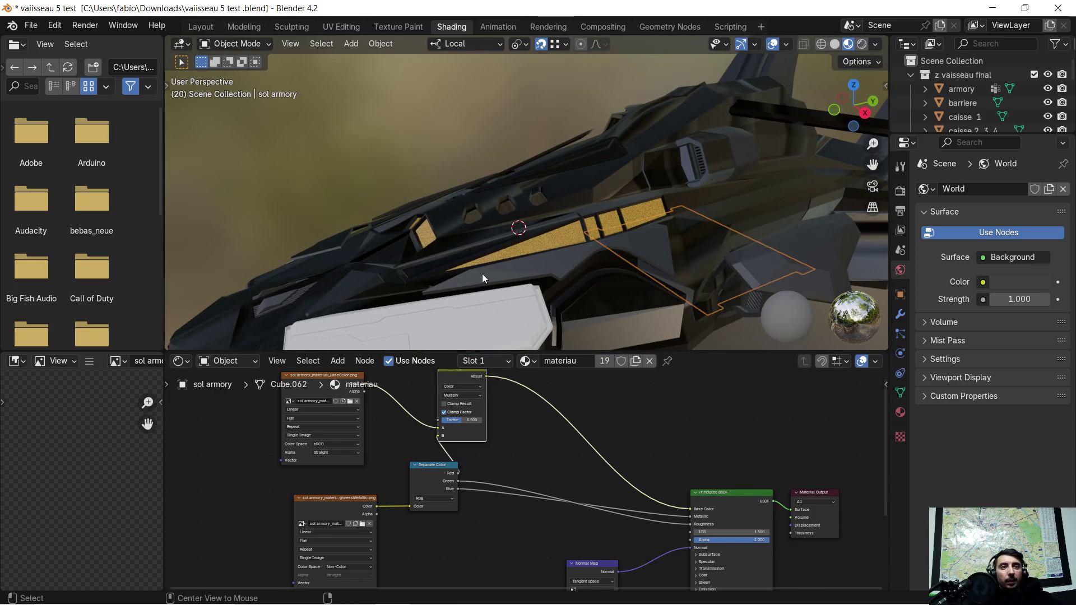
mouse_move(480, 274)
middle_down()
mouse_move(546, 284)
mouse_move(569, 214)
middle_up()
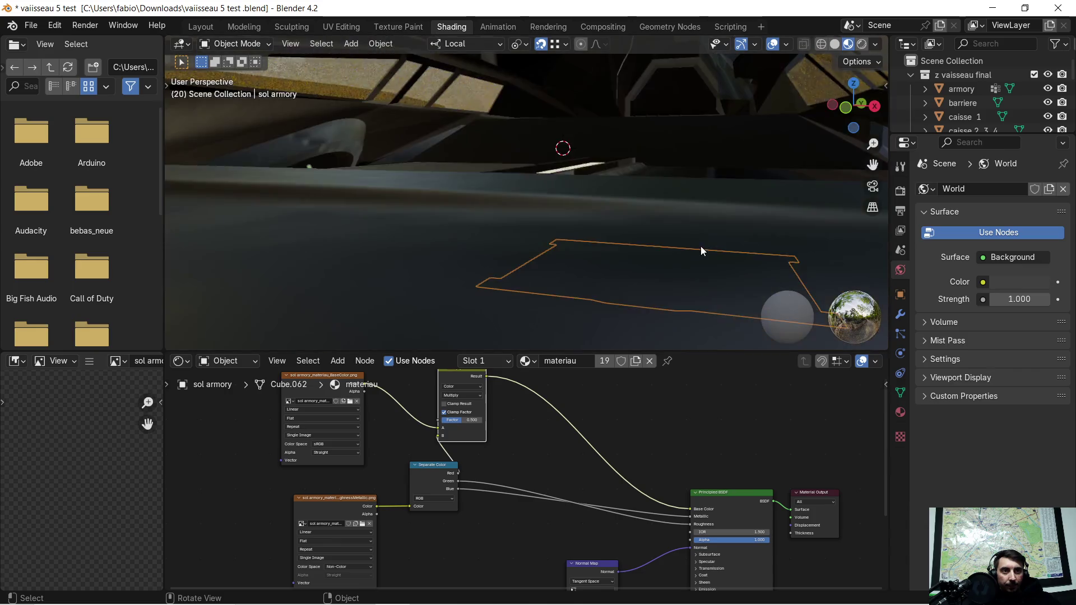
middle_drag(570, 214, 704, 243)
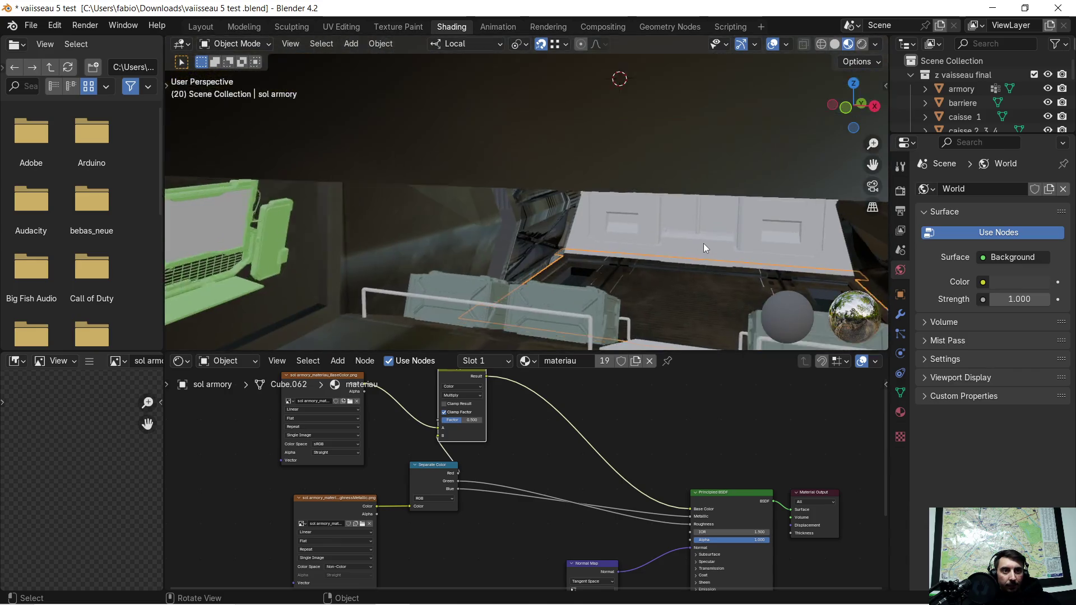
scroll(725, 255, up, 2)
scroll(640, 248, up, 3)
scroll(559, 237, up, 2)
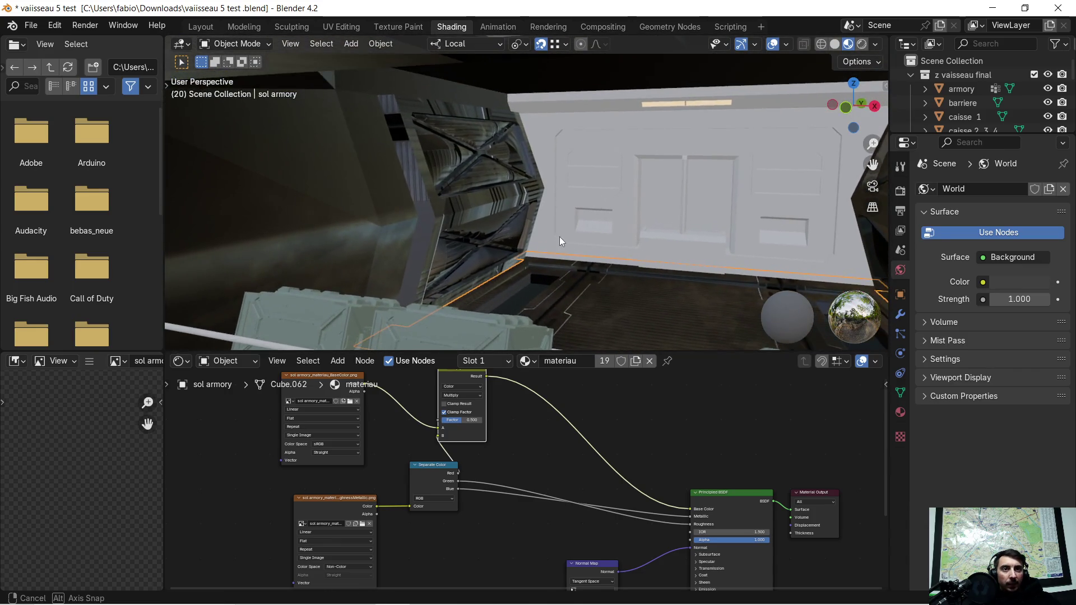
middle_drag(559, 237, 586, 278)
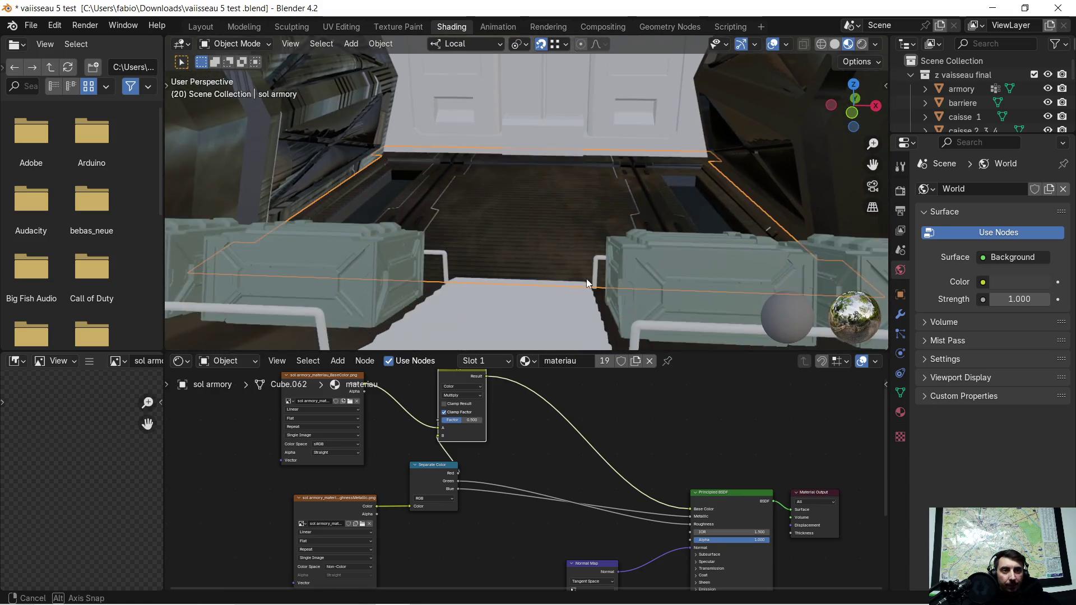
middle_drag(586, 278, 473, 238)
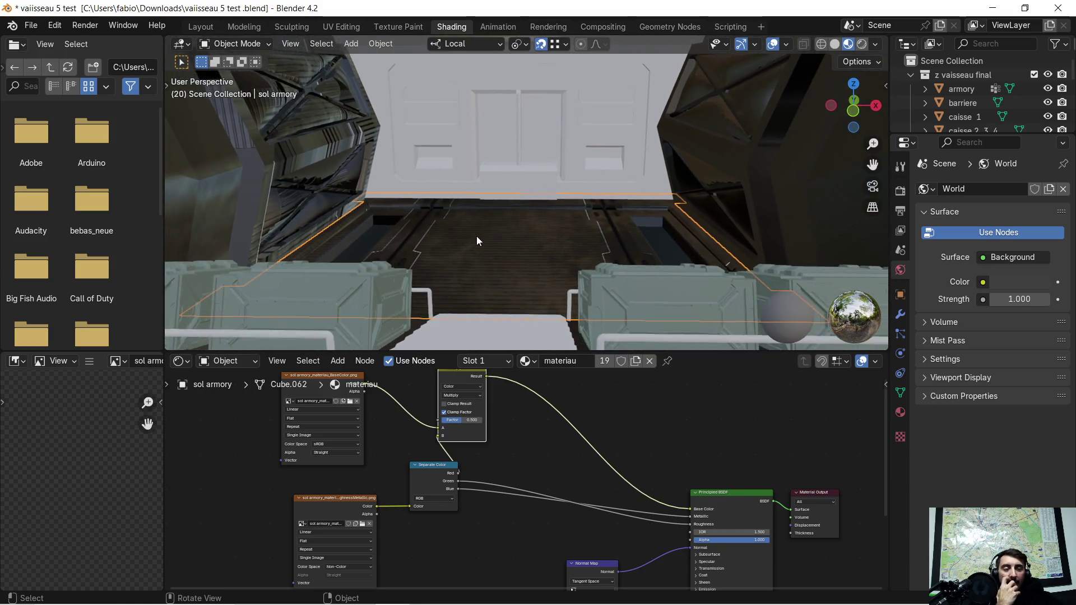
scroll(482, 245, up, 1)
scroll(491, 249, up, 1)
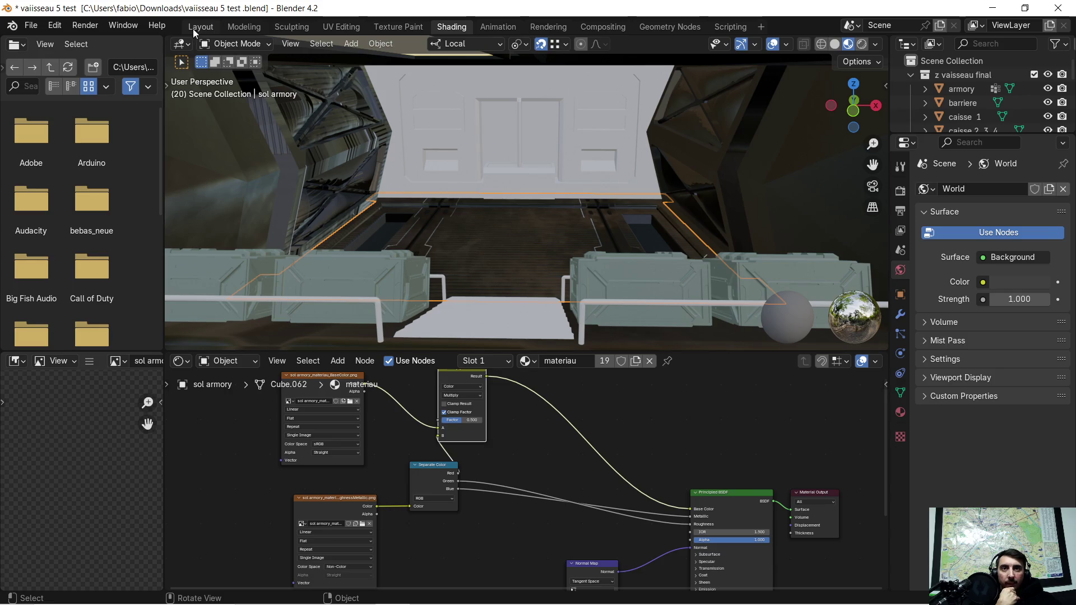
click(193, 29)
key(KP_Decimal)
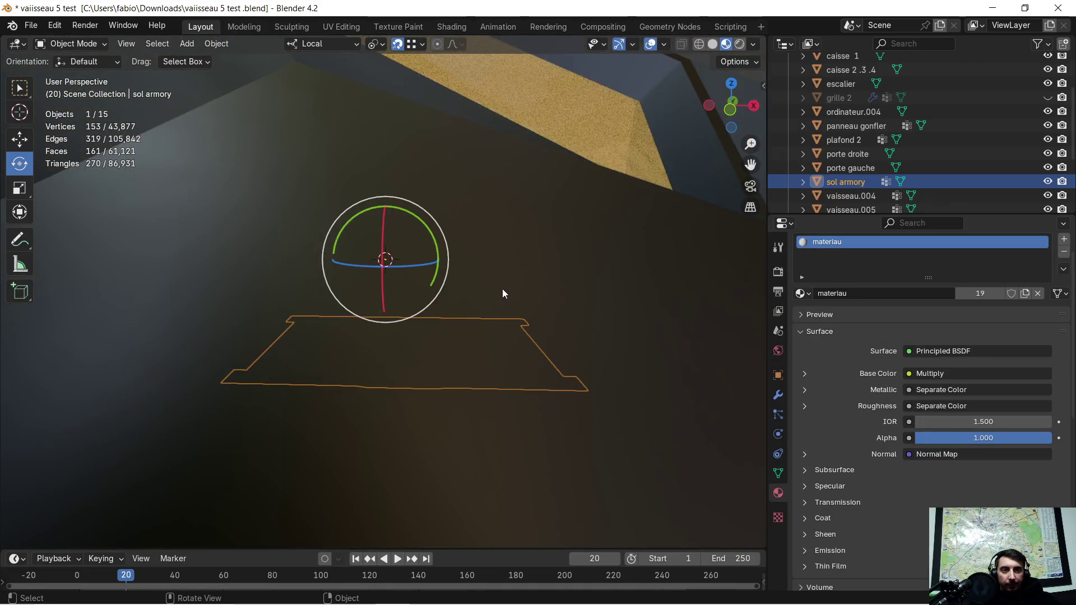
Delete the materiau slot from sol armory's Material Properties, leaving the floor plain white
middle_drag(494, 290, 463, 293)
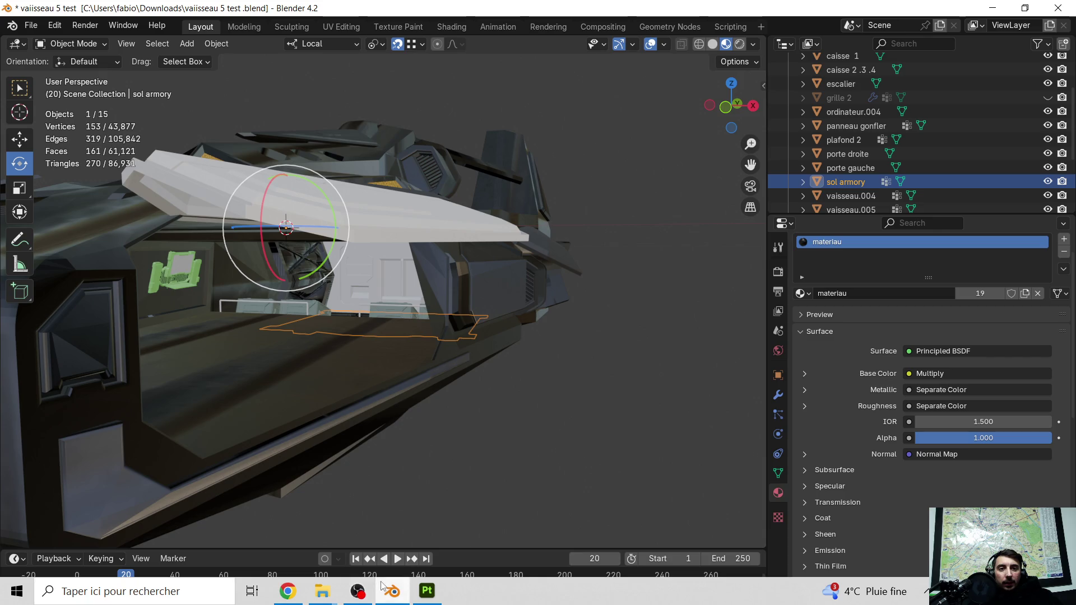
click(335, 28)
click(287, 25)
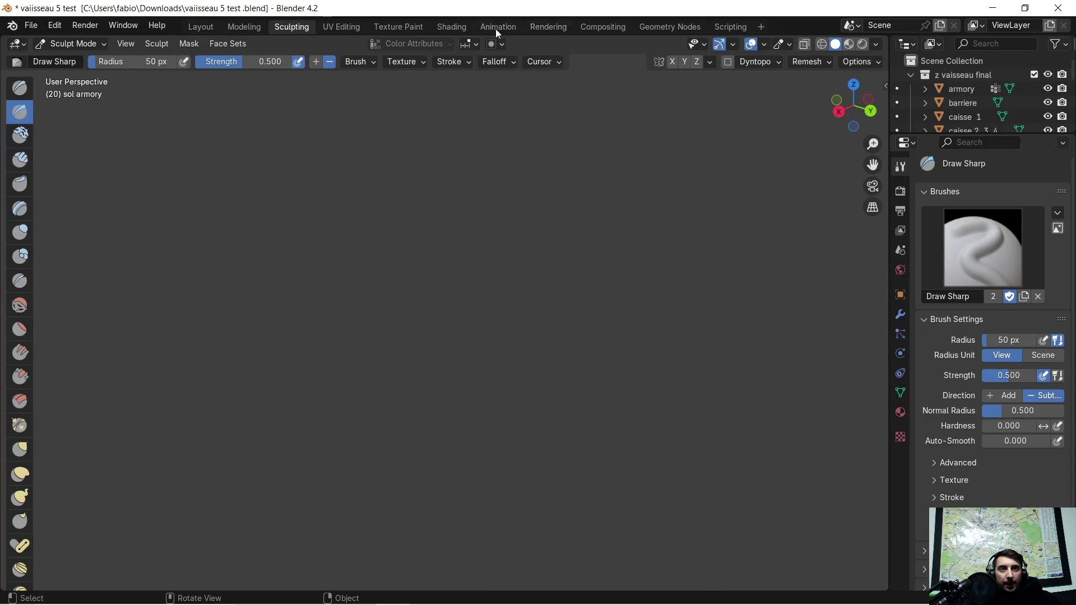
click(439, 26)
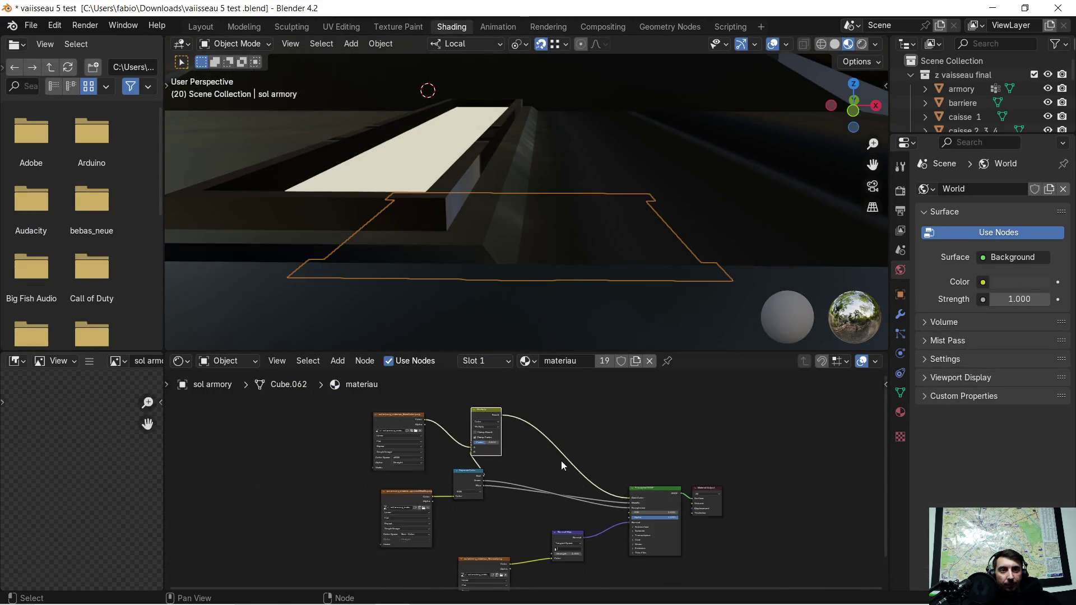
scroll(538, 464, down, 2)
drag(387, 426, 570, 577)
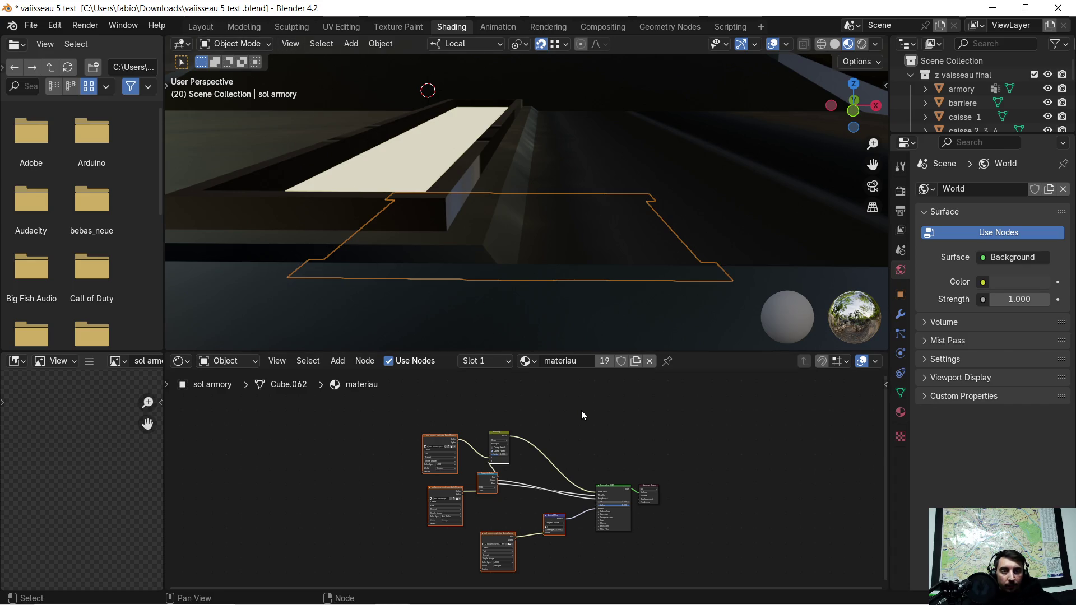
click(201, 27)
middle_drag(441, 260, 393, 304)
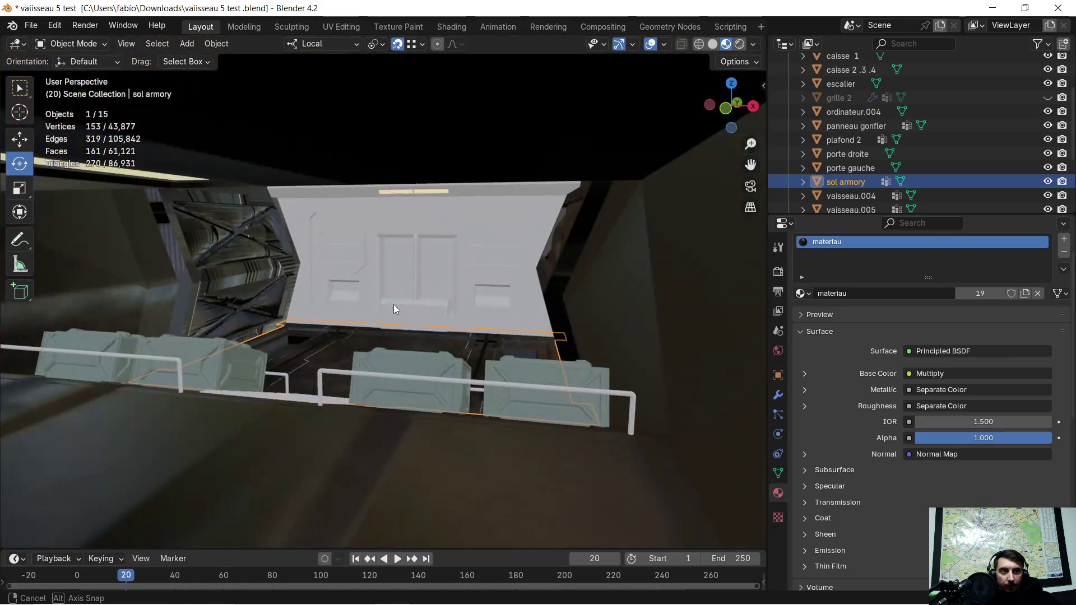
click(1063, 252)
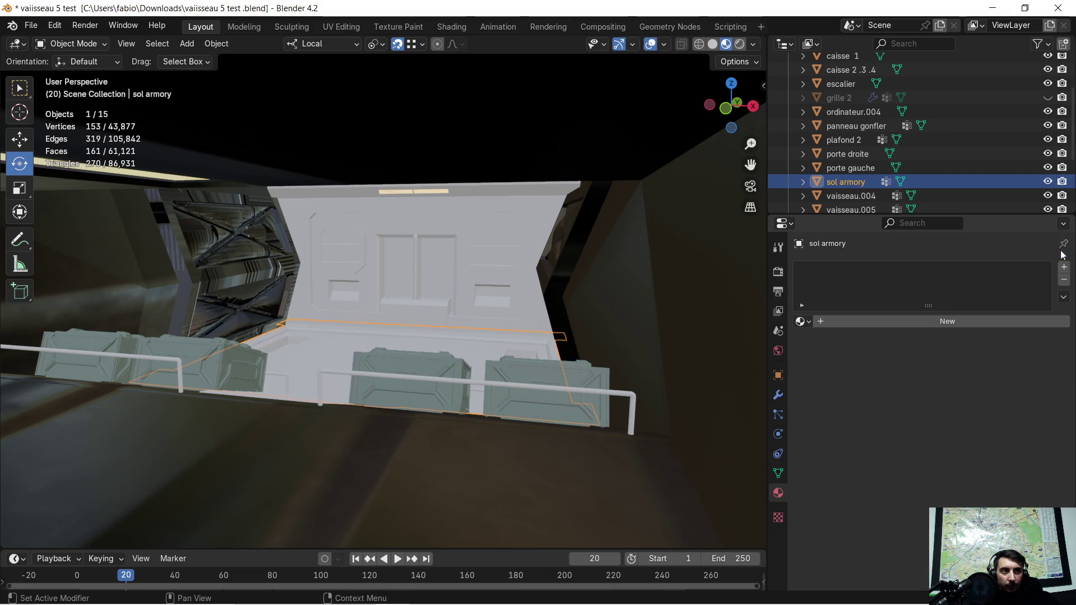
Create a new material named 'mat sol armory' on the floor and view its nodes in Shading
click(1064, 267)
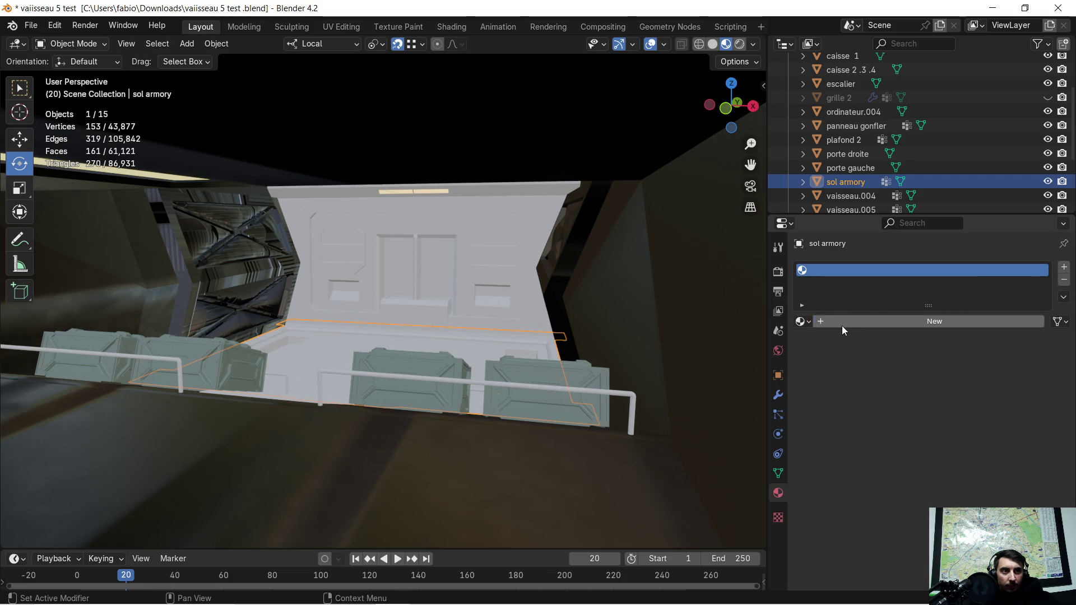
click(841, 325)
click(855, 325)
text(mo)
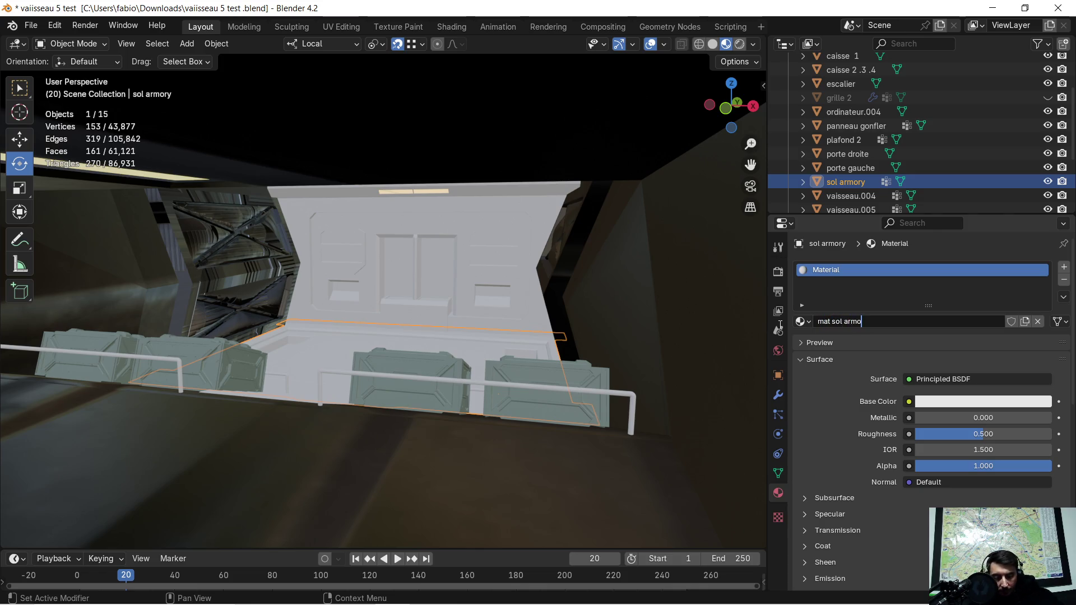
text(ry)
key(Return)
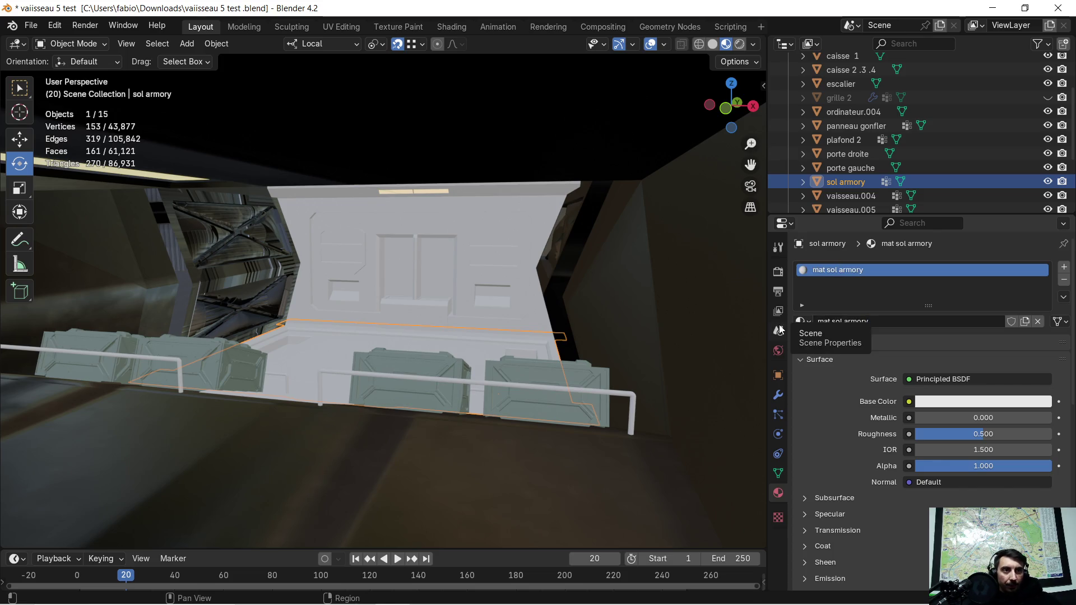
click(463, 27)
scroll(465, 342, down, 2)
scroll(468, 343, down, 2)
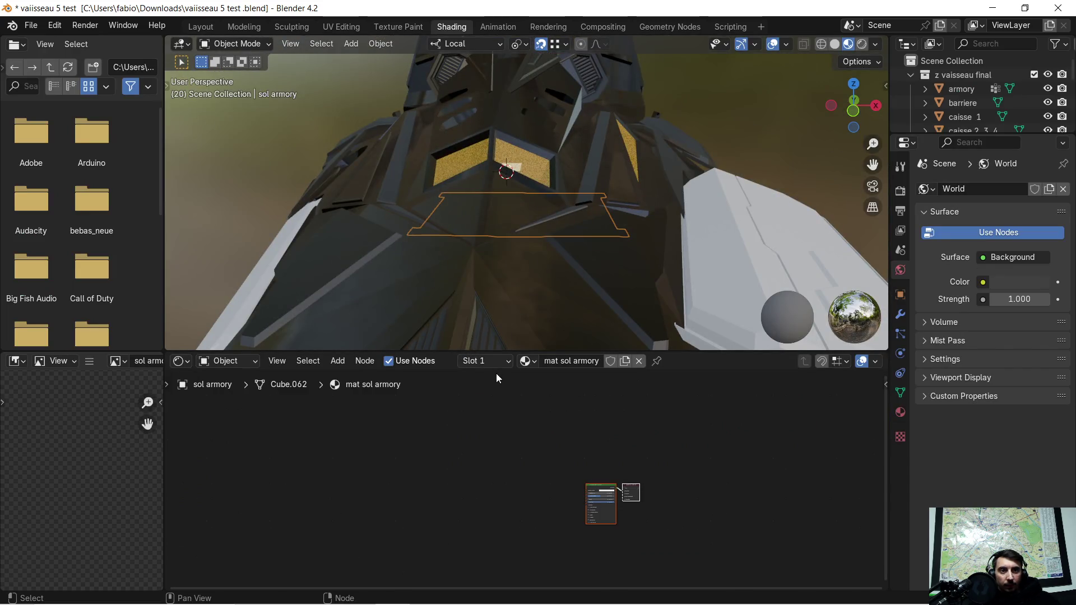
Move the pasted texture node group closer to the Principled BSDF
click(413, 493)
ctrl+middle_drag(400, 524, 469, 434)
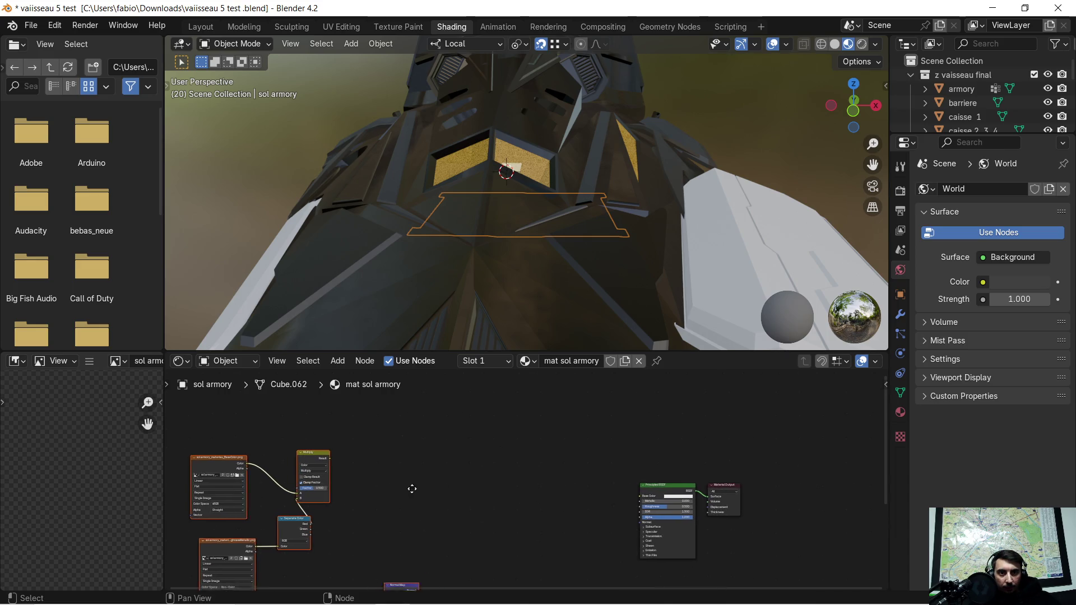
middle_drag(408, 490, 458, 424)
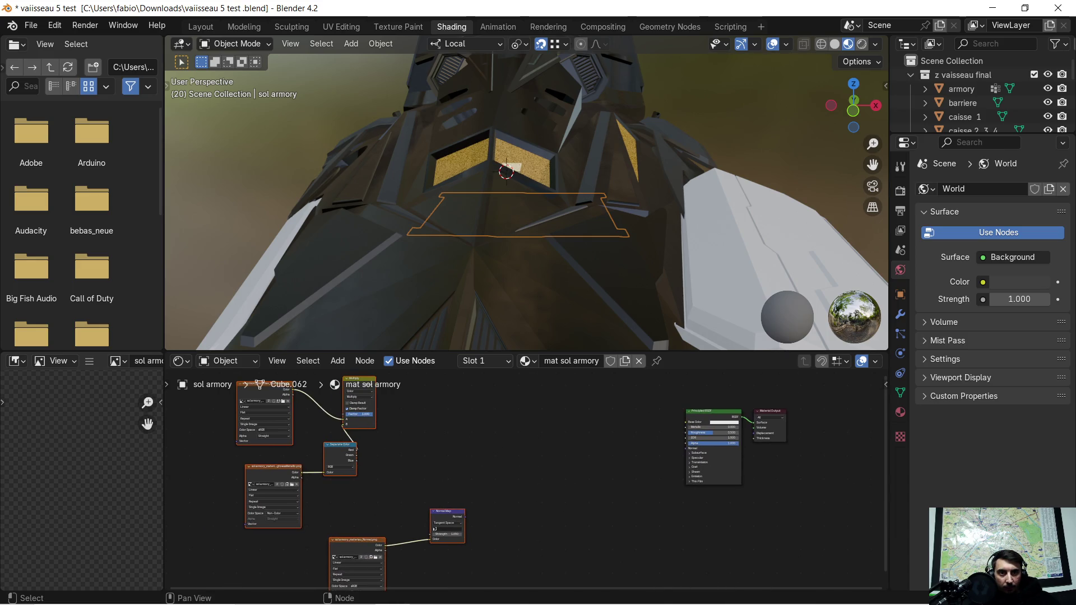
drag(447, 516, 640, 501)
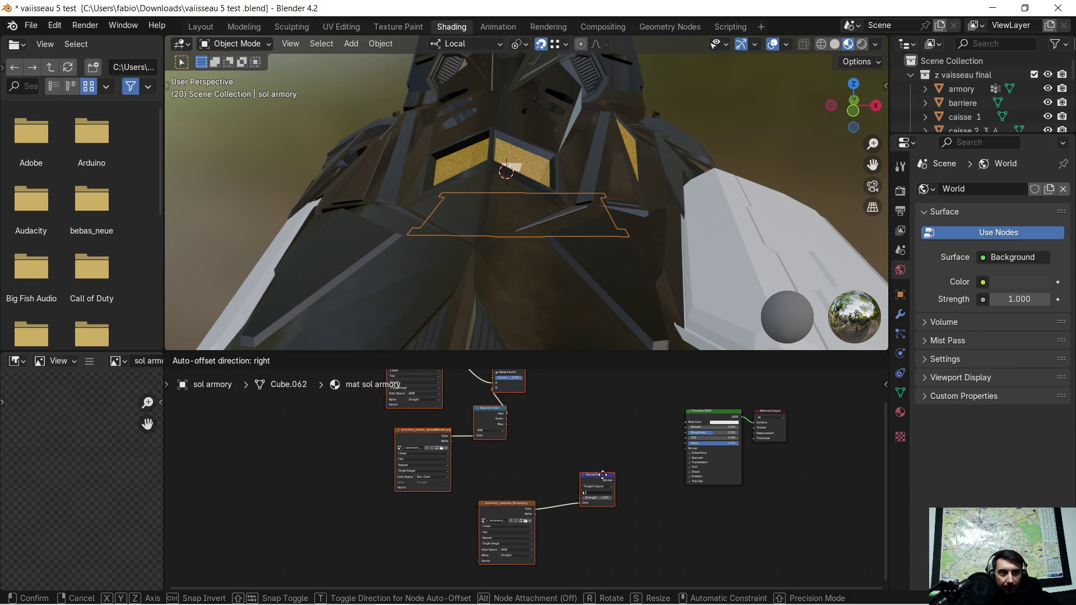
scroll(677, 476, up, 2)
scroll(708, 468, up, 2)
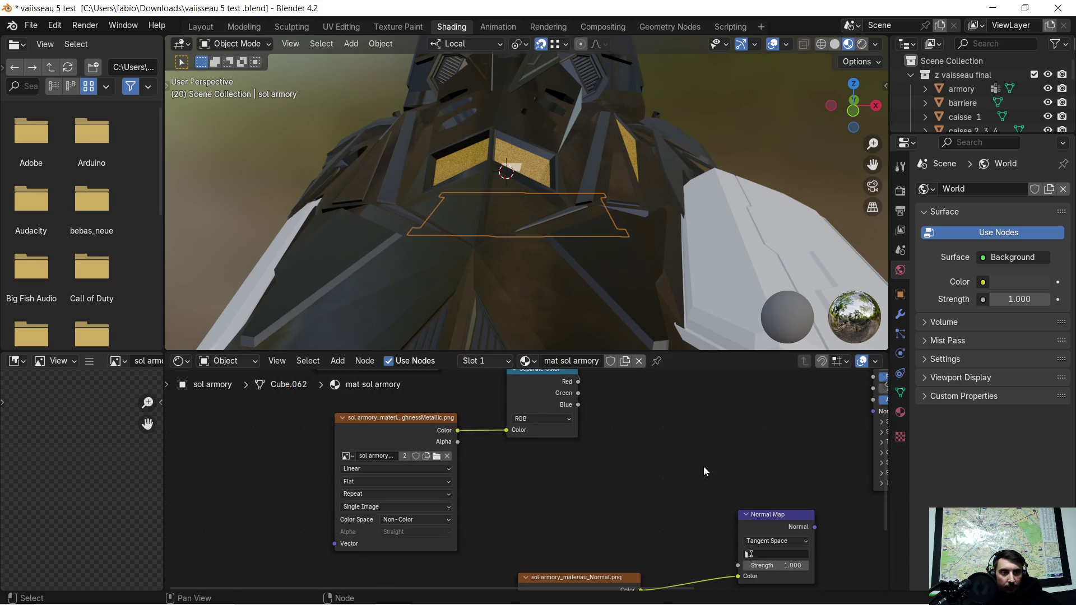
scroll(547, 481, up, 1)
scroll(562, 463, up, 1)
scroll(562, 462, up, 1)
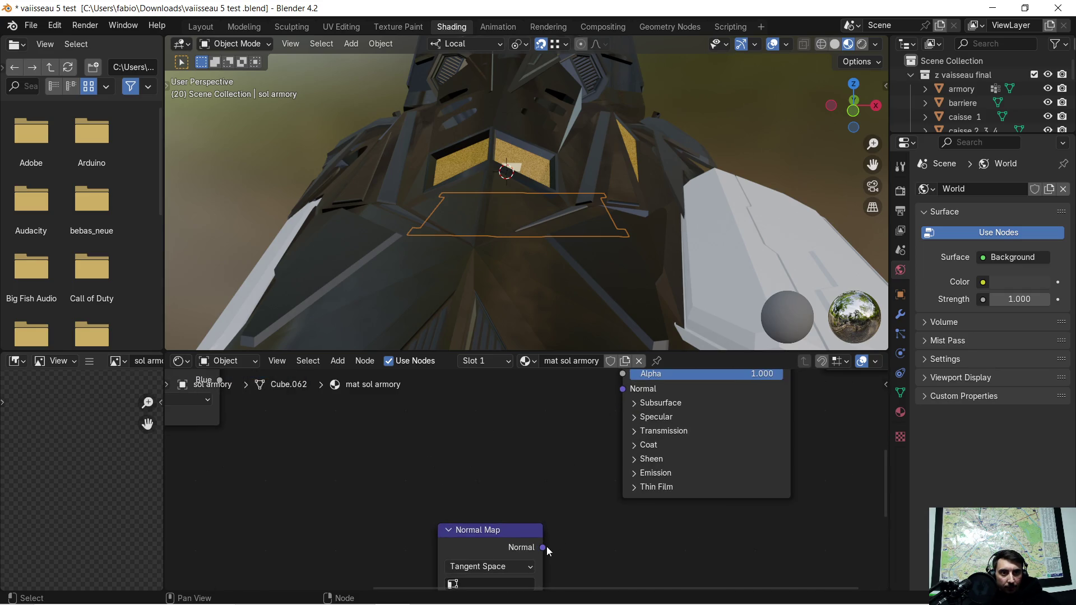
Link the Normal Map output to BSDF Normal and the Multiply result to Base Color
drag(543, 547, 622, 388)
scroll(526, 424, down, 3)
scroll(412, 419, up, 1)
scroll(483, 435, up, 1)
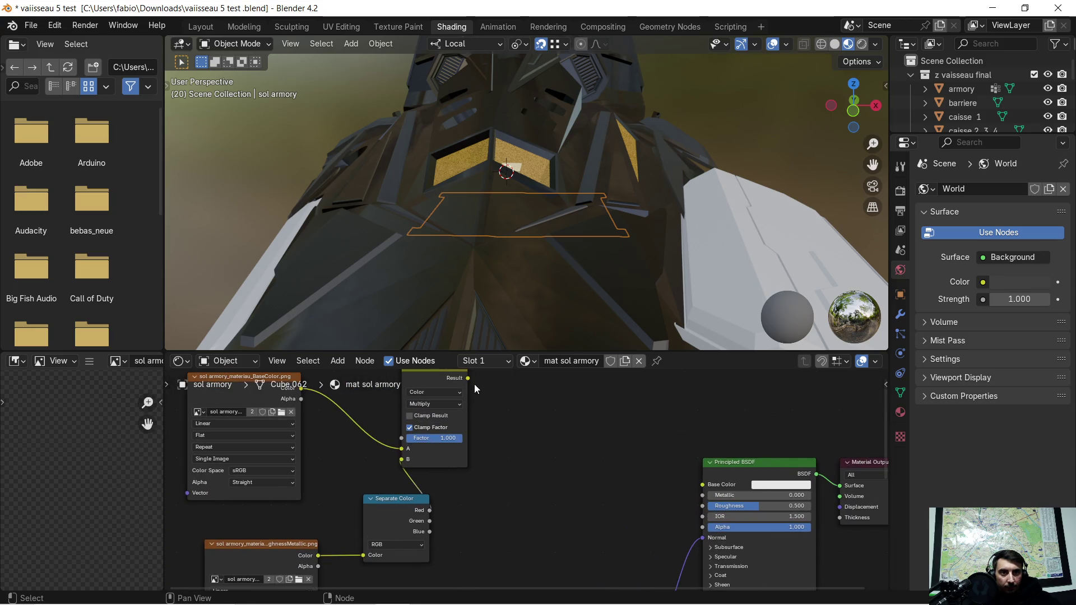
drag(467, 379, 703, 484)
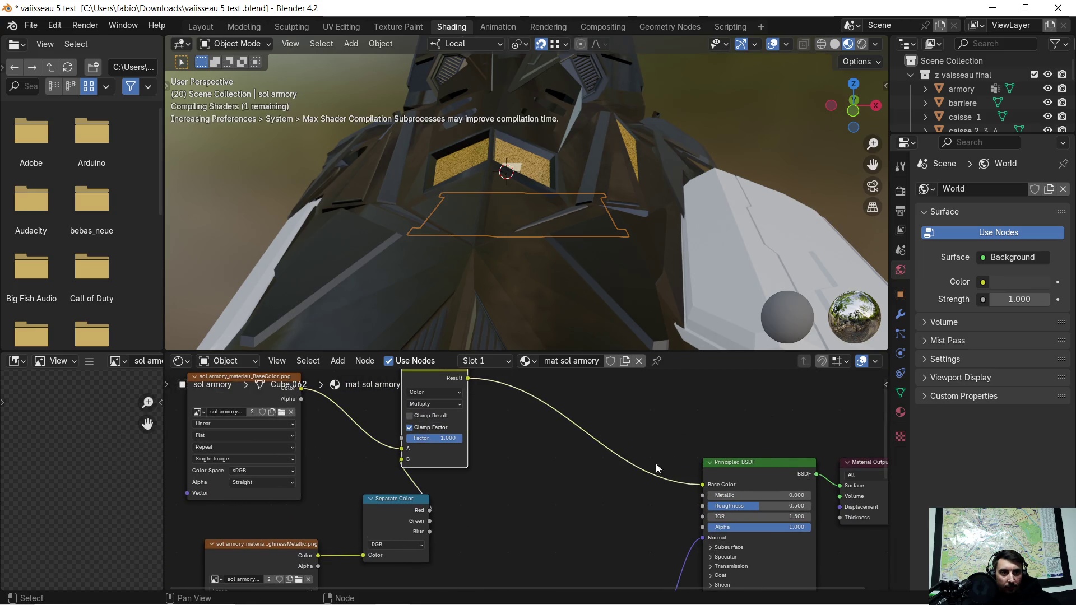
scroll(593, 462, down, 1)
scroll(565, 458, down, 1)
scroll(532, 186, down, 5)
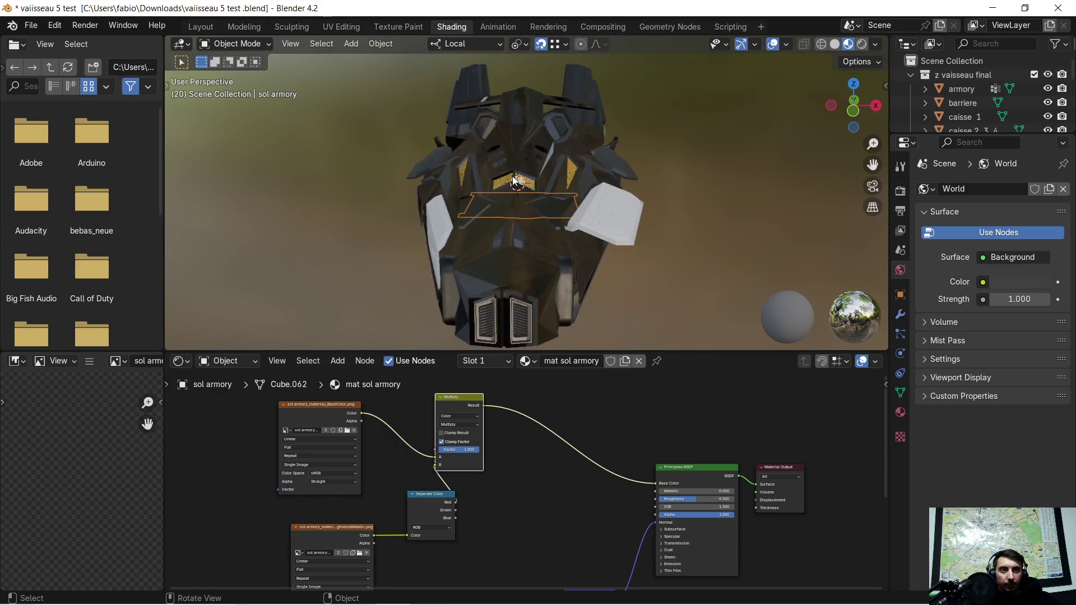
Select the ship hull object vaisseau.006 in the Layout workspace
middle_drag(584, 204, 607, 214)
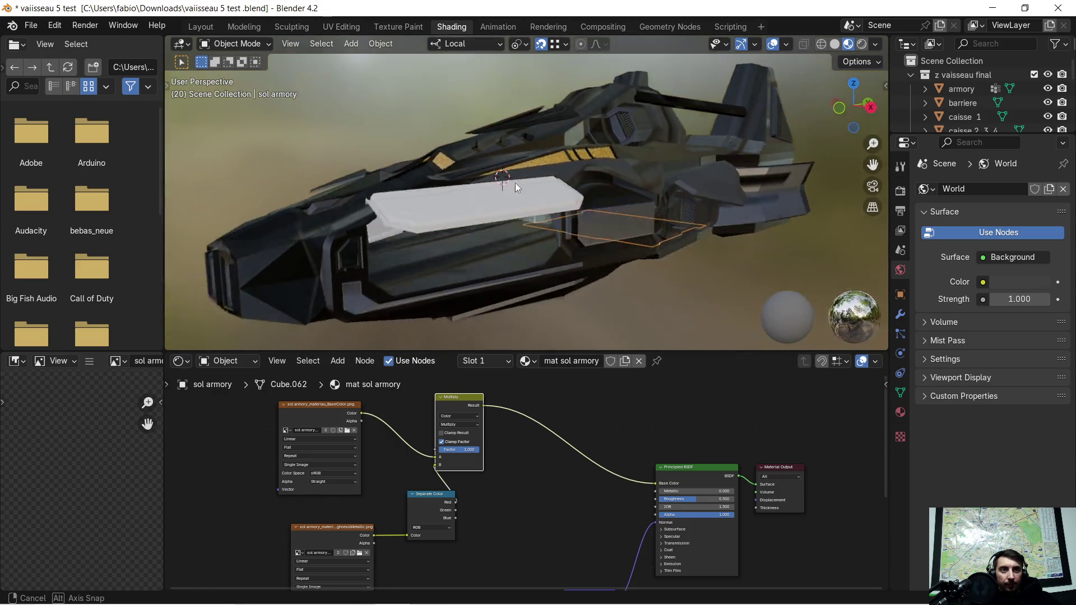
scroll(611, 216, up, 5)
scroll(667, 260, down, 2)
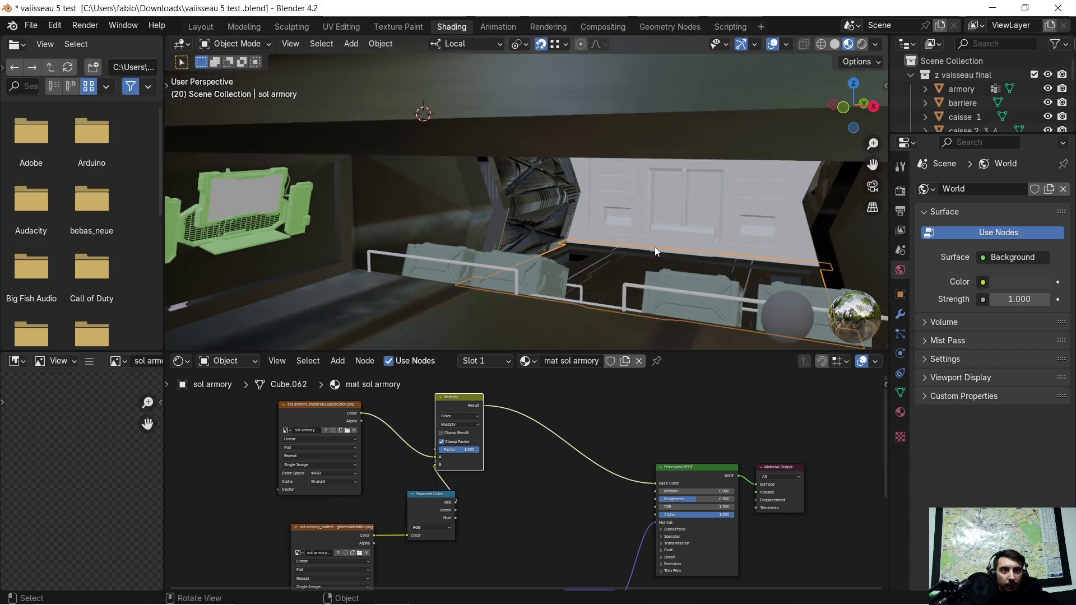
scroll(642, 237, down, 2)
middle_drag(642, 237, 630, 229)
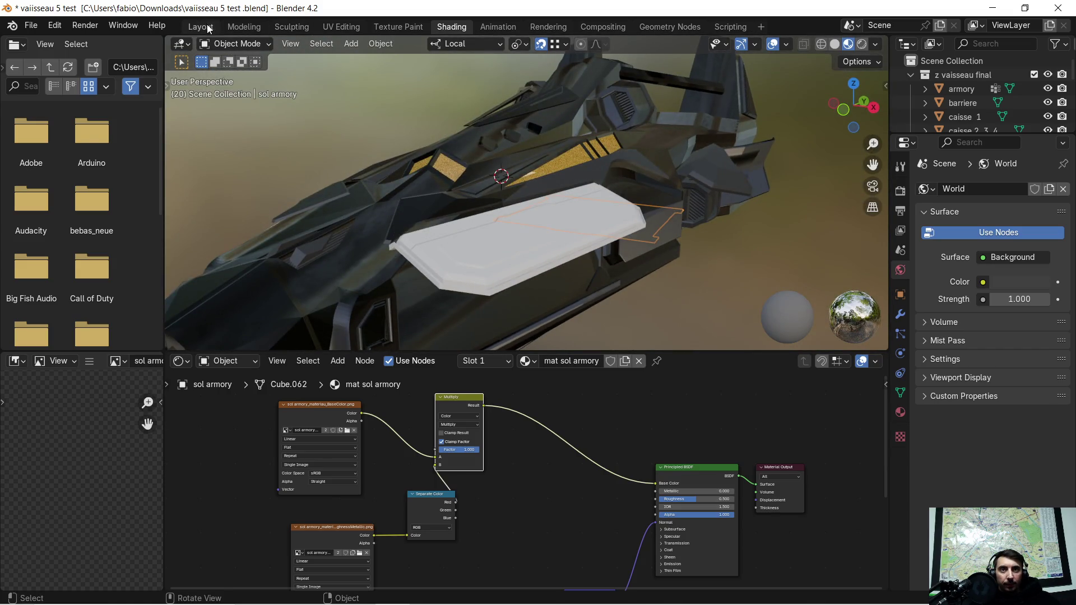
click(207, 28)
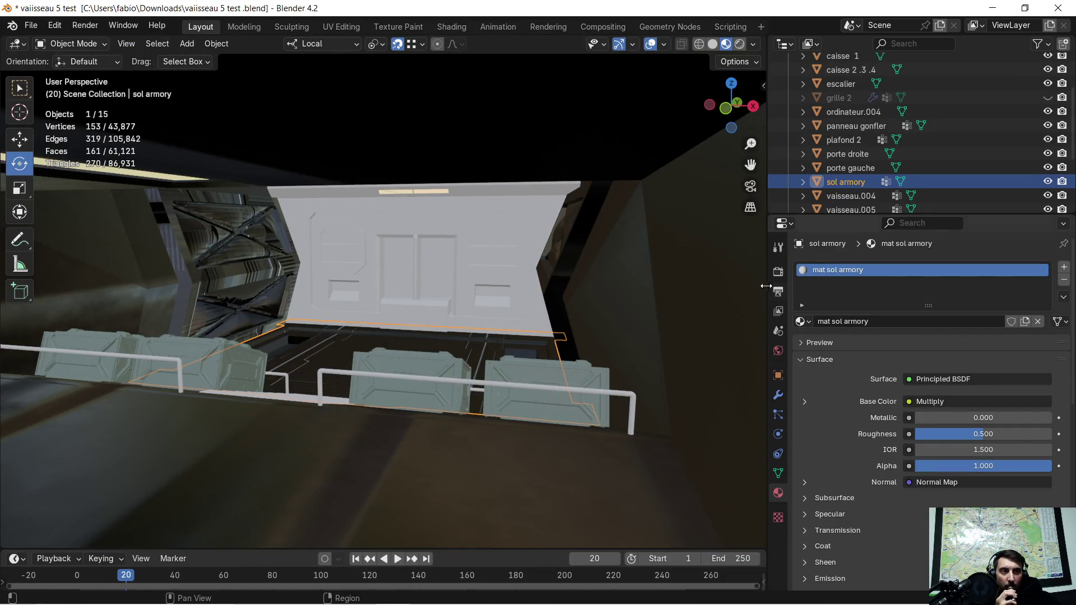
scroll(629, 232, down, 10)
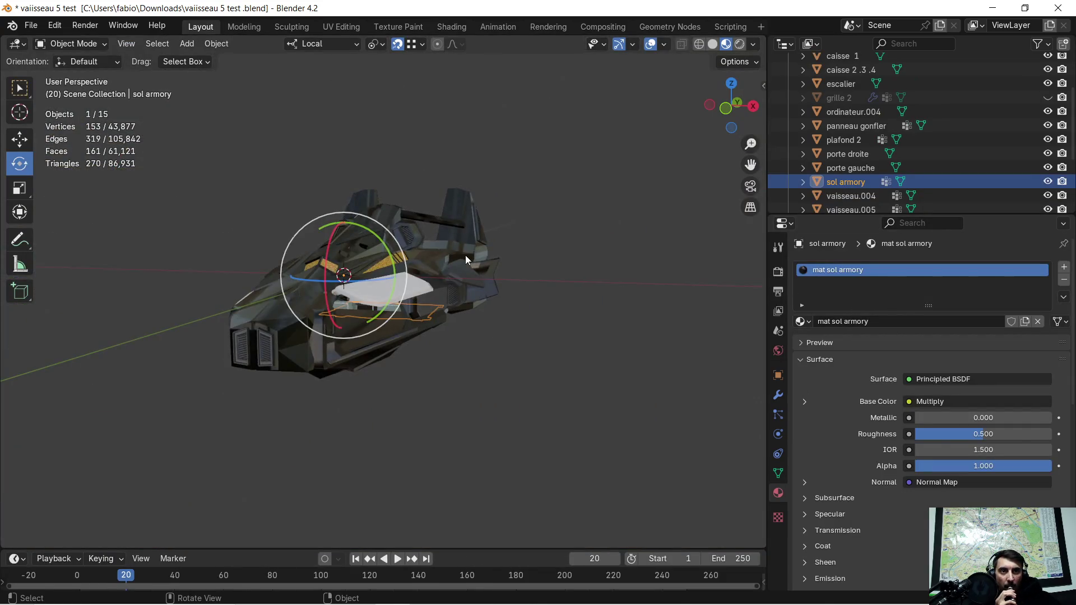
scroll(465, 255, up, 4)
click(465, 243)
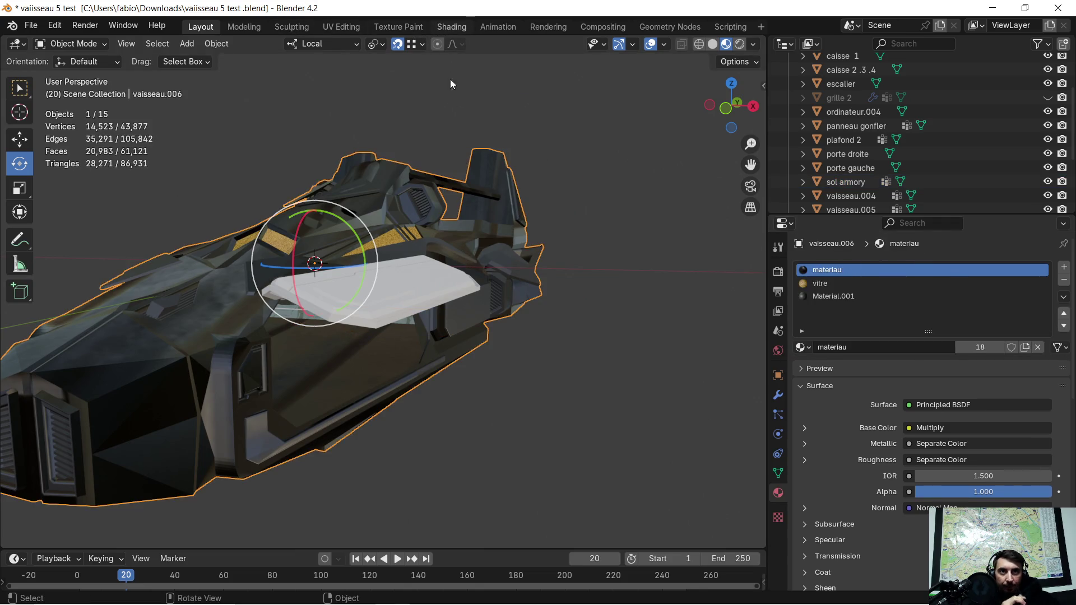
Delete the texture nodes from the hull's materiau material, keeping only the bare shader
click(448, 27)
scroll(426, 409, down, 3)
drag(348, 401, 588, 574)
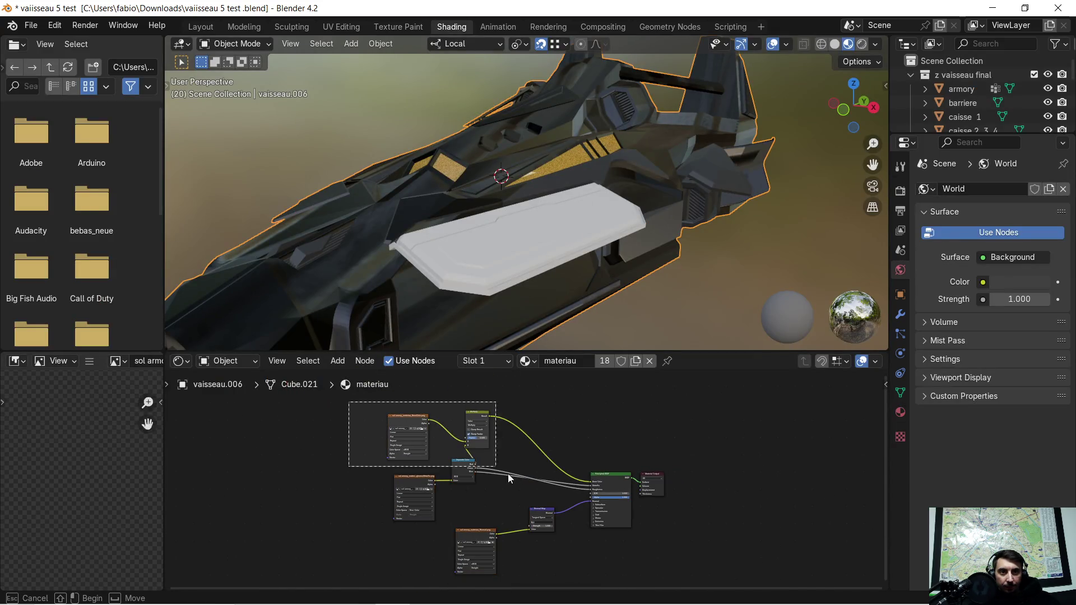
key(x)
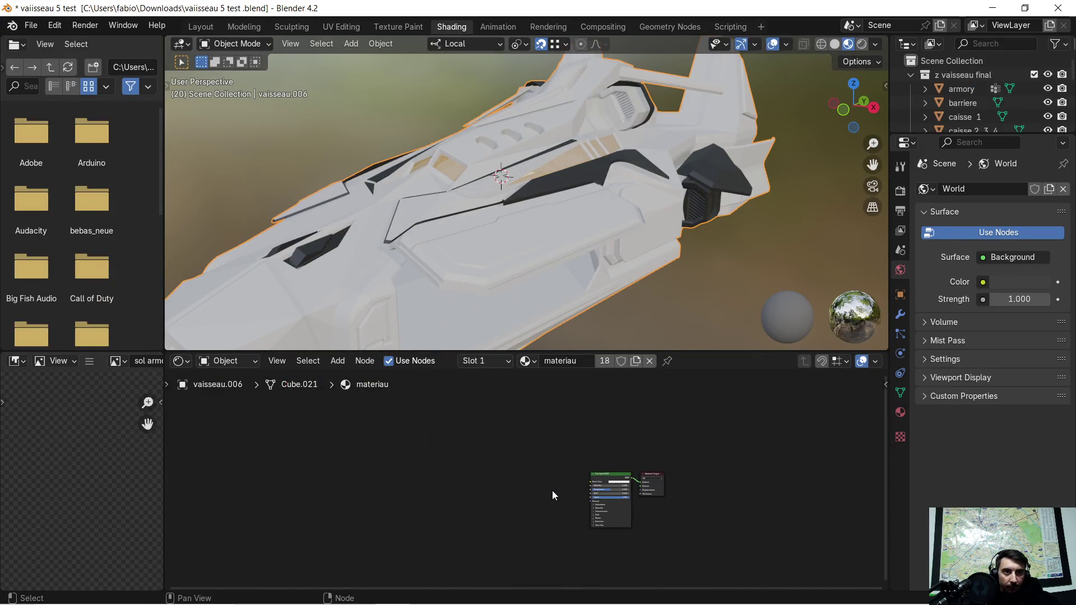
click(200, 27)
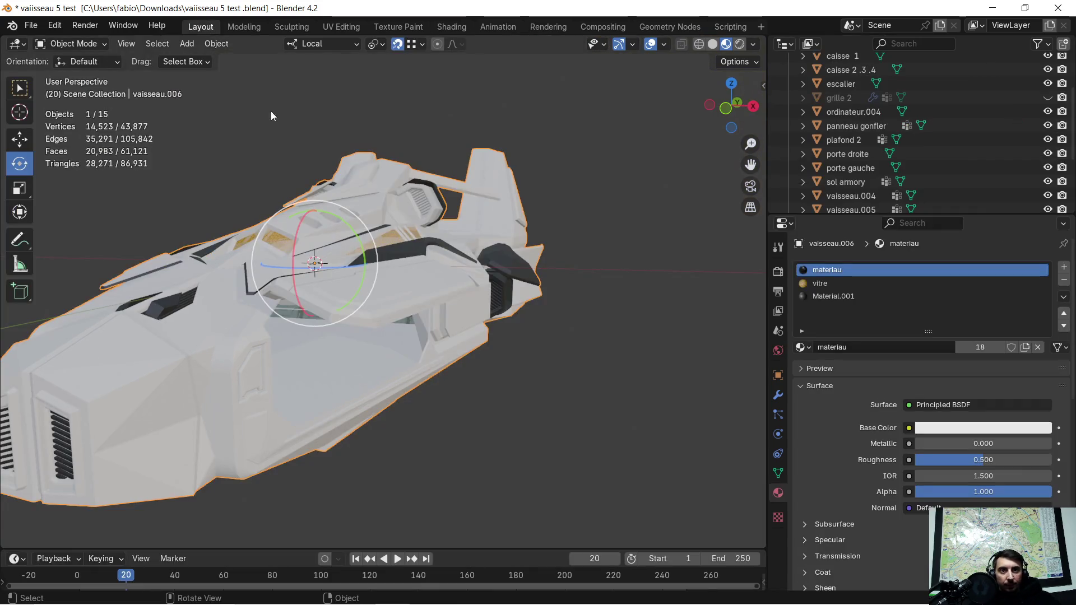
scroll(329, 358, up, 2)
scroll(336, 341, up, 4)
mouse_move(351, 339)
middle_down()
mouse_move(425, 330)
mouse_move(435, 303)
middle_up()
scroll(399, 233, up, 4)
scroll(422, 325, down, 3)
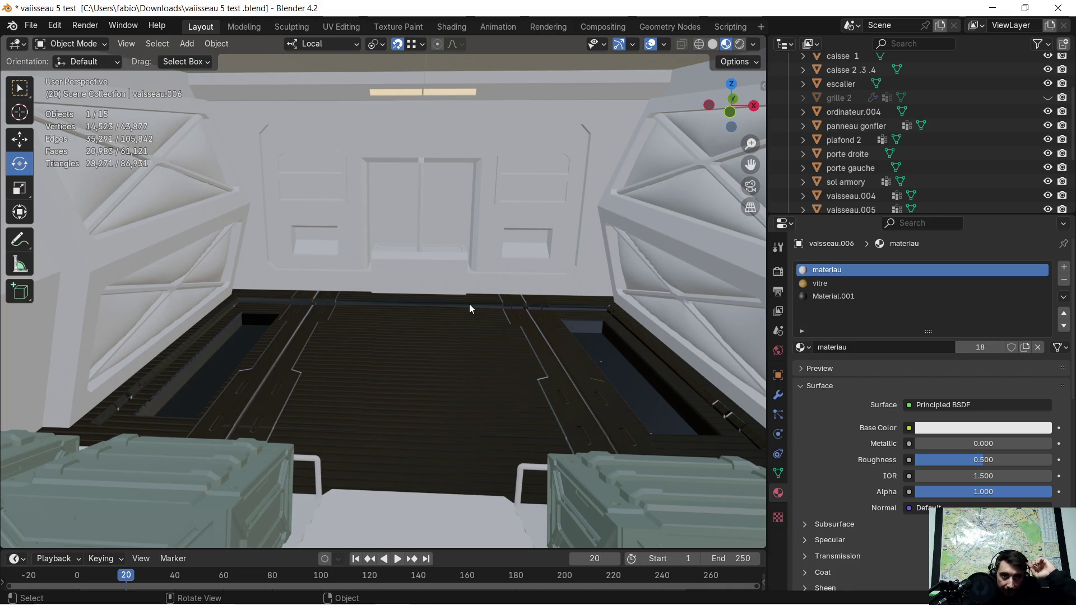
scroll(540, 311, up, 3)
middle_drag(542, 317, 540, 312)
scroll(545, 303, down, 3)
middle_drag(315, 303, 233, 245)
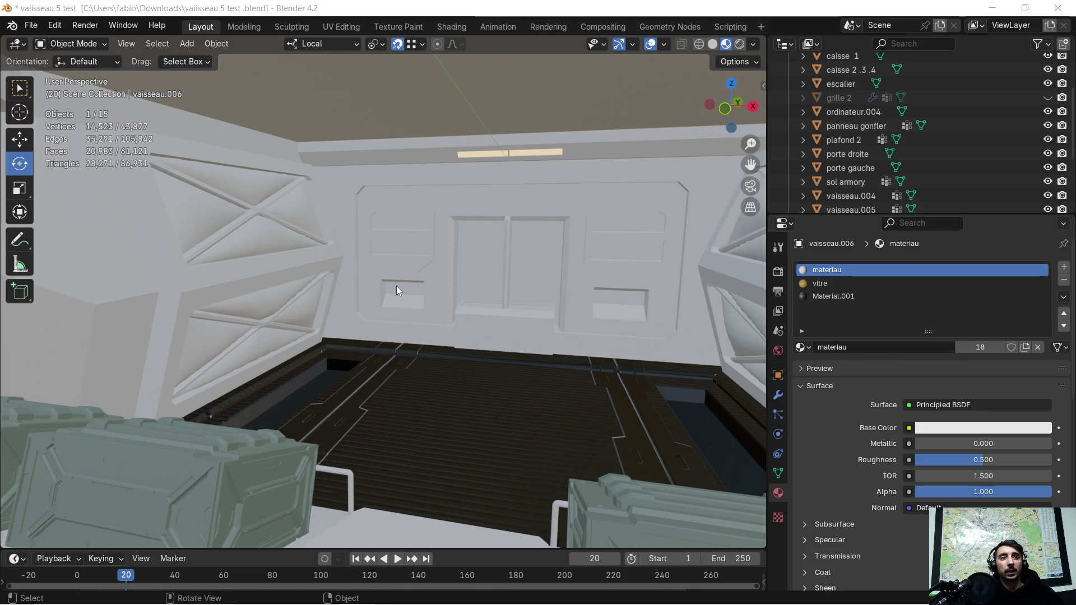
scroll(295, 298, down, 2)
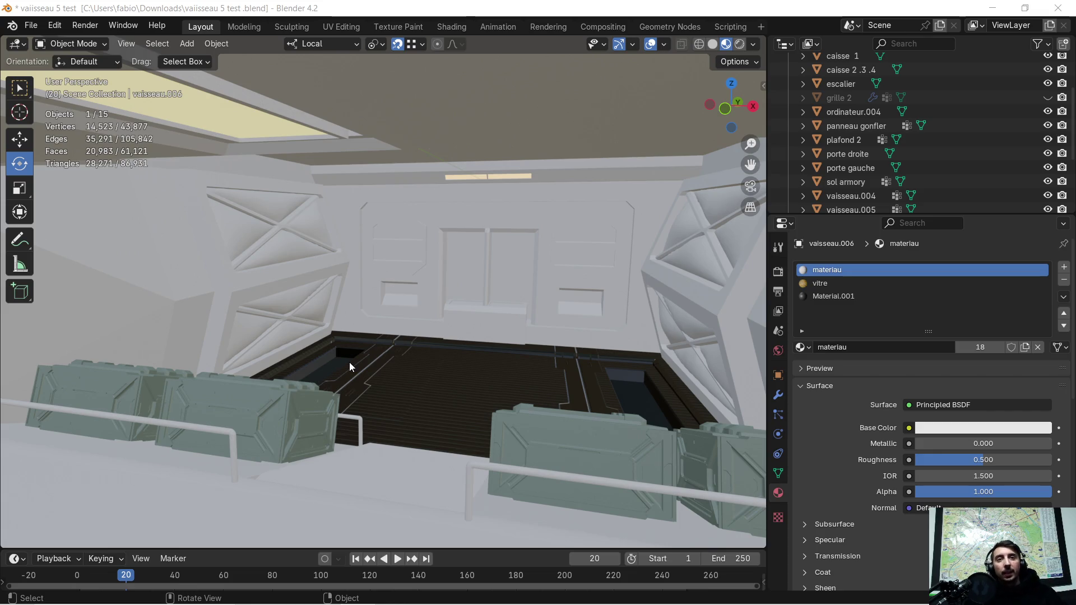
mouse_move(431, 603)
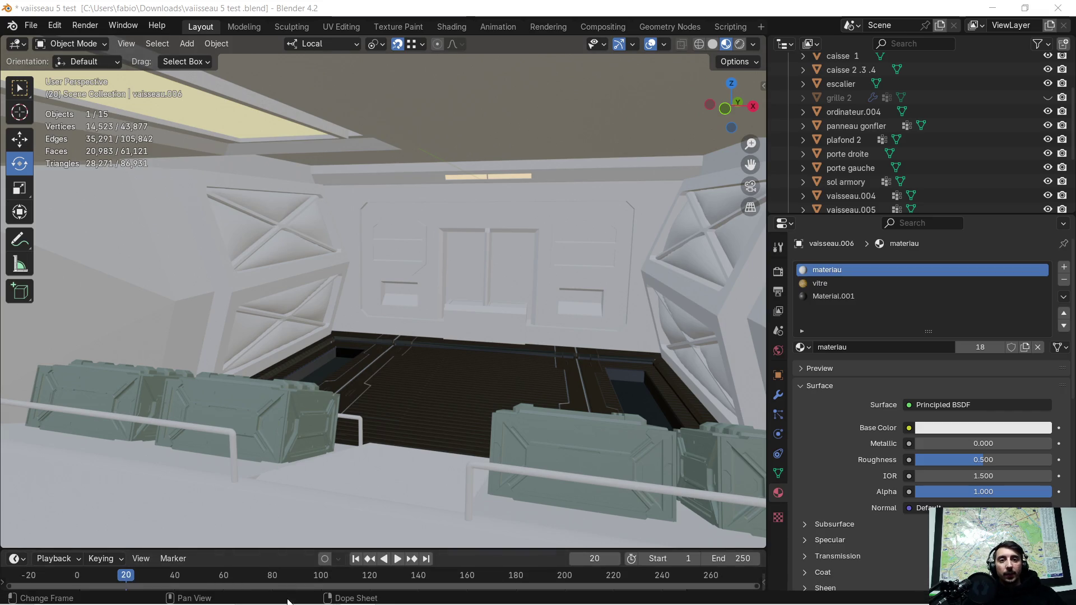
mouse_move(288, 604)
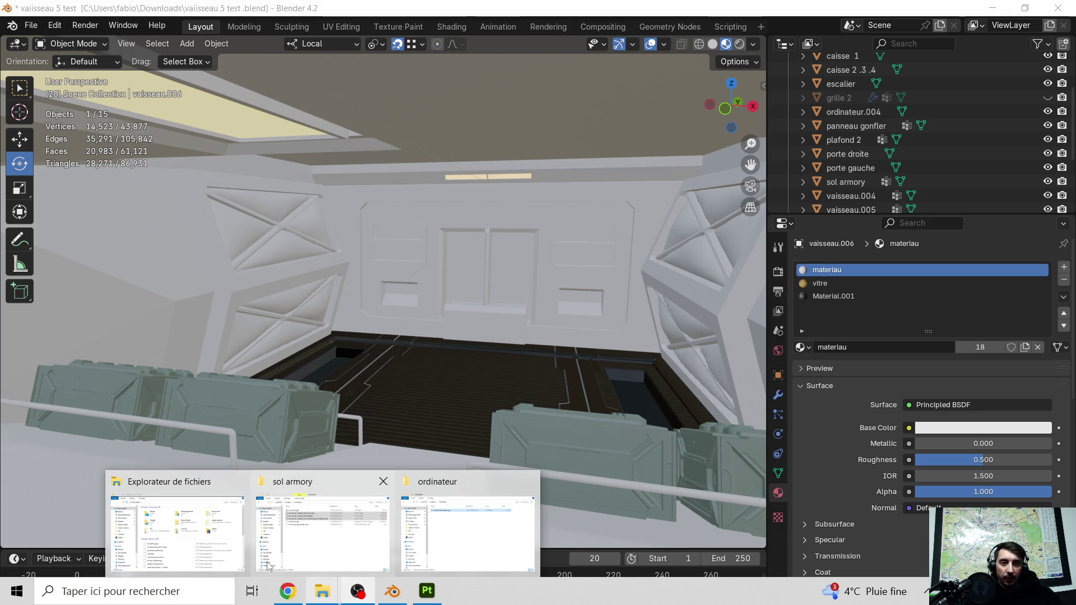
Save the sol ramory Substance Painter project with Fichier > Enregistrer, then return to Blender
click(427, 590)
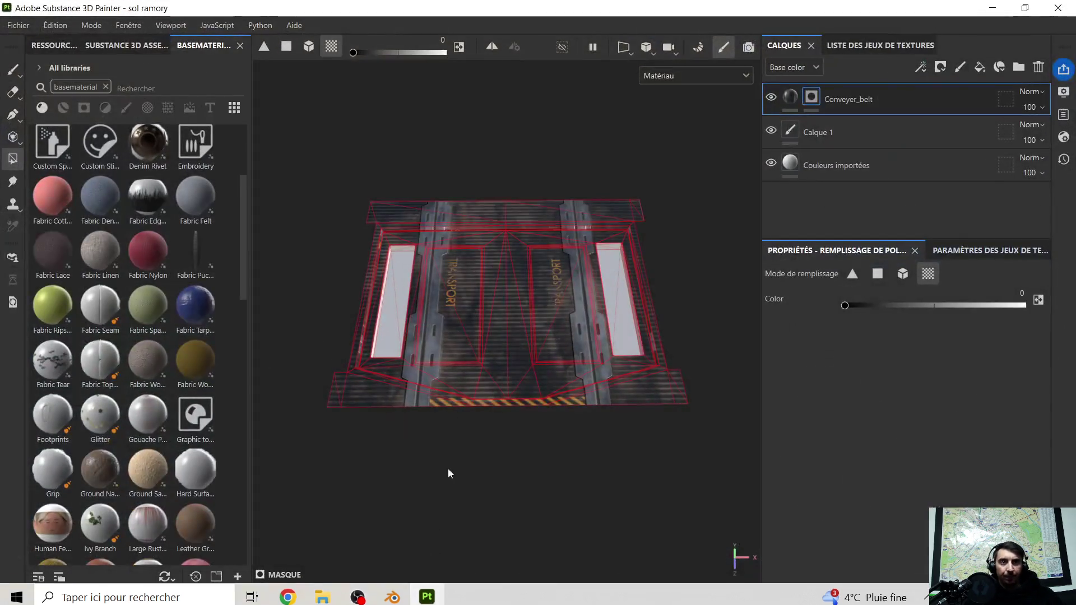
click(19, 25)
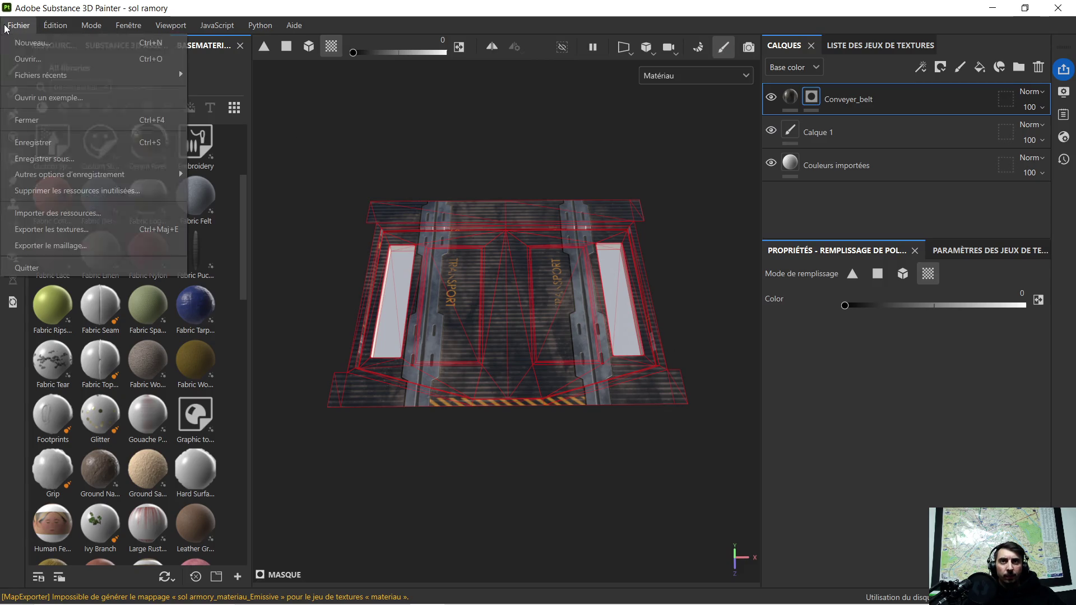
click(49, 142)
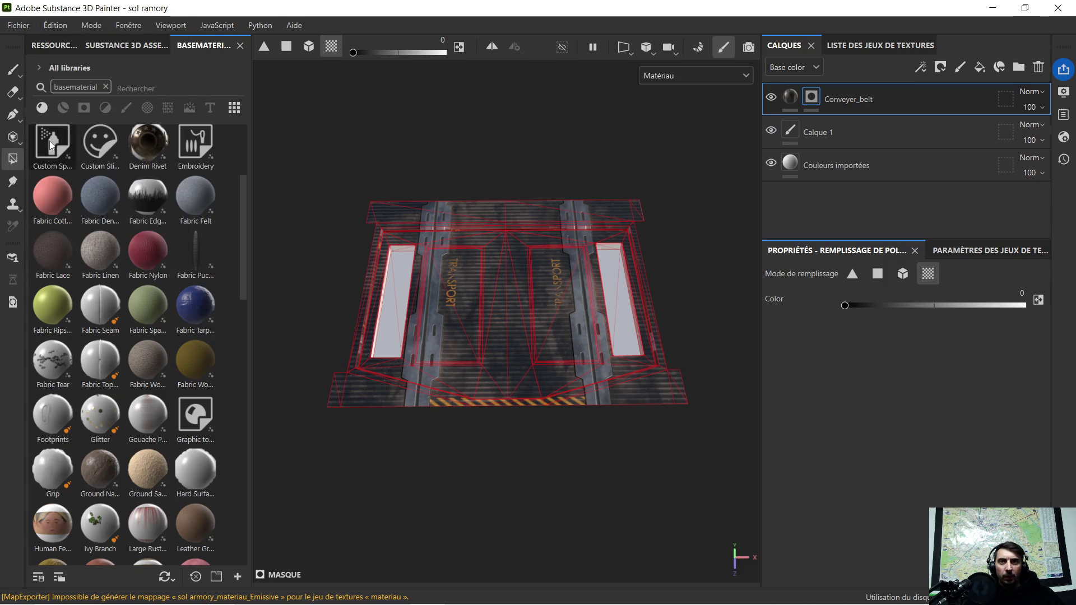
key(alt+Tab)
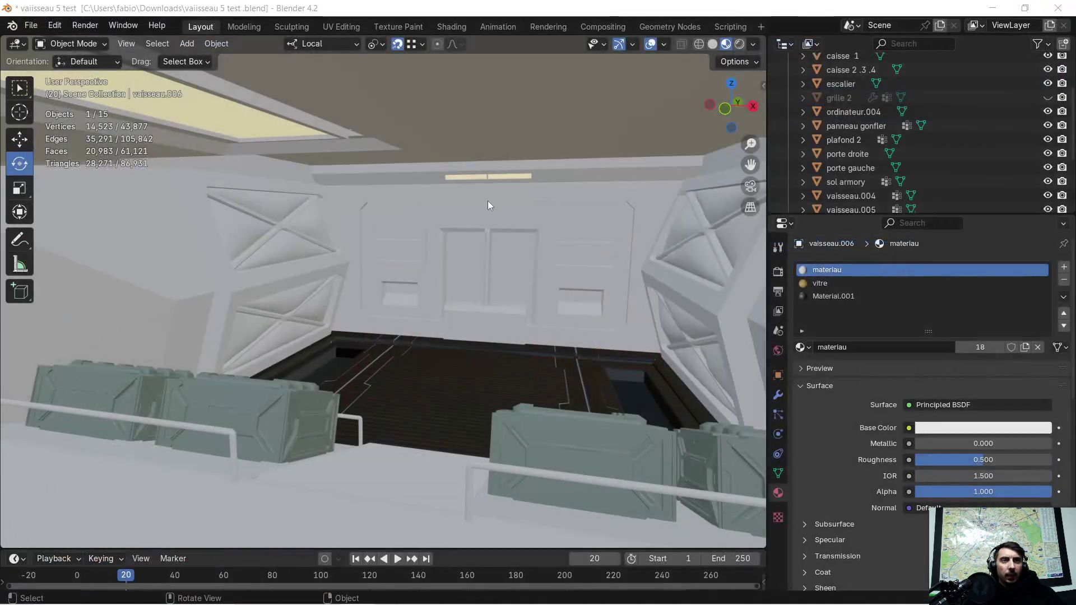
mouse_move(322, 594)
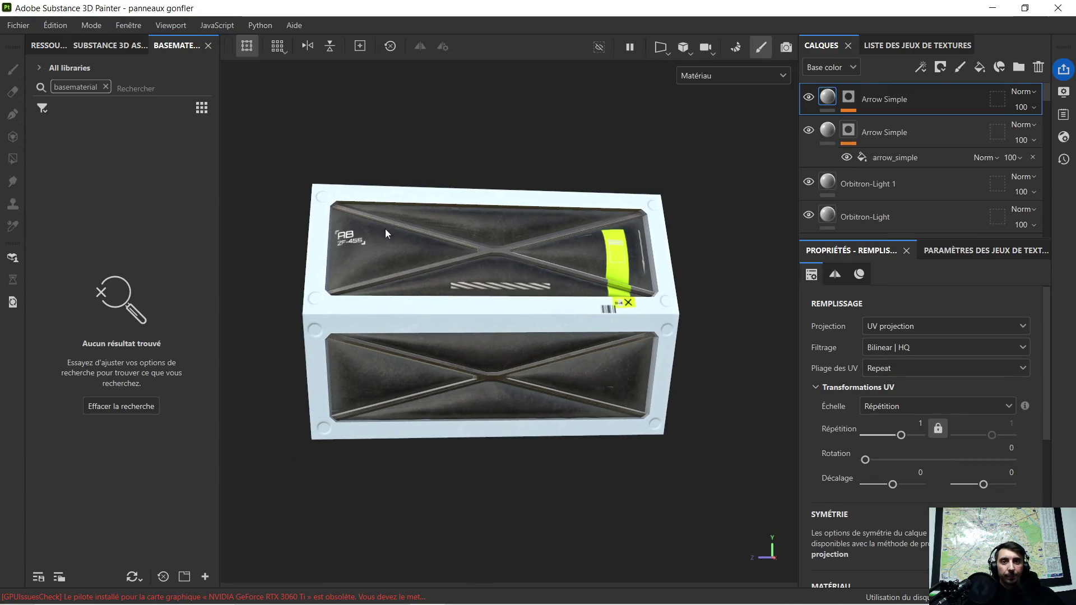
In Fichier > Exporter les textures…, set Modèle de sortie to Unreal Engine SSS (Packed)
click(25, 28)
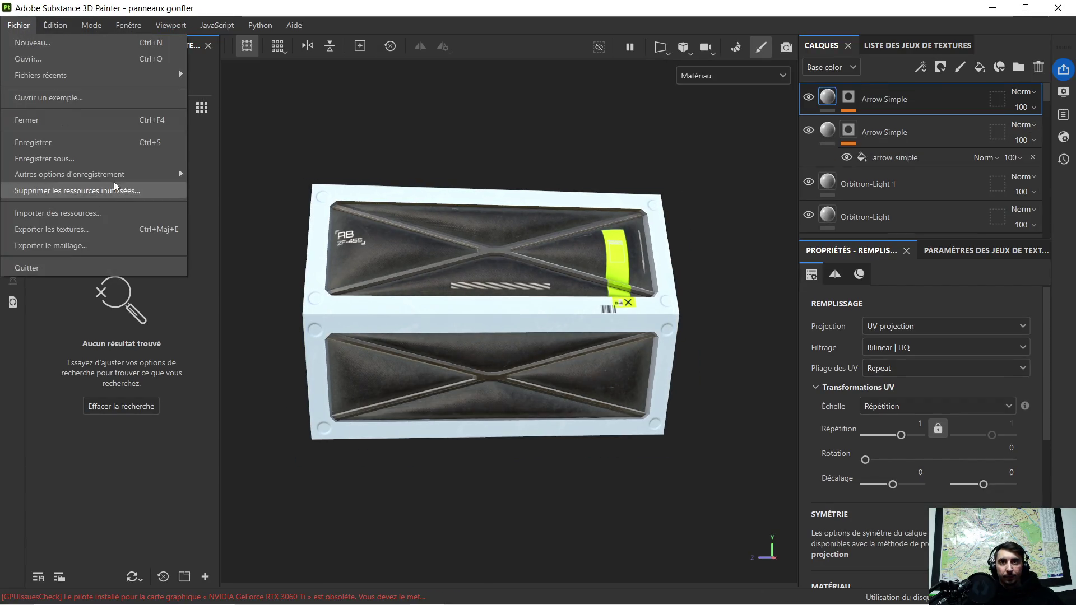
mouse_move(107, 174)
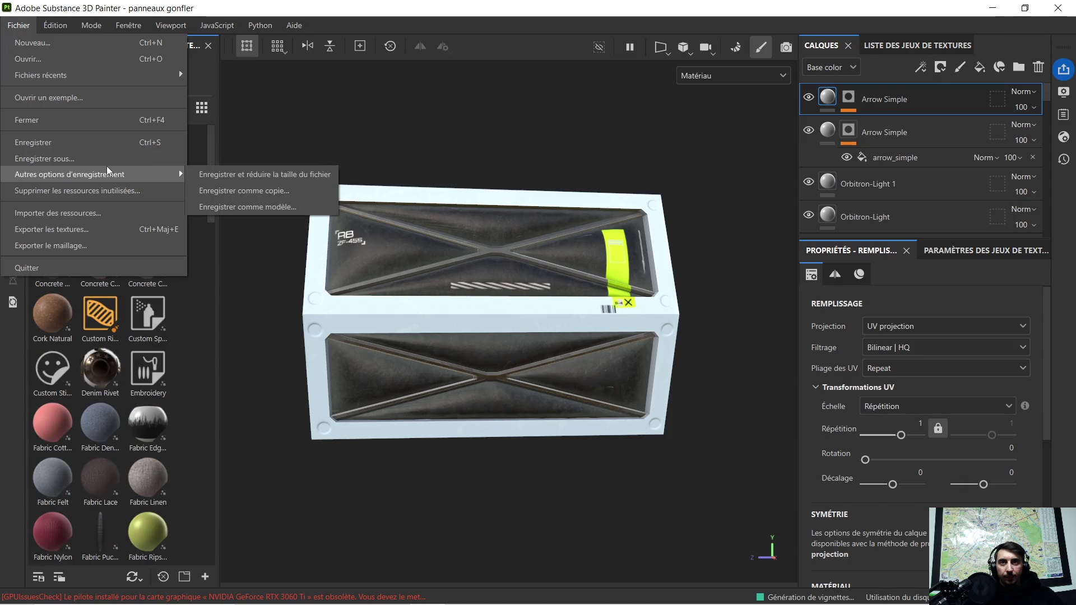
click(83, 229)
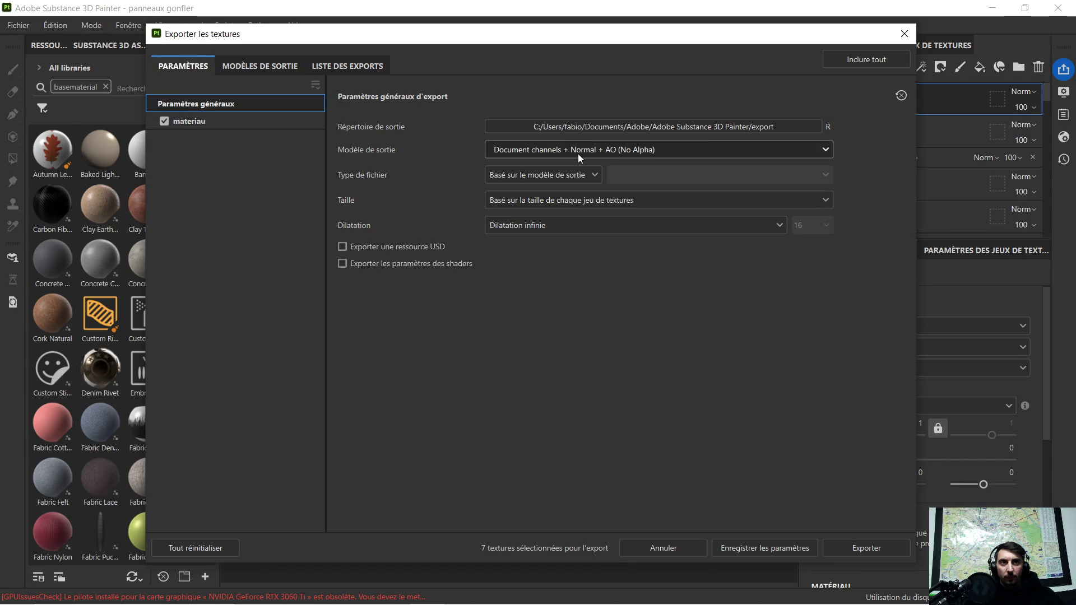
click(577, 154)
scroll(582, 219, down, 4)
scroll(581, 231, down, 3)
scroll(600, 219, down, 3)
scroll(602, 216, down, 2)
scroll(602, 217, down, 1)
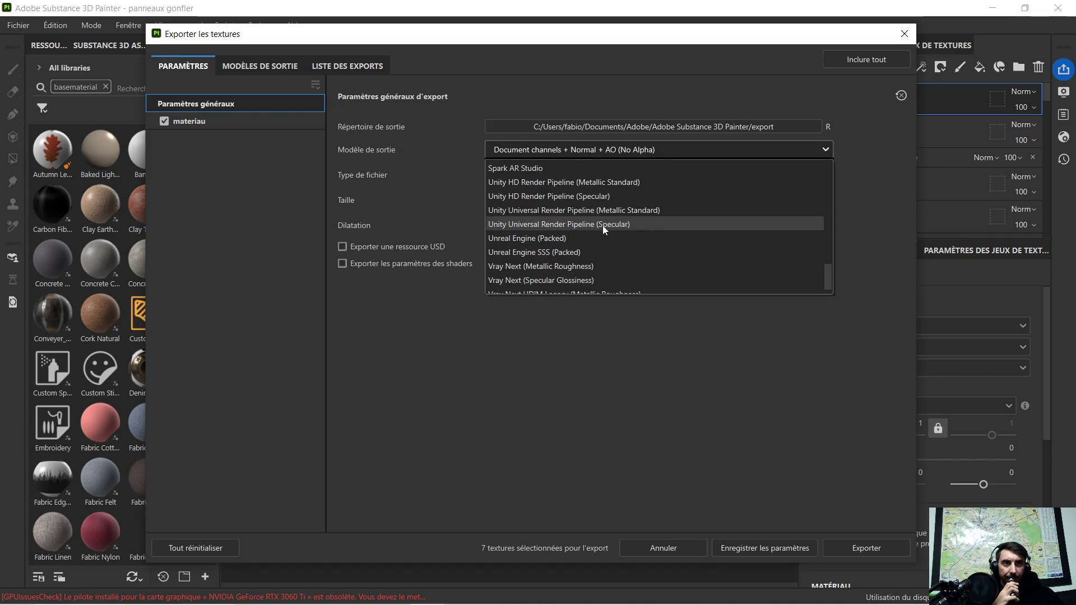
click(563, 251)
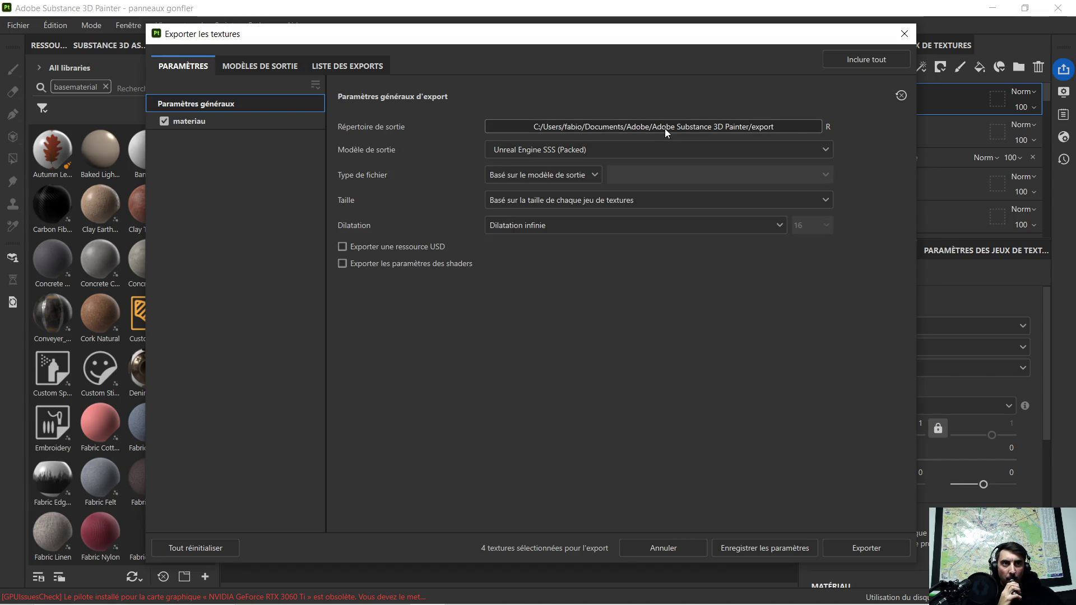
Set the export output folder to Bureau > zug final > vaisseau > panneaux gonfler
click(791, 129)
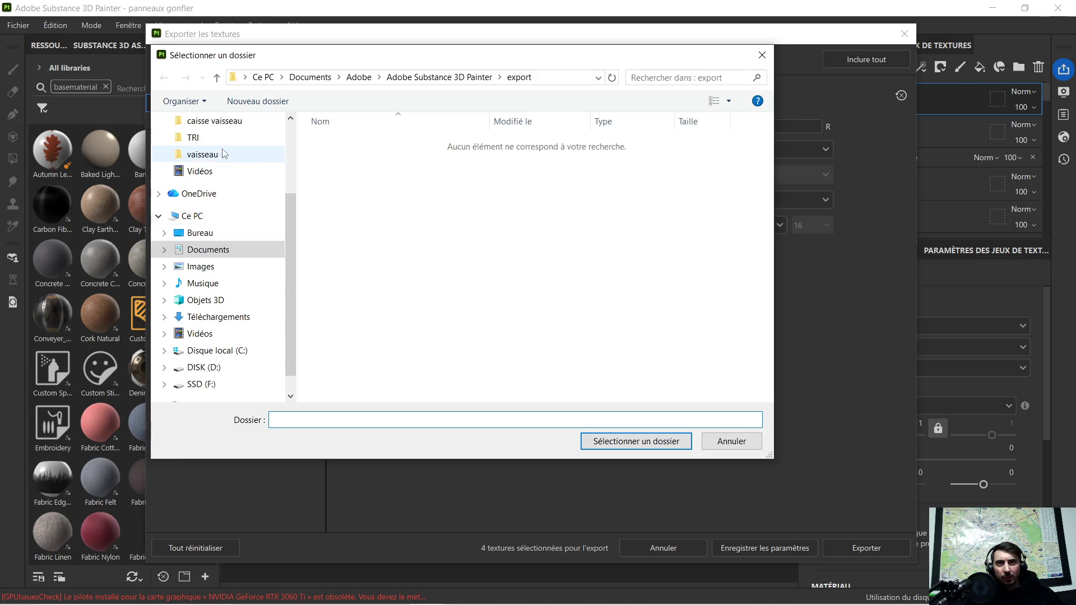
scroll(224, 169, up, 1)
scroll(224, 170, up, 2)
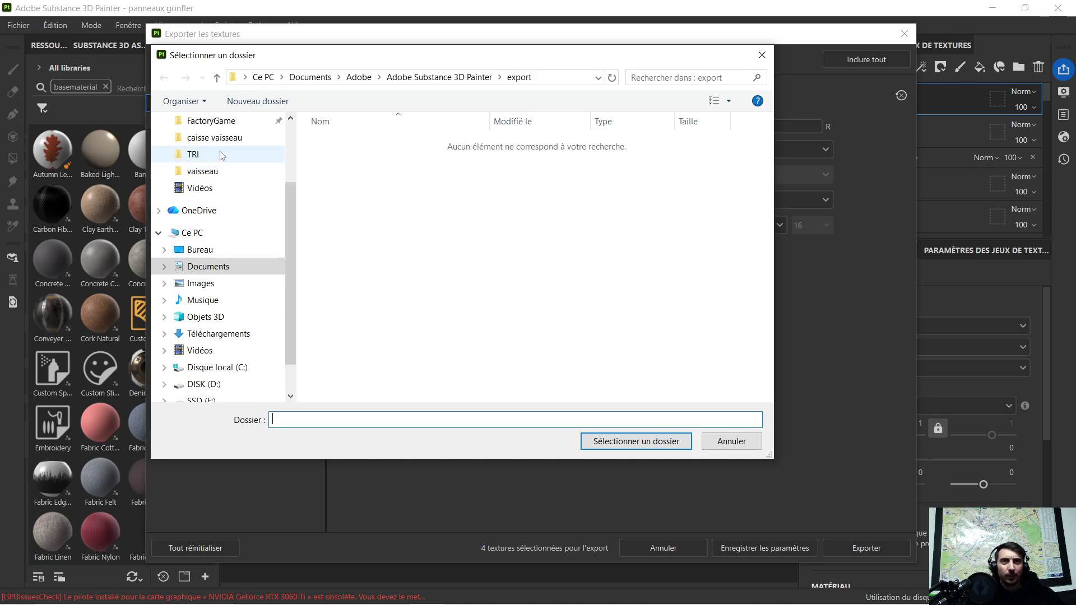
scroll(224, 179, up, 1)
scroll(224, 186, up, 1)
scroll(224, 186, up, 1)
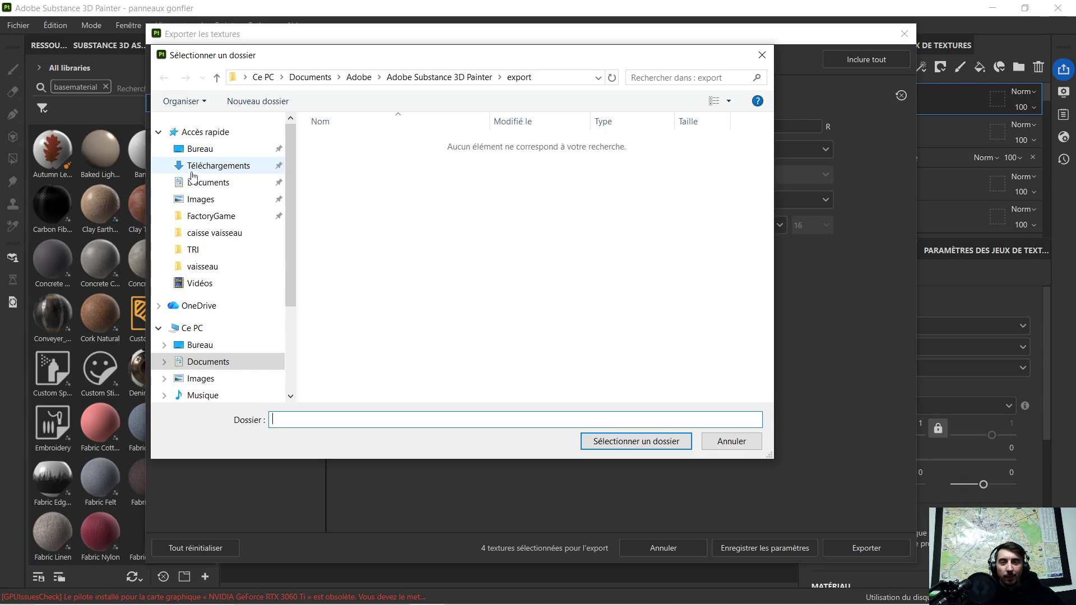
click(200, 149)
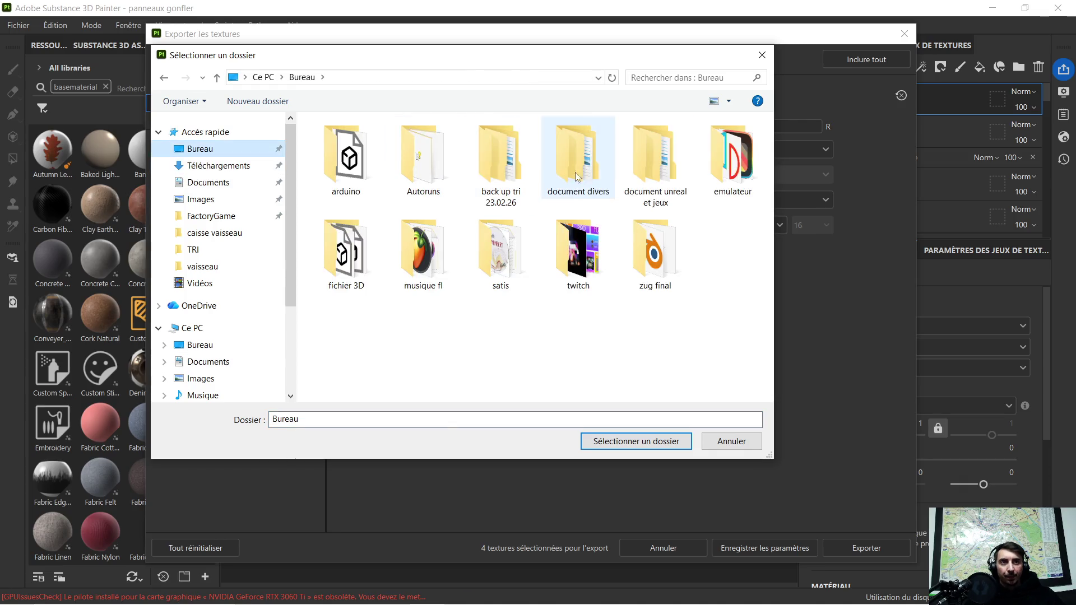
double_click(663, 261)
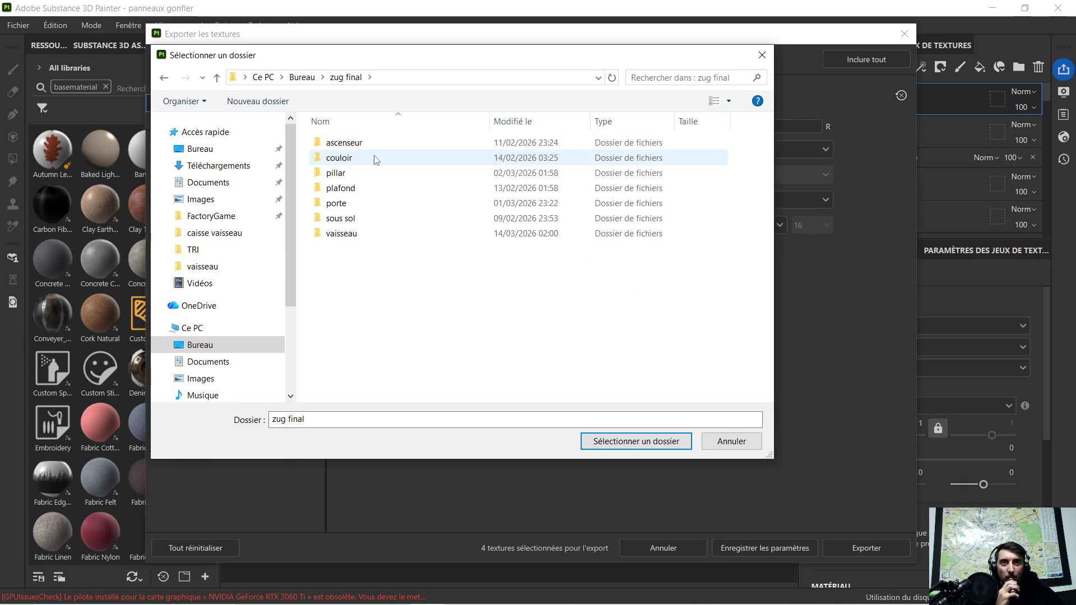
double_click(356, 233)
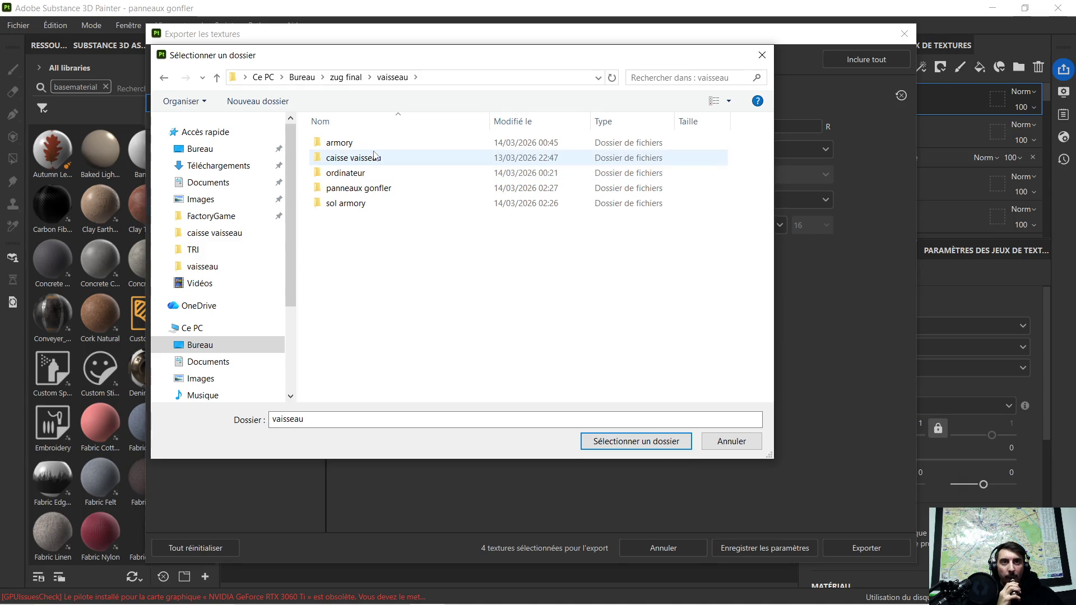
double_click(390, 189)
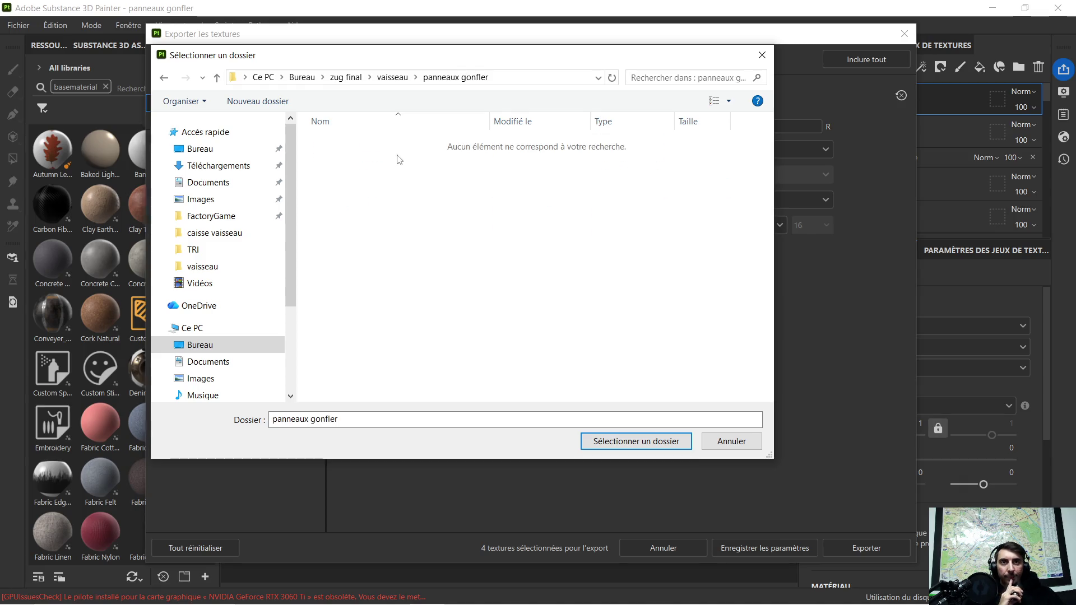
click(636, 441)
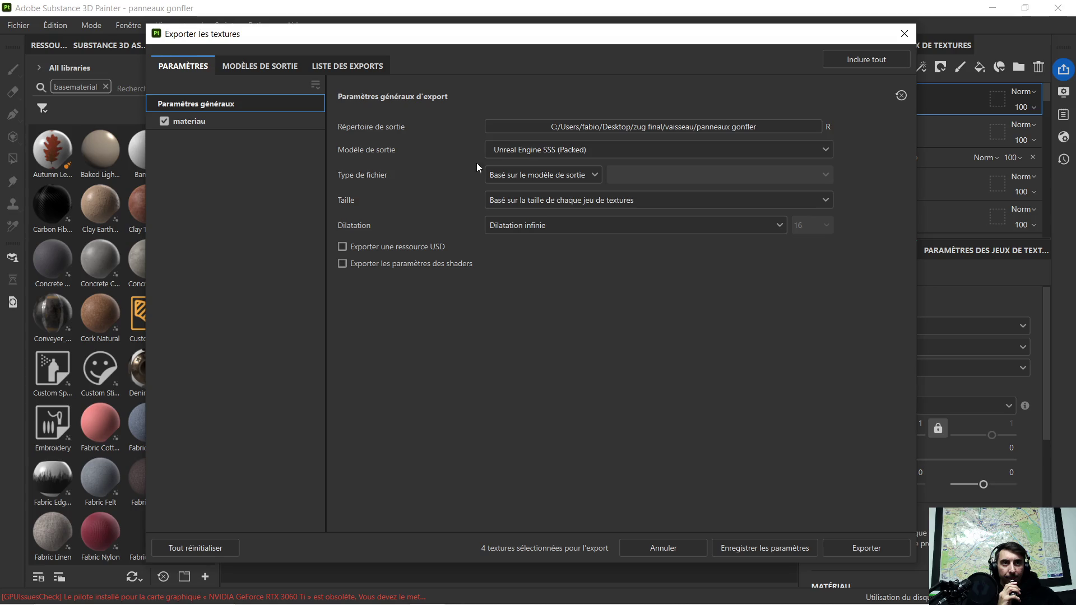
Export the four 4096×4096 panneau gonfler PNGs, close the export window and return to Blender
click(849, 545)
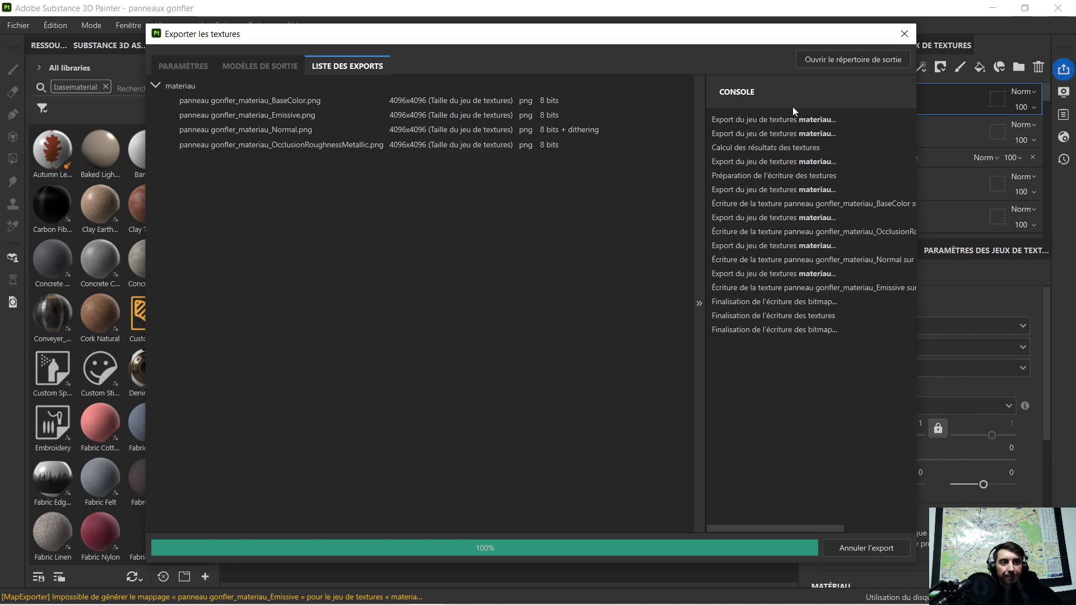
click(903, 34)
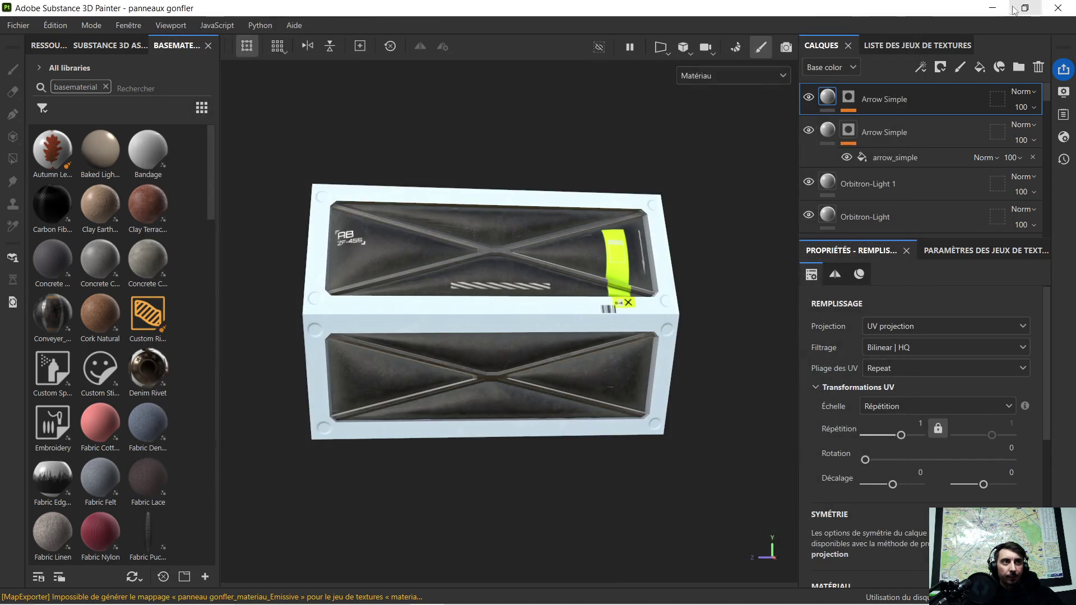
click(992, 8)
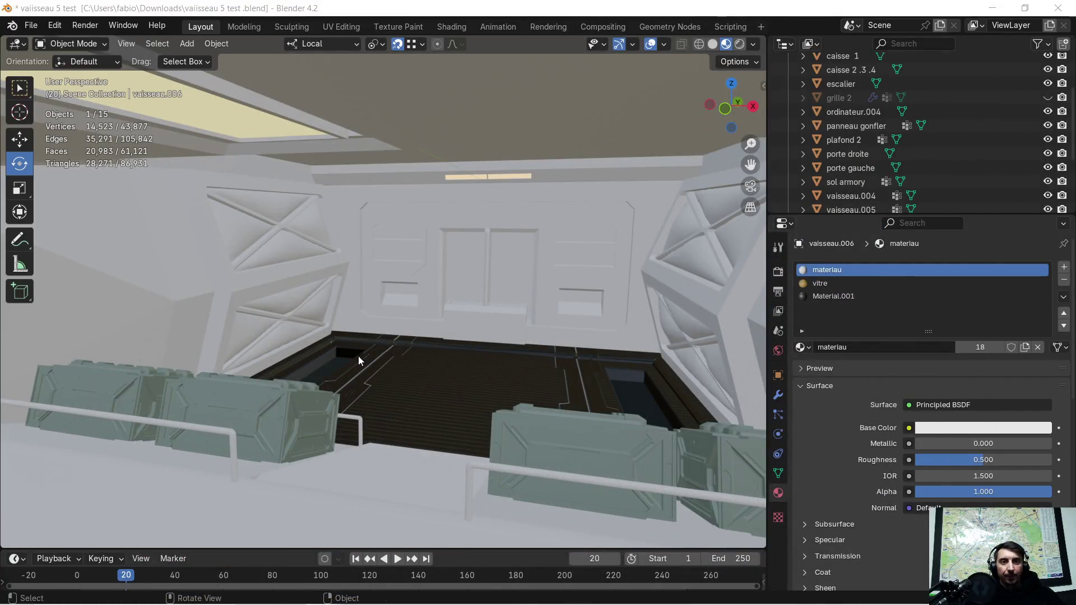
Select the panneau gonfler panel and remove its three old material slots
middle_drag(359, 362, 364, 320)
scroll(294, 398, up, 5)
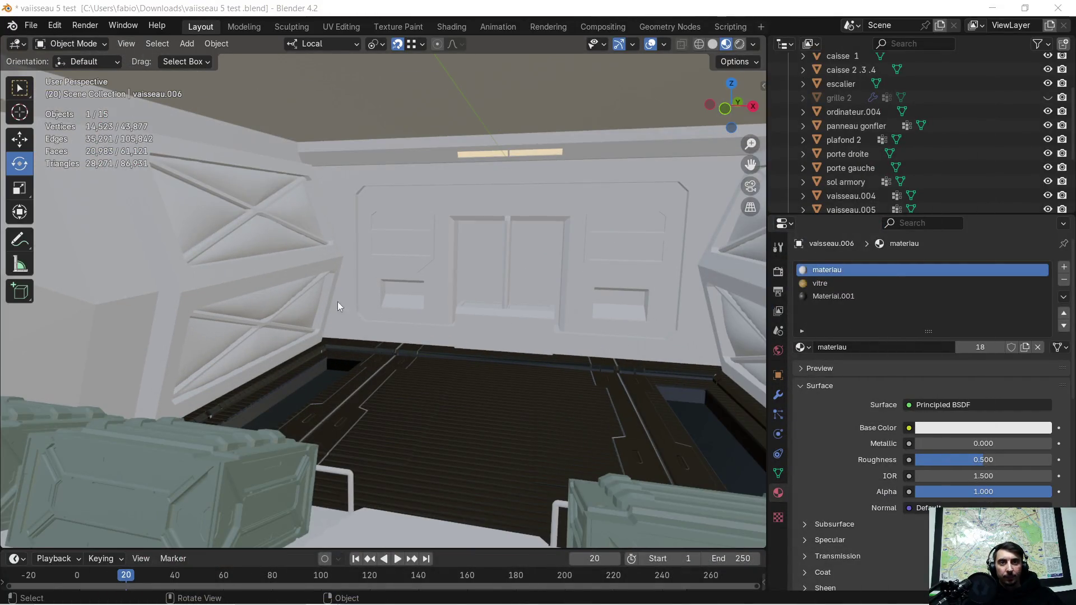
click(233, 247)
scroll(240, 269, down, 2)
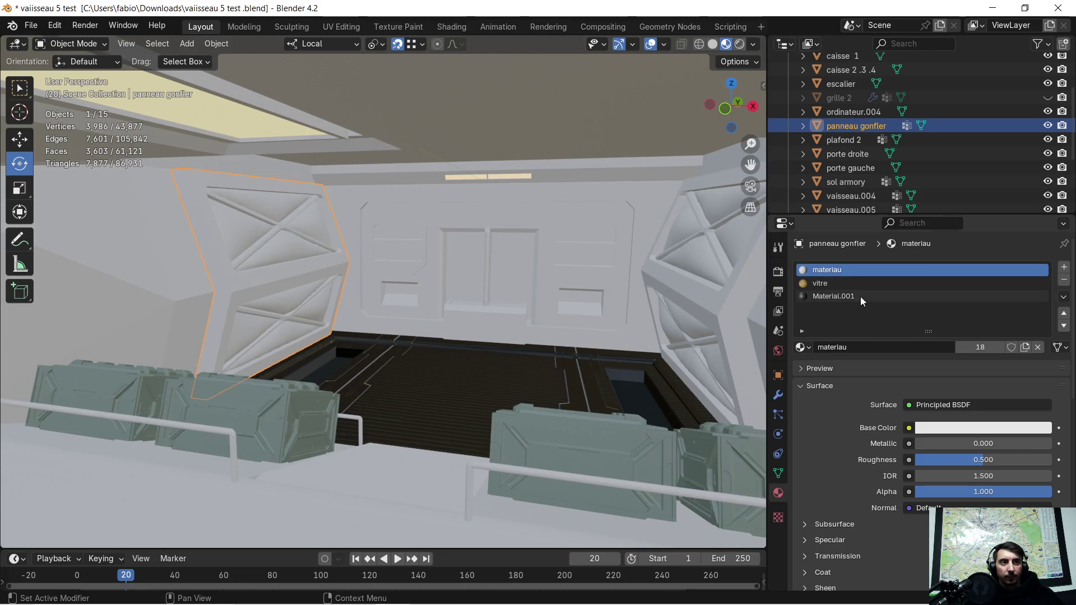
click(1061, 286)
click(1061, 286)
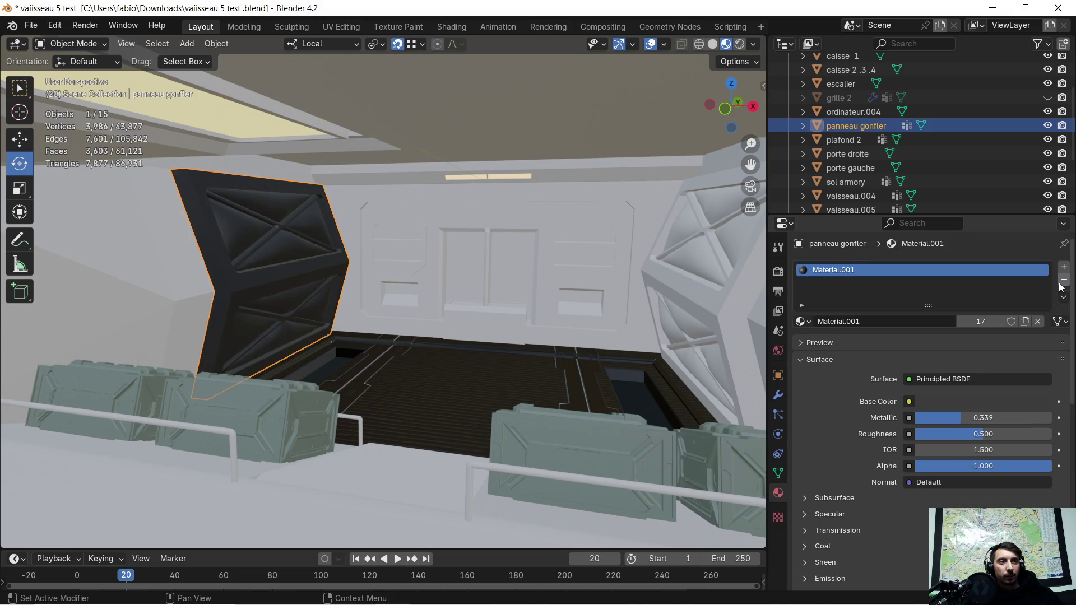
click(1061, 285)
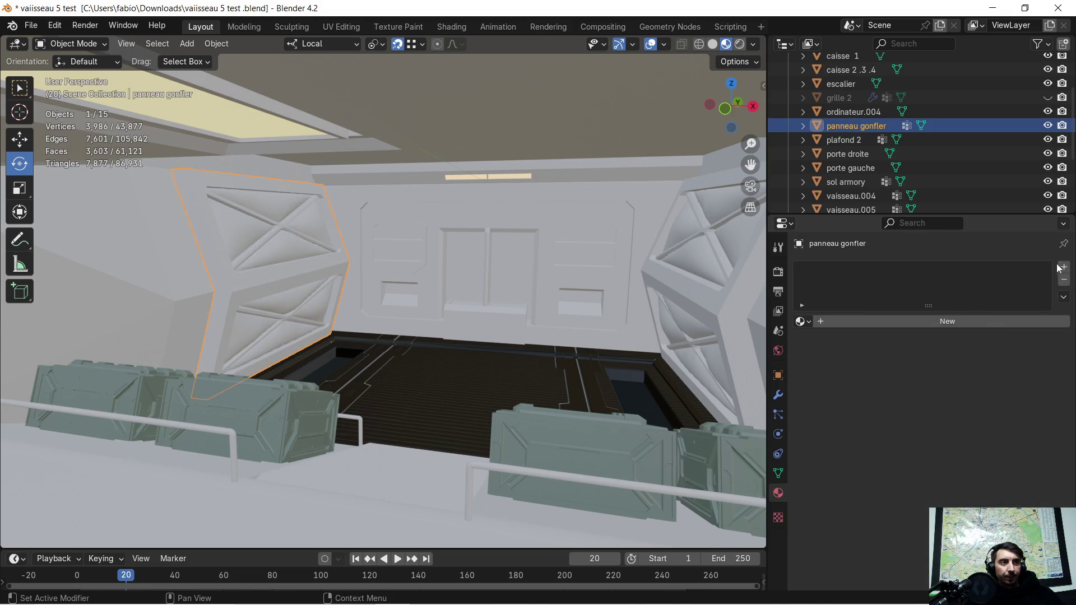
Add a material slot with a fresh material named 'mat panneau gonfler'
click(1063, 267)
click(822, 321)
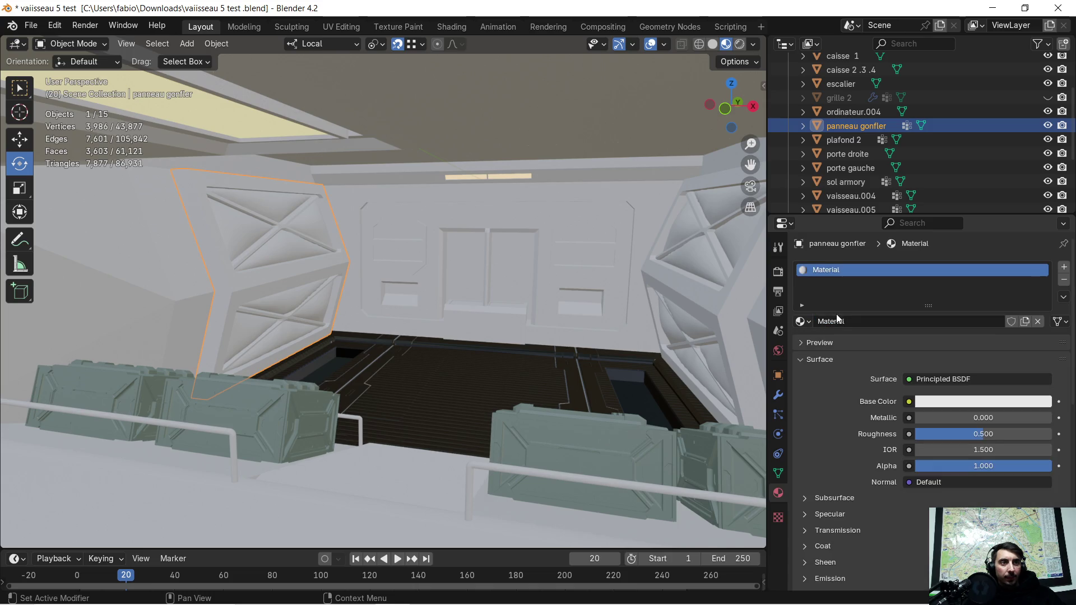
click(861, 321)
text(mat panneau gonfl)
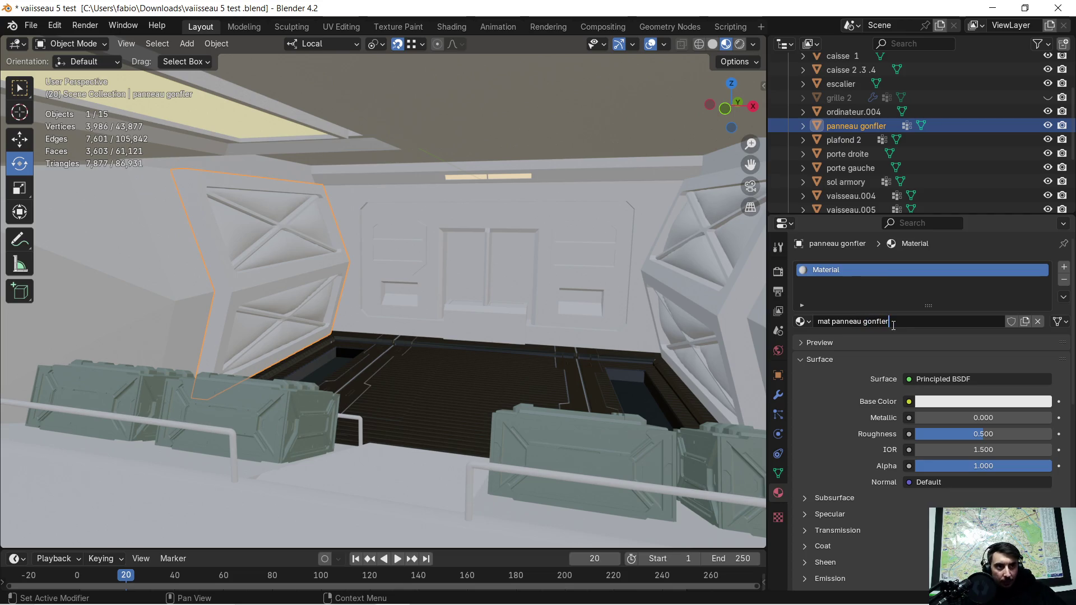
key(Return)
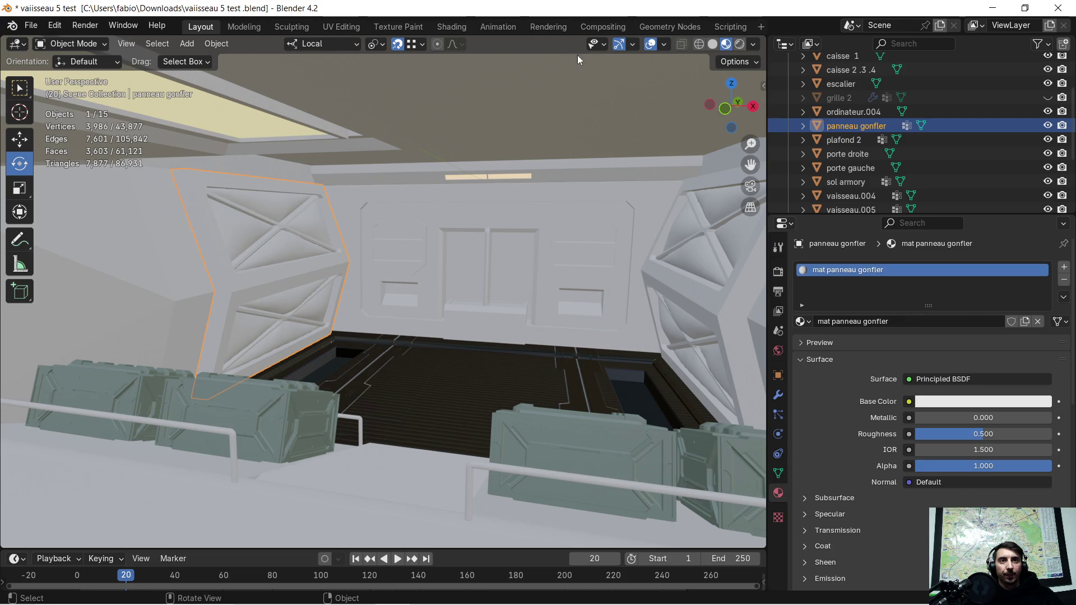
In the Shading workspace, paste the copied texture node setup into mat panneau gonfler
click(457, 28)
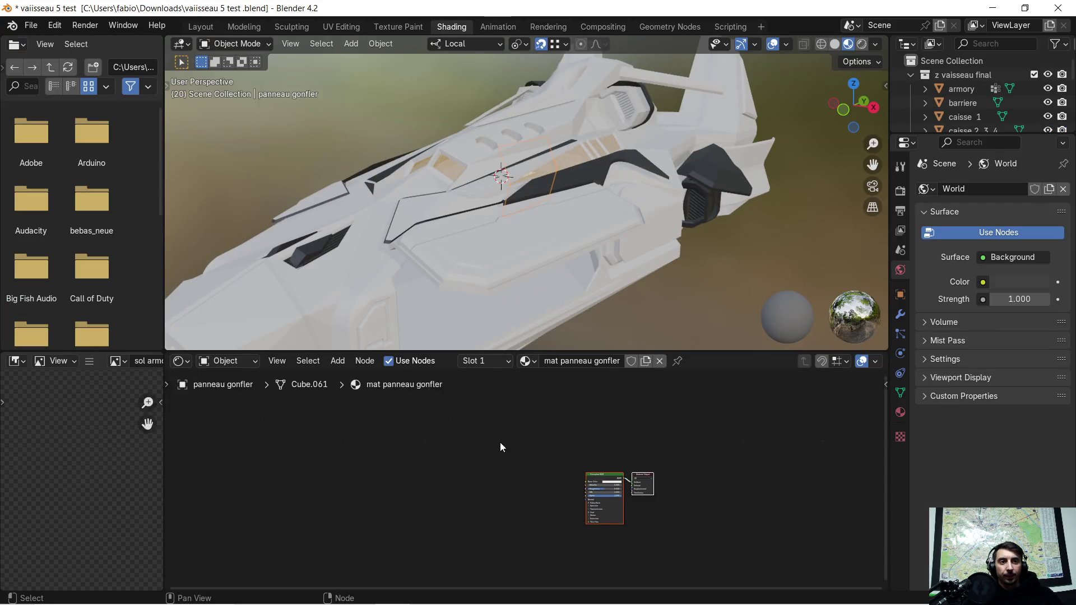
click(459, 474)
key(ctrl+v)
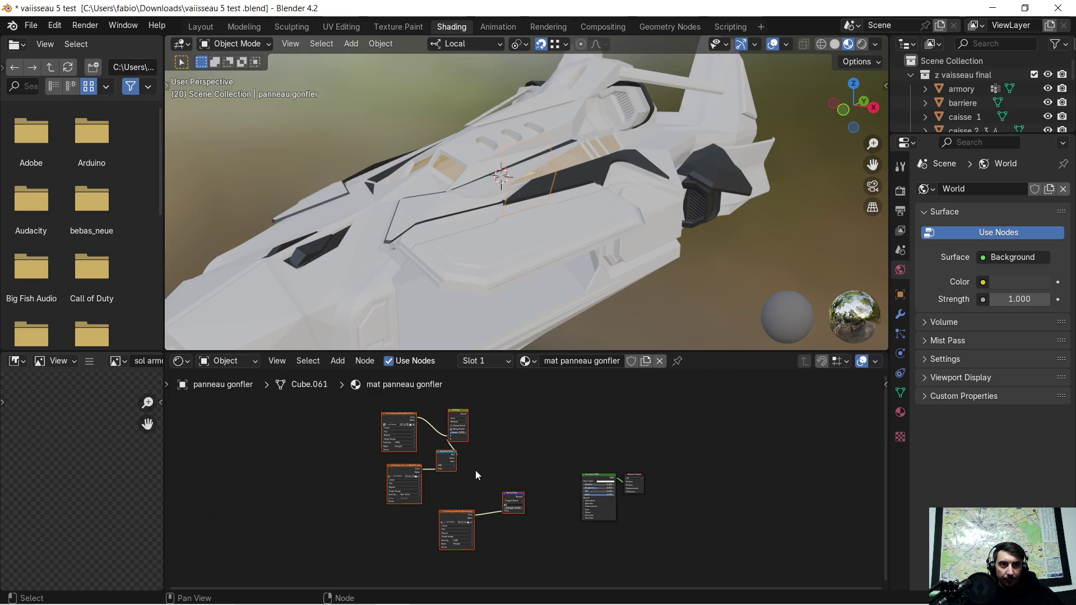
scroll(395, 474, up, 1)
scroll(448, 448, up, 1)
scroll(465, 417, up, 1)
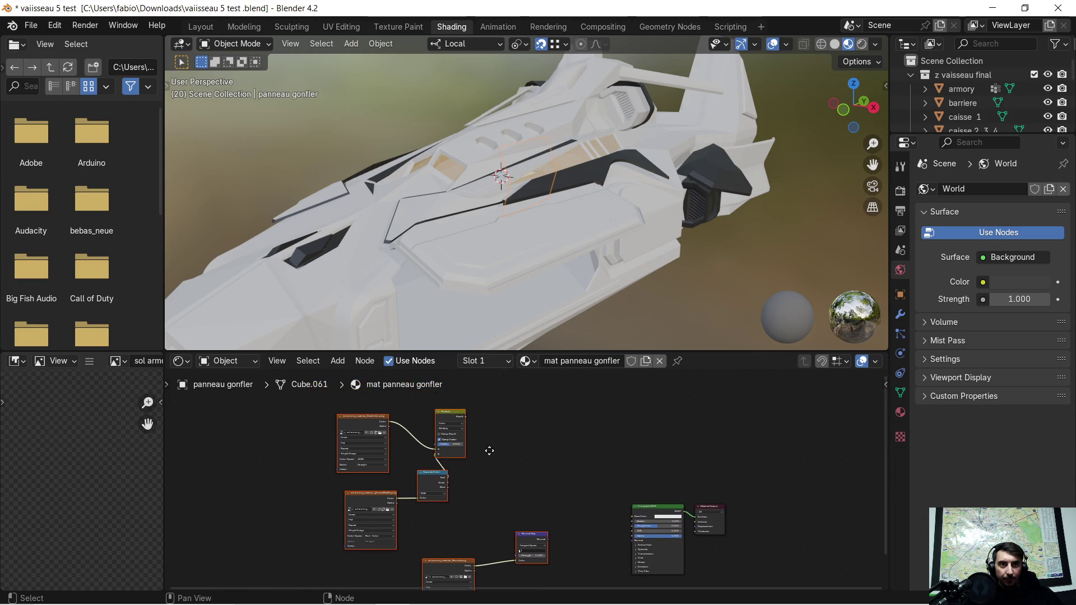
scroll(482, 429, up, 2)
middle_drag(470, 420, 475, 437)
Connect Multiply to Base Color and the Normal Map to Normal on the Principled BSDF
drag(443, 403, 688, 554)
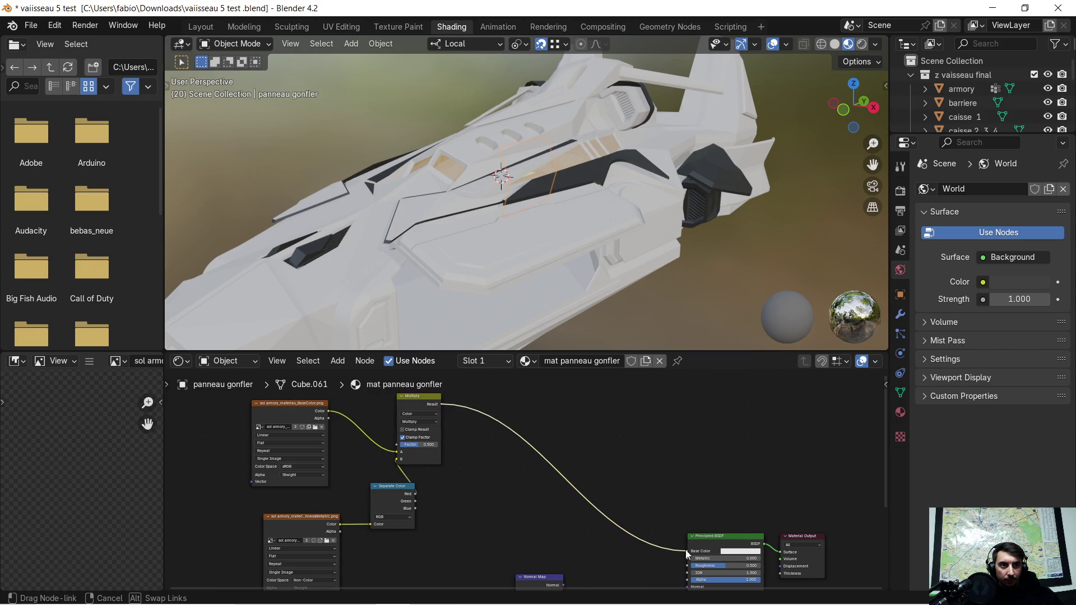
middle_drag(657, 557, 586, 448)
scroll(586, 448, up, 1)
drag(548, 446, 684, 452)
scroll(640, 456, down, 2)
scroll(439, 449, down, 2)
Bring in the panneau gonfler texture images as nodes and feed BaseColor into Multiply's A
middle_drag(438, 449, 558, 489)
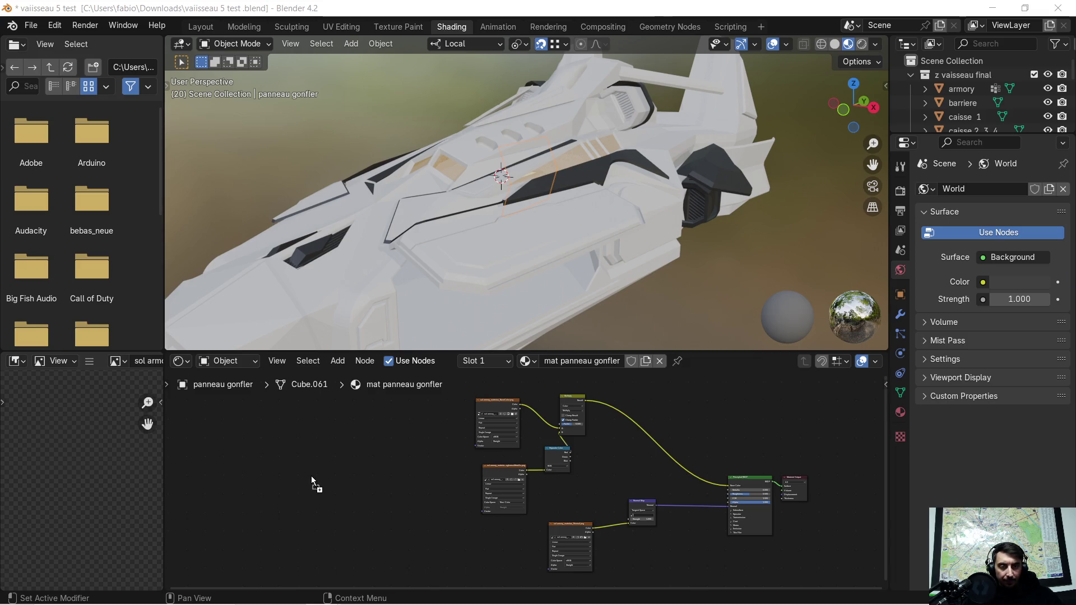
drag(311, 476, 347, 465)
scroll(338, 473, up, 2)
middle_drag(285, 460, 413, 451)
scroll(414, 452, up, 3)
drag(324, 433, 622, 492)
scroll(783, 488, down, 1)
middle_drag(783, 488, 622, 389)
drag(469, 408, 710, 515)
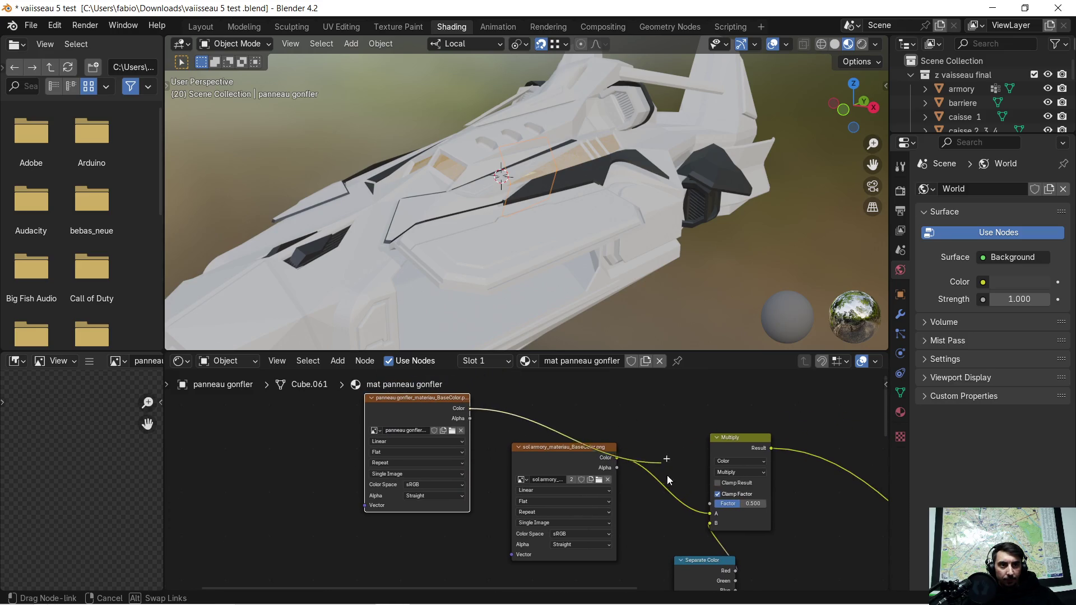
Rearrange the new panneau gonfler metallic and normal texture nodes in the graph
click(543, 463)
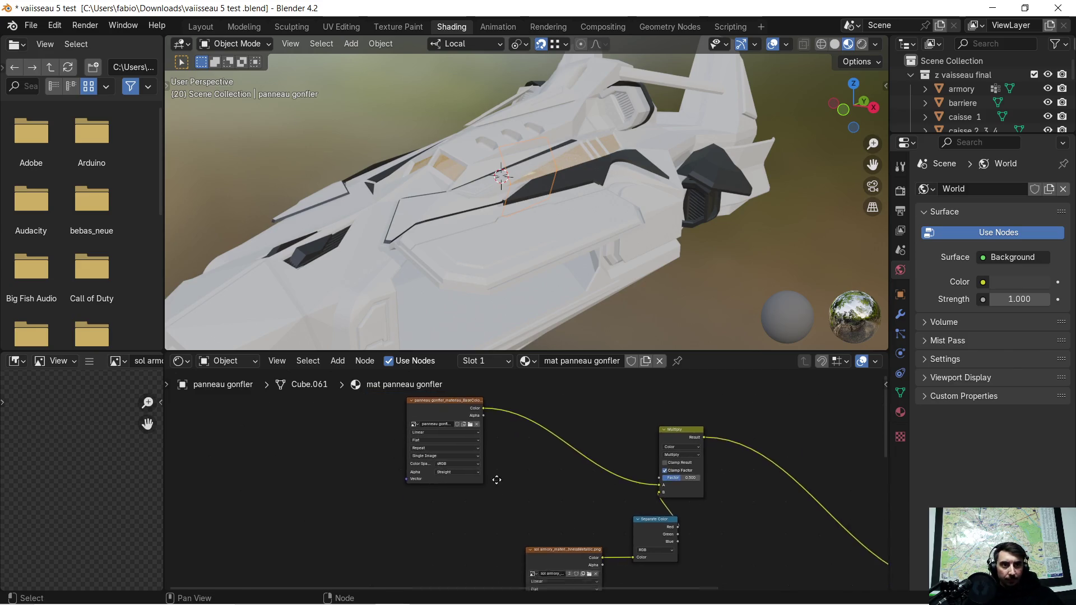
scroll(392, 505, down, 8)
drag(299, 526, 622, 517)
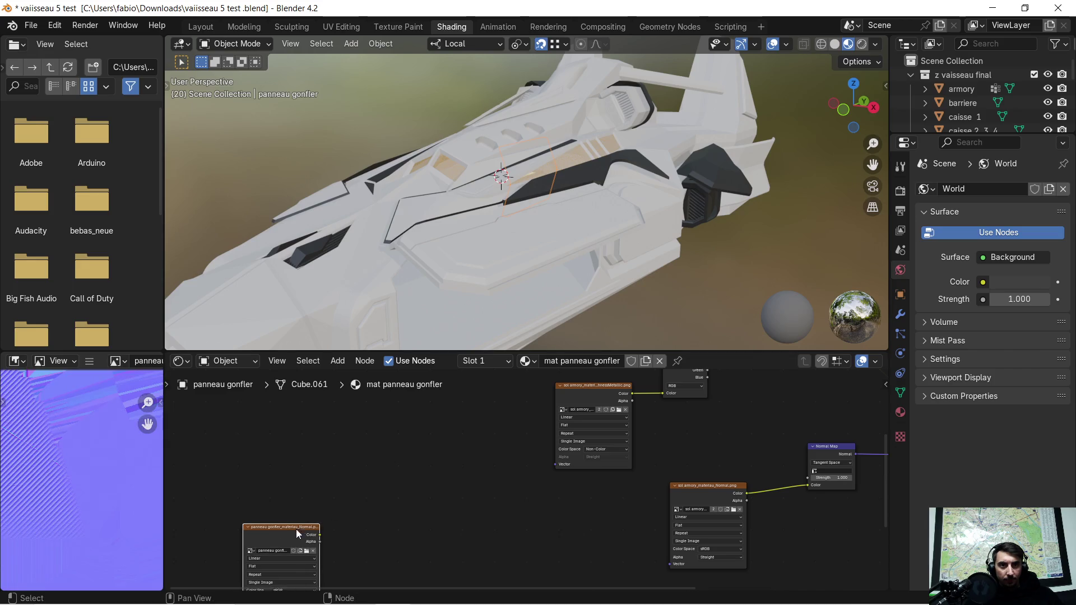
middle_drag(437, 531, 542, 372)
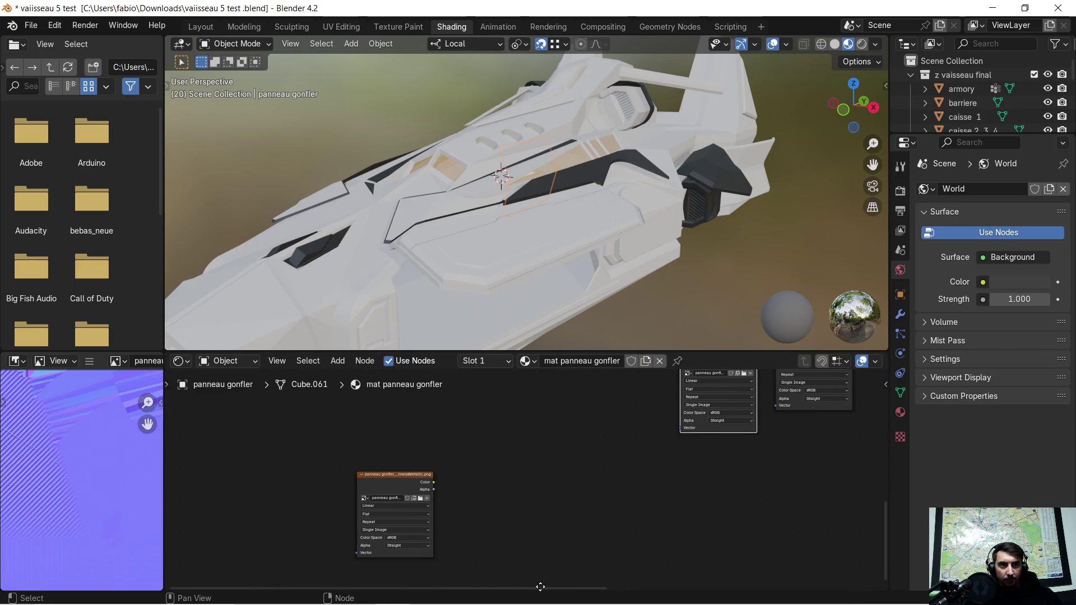
click(402, 488)
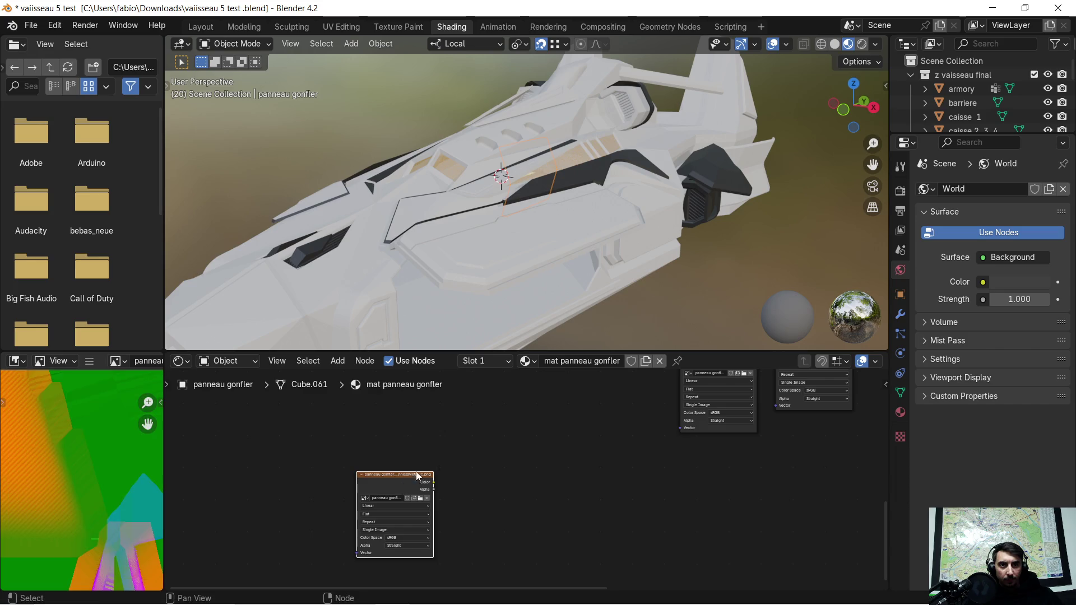
middle_drag(409, 476, 368, 561)
drag(368, 562, 589, 438)
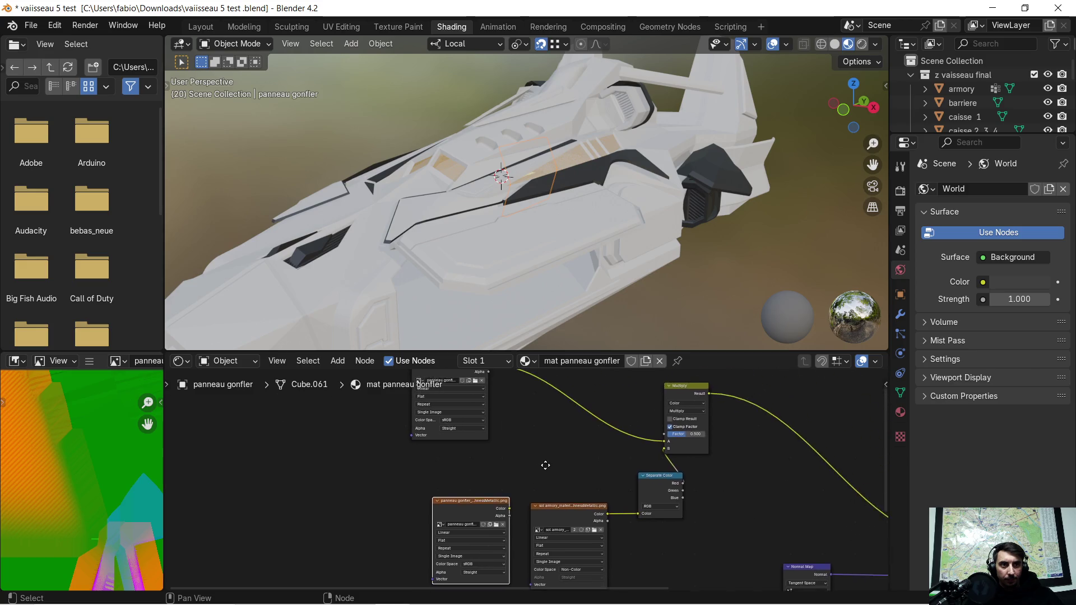
middle_drag(590, 439, 497, 449)
scroll(514, 469, up, 3)
scroll(514, 464, up, 2)
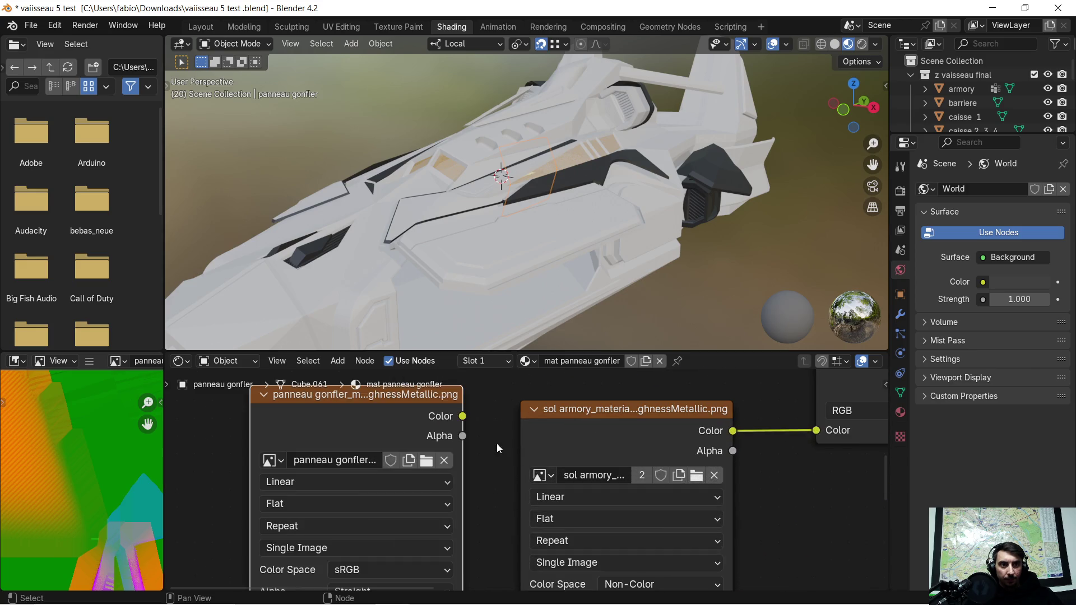
Replace the sol armory metallic texture with the new one, linked to Separate Color as Non-Color
click(559, 433)
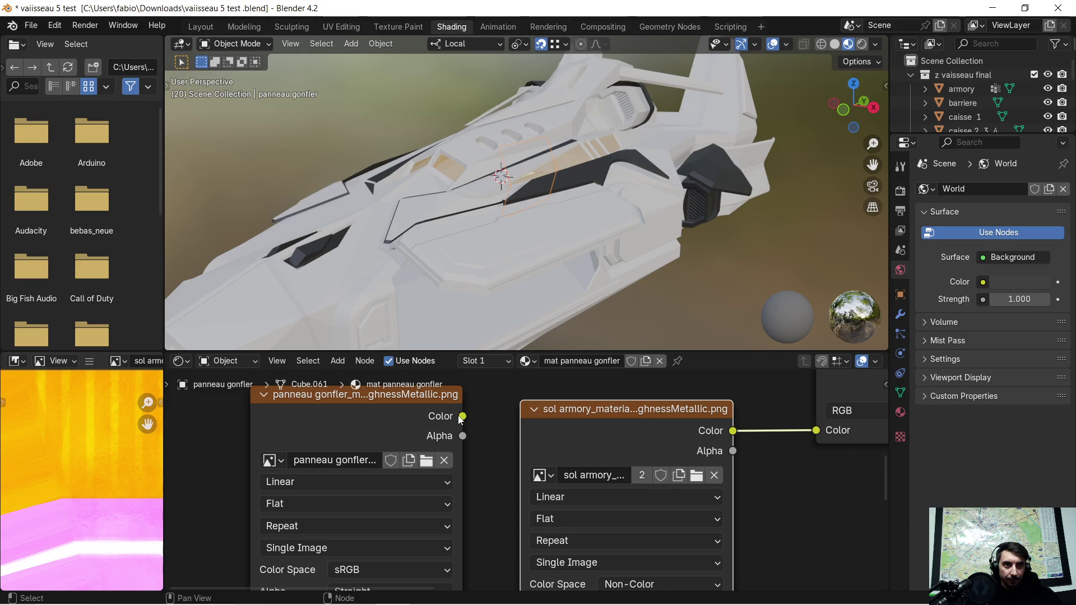
key(Delete)
drag(462, 416, 807, 440)
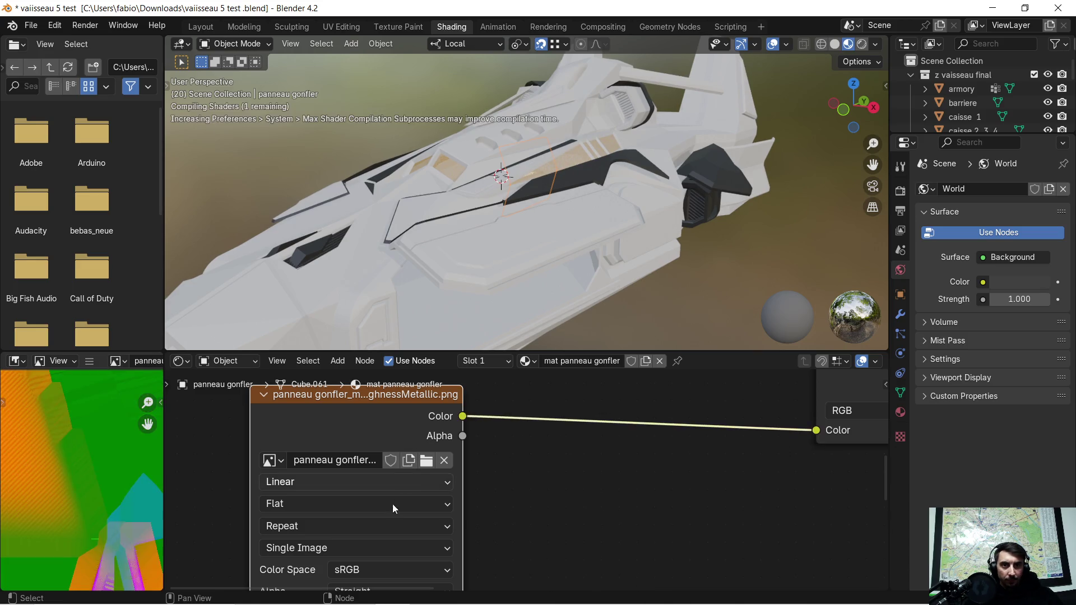
scroll(401, 526, down, 1)
click(436, 564)
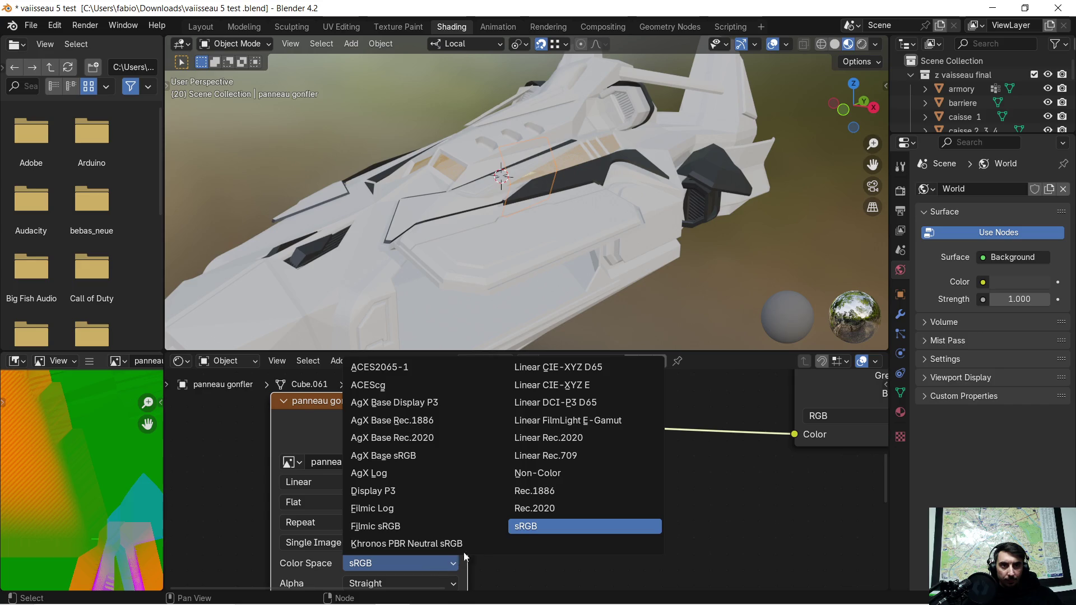
click(561, 473)
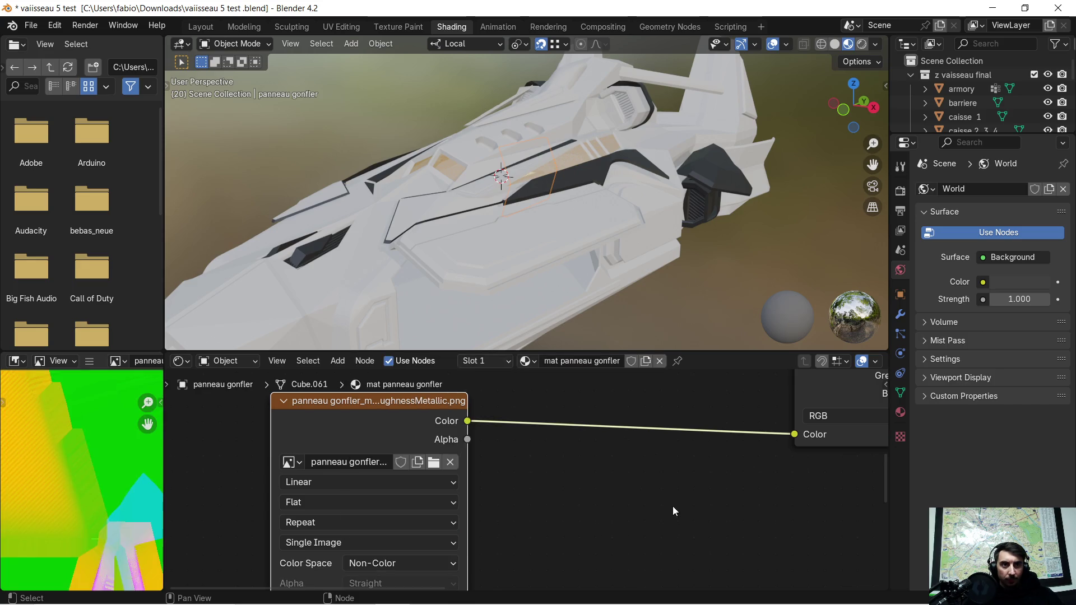
Swap in the panneau gonfler normal texture for the Normal Map, then return to Layout
scroll(633, 443, down, 1)
scroll(634, 443, down, 2)
middle_drag(667, 506, 628, 434)
scroll(628, 433, up, 2)
click(613, 439)
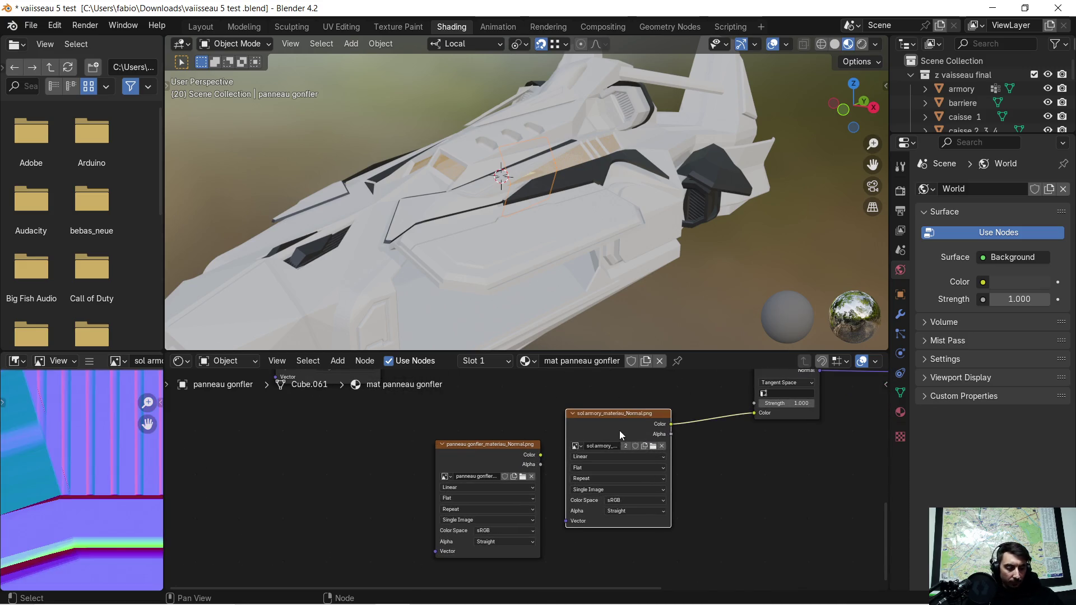
key(x)
mouse_move(540, 455)
mouse_down()
mouse_move(783, 437)
mouse_move(756, 414)
mouse_up()
scroll(760, 421, down, 3)
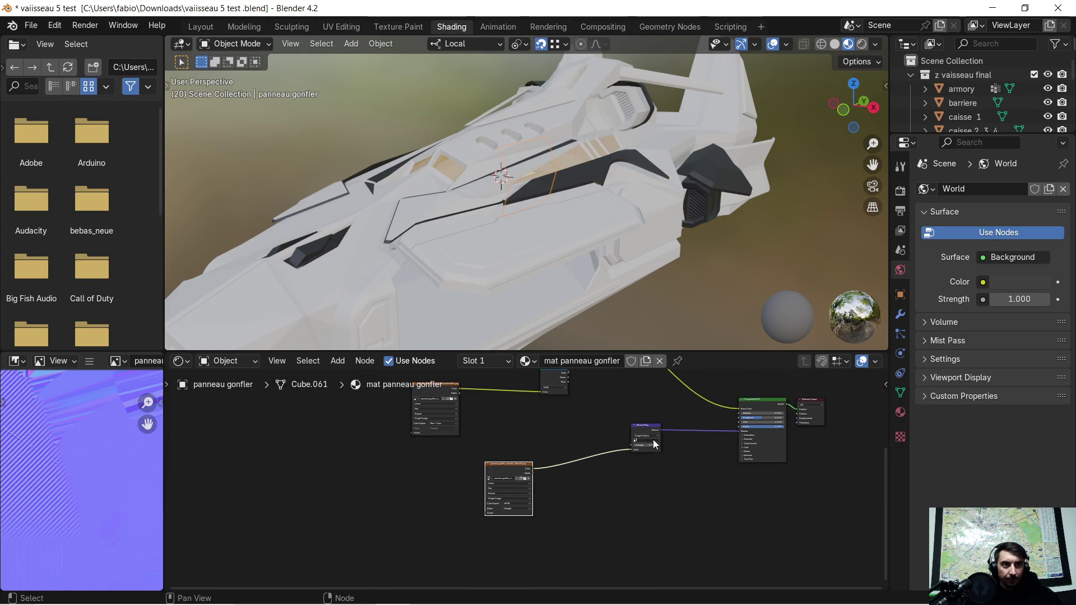
mouse_move(683, 459)
middle_down()
mouse_move(541, 534)
mouse_move(616, 496)
middle_up()
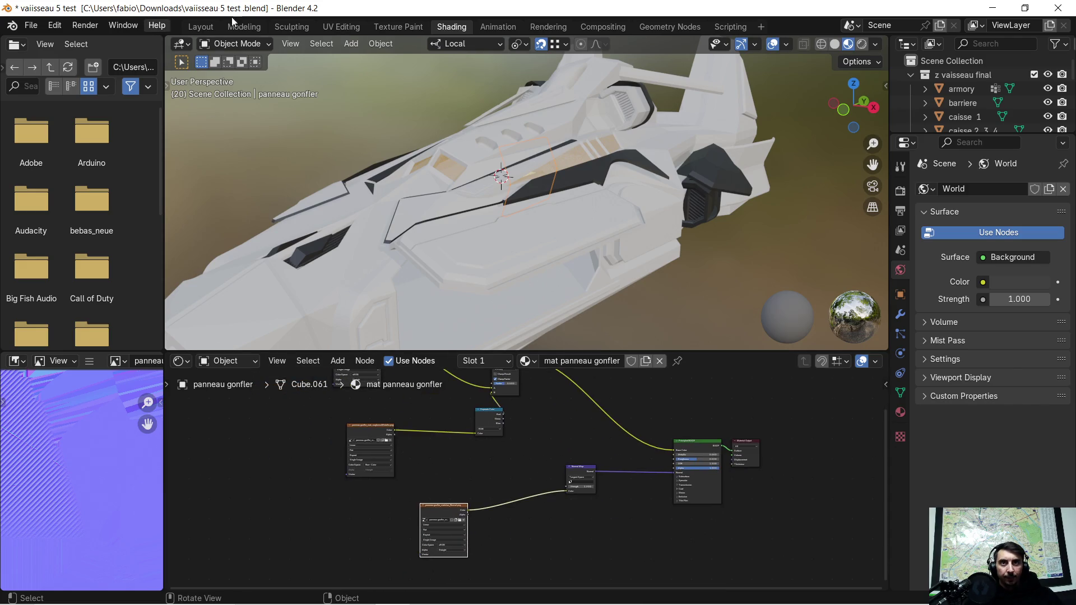
click(199, 27)
mouse_move(364, 235)
middle_down()
mouse_move(355, 280)
mouse_move(357, 267)
middle_up()
Orbit and zoom around the textured panneau gonfler panel, then reopen the Shading workspace
scroll(375, 262, down, 3)
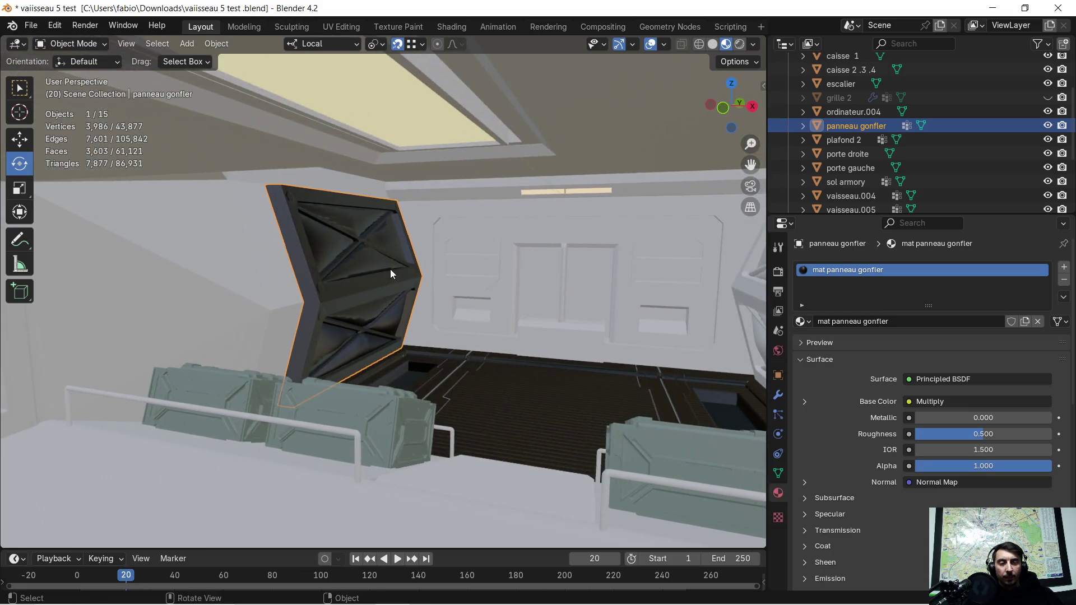
scroll(395, 268, up, 2)
scroll(370, 271, up, 2)
scroll(353, 271, up, 2)
scroll(431, 272, up, 1)
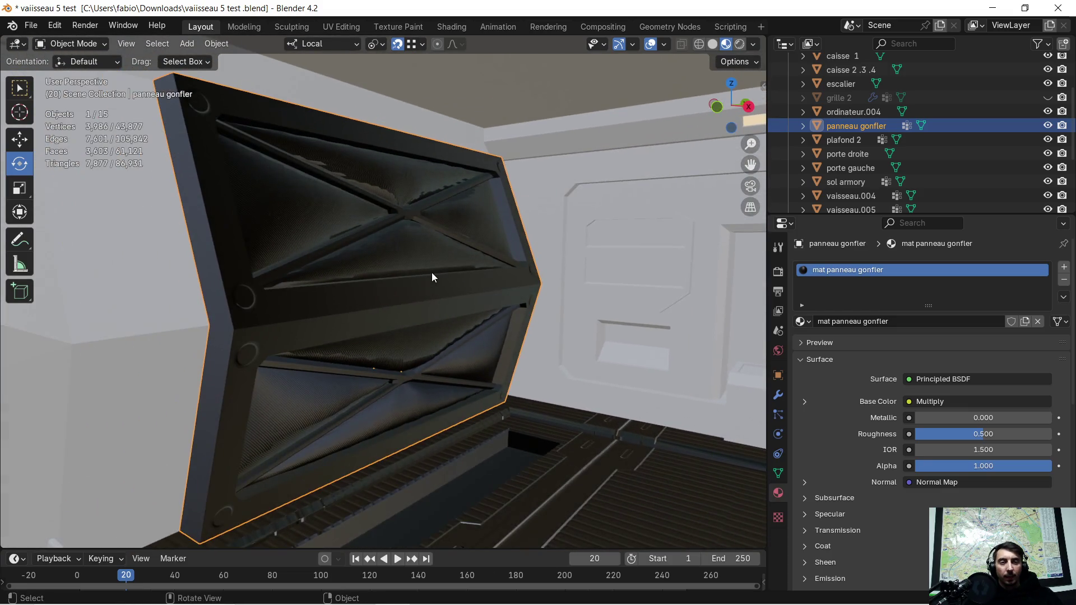
scroll(456, 284, down, 1)
mouse_move(453, 282)
middle_down()
mouse_move(473, 282)
mouse_move(464, 284)
middle_up()
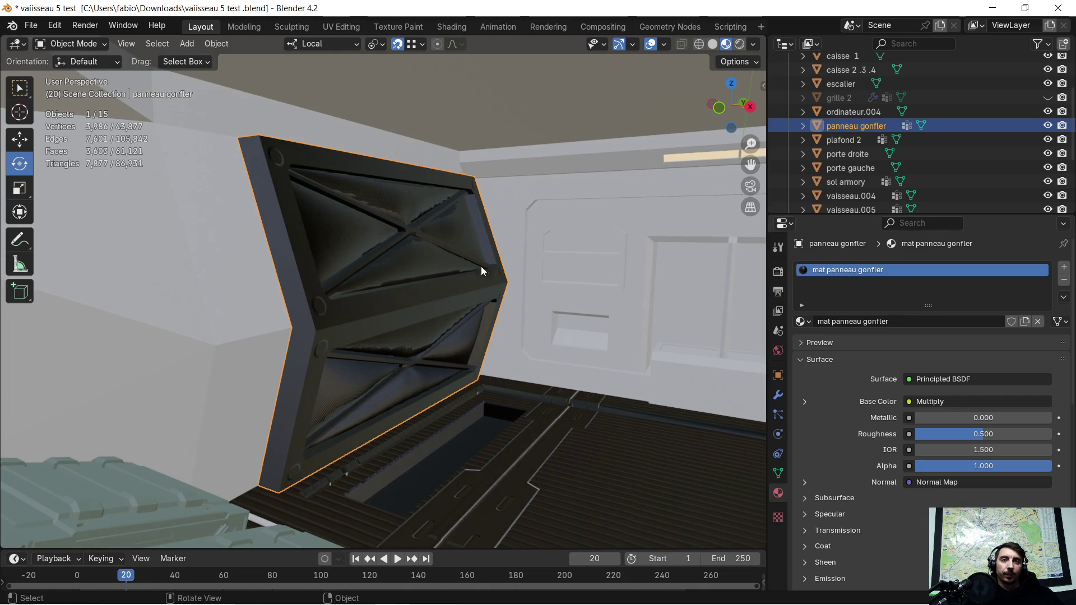
click(450, 27)
Move Separate Color left and wire its Green to Roughness and Blue to Metallic
scroll(532, 445, up, 1)
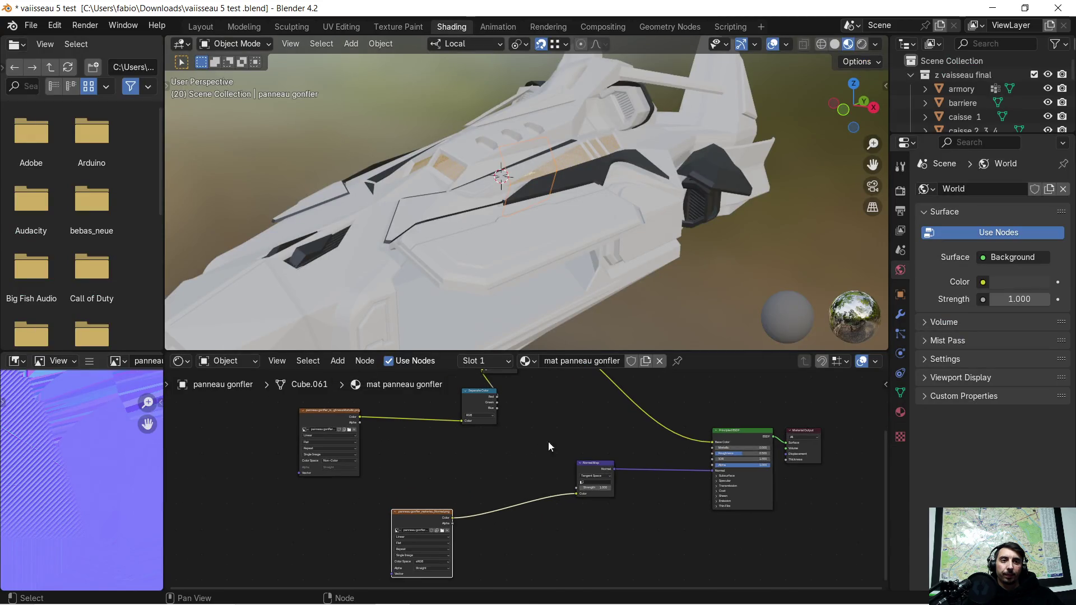
scroll(590, 439, up, 2)
scroll(640, 415, up, 2)
scroll(631, 499, up, 2)
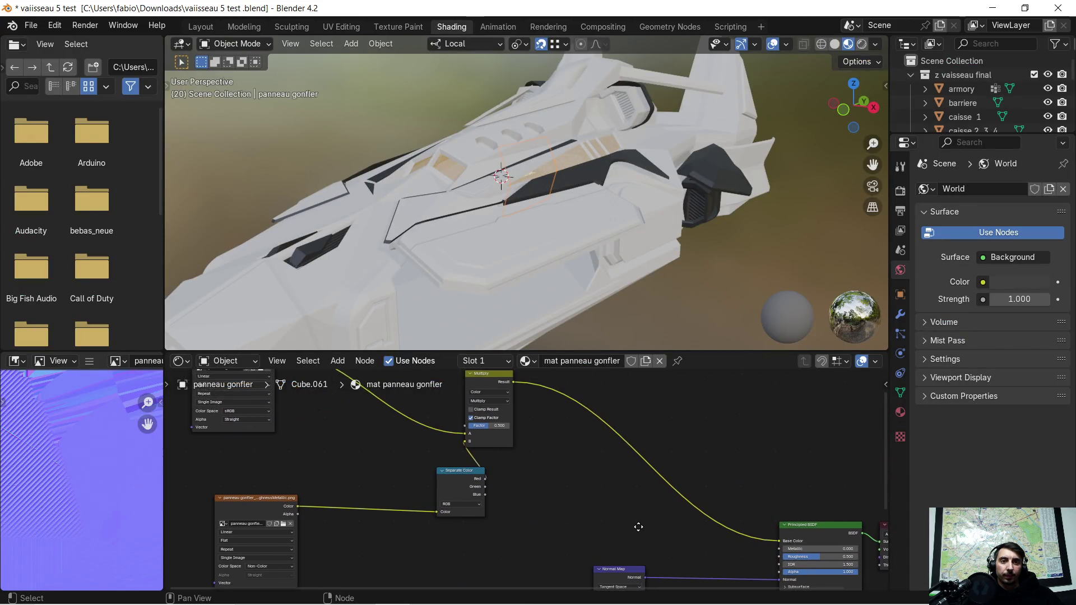
scroll(633, 516, up, 2)
scroll(628, 499, up, 2)
scroll(493, 471, up, 1)
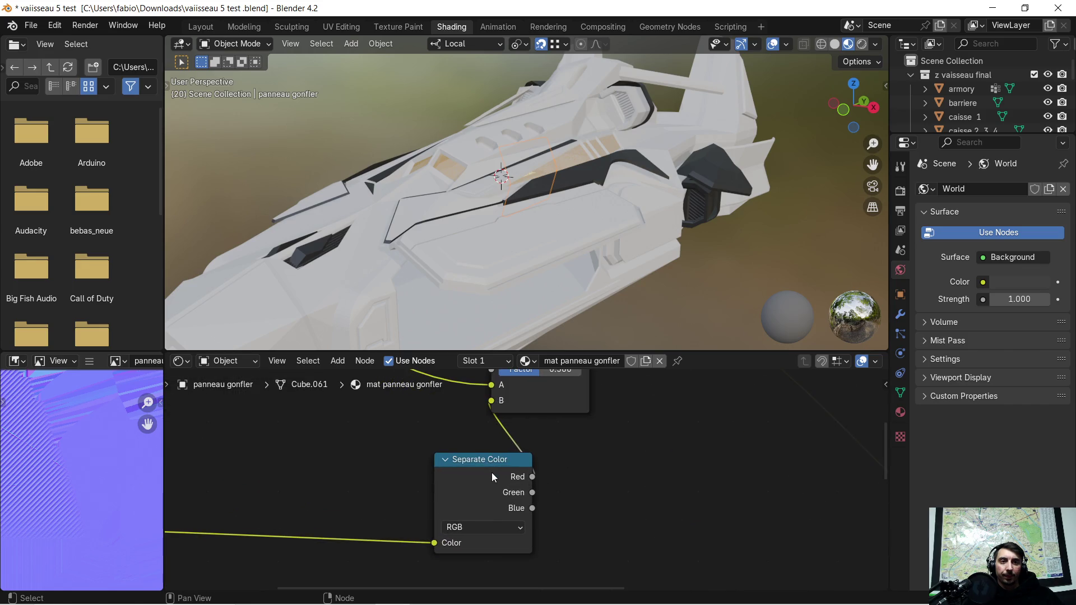
drag(492, 473, 435, 473)
scroll(513, 485, down, 1)
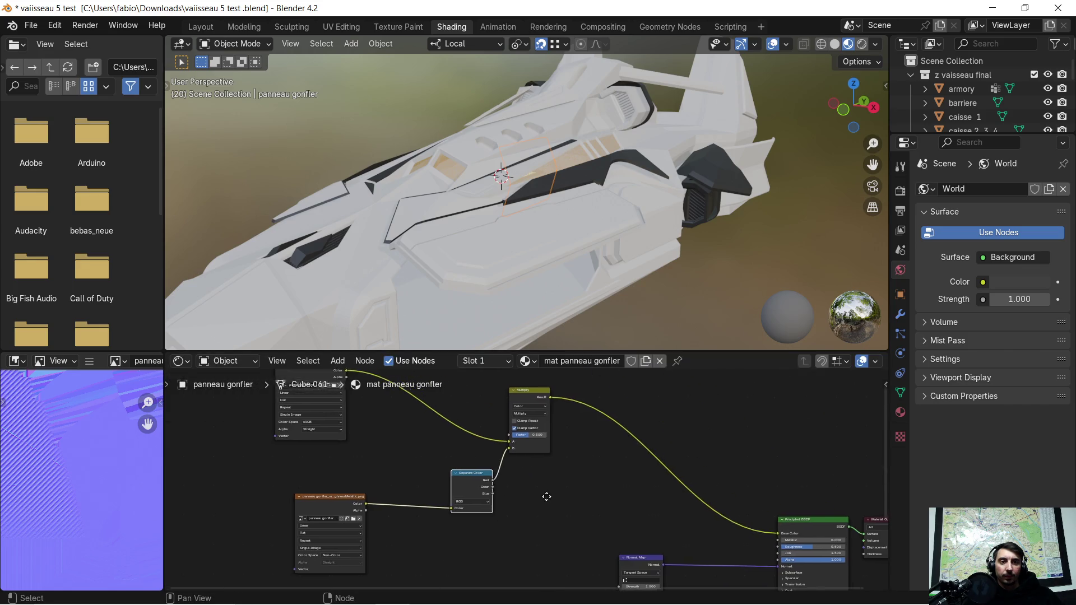
middle_drag(539, 498, 462, 459)
drag(399, 433, 793, 516)
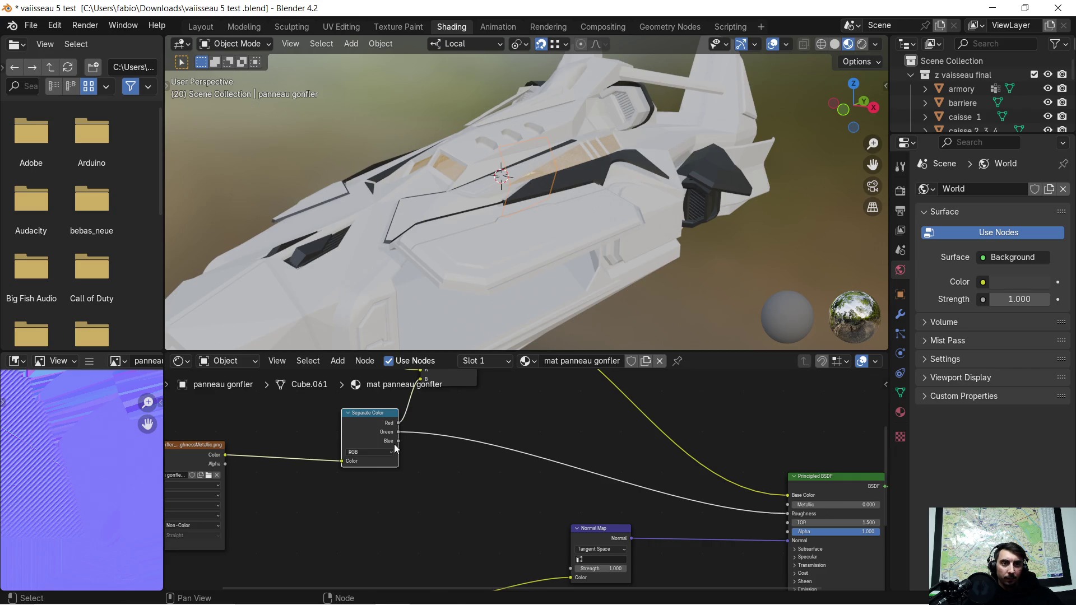
drag(396, 442, 788, 504)
Frame the panneau gonfler panel in the viewport and orbit to inspect it
mouse_move(442, 427)
middle_down()
mouse_move(522, 544)
mouse_move(584, 563)
mouse_move(577, 570)
mouse_move(584, 533)
middle_up()
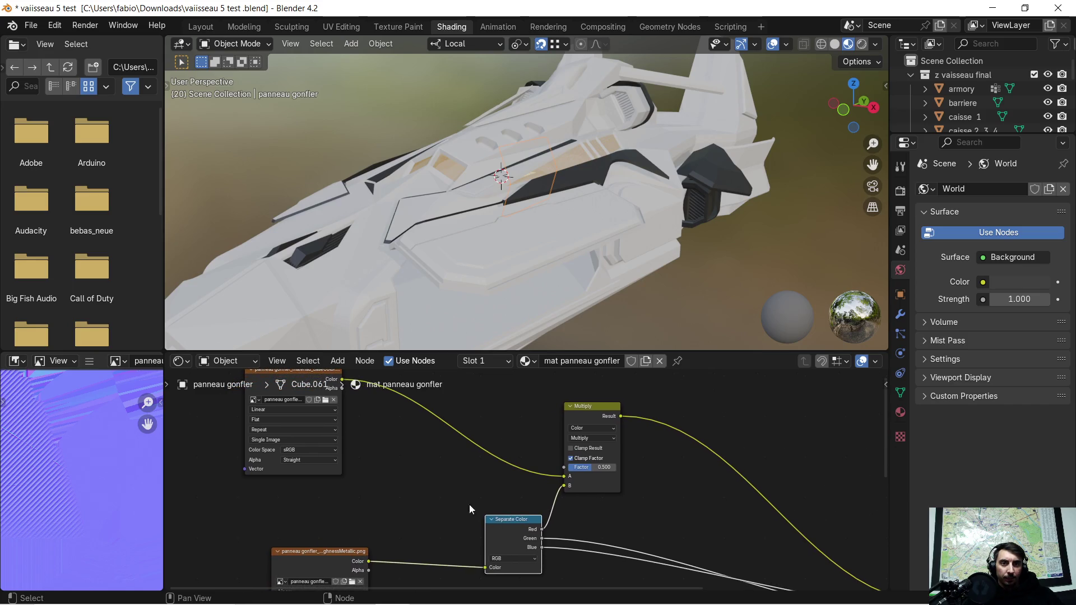
middle_drag(321, 468, 383, 537)
click(357, 441)
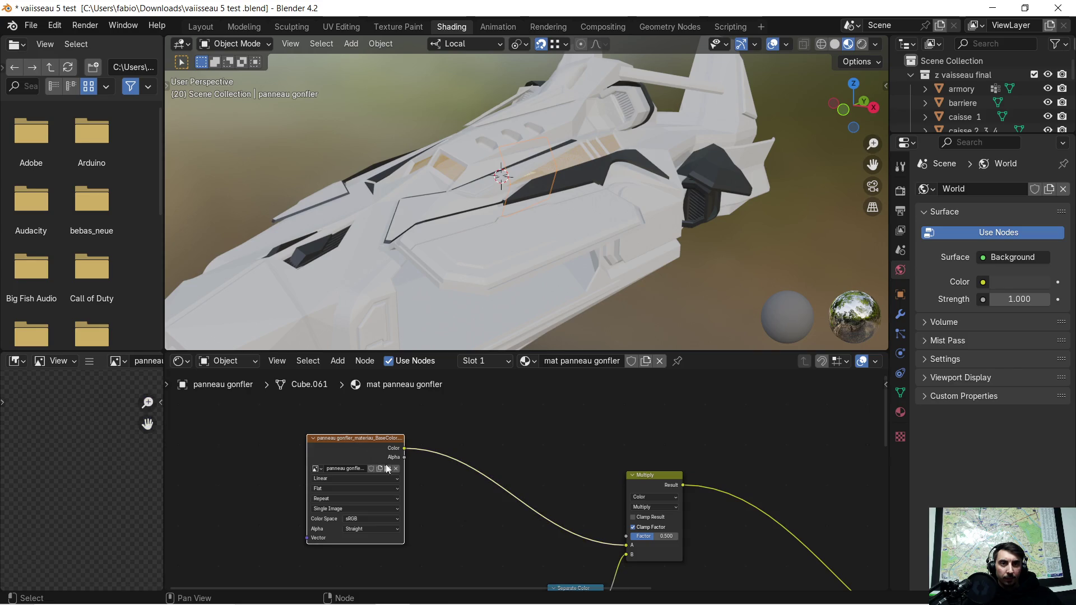
middle_drag(445, 509, 427, 409)
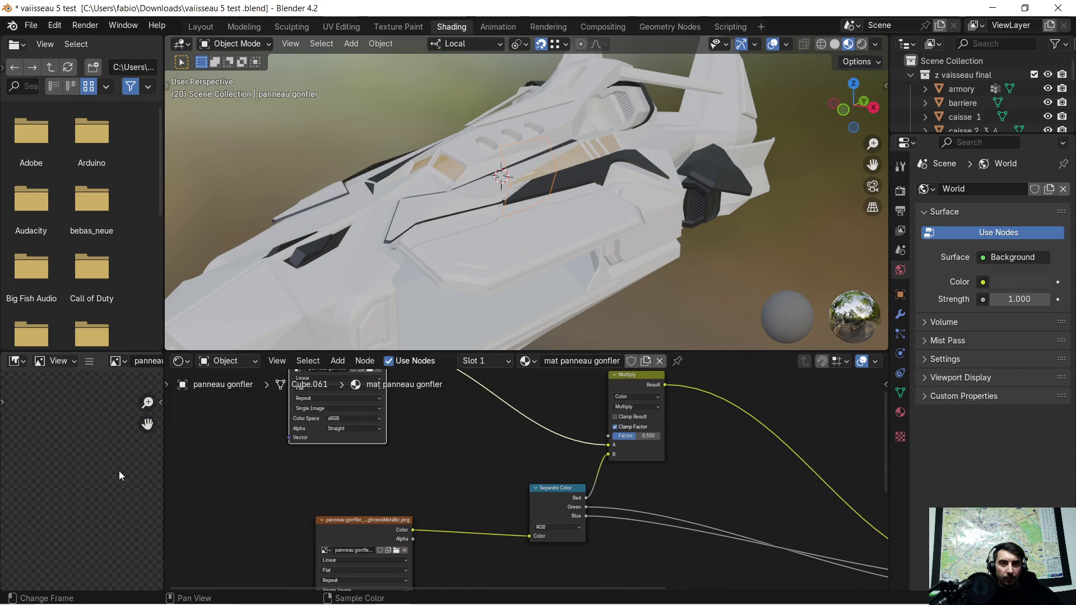
key(KP_Decimal)
mouse_move(483, 226)
middle_down()
mouse_move(502, 210)
mouse_move(543, 231)
mouse_move(542, 260)
mouse_move(530, 227)
mouse_move(496, 214)
mouse_move(505, 227)
mouse_move(526, 214)
middle_up()
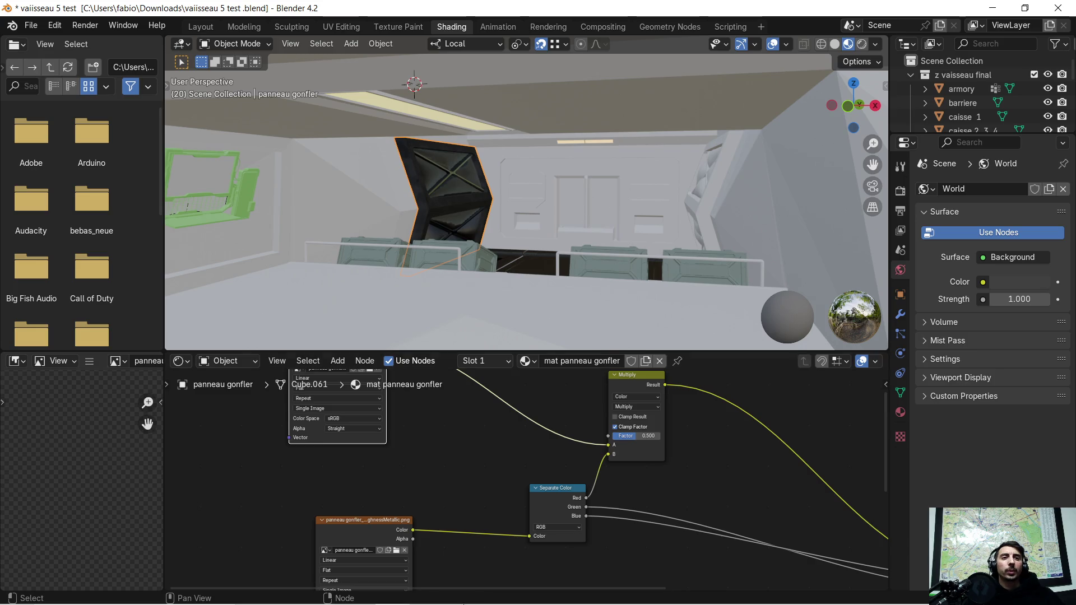
click(427, 591)
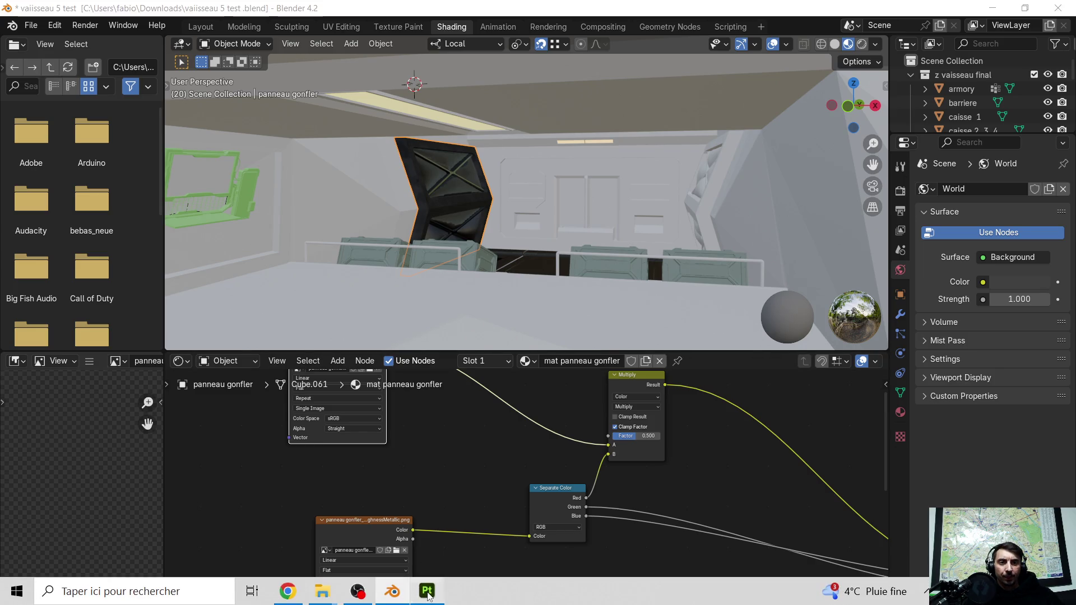
click(878, 46)
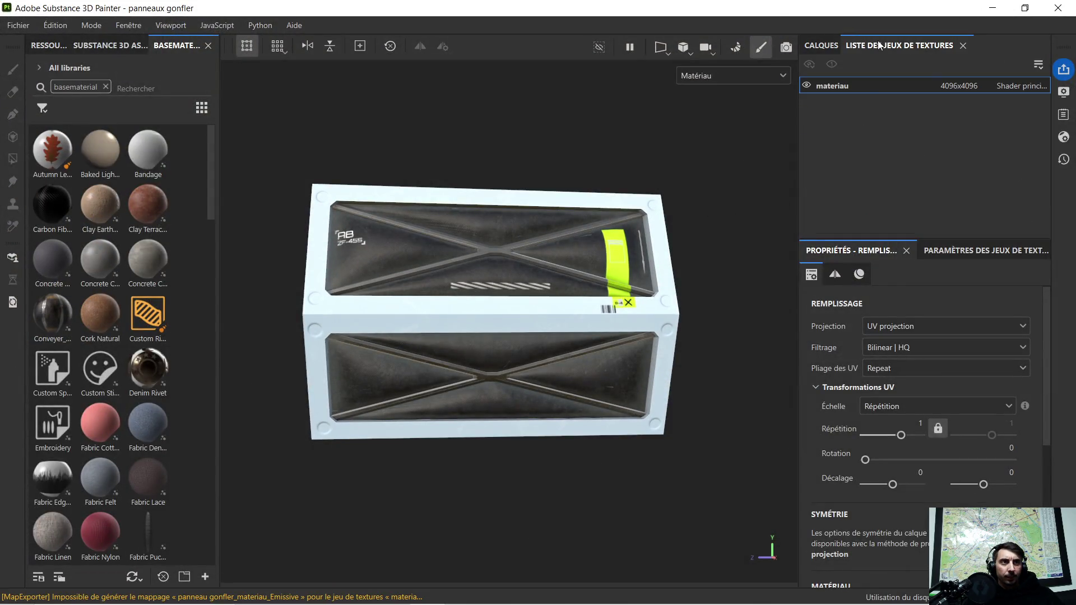
click(870, 82)
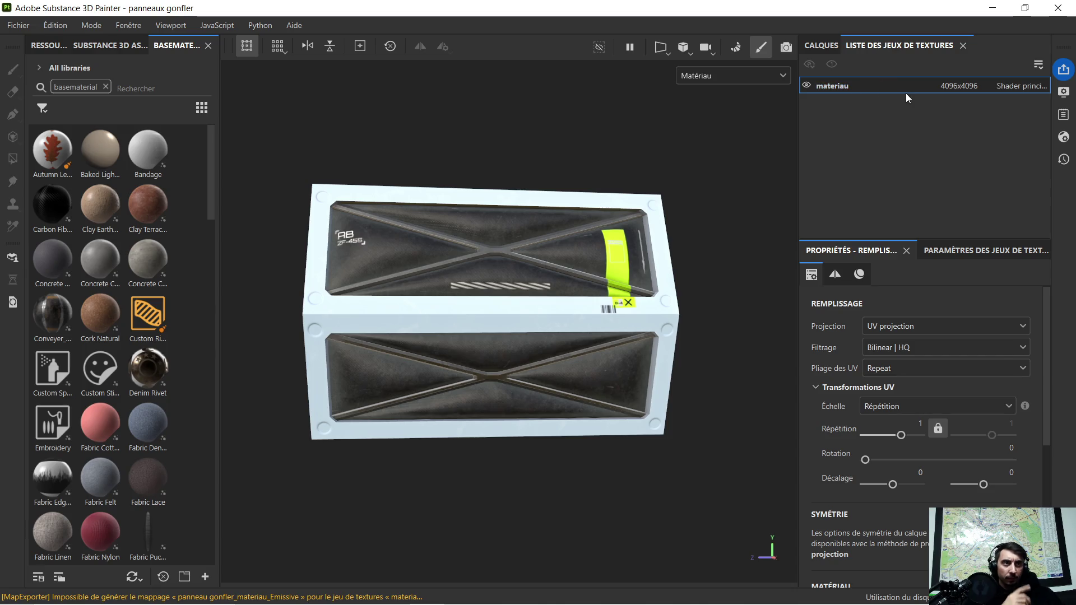
click(990, 8)
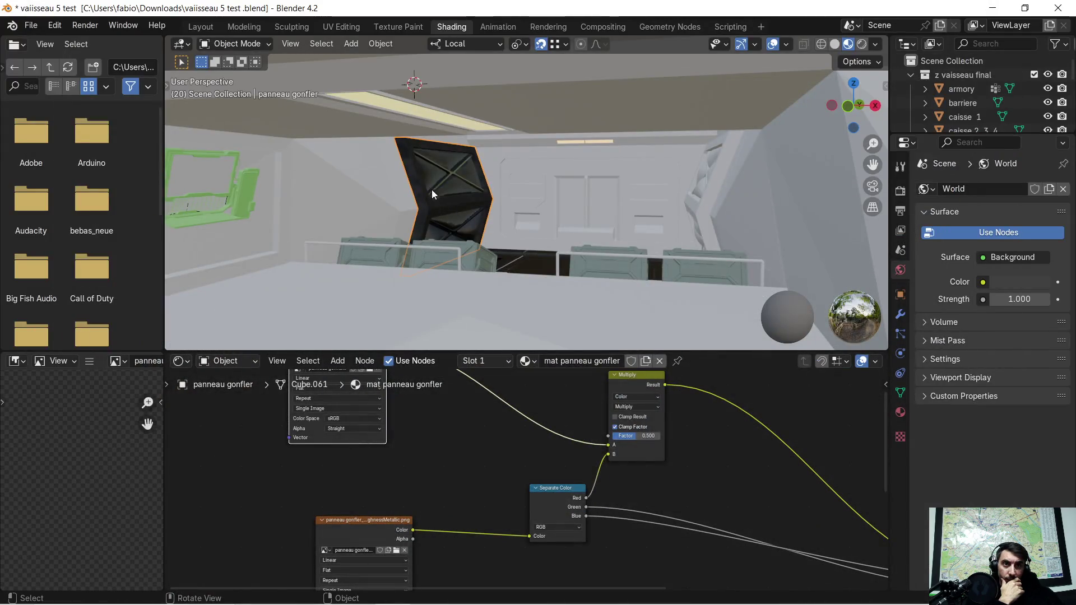
Box-select Normal Map, Principled BSDF and Material Output and move them nearer the textures
mouse_move(432, 186)
middle_down()
mouse_move(541, 194)
mouse_move(452, 195)
middle_up()
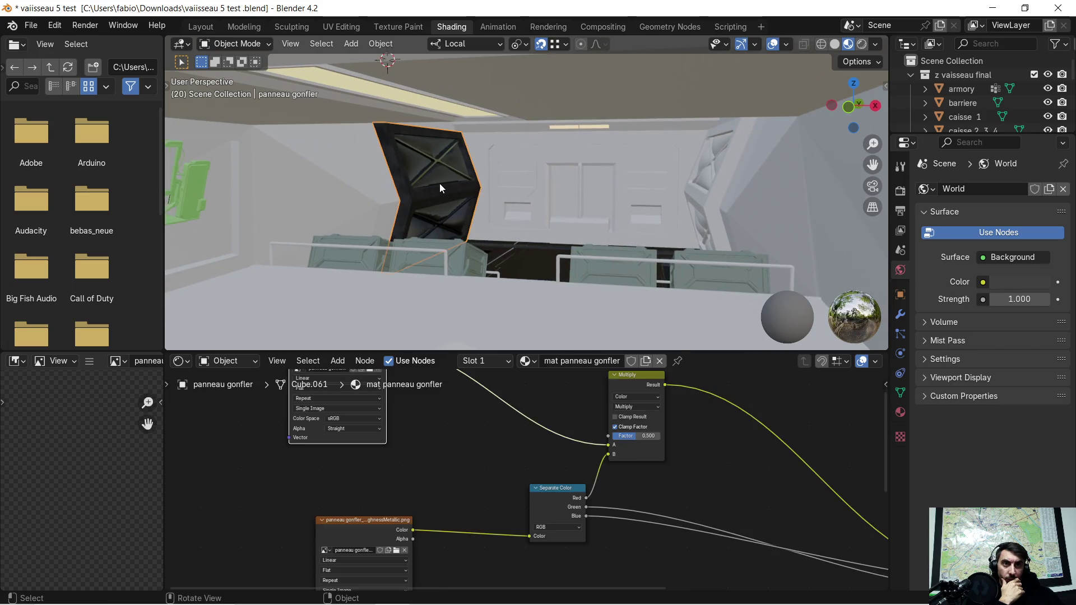
scroll(690, 436, down, 3)
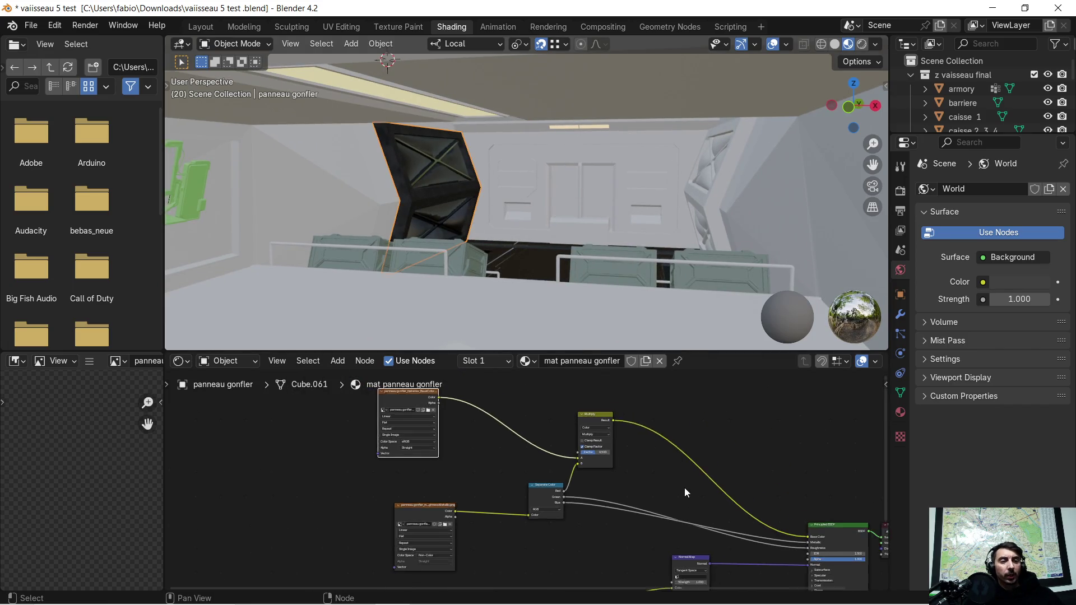
middle_drag(728, 455, 648, 415)
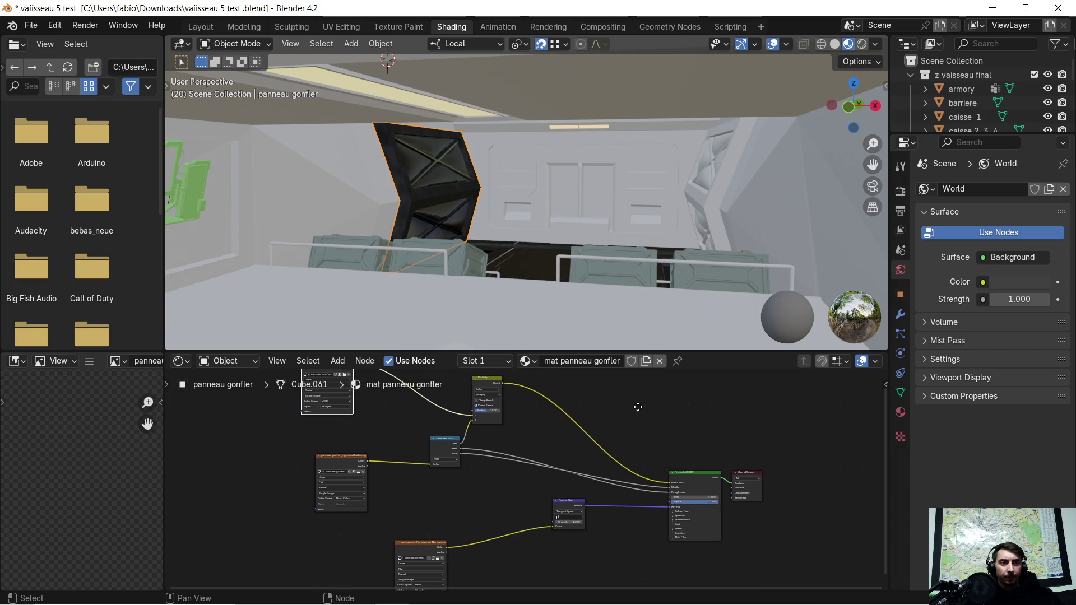
middle_drag(648, 415, 530, 420)
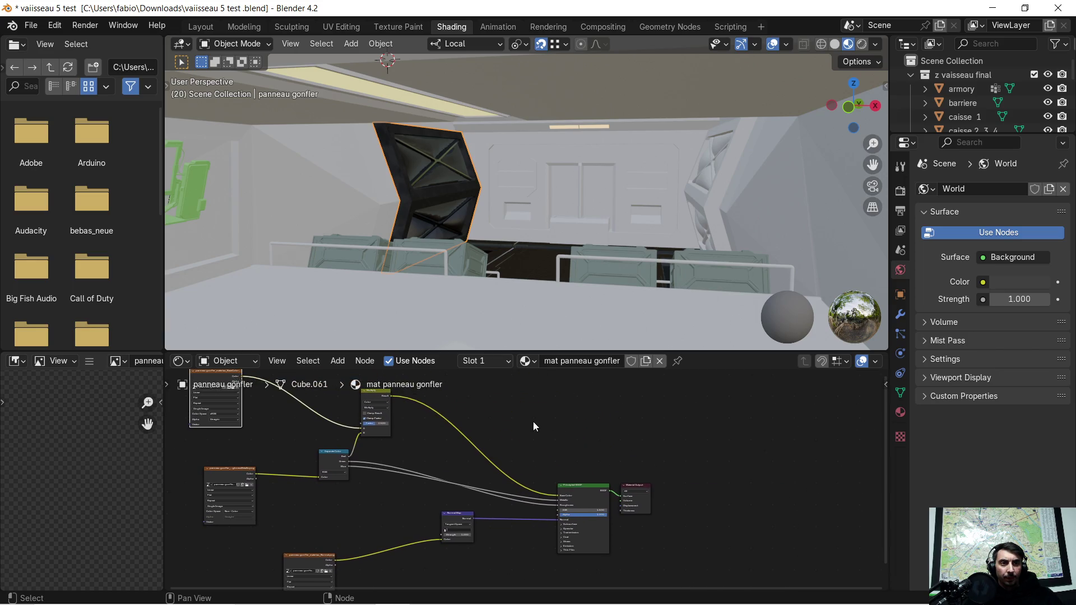
scroll(561, 449, up, 2)
scroll(600, 485, down, 3)
mouse_move(599, 480)
middle_down()
mouse_move(546, 469)
mouse_move(560, 478)
middle_up()
drag(468, 469, 650, 590)
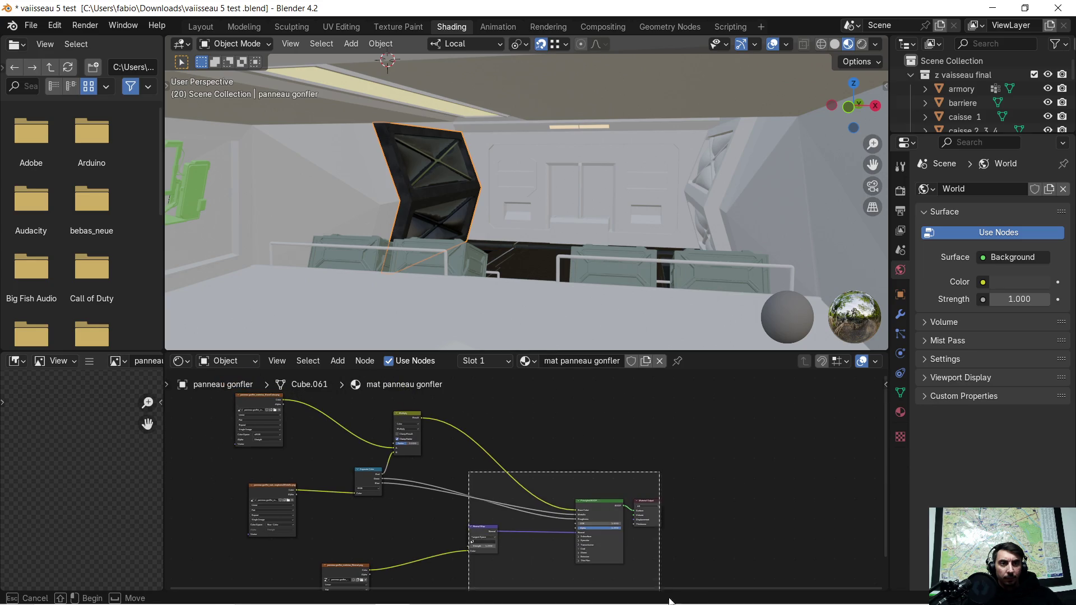
drag(599, 507, 539, 465)
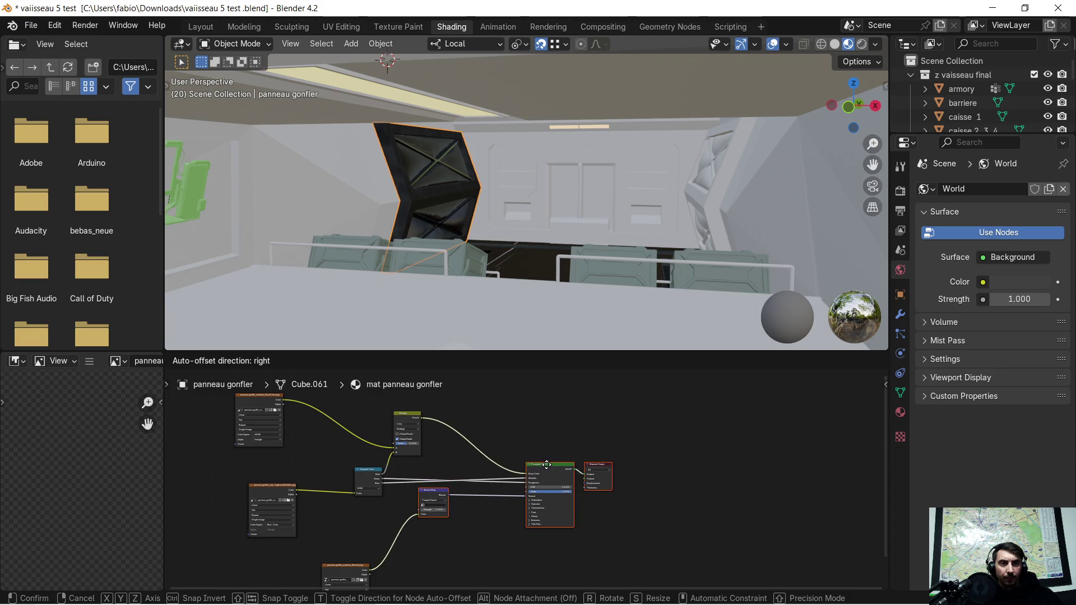
Move the roughness-metallic texture node closer to Separate Color
scroll(466, 454, up, 2)
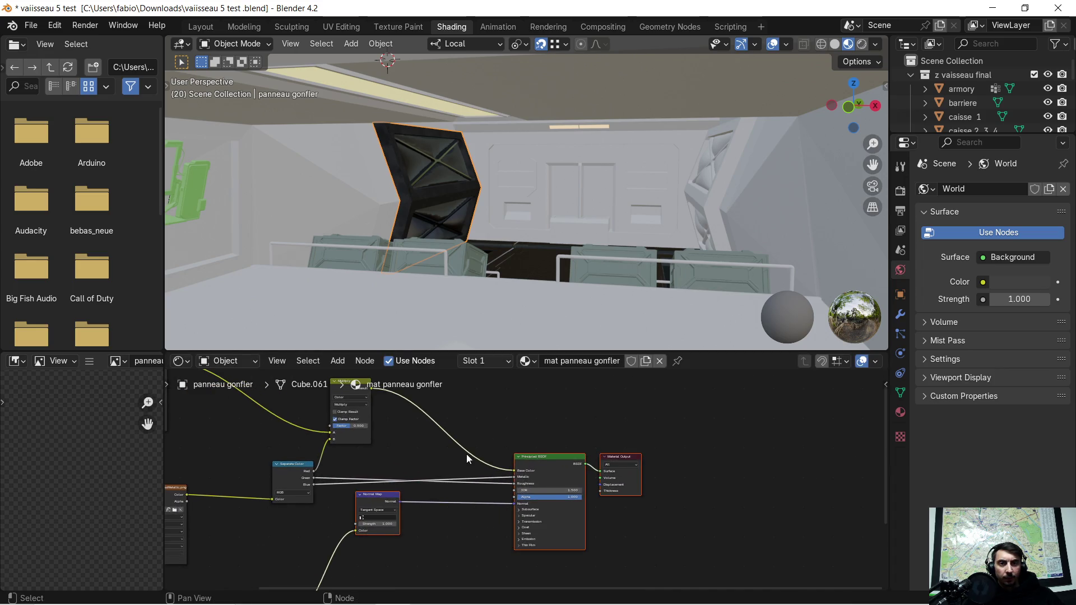
ctrl+scroll(385, 468, left, 2)
scroll(386, 455, up, 2)
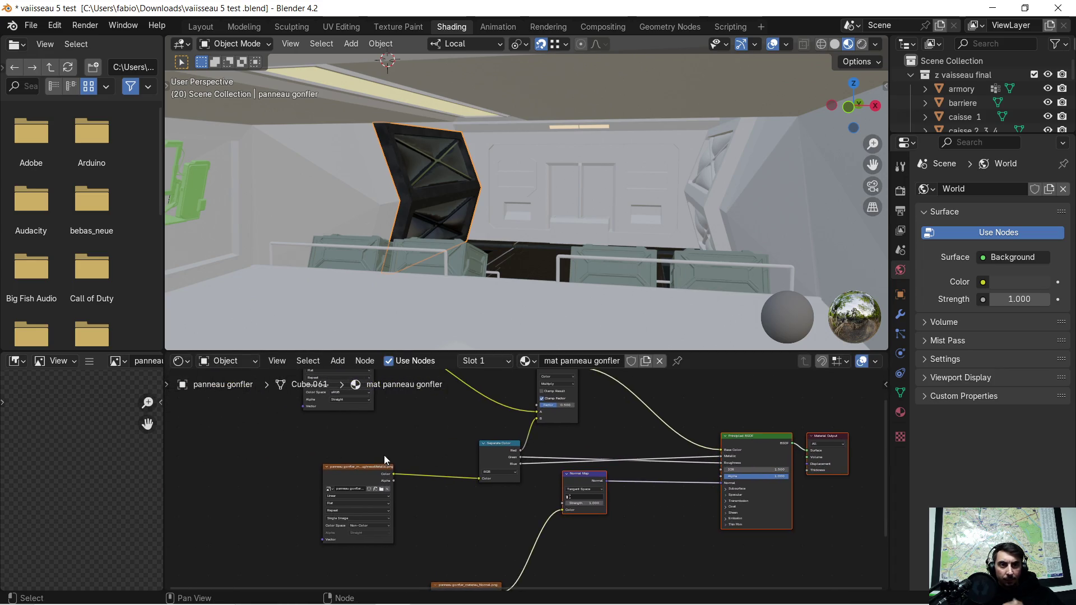
scroll(407, 443, up, 2)
scroll(391, 443, up, 2)
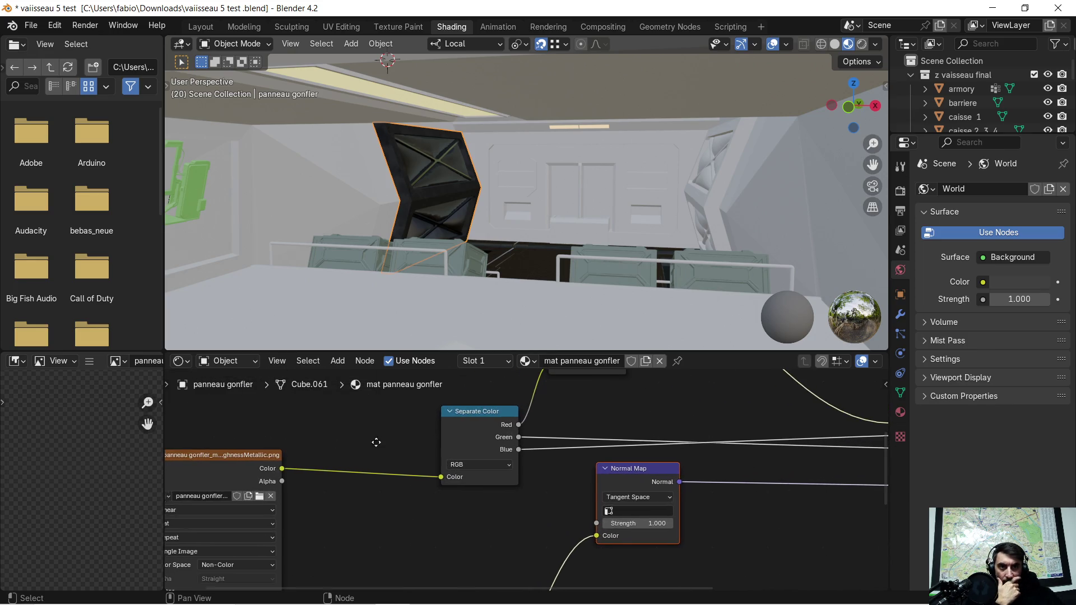
middle_drag(392, 443, 503, 442)
click(339, 458)
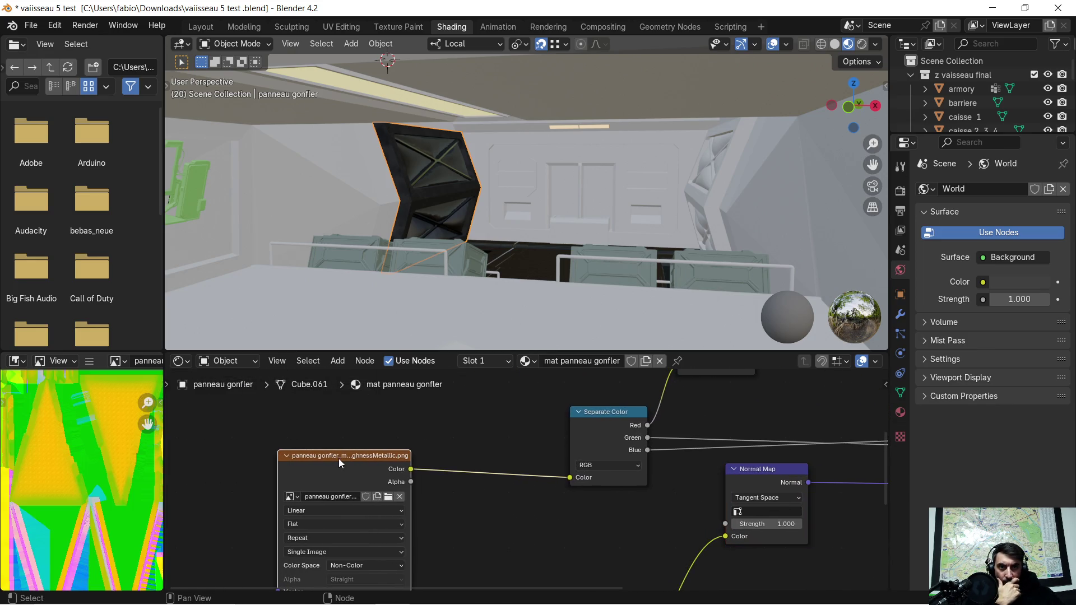
drag(339, 459, 464, 452)
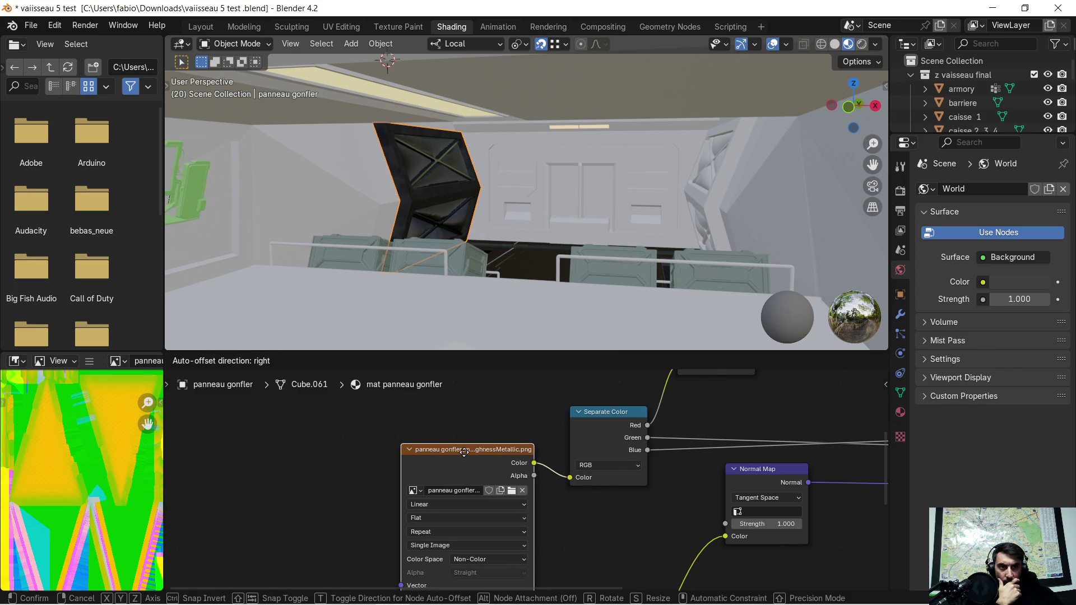
mouse_move(529, 543)
middle_down()
mouse_move(498, 514)
mouse_move(251, 554)
middle_up()
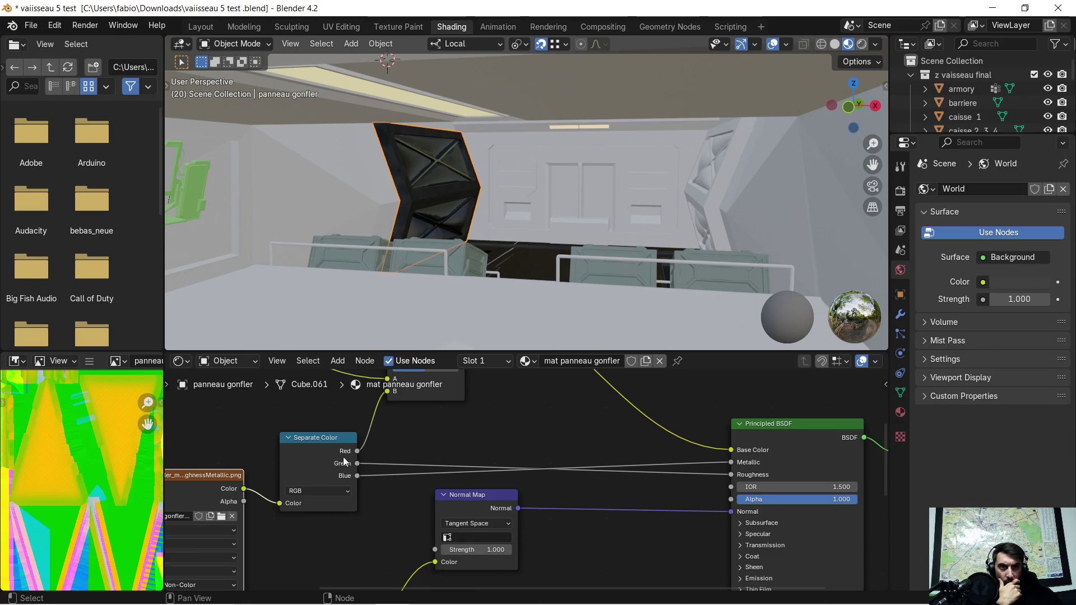
Pan across the node tree to review the Multiply node and the BaseColor texture
middle_drag(690, 474, 581, 484)
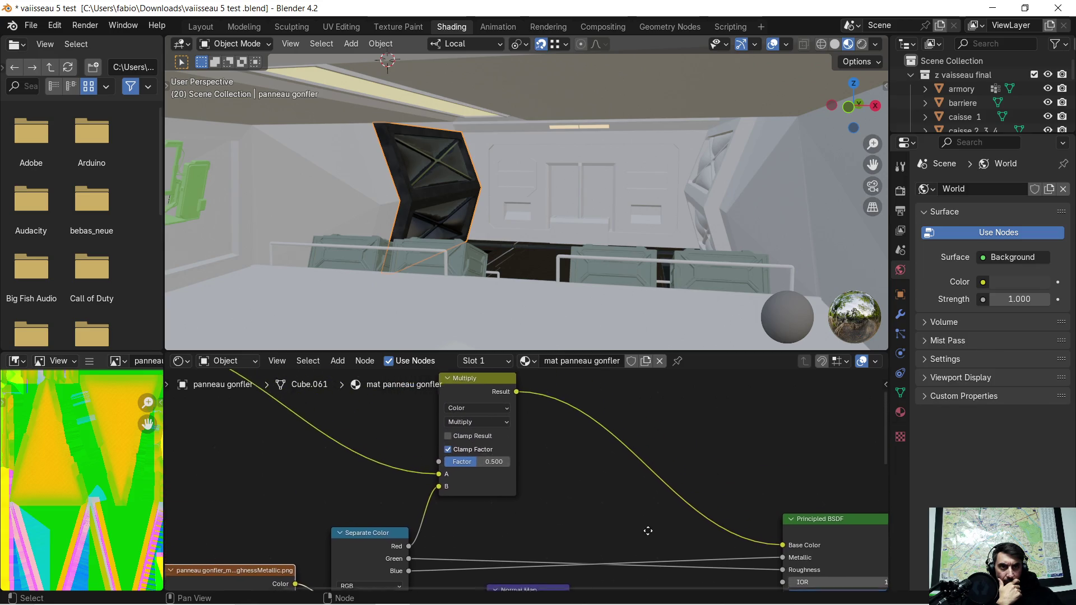
mouse_move(581, 484)
middle_down()
mouse_move(609, 487)
mouse_move(644, 457)
mouse_move(728, 493)
middle_up()
middle_drag(280, 443, 403, 443)
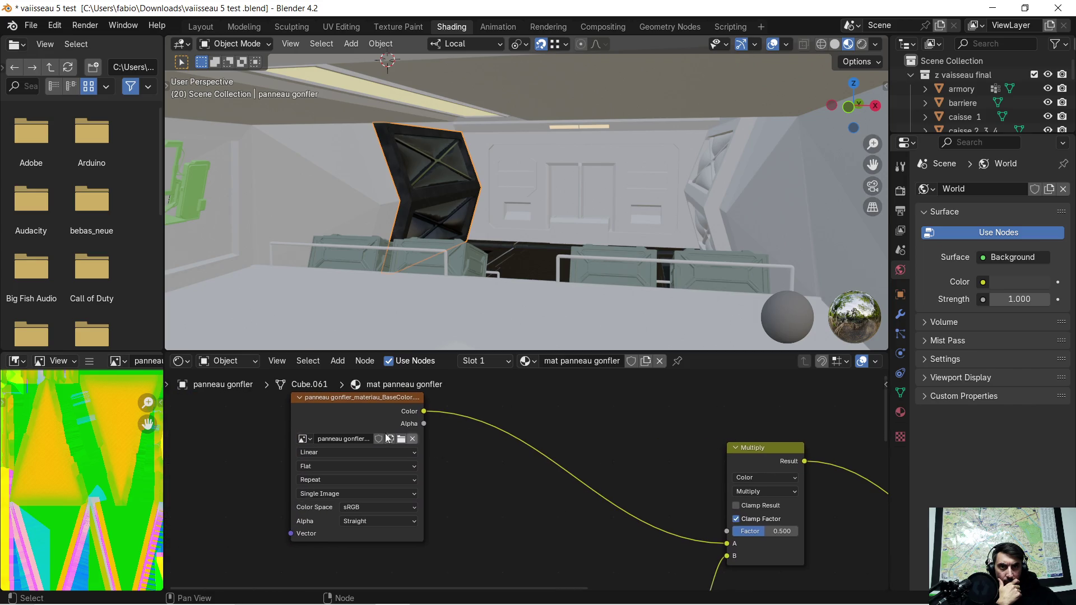
scroll(312, 418, up, 1)
middle_drag(313, 418, 385, 447)
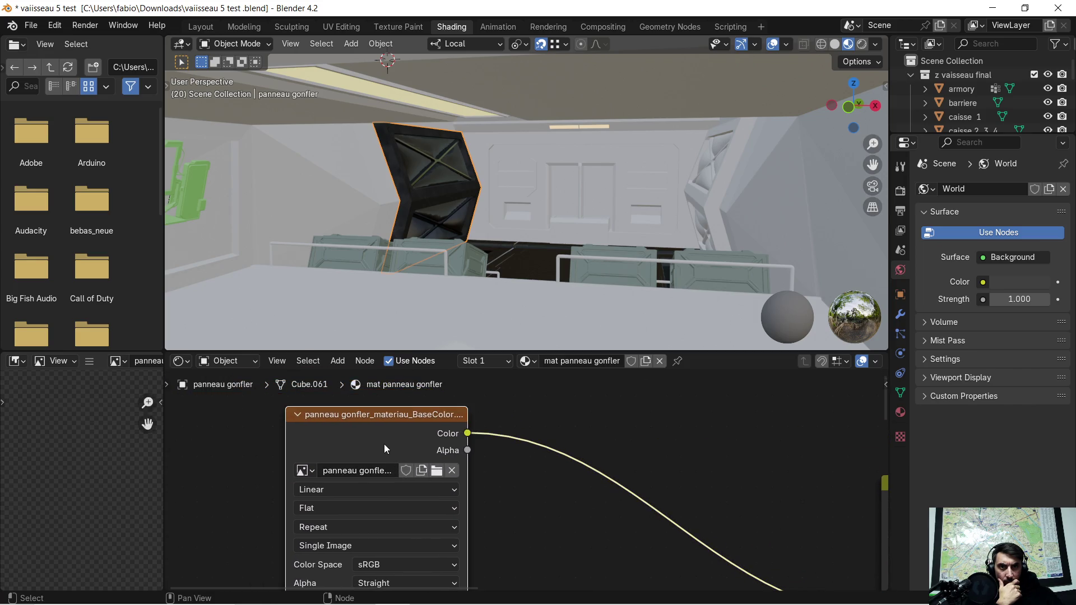
scroll(385, 448, down, 1)
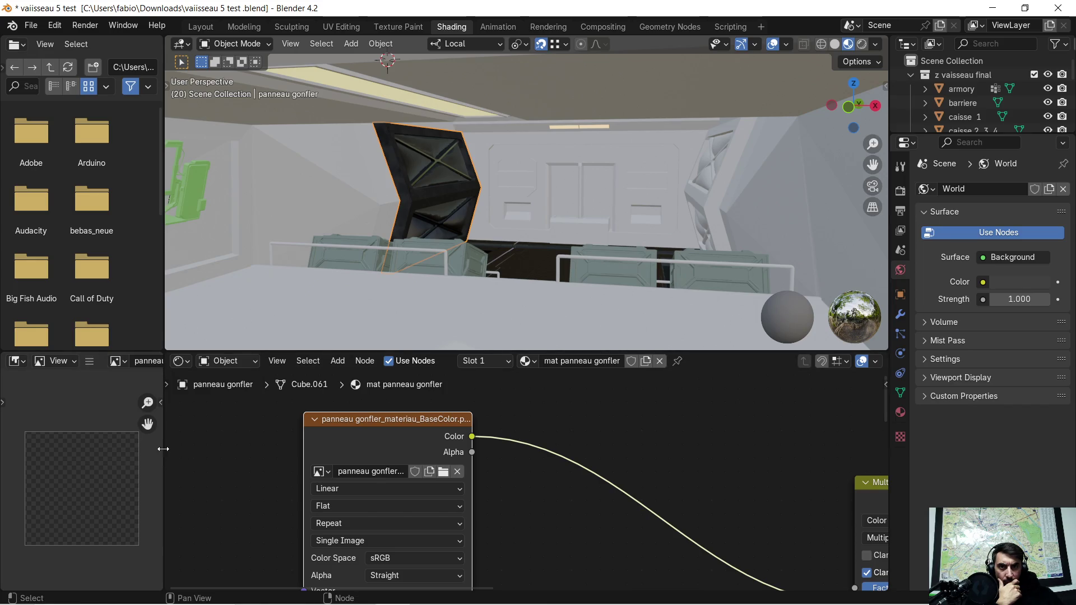
drag(162, 448, 202, 448)
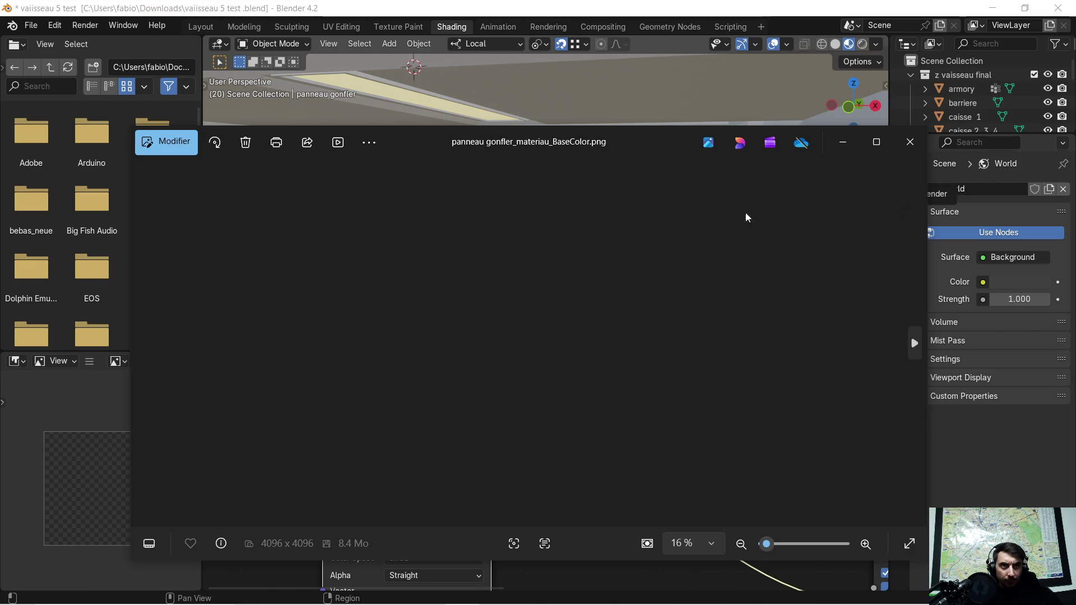
click(912, 143)
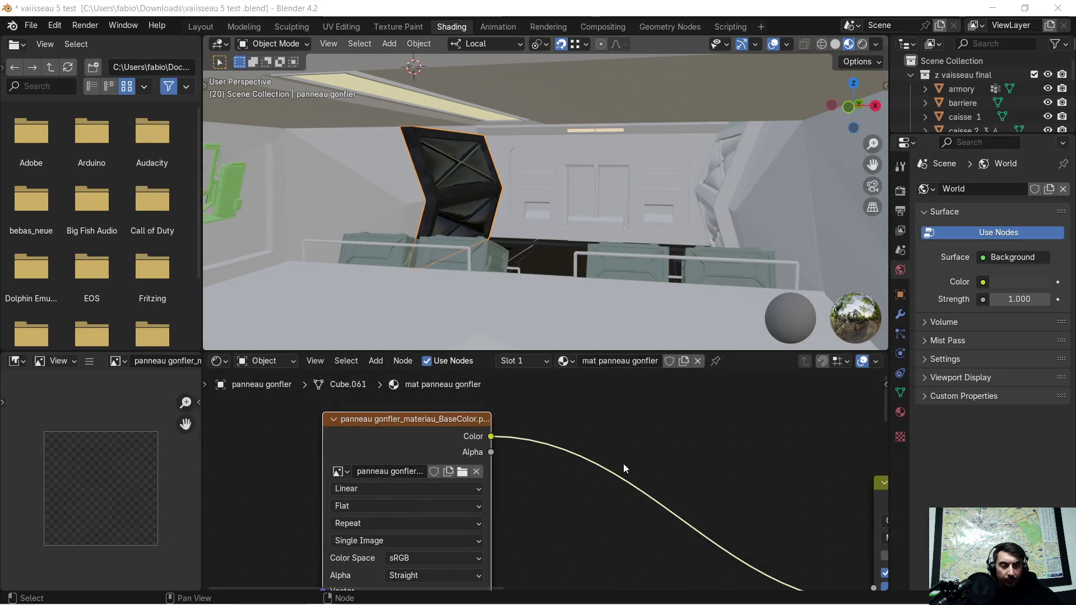
scroll(656, 455, down, 2)
scroll(656, 455, down, 1)
middle_drag(670, 466, 550, 390)
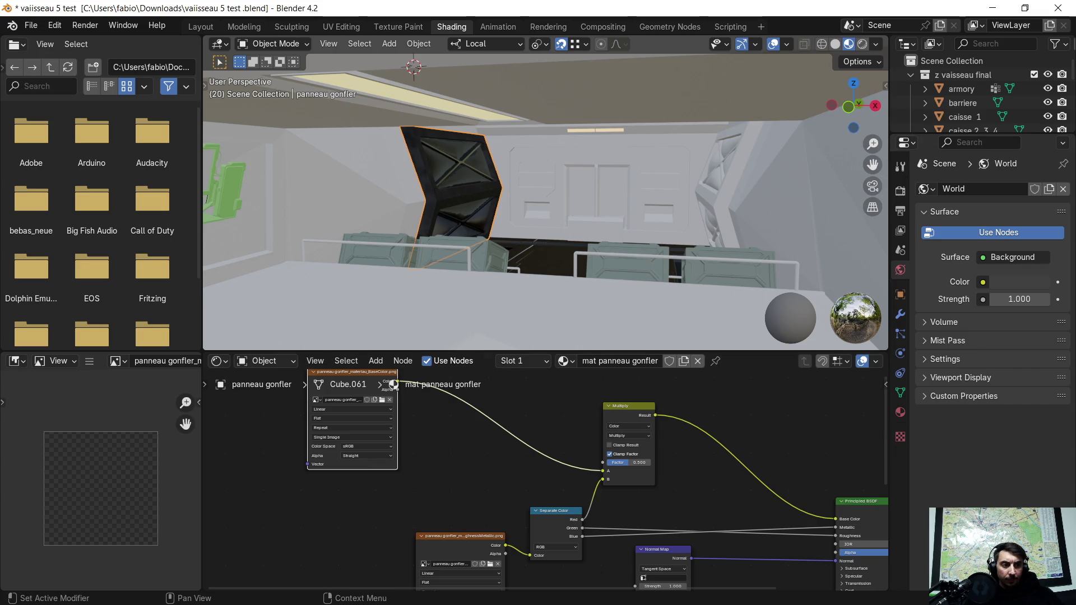
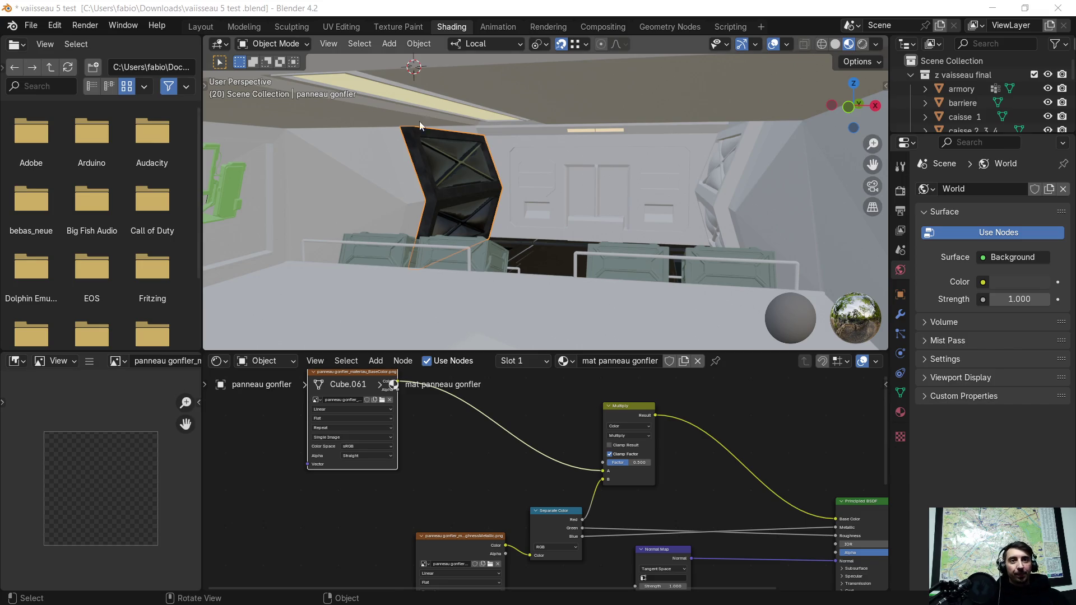
Frame the door panel head-on and show its mat panneau gonfler material settings
mouse_move(527, 178)
middle_down()
mouse_move(456, 185)
mouse_move(366, 172)
middle_up()
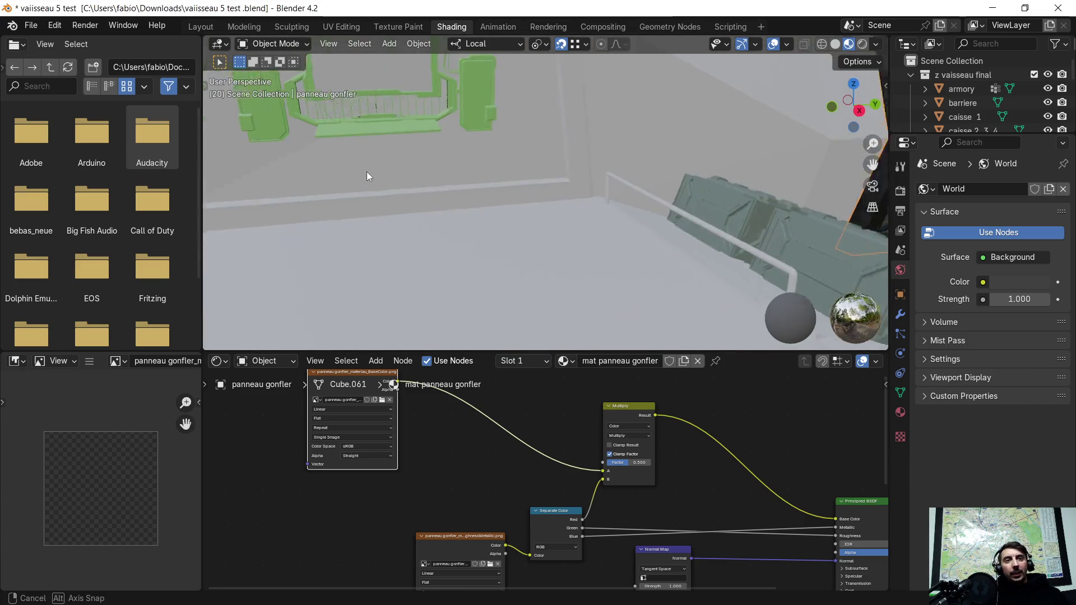
right_click(470, 147)
mouse_move(366, 171)
middle_down()
mouse_move(474, 148)
mouse_move(322, 162)
mouse_move(385, 149)
mouse_move(453, 194)
middle_up()
scroll(408, 150, up, 1)
scroll(415, 150, up, 2)
scroll(549, 201, up, 2)
scroll(547, 201, up, 1)
scroll(533, 204, up, 1)
mouse_move(530, 206)
middle_down()
mouse_move(563, 193)
mouse_move(513, 214)
middle_up()
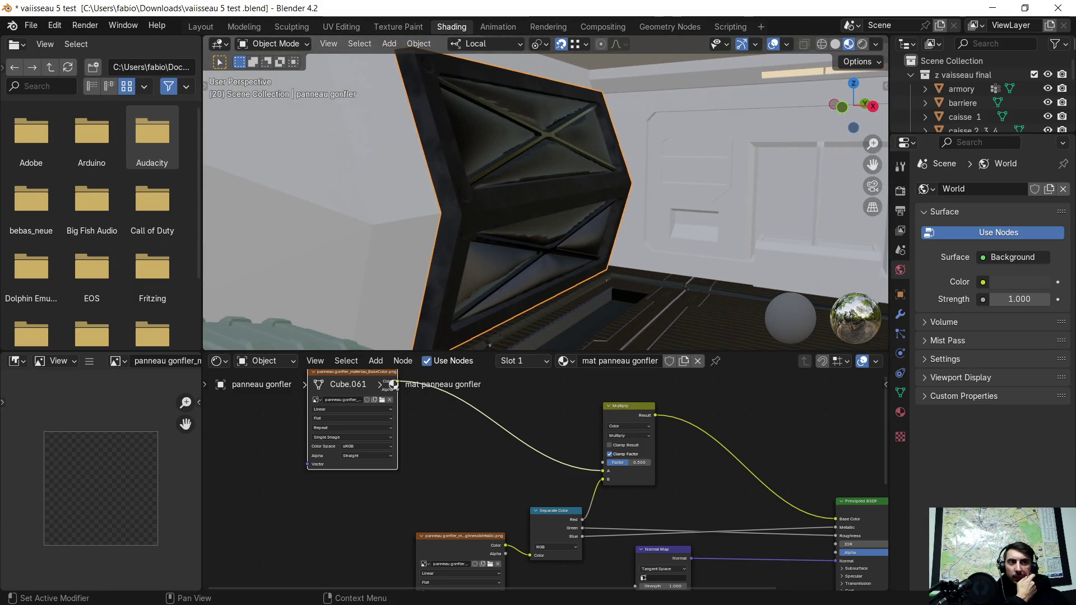
click(899, 413)
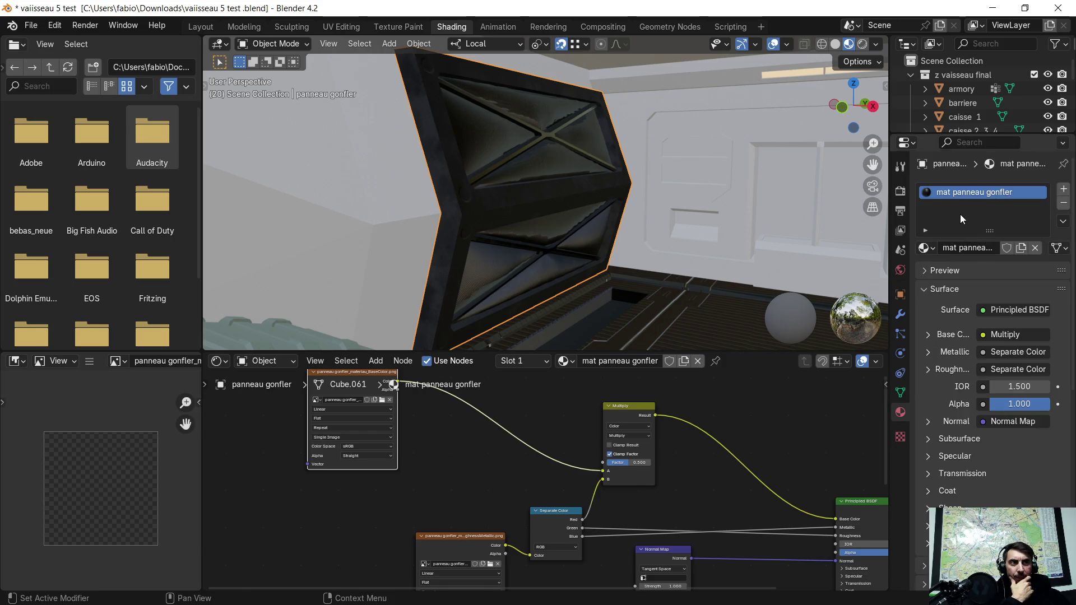
Inspect the panel mesh in Edit Mode from several angles, then return to Object Mode
key(Tab)
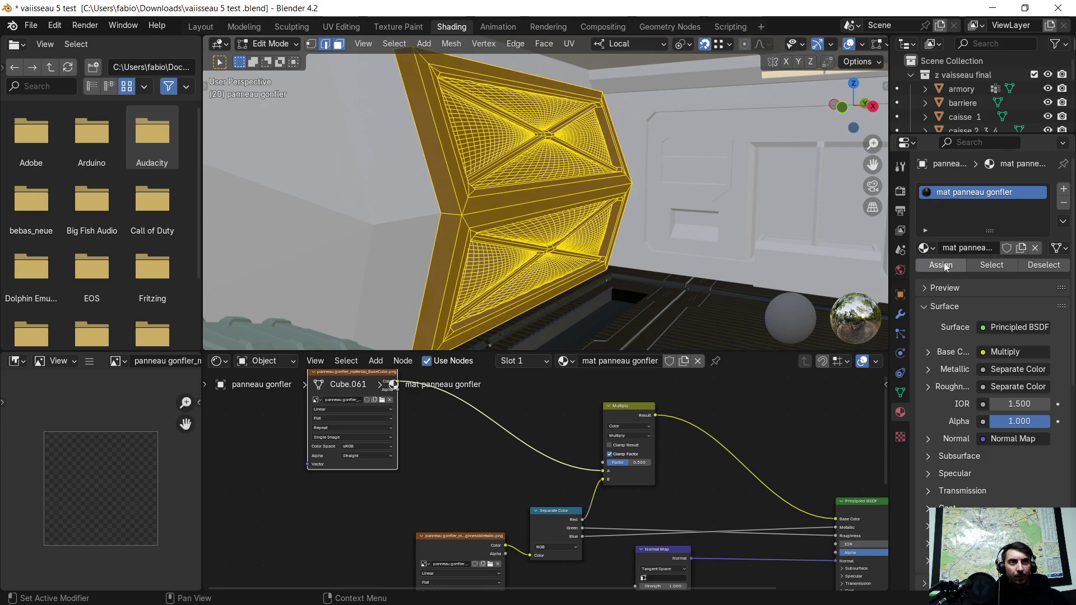
key(Tab)
key(Tab)
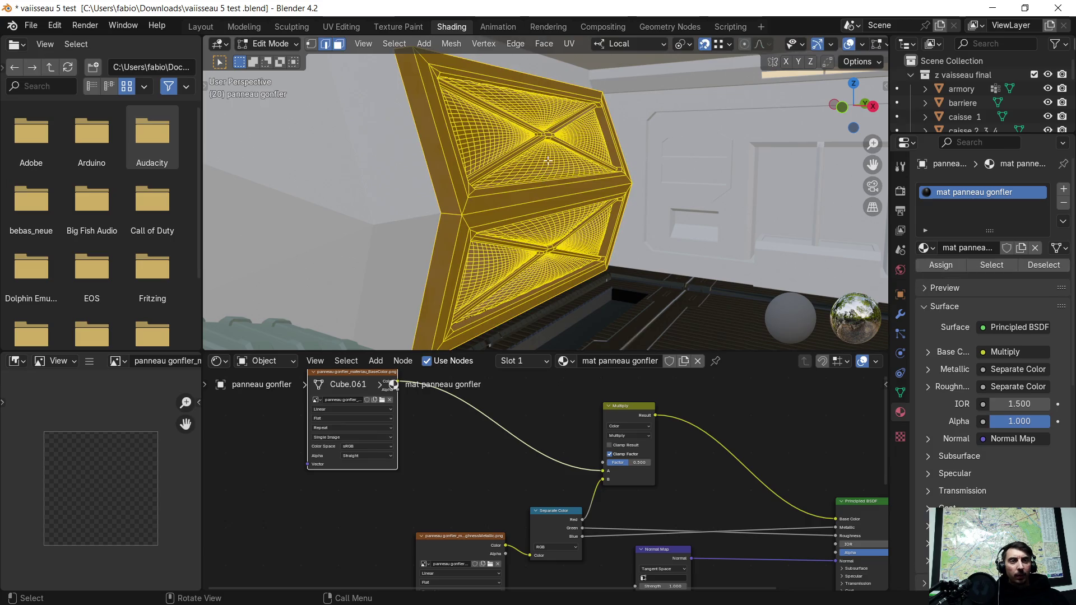
scroll(542, 174, down, 5)
mouse_move(523, 186)
middle_down()
mouse_move(685, 191)
mouse_move(634, 243)
mouse_move(501, 215)
mouse_move(509, 190)
middle_up()
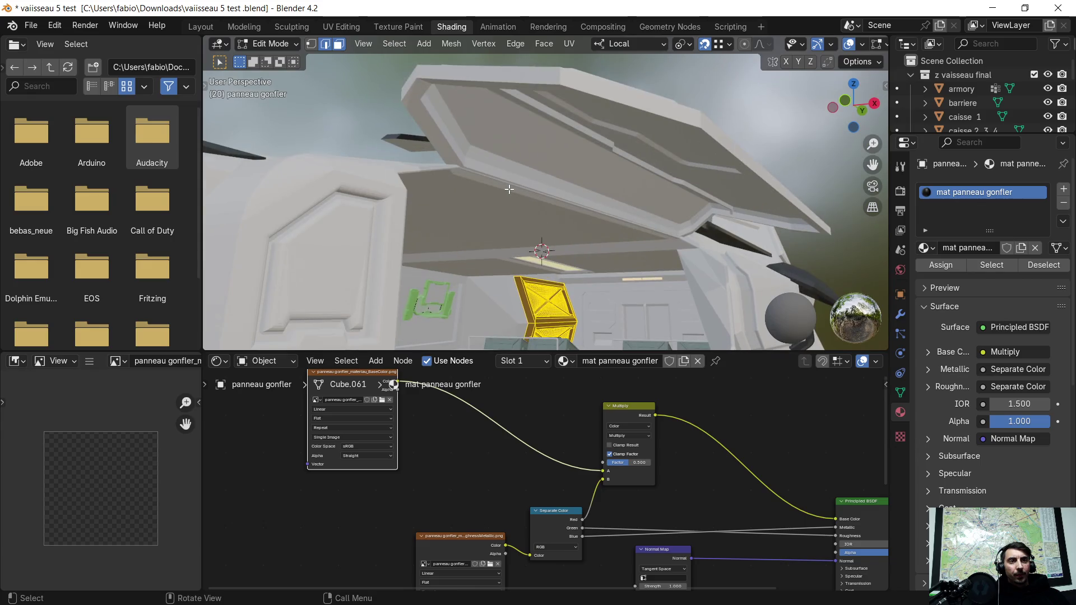
mouse_move(574, 298)
middle_down()
mouse_move(606, 267)
mouse_move(619, 203)
mouse_move(724, 396)
middle_up()
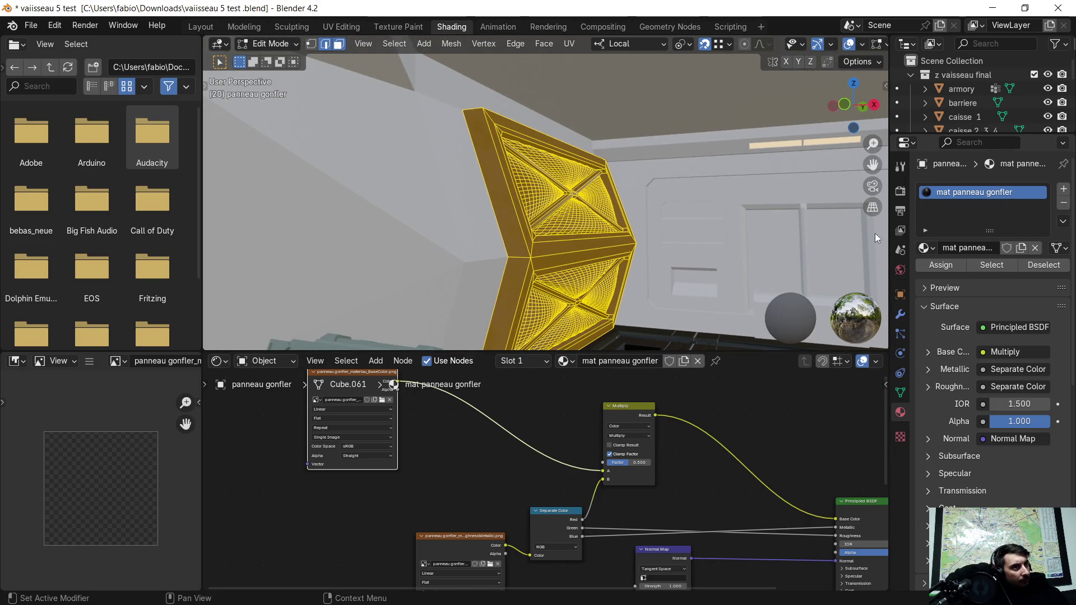
middle_drag(690, 230, 700, 224)
mouse_move(533, 178)
middle_down()
mouse_move(547, 192)
mouse_move(533, 206)
mouse_move(488, 202)
middle_up()
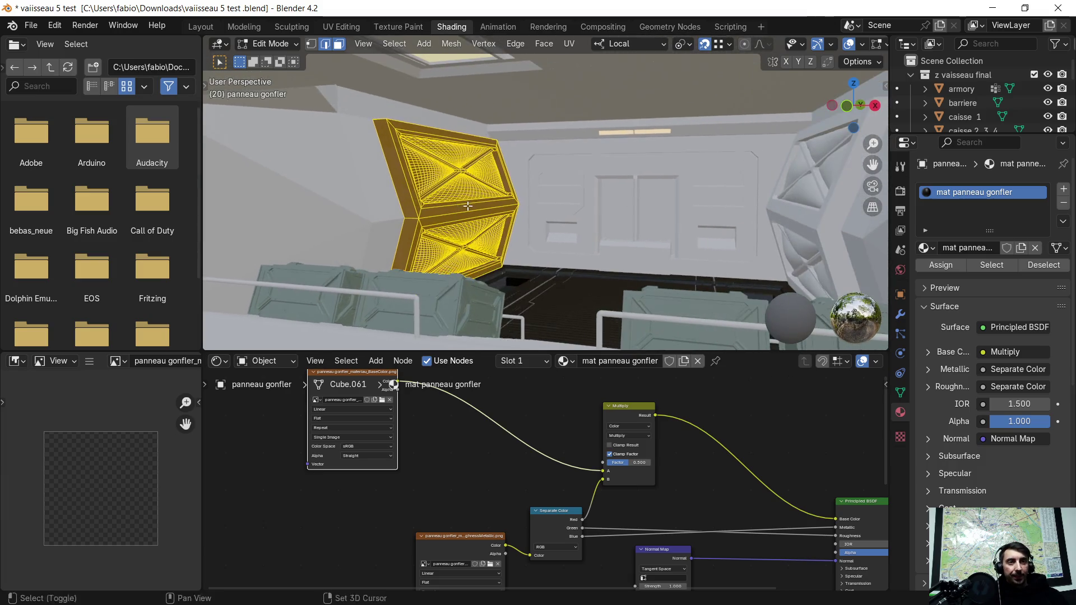
key(Tab)
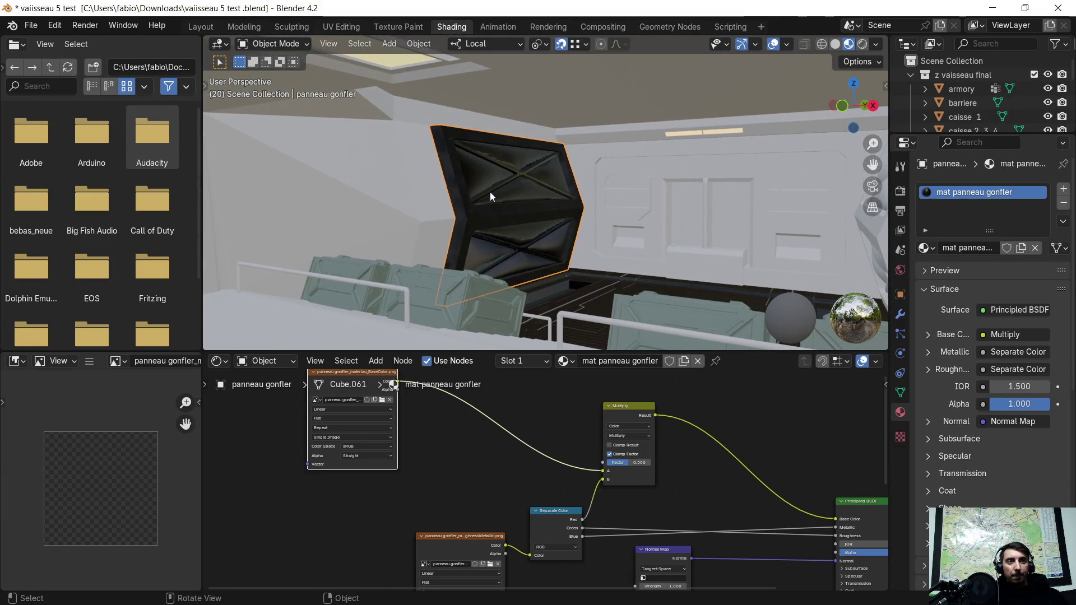
mouse_move(488, 193)
middle_down()
mouse_move(479, 203)
mouse_move(494, 196)
middle_up()
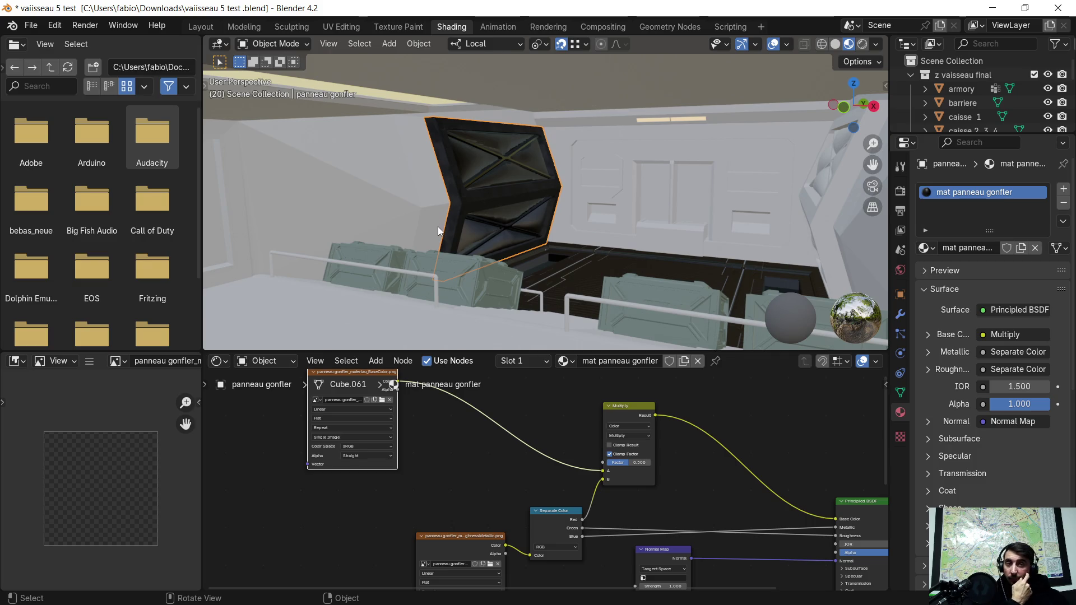
scroll(480, 409, down, 1)
mouse_move(450, 430)
middle_down()
mouse_move(489, 441)
mouse_move(529, 486)
middle_up()
scroll(414, 399, up, 2)
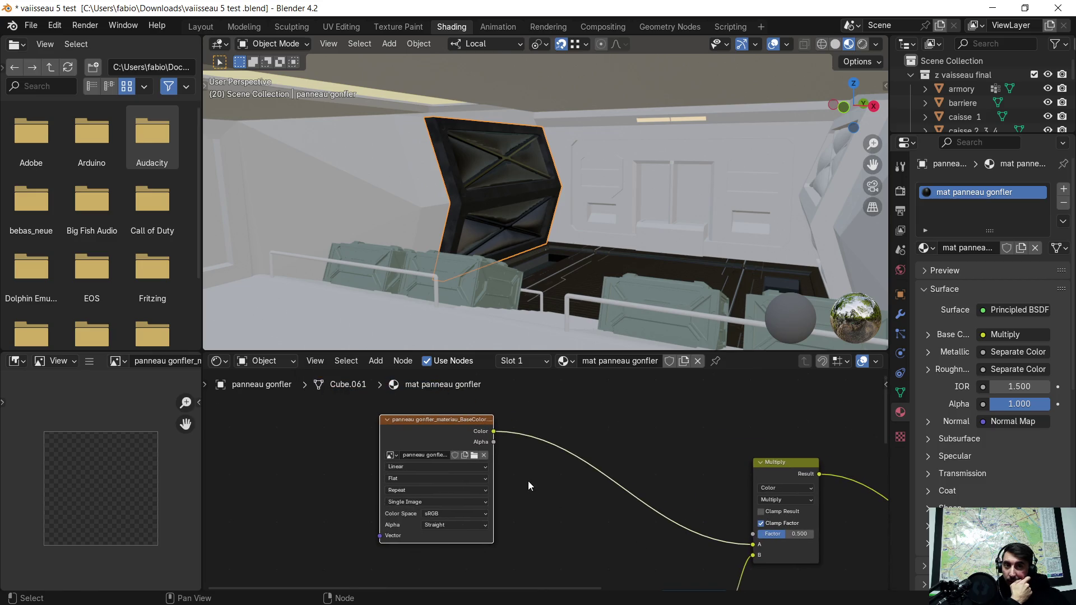
scroll(529, 481, up, 1)
scroll(506, 417, down, 1)
scroll(572, 453, down, 1)
middle_drag(572, 453, 520, 371)
scroll(580, 249, up, 3)
scroll(580, 252, up, 2)
scroll(598, 283, up, 3)
mouse_move(598, 283)
middle_down()
mouse_move(610, 264)
mouse_move(598, 284)
middle_up()
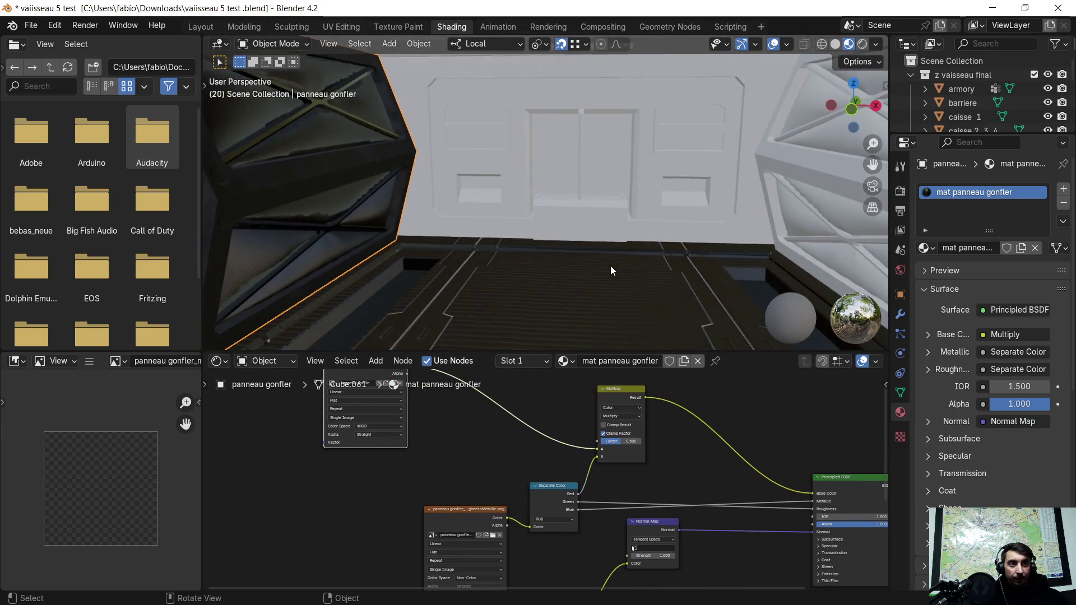
right_click(598, 284)
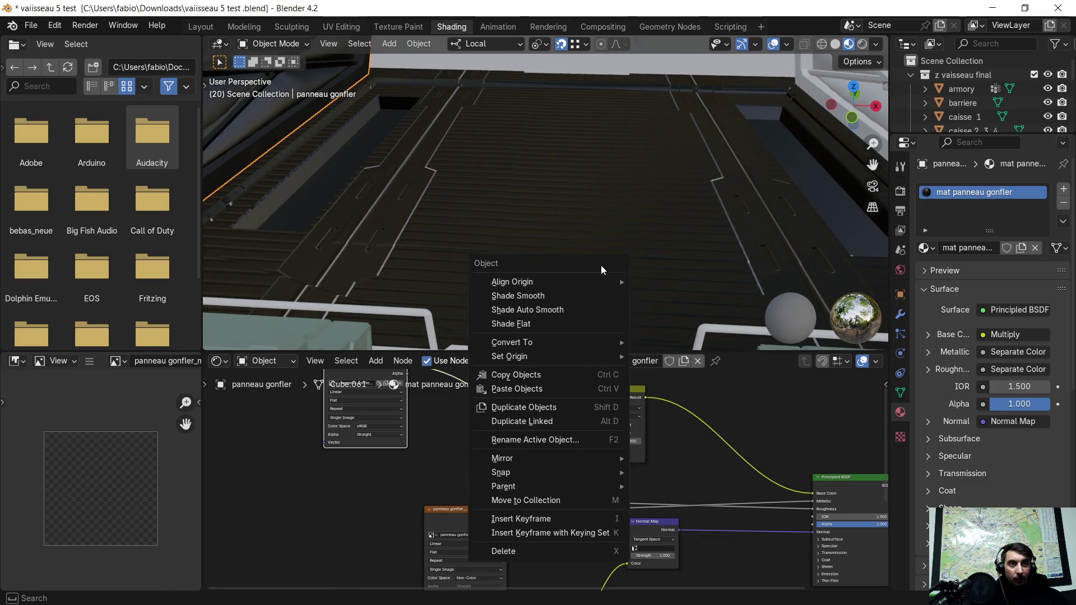
click(580, 215)
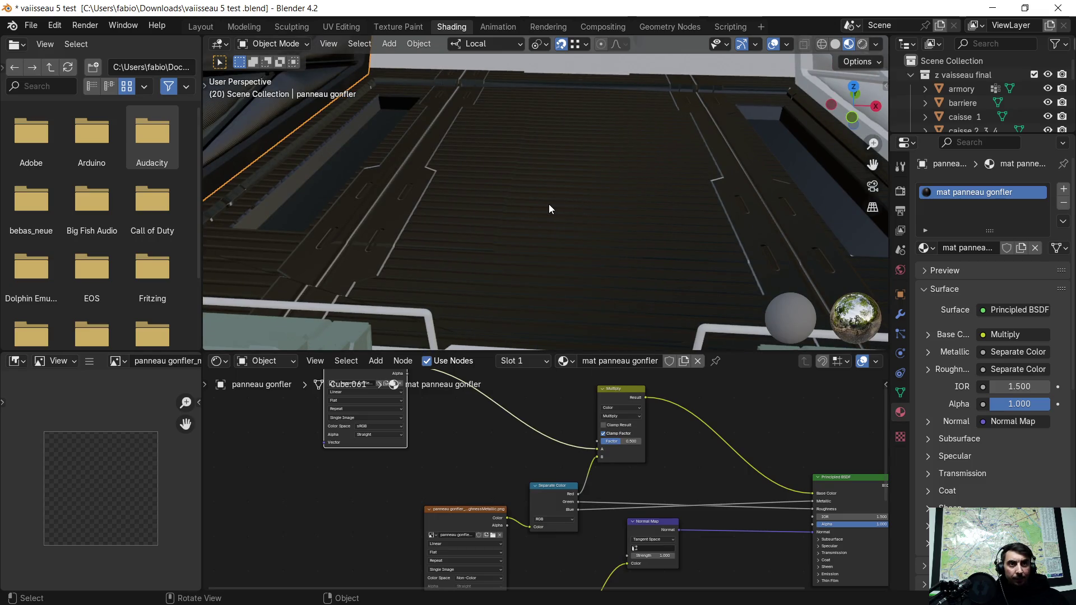
middle_drag(550, 204, 545, 184)
text(vaissa)
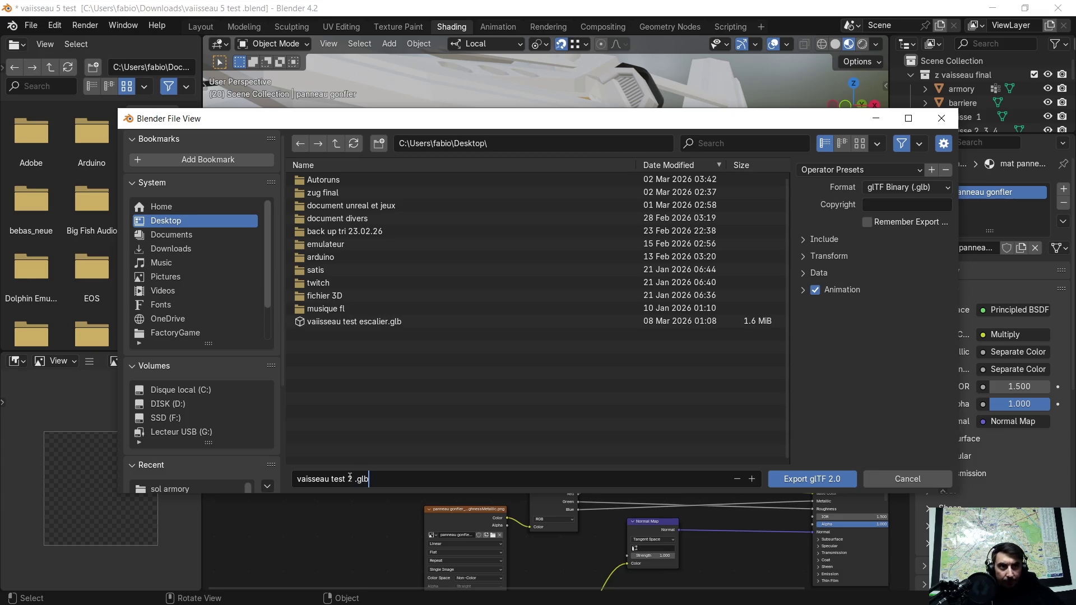
Export visible objects only, not selected, as vaisseau test 2 .glb, then minimize Blender
click(811, 239)
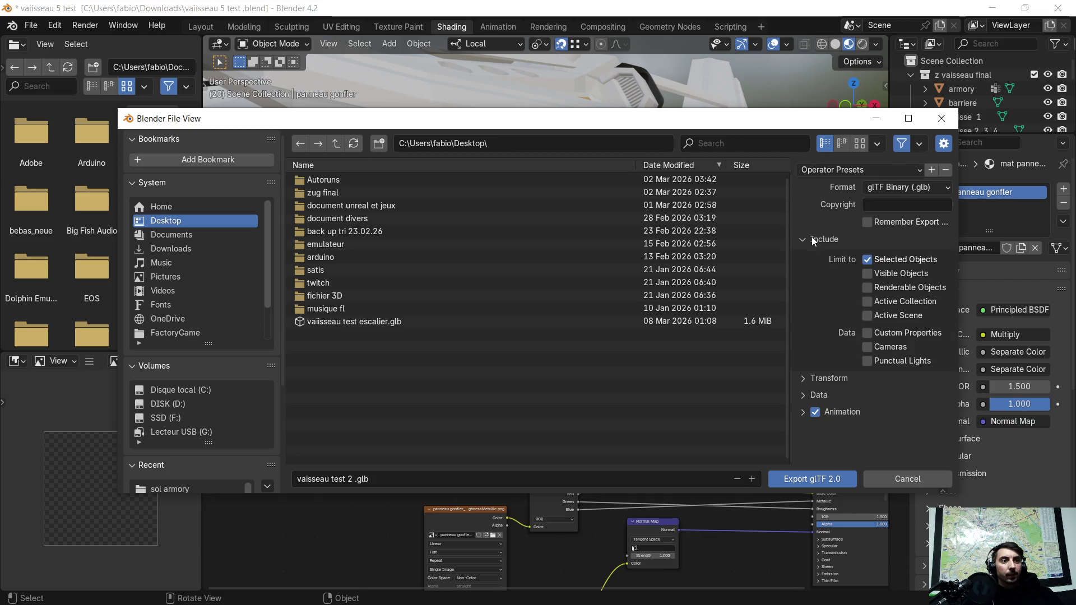
click(869, 260)
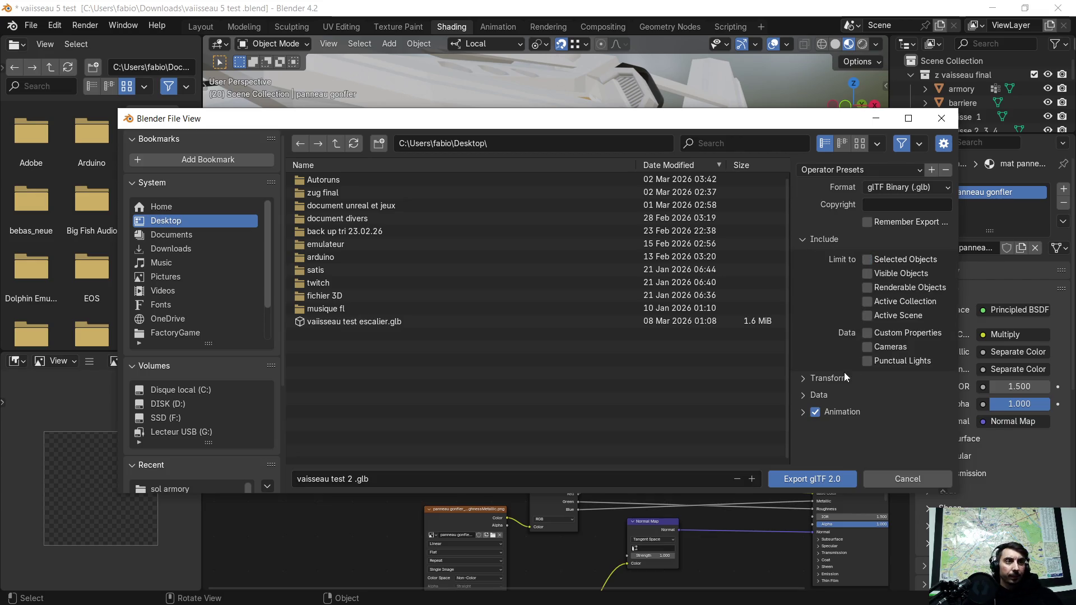
click(868, 273)
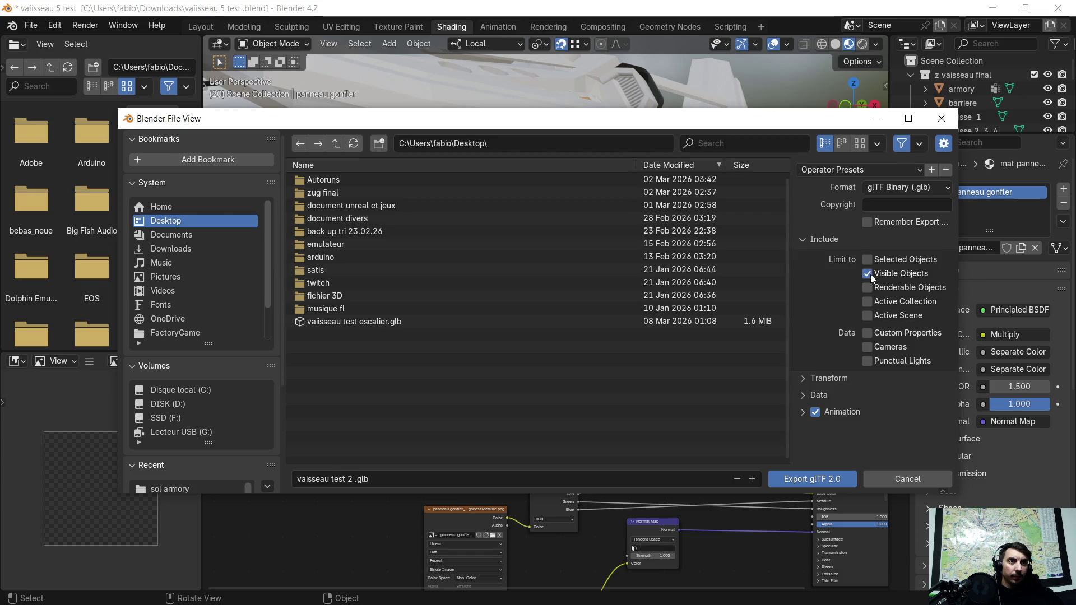
click(828, 479)
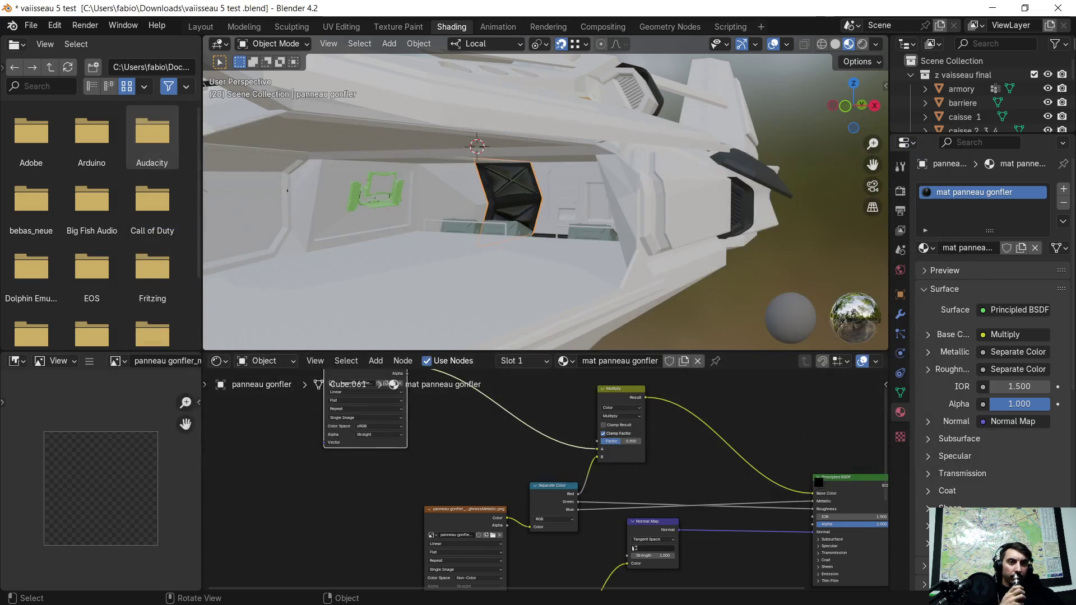
click(992, 7)
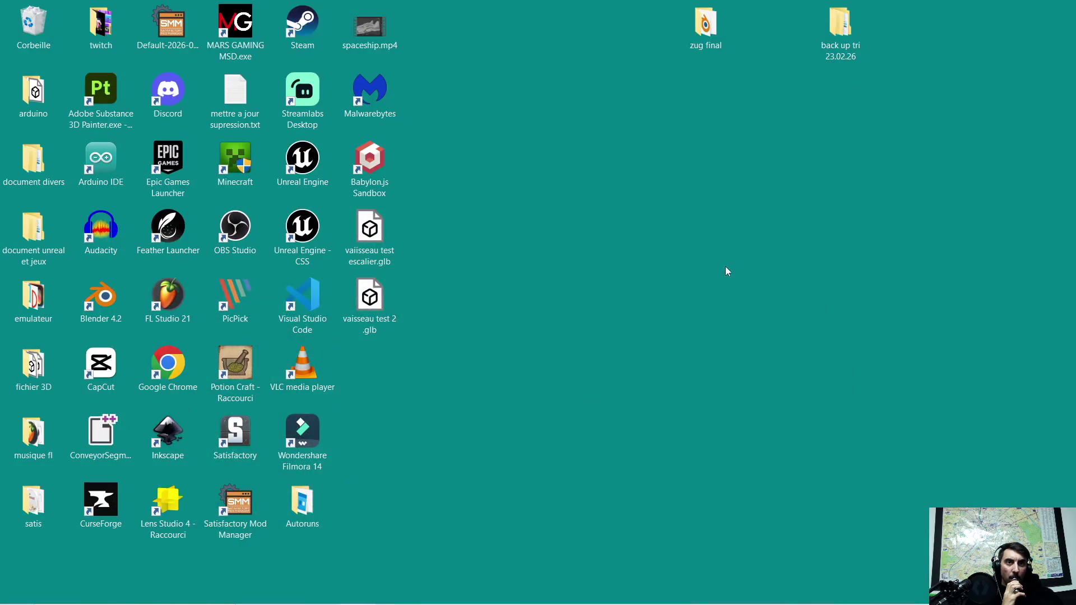
Open vaisseau test 2 .glb in Visionneuse 3D and look into the ship interior
double_click(394, 308)
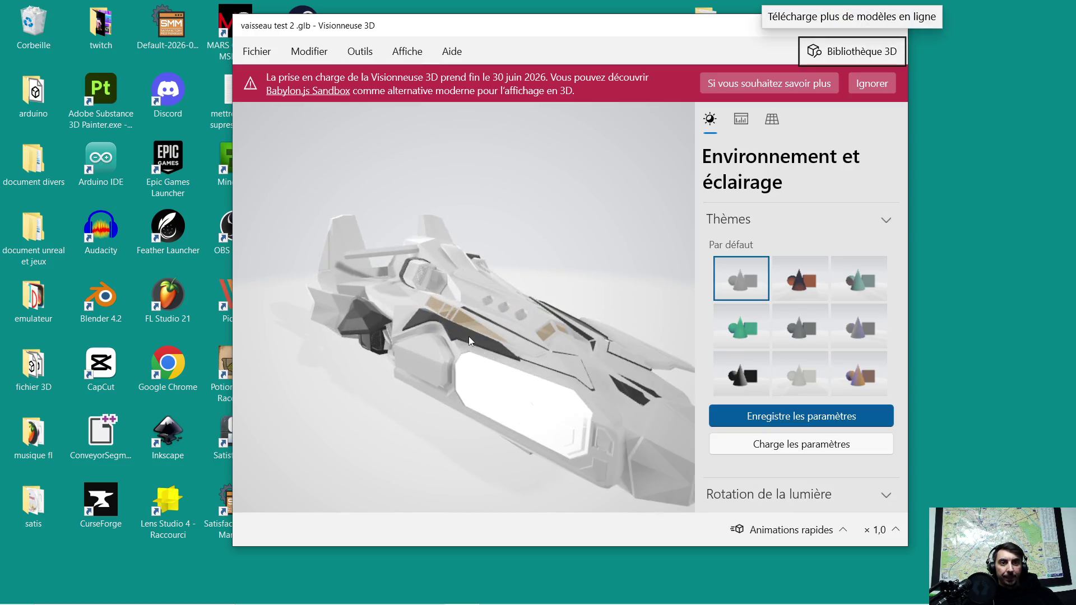
drag(469, 336, 438, 344)
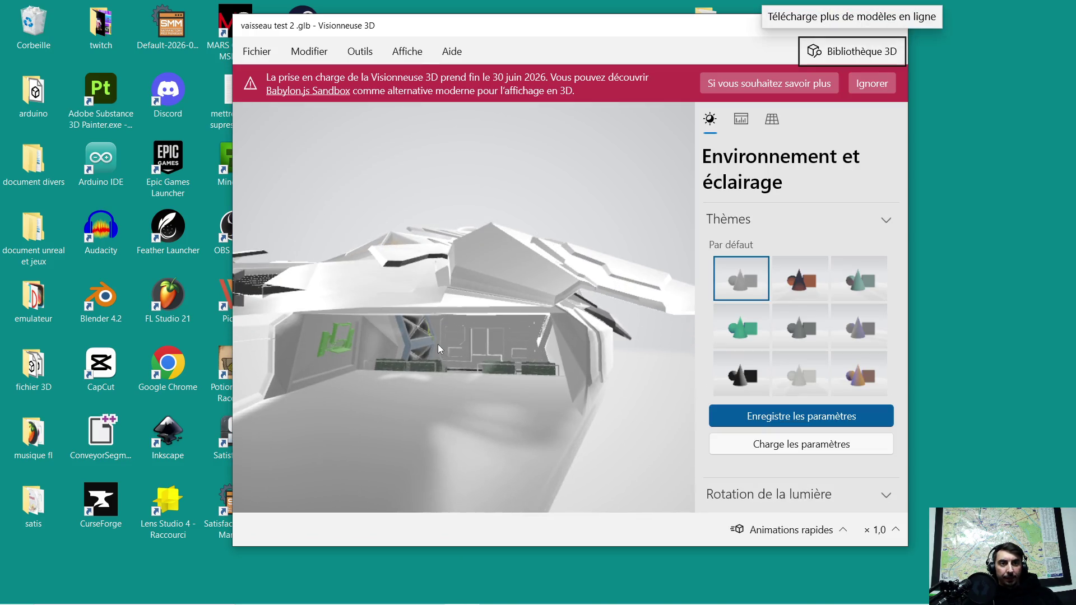
scroll(442, 348, up, 3)
scroll(451, 347, up, 3)
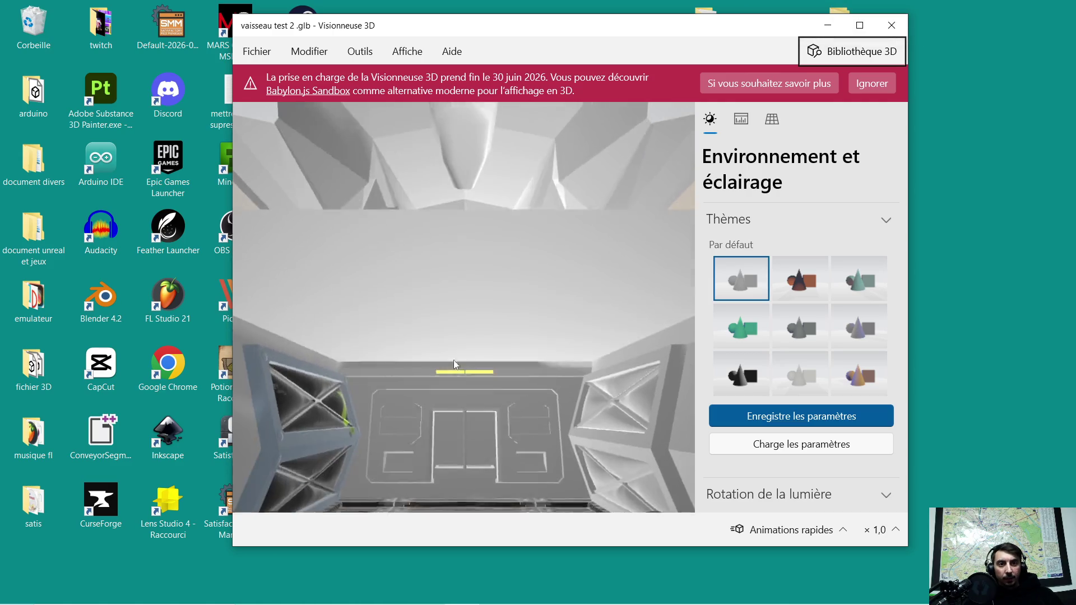
drag(454, 361, 467, 404)
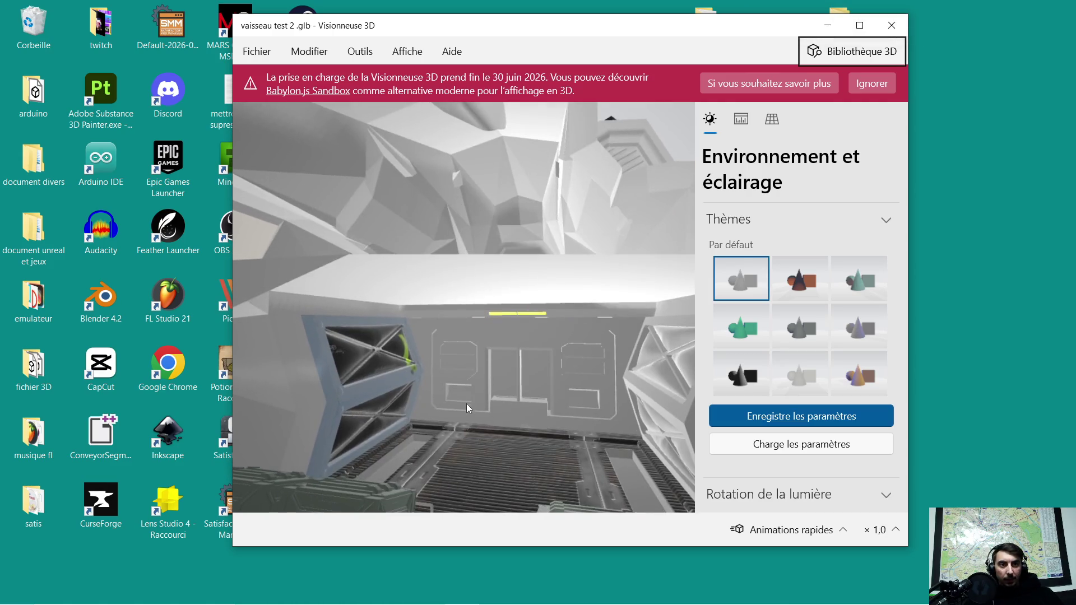
mouse_move(484, 411)
mouse_down()
mouse_move(492, 423)
mouse_move(496, 375)
mouse_move(490, 419)
mouse_move(500, 376)
mouse_move(473, 430)
mouse_move(501, 357)
mouse_move(491, 410)
mouse_move(463, 343)
mouse_move(422, 335)
mouse_move(512, 325)
mouse_move(463, 342)
mouse_move(444, 340)
mouse_move(475, 332)
mouse_move(386, 330)
mouse_up()
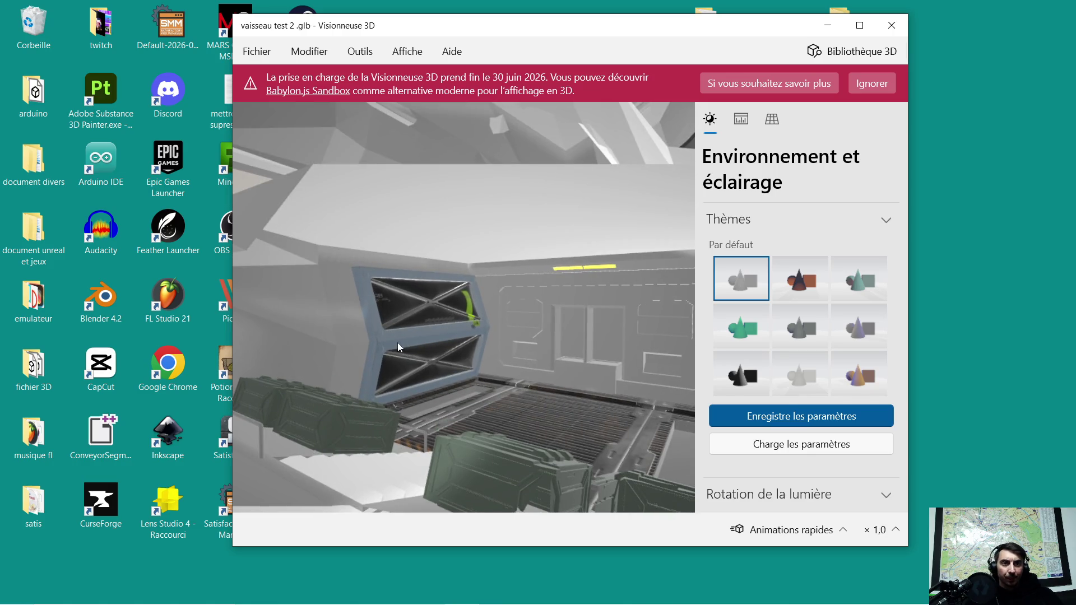
Turn the view around the interior wall panels, then close Visionneuse 3D
mouse_move(408, 341)
mouse_down()
mouse_move(447, 338)
mouse_move(399, 335)
mouse_move(410, 333)
mouse_up()
scroll(408, 328, down, 3)
scroll(419, 326, up, 3)
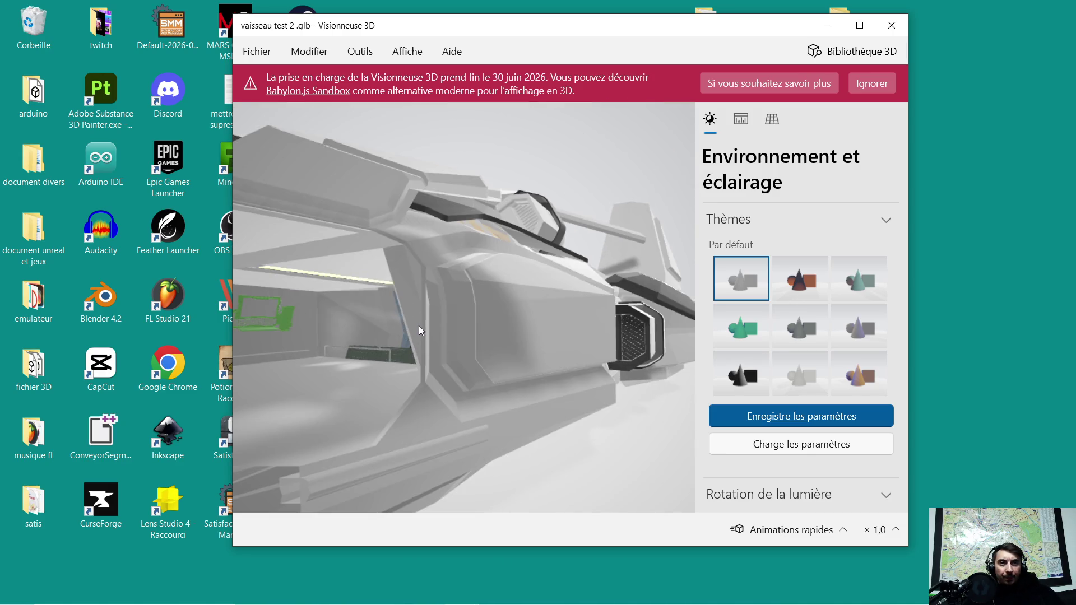
scroll(431, 326, up, 2)
drag(437, 330, 431, 333)
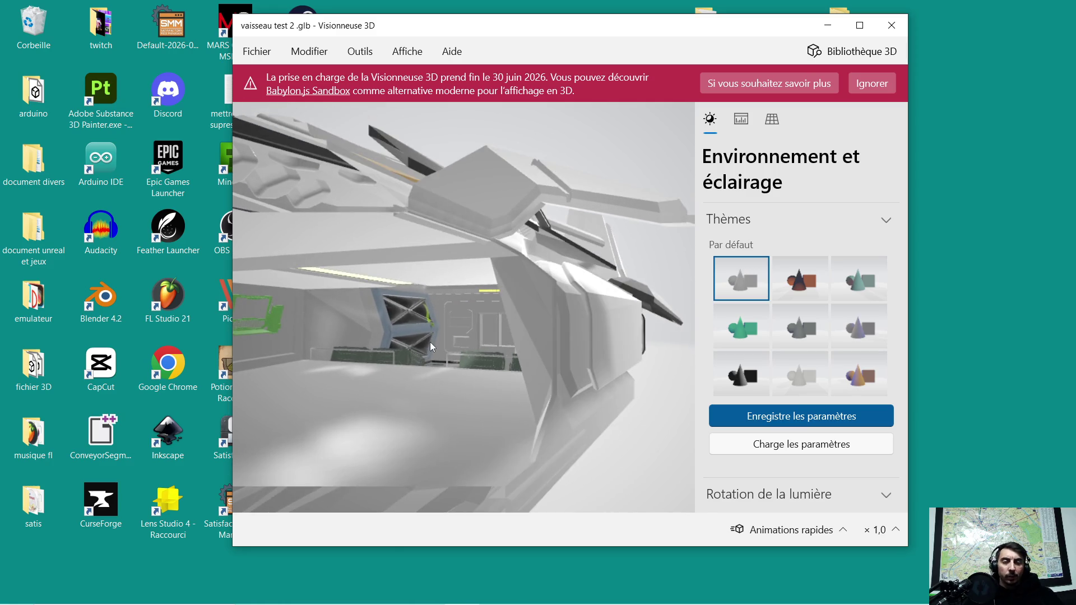
mouse_move(425, 396)
mouse_down()
mouse_move(408, 361)
mouse_move(422, 358)
mouse_move(408, 362)
mouse_up()
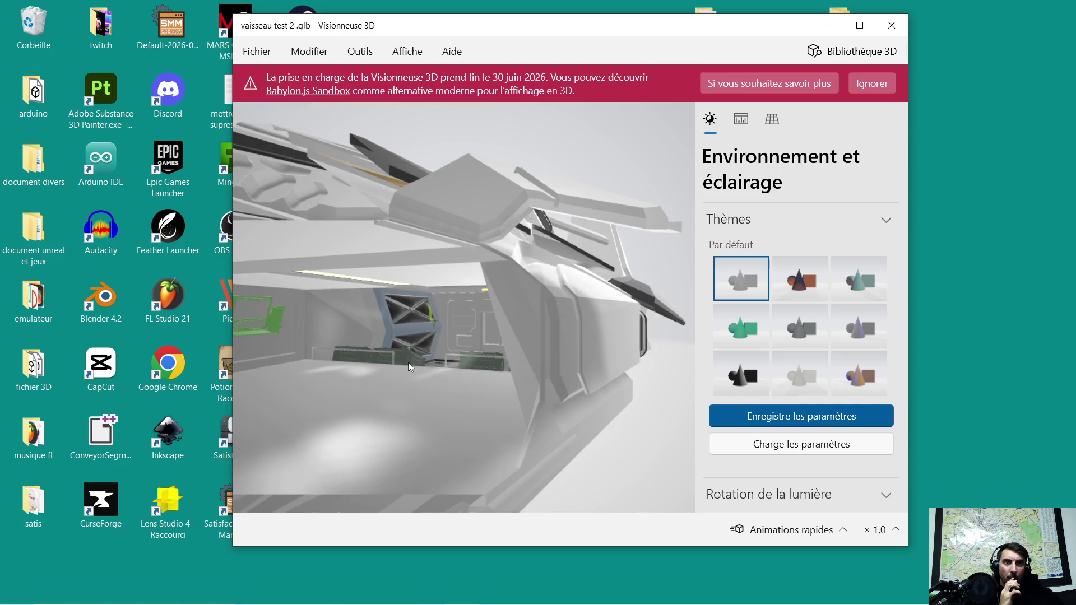
click(891, 25)
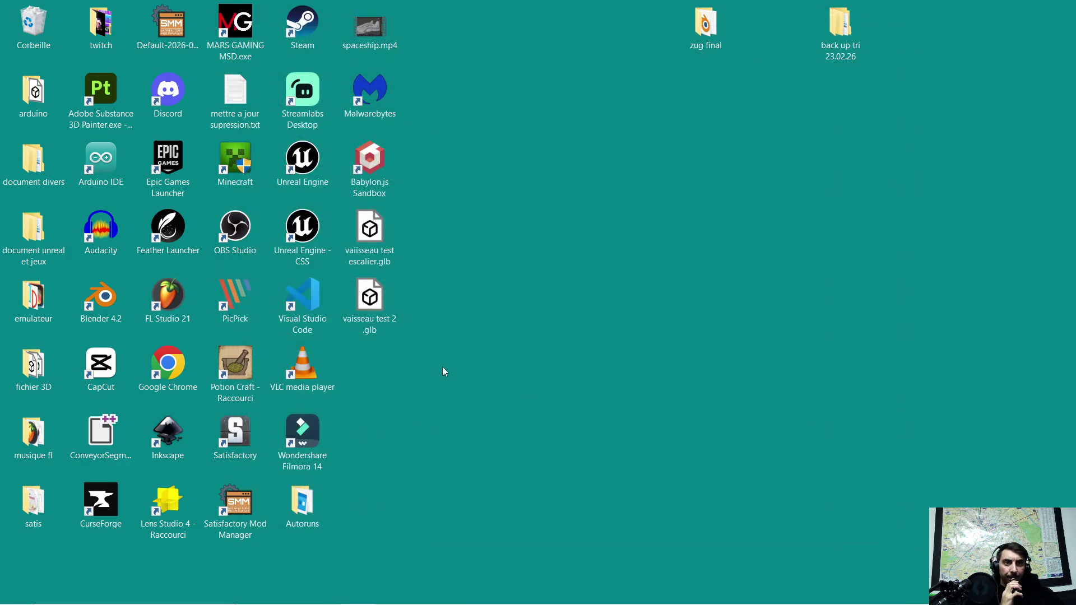
Back in Blender, orbit the interior and select the green computer, then the armory object
click(392, 598)
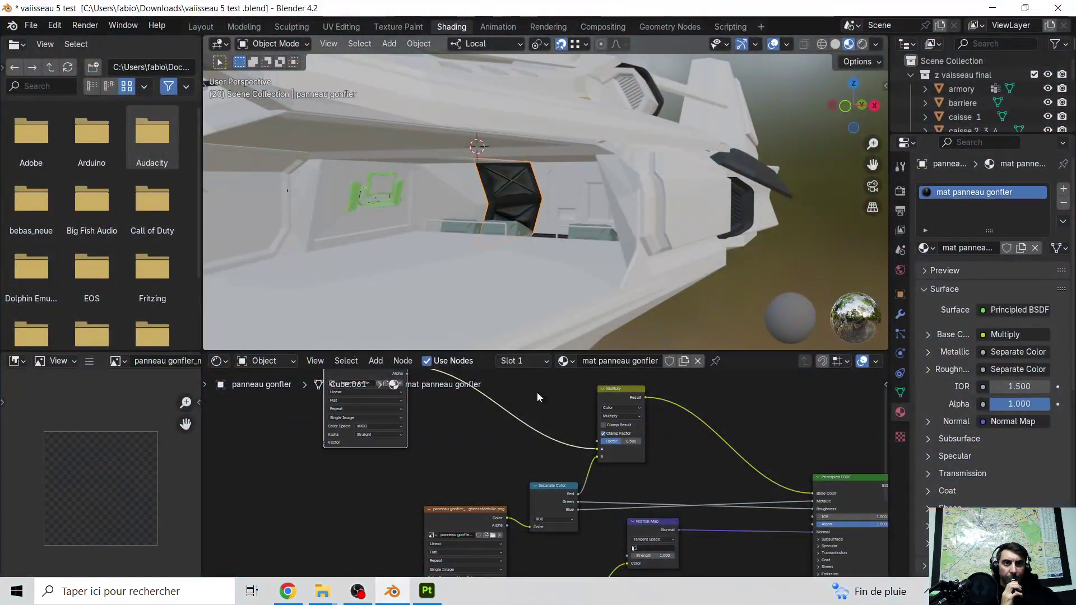
scroll(545, 250, up, 5)
mouse_move(497, 242)
middle_down()
mouse_move(580, 240)
mouse_move(512, 255)
mouse_move(564, 237)
middle_up()
scroll(566, 237, down, 3)
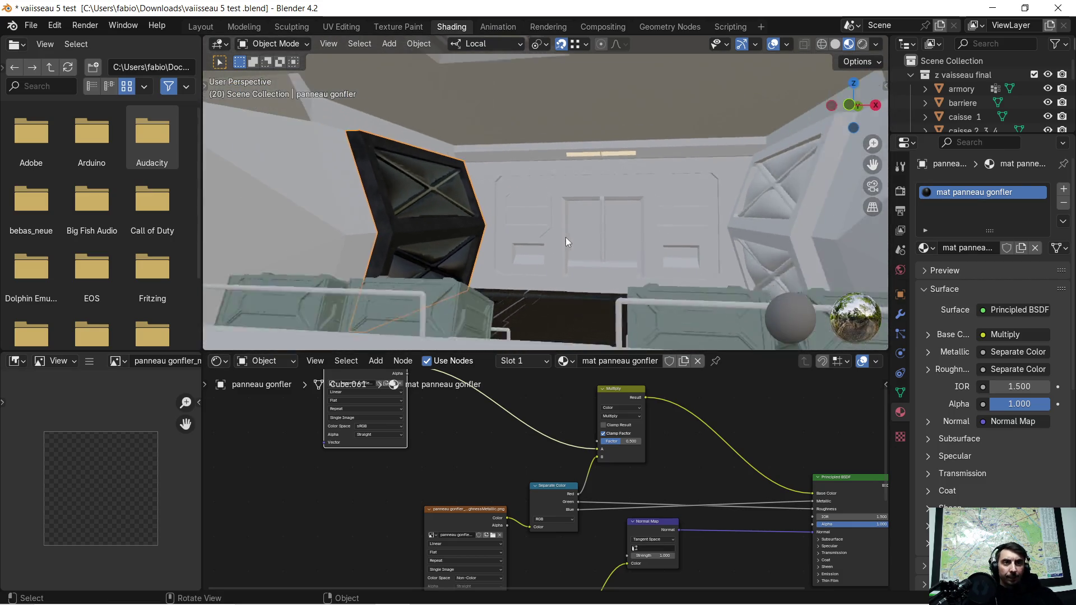
scroll(446, 225, down, 2)
middle_drag(446, 225, 543, 240)
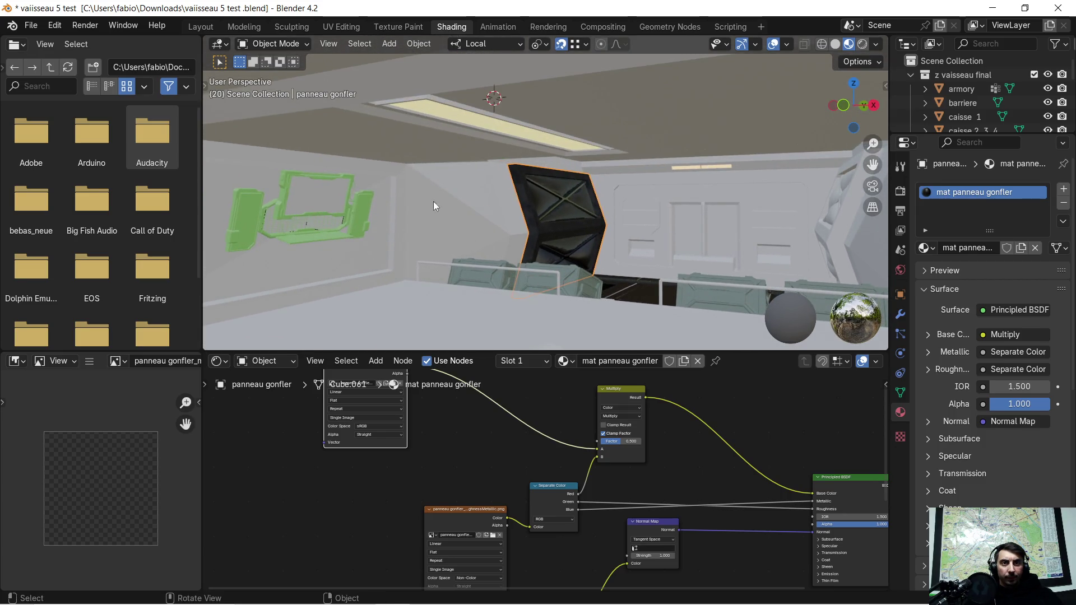
click(351, 215)
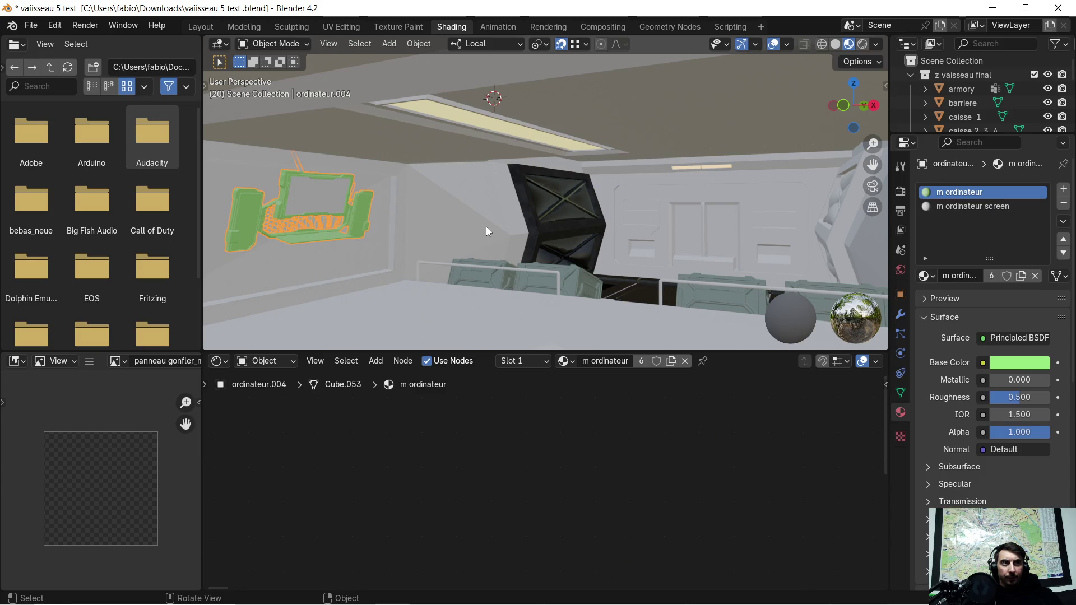
middle_drag(486, 226, 496, 226)
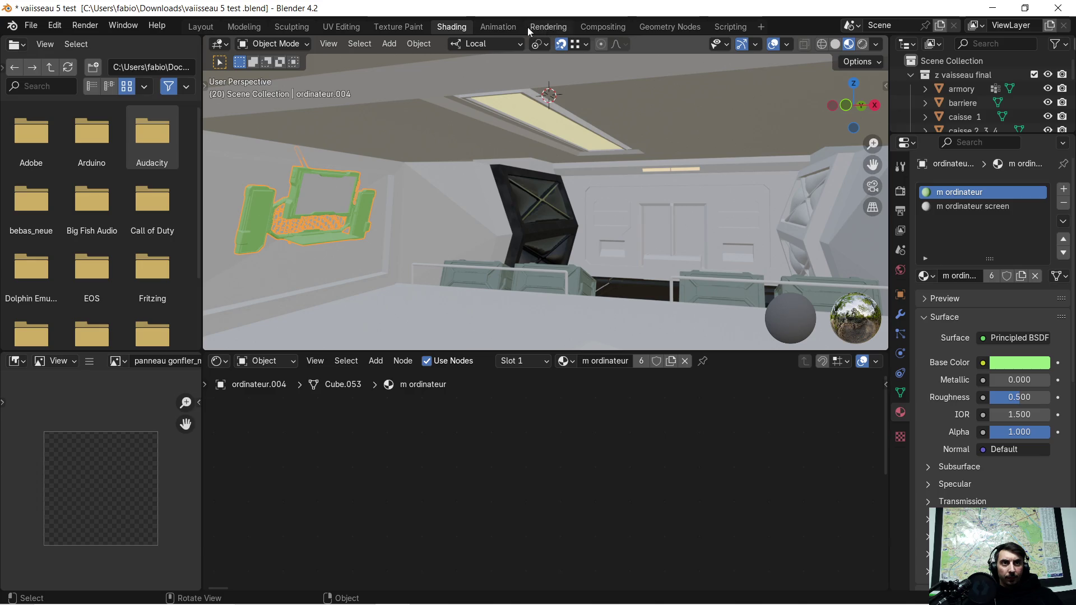
mouse_move(482, 208)
middle_down()
mouse_move(576, 243)
mouse_move(543, 240)
middle_up()
click(546, 226)
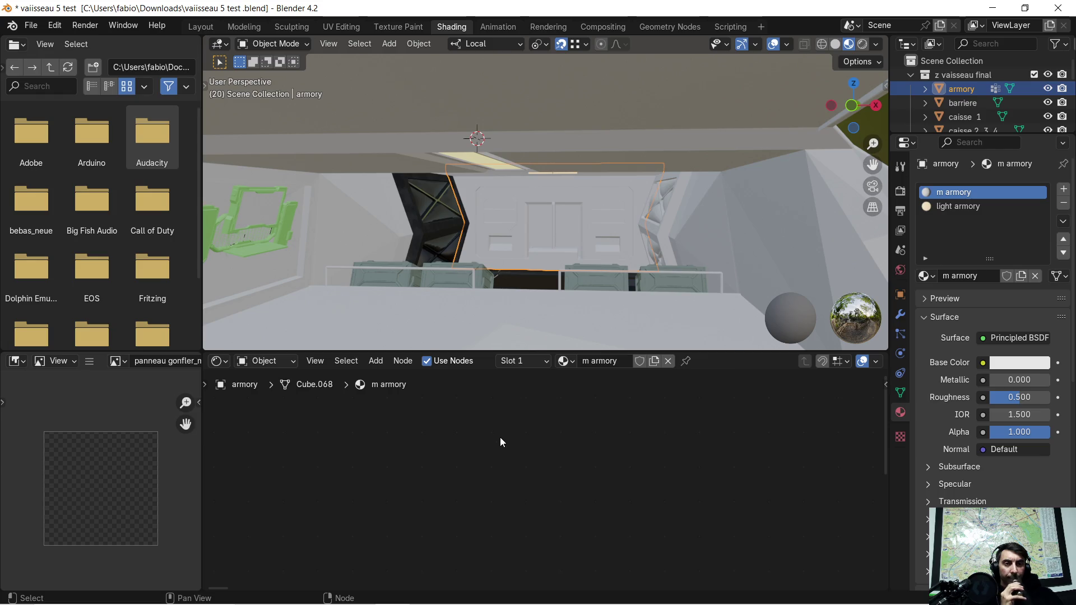
Link the Multiply result into the Principled BSDF Base Color input
mouse_move(510, 435)
middle_down()
mouse_move(584, 419)
mouse_move(517, 394)
middle_up()
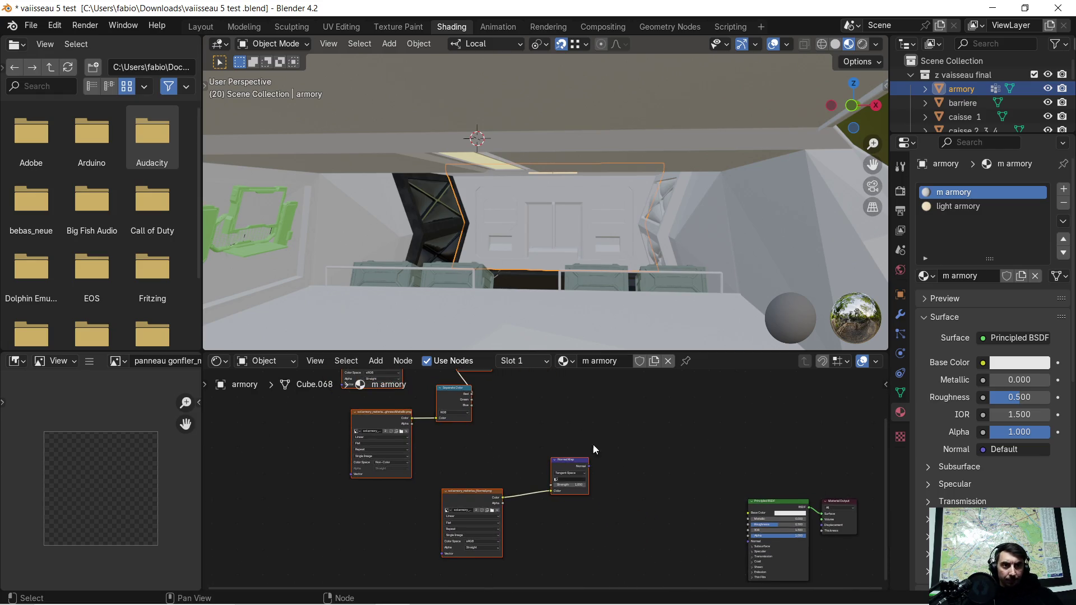
drag(476, 407, 611, 542)
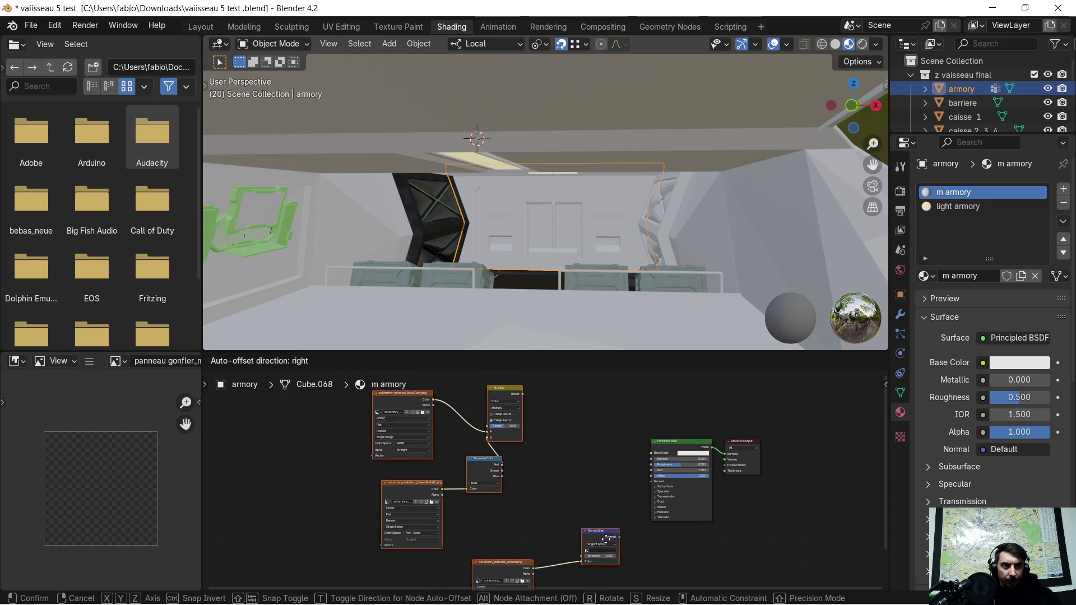
scroll(583, 443, up, 2)
scroll(582, 442, up, 1)
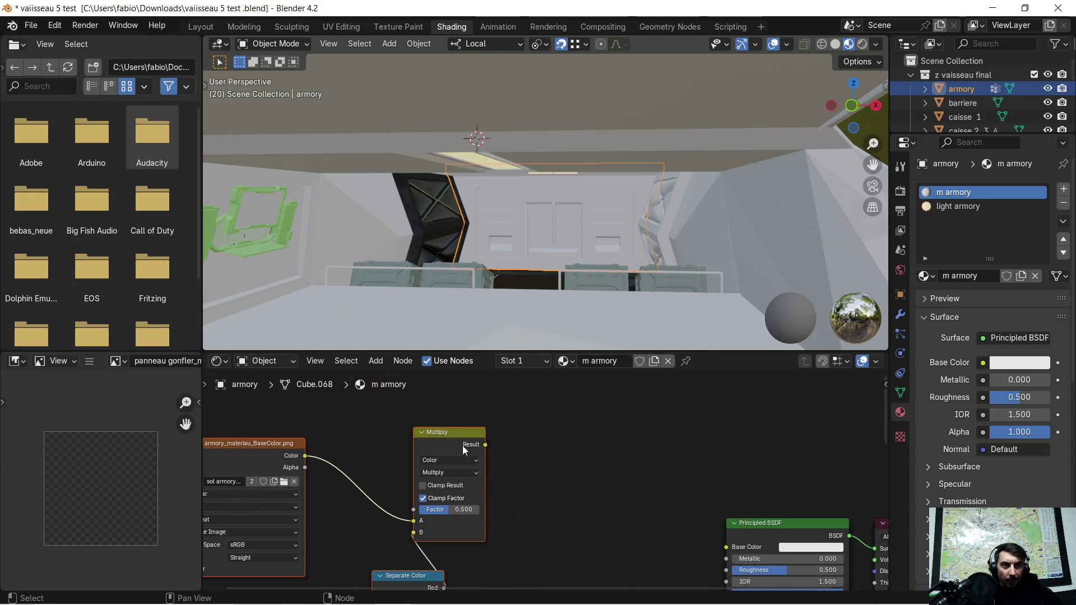
drag(478, 443, 515, 455)
drag(698, 536, 718, 544)
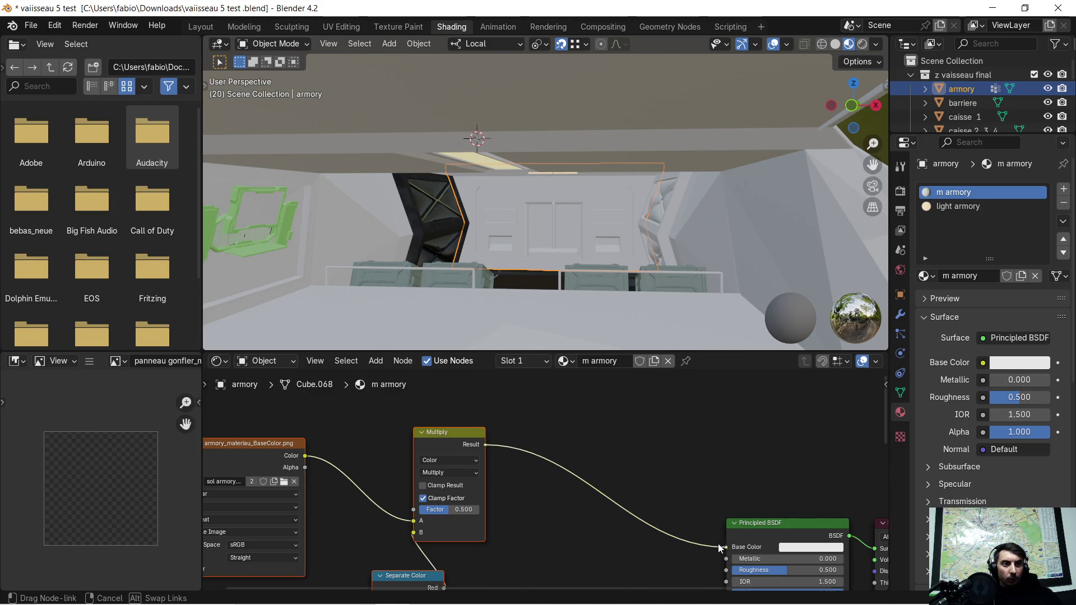
Connect the Normal Map output to the Principled BSDF Normal input
middle_drag(642, 557, 564, 398)
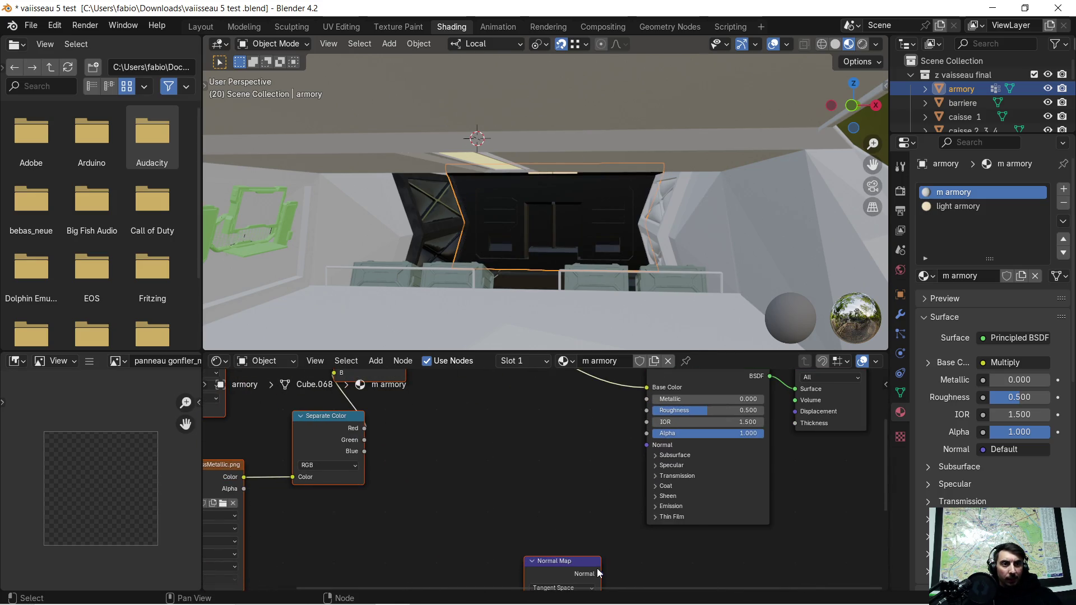
drag(600, 573, 622, 497)
drag(641, 460, 641, 454)
scroll(496, 446, down, 1)
scroll(477, 477, down, 1)
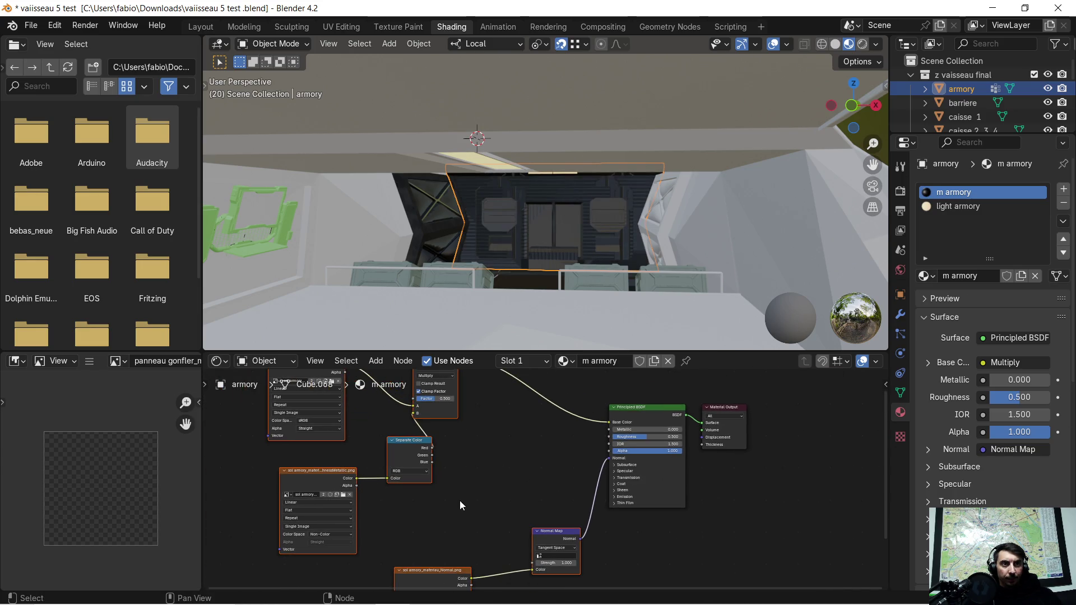
Recenter the armory node graph and select the BaseColor texture node
middle_drag(461, 504, 487, 482)
scroll(558, 241, up, 2)
scroll(557, 241, up, 3)
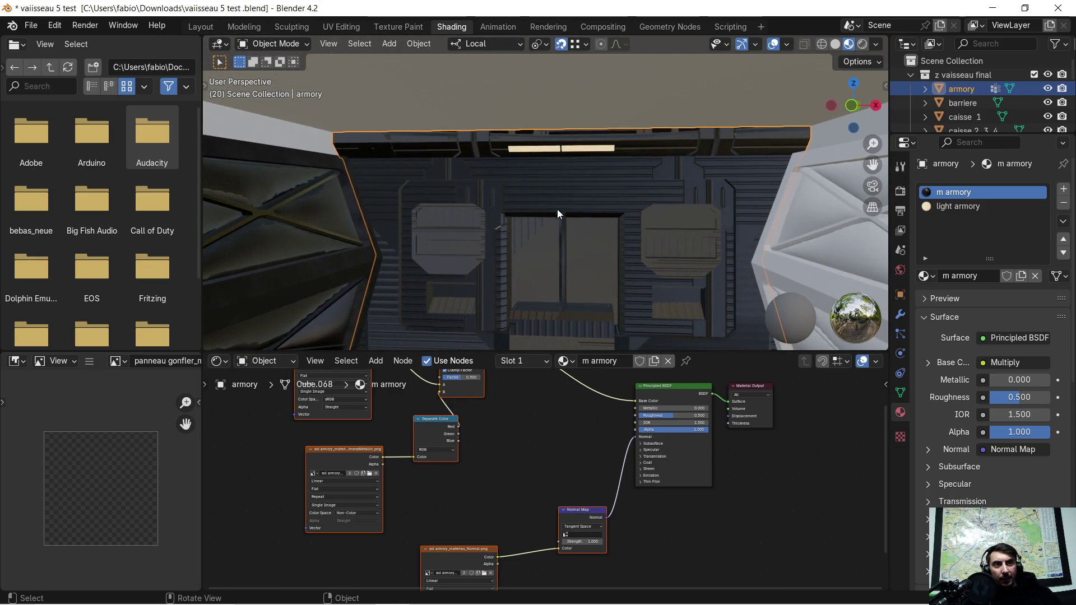
scroll(544, 231, down, 1)
scroll(541, 244, down, 1)
scroll(541, 242, down, 1)
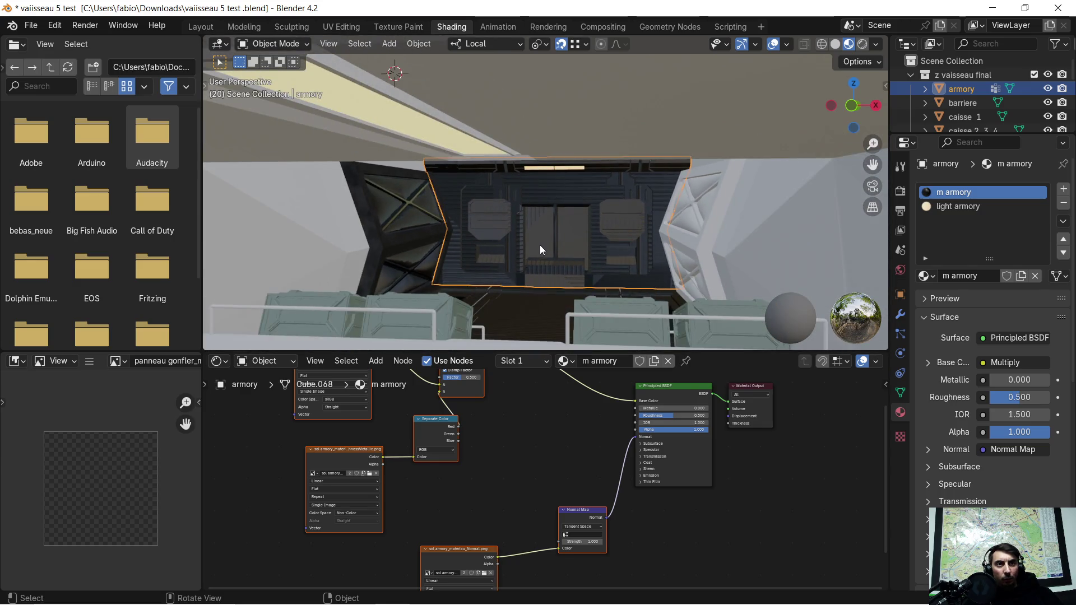
scroll(489, 267, down, 2)
middle_drag(499, 460, 580, 530)
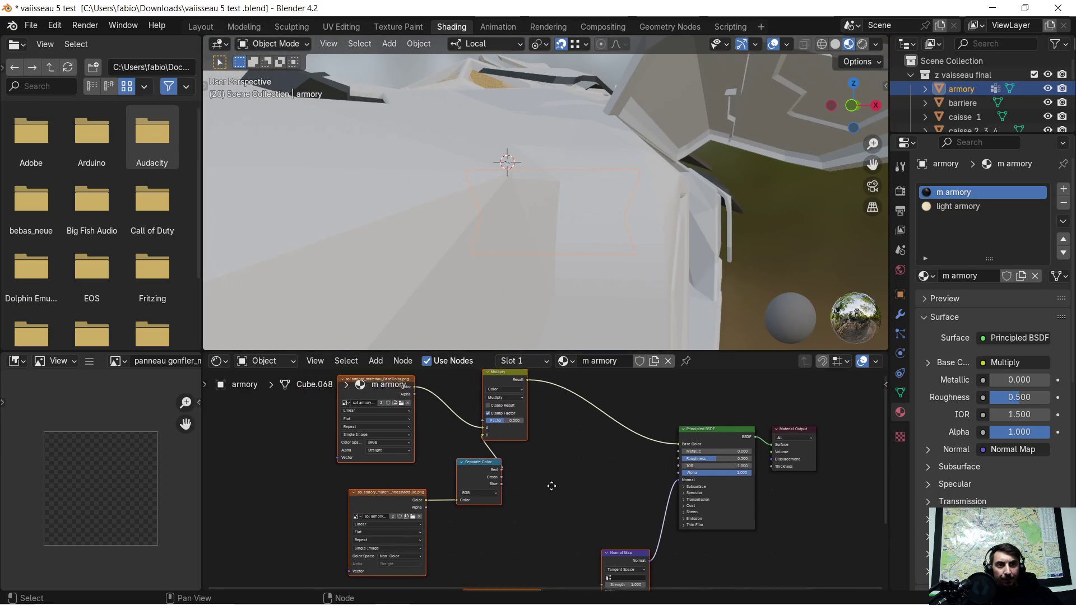
click(426, 416)
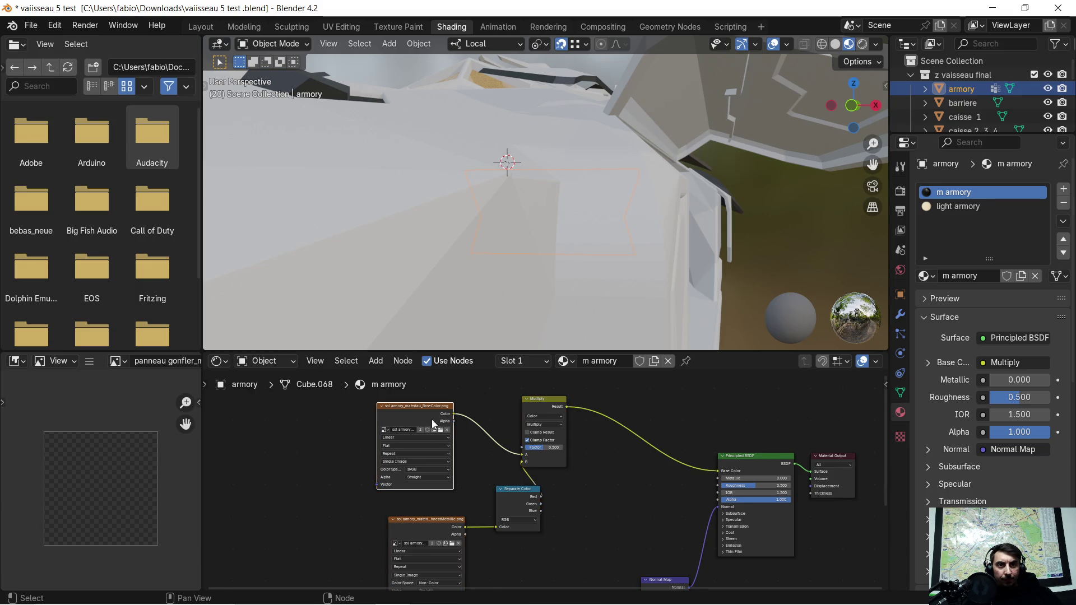
scroll(398, 462, up, 3)
scroll(399, 462, down, 2)
scroll(500, 471, down, 2)
middle_drag(586, 482, 588, 474)
In Substance Painter, close the panneaux gonfler project without saving, then browse the Explorer windows
click(427, 591)
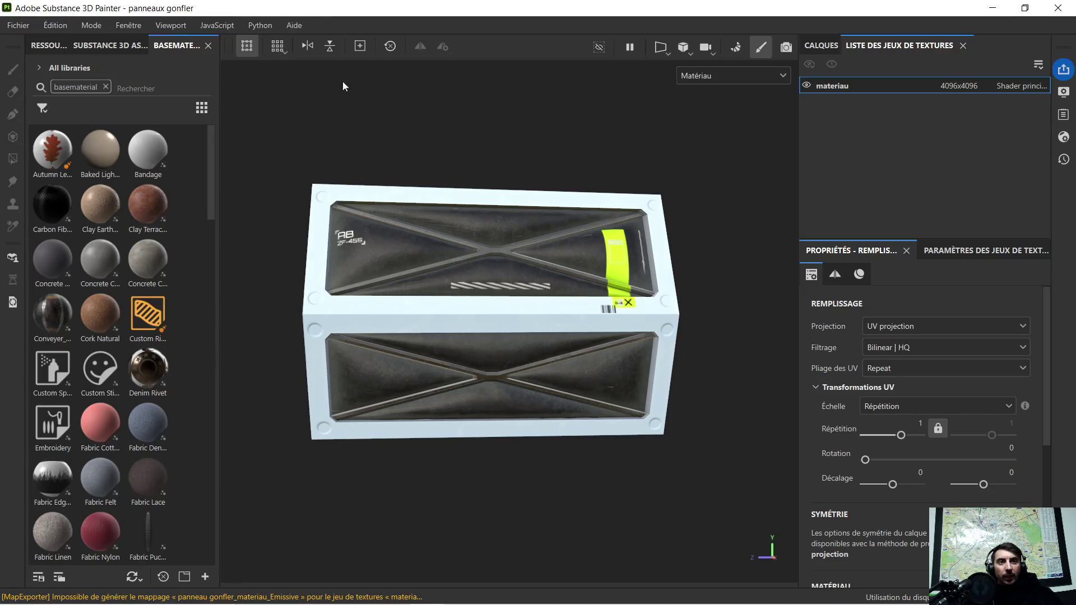
alt+drag(381, 210, 550, 190)
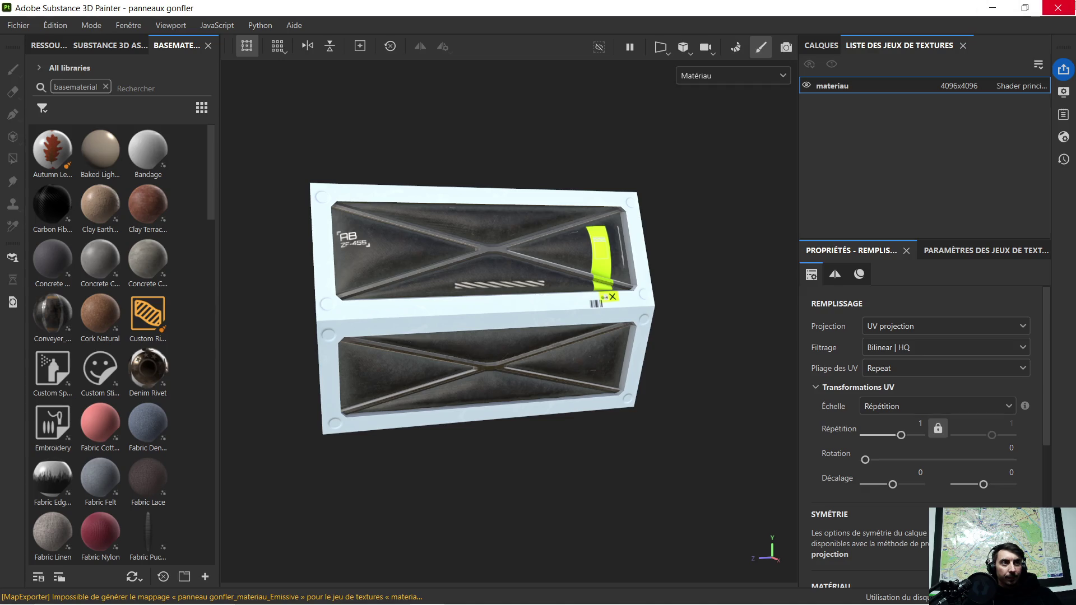
click(1058, 8)
click(483, 322)
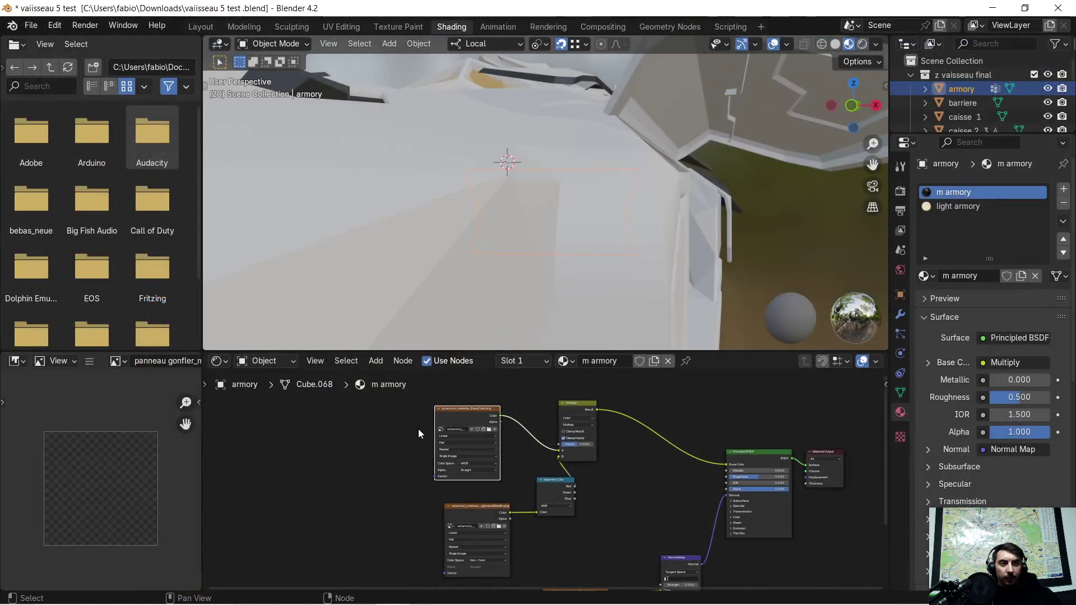
mouse_move(322, 592)
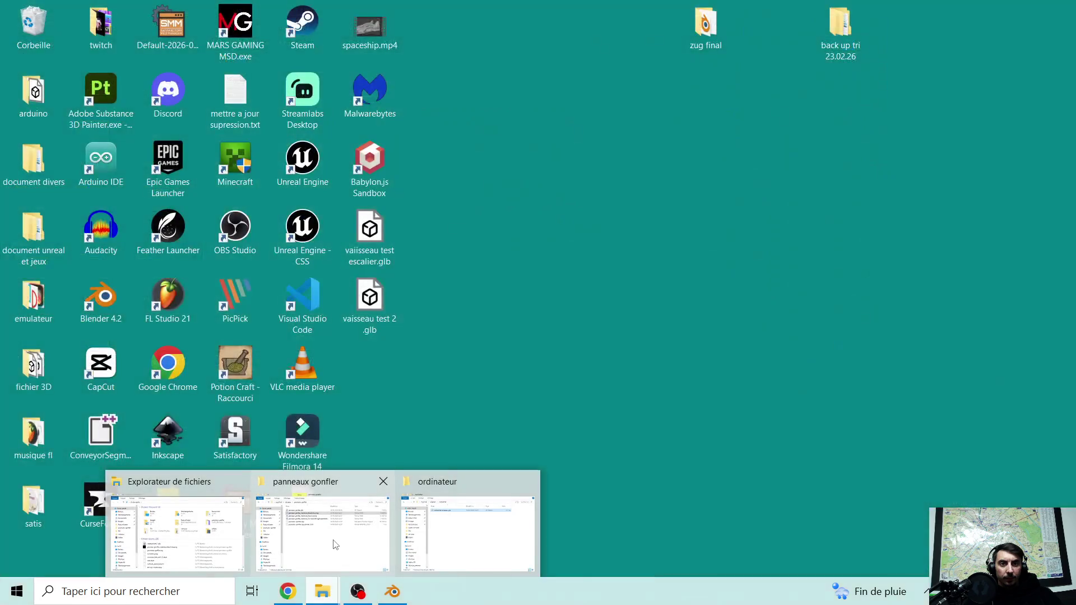
click(331, 541)
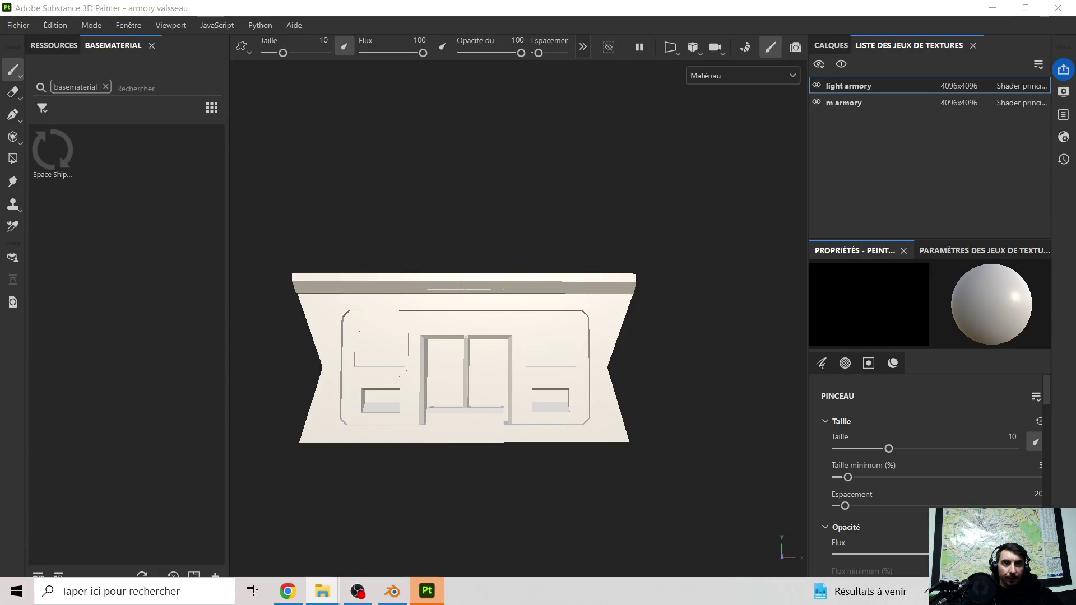
Zoom out and orbit the armory model to a three-quarter view
scroll(455, 392, up, 5)
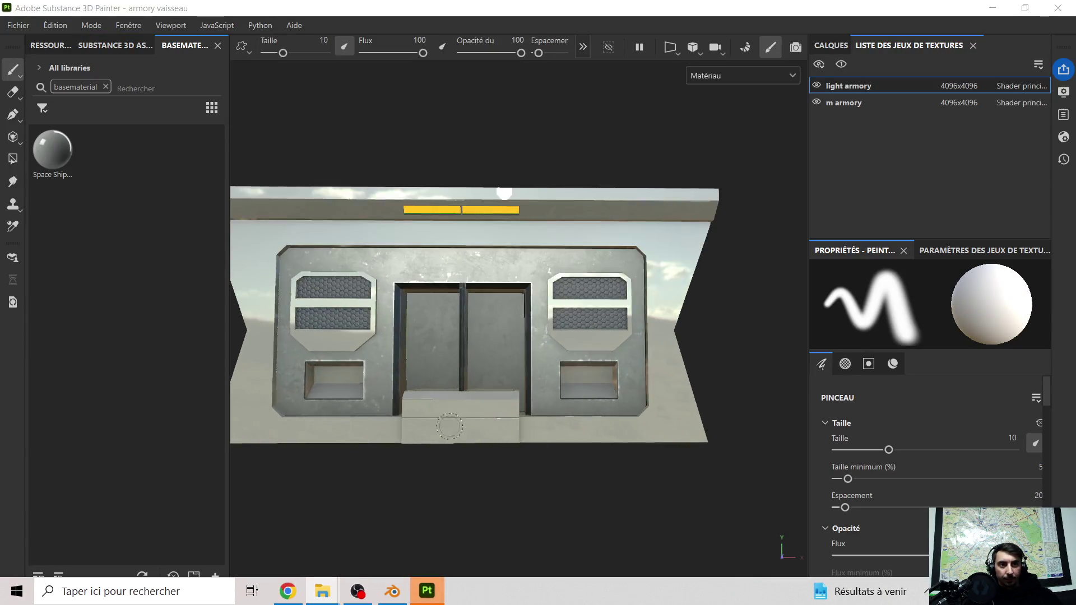
scroll(455, 393, down, 5)
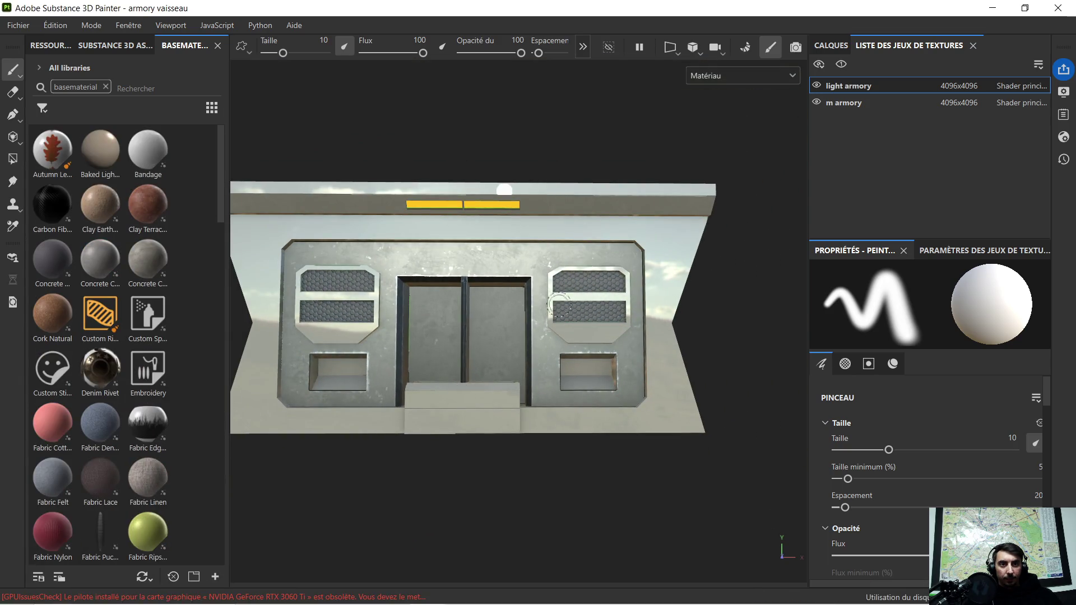
scroll(411, 266, down, 2)
mouse_move(406, 330)
alt+mouse_down()
mouse_move(320, 378)
mouse_move(290, 372)
alt+mouse_up()
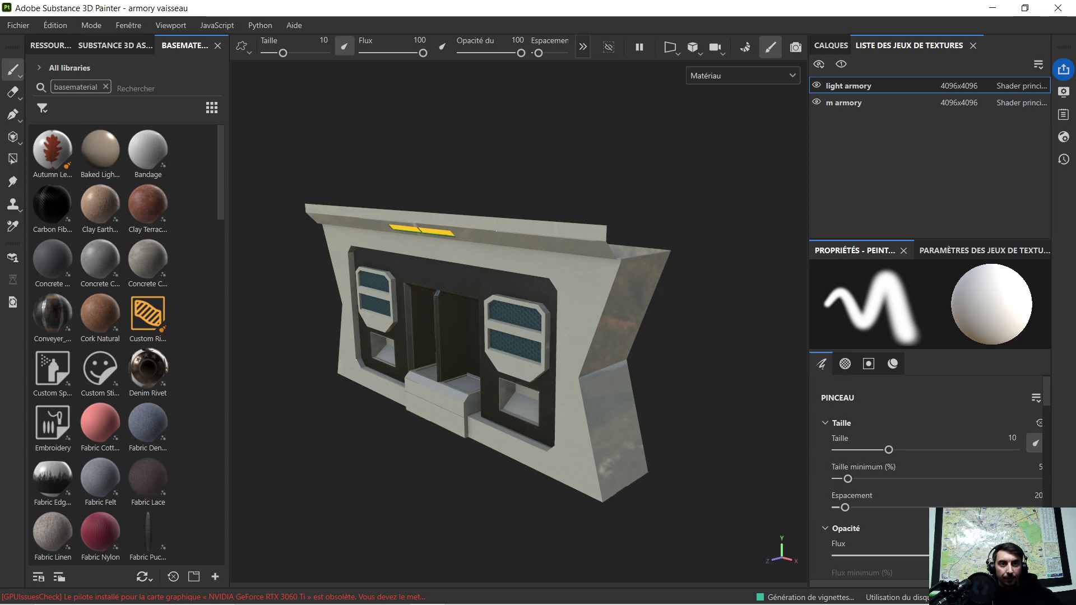
key(super)
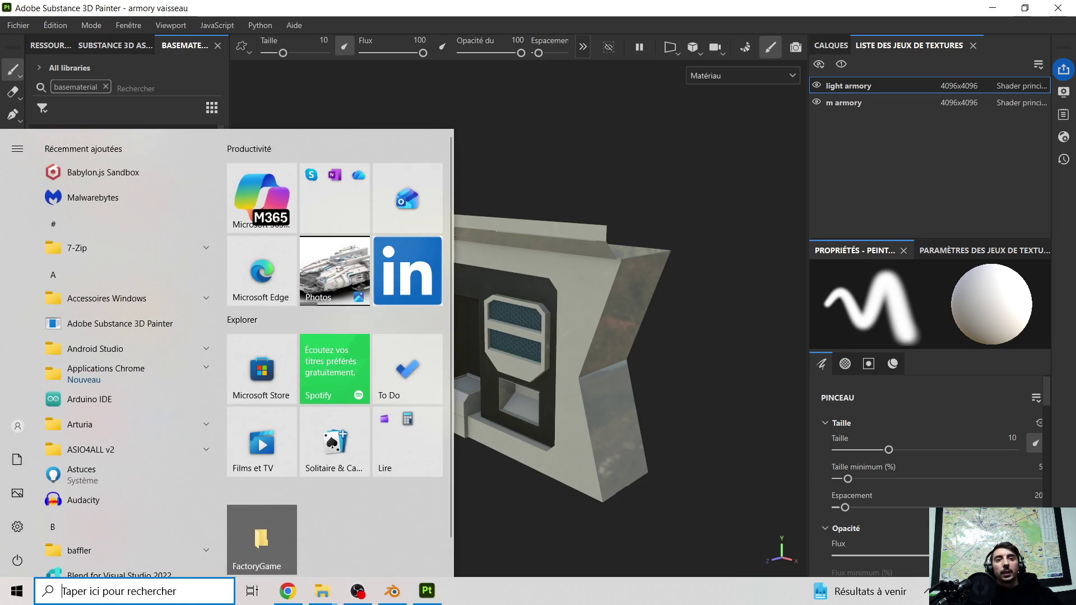
Dismiss the Start menu and force-close the unresponsive Painter with 'Fermer le programme'
click(663, 236)
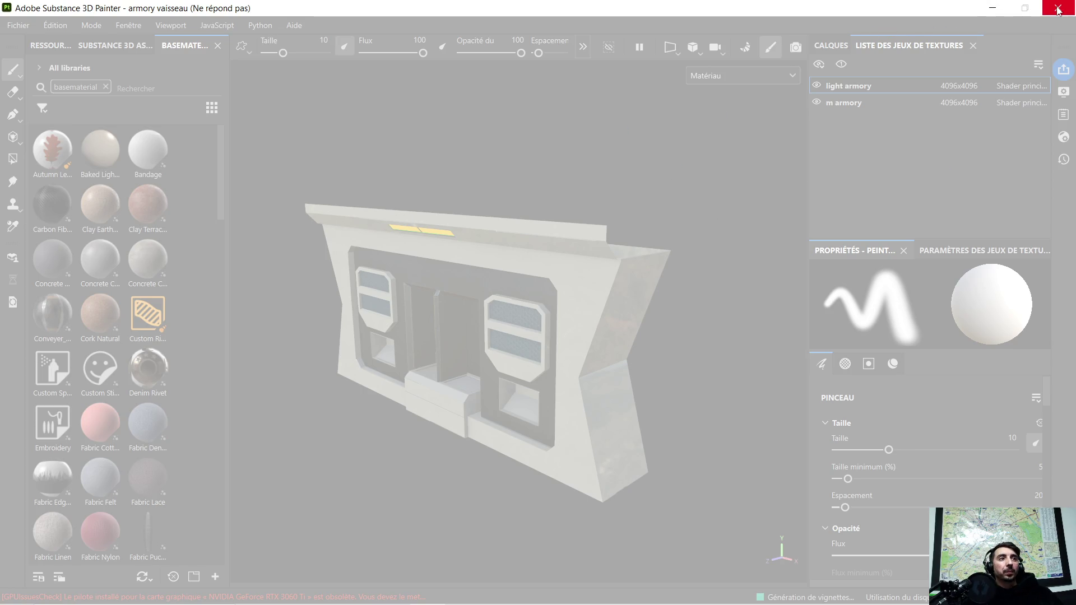
click(493, 197)
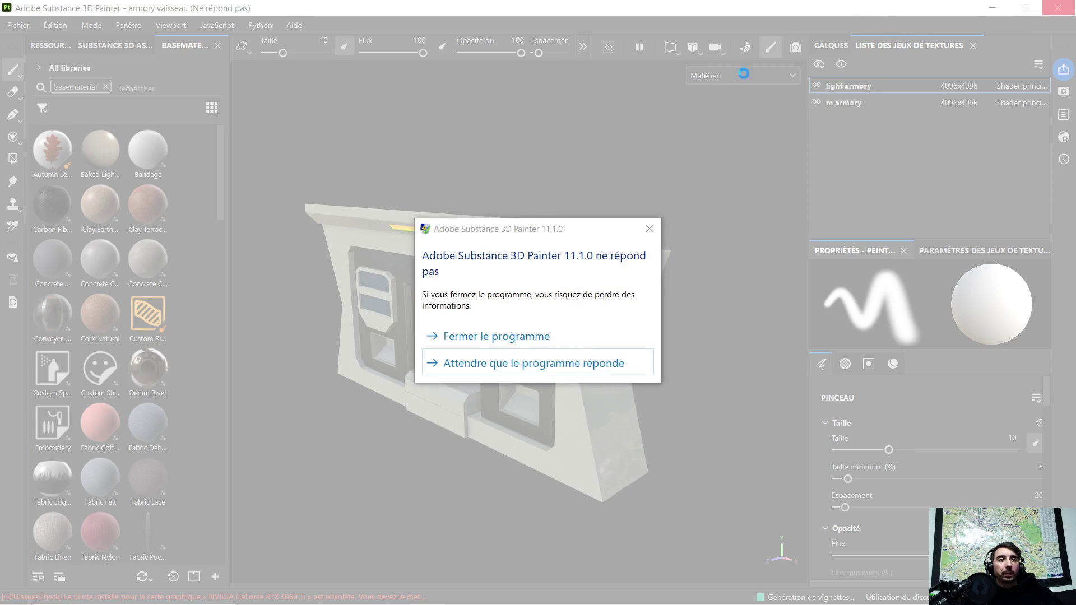
click(491, 342)
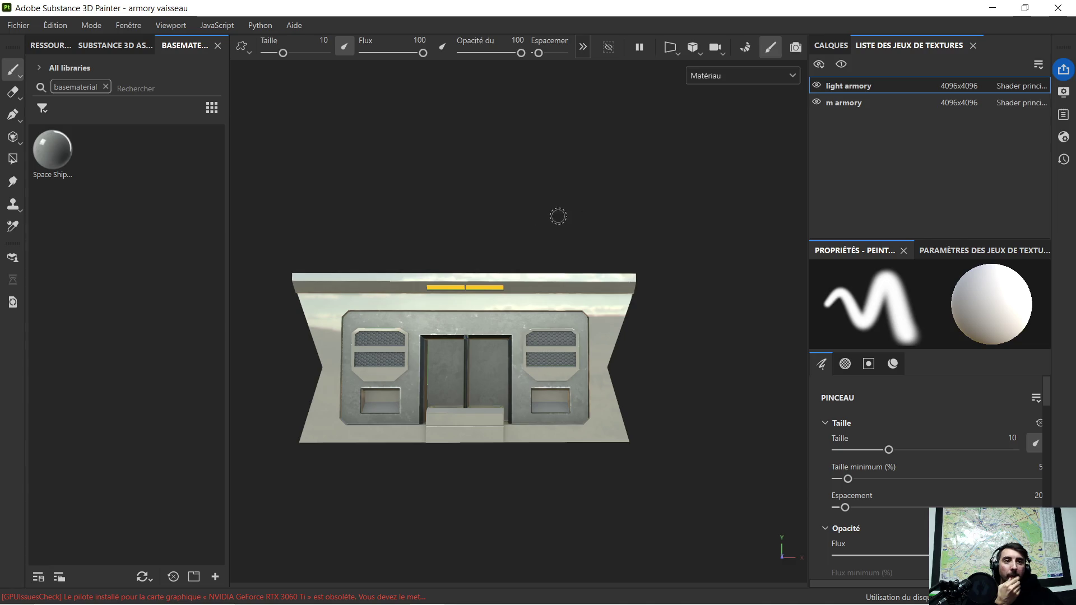
click(25, 28)
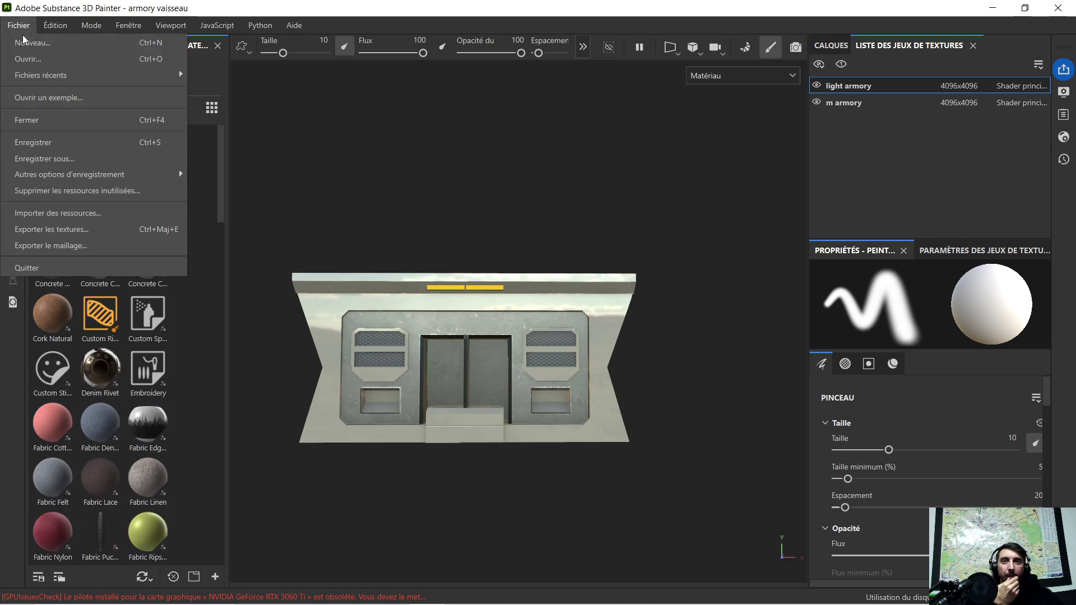
Open Exporter les textures and browse the Modèle de sortie output template presets
click(86, 232)
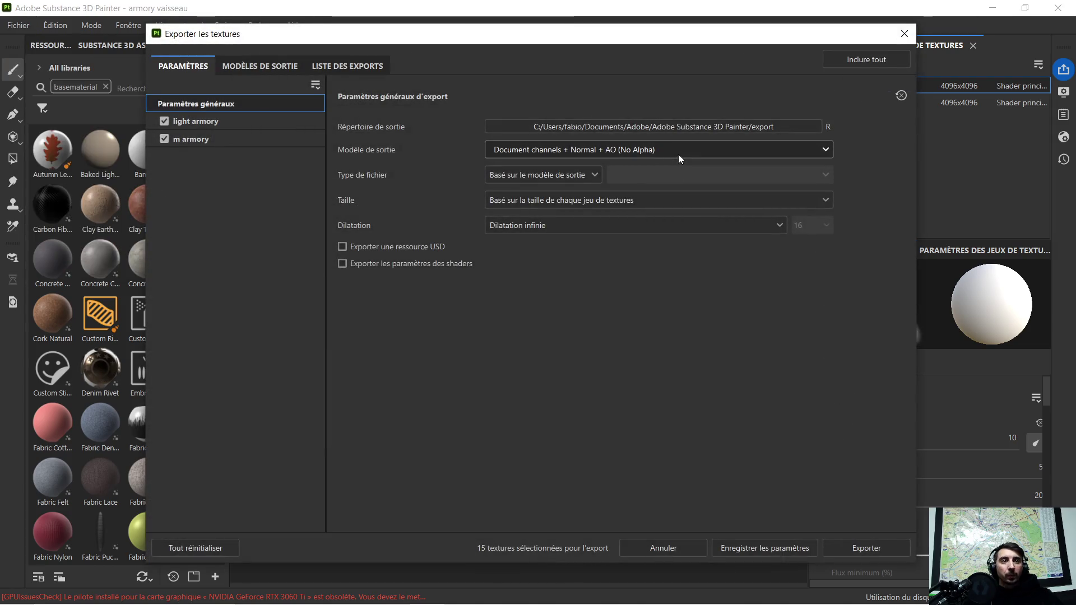
click(678, 153)
scroll(582, 248, down, 3)
scroll(577, 253, down, 3)
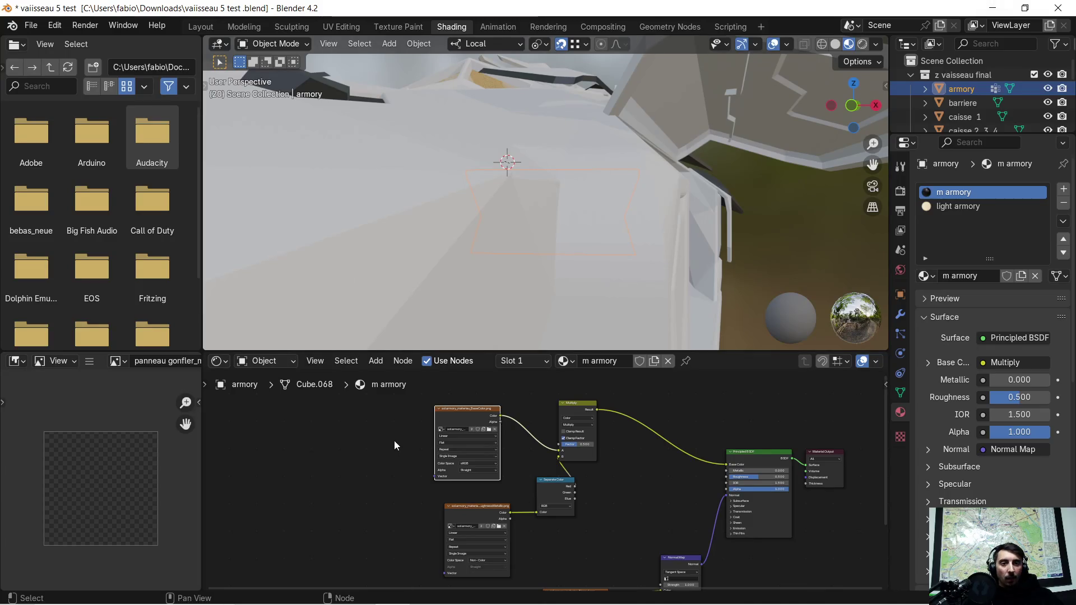
scroll(394, 449, down, 2)
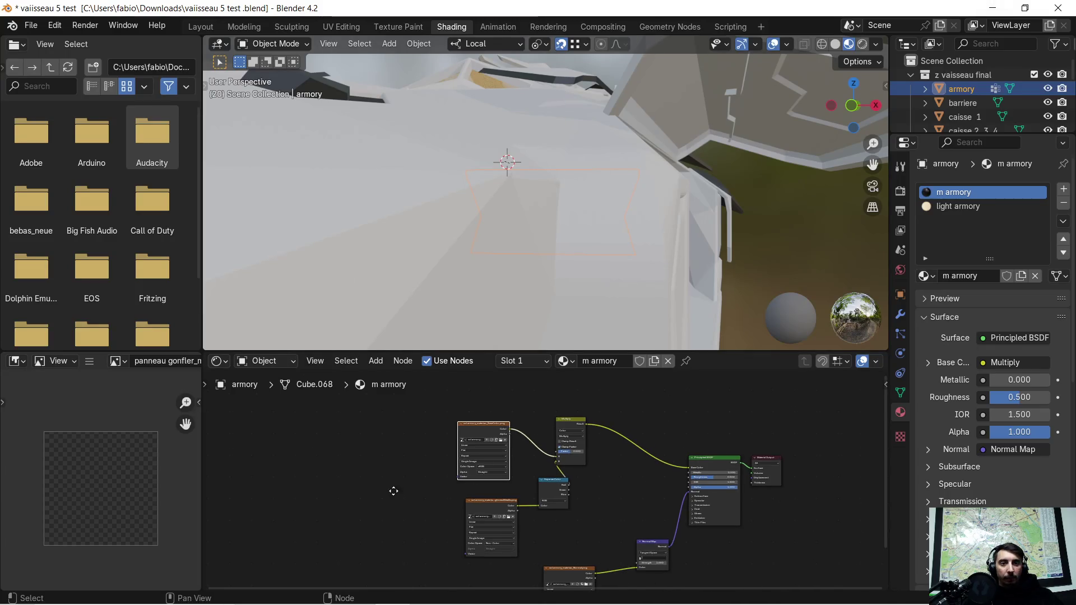
Drag the exported armory texture PNGs from File Explorer into the m armory node tree
middle_drag(392, 493, 479, 440)
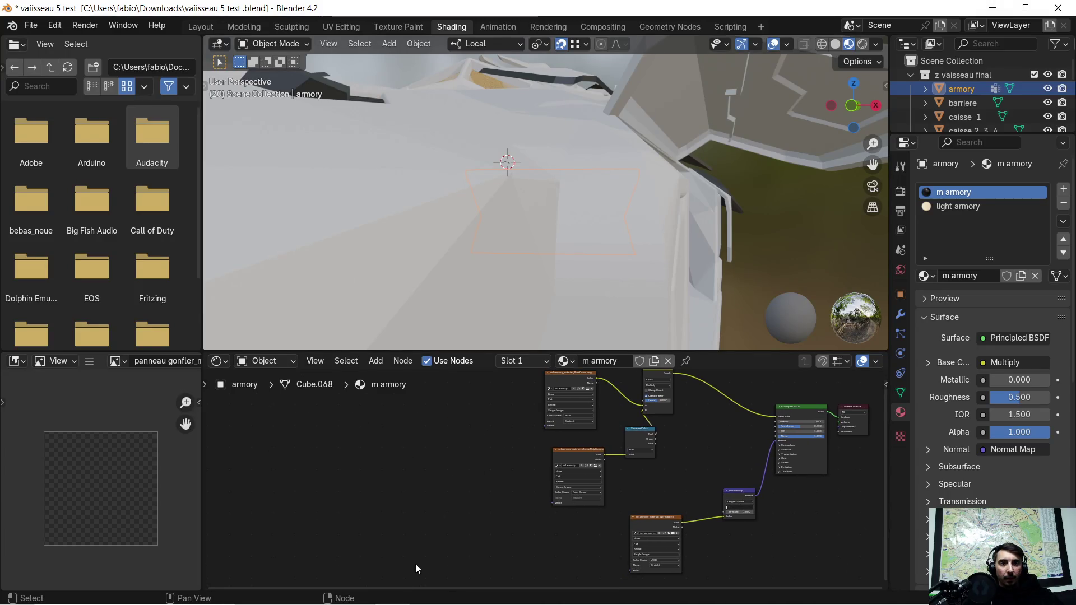
key(super)
mouse_move(322, 592)
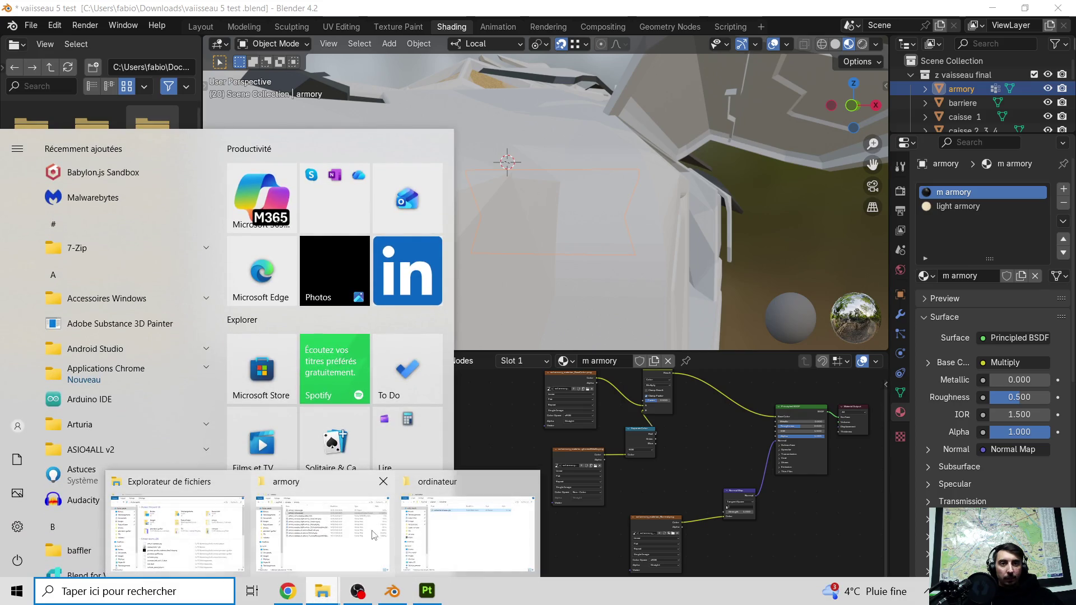
click(456, 442)
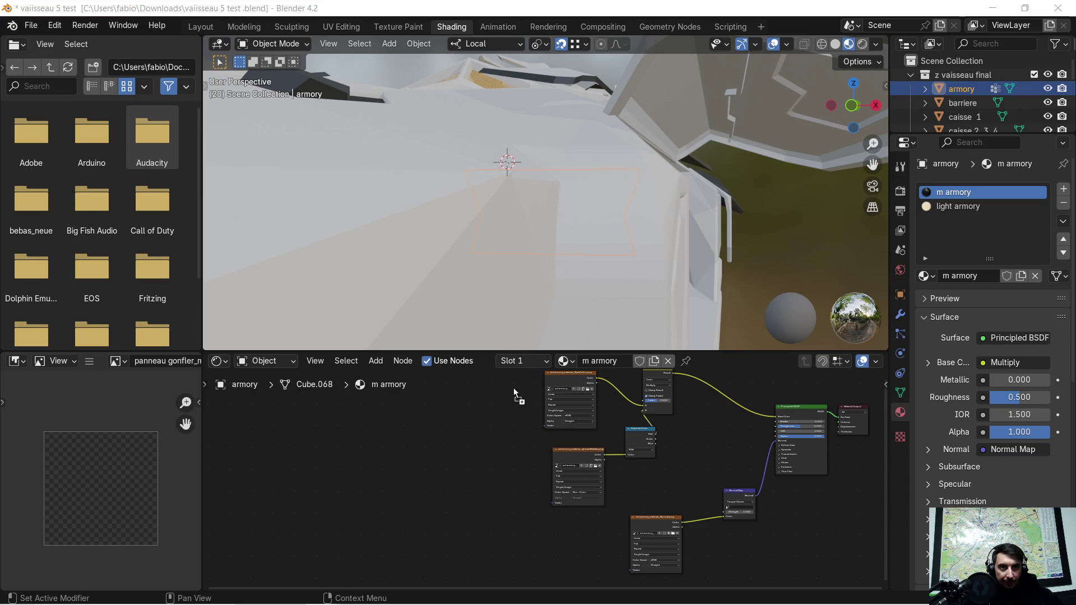
drag(439, 434, 440, 434)
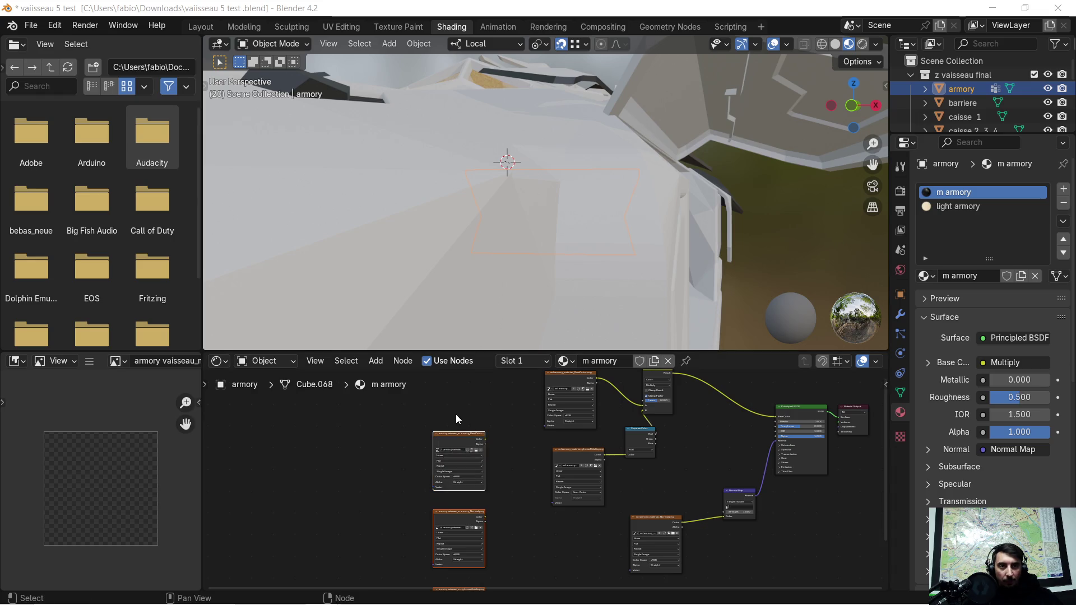
Move the new armory BaseColor image node beside the old base colour texture near the Multiply node
scroll(456, 414, up, 2)
scroll(461, 438, up, 2)
middle_drag(475, 421, 511, 497)
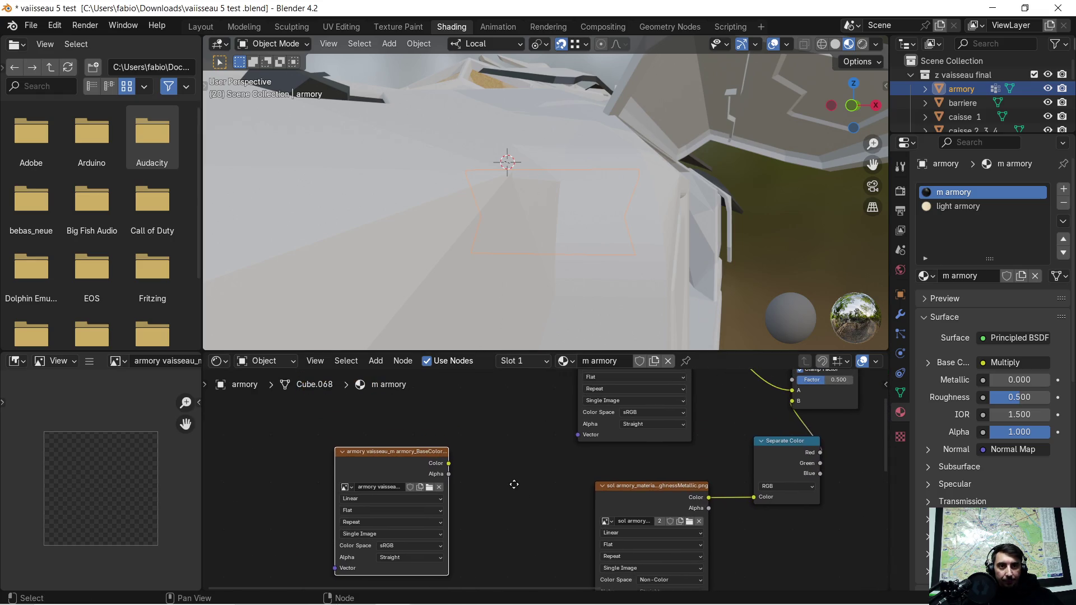
drag(390, 466, 437, 489)
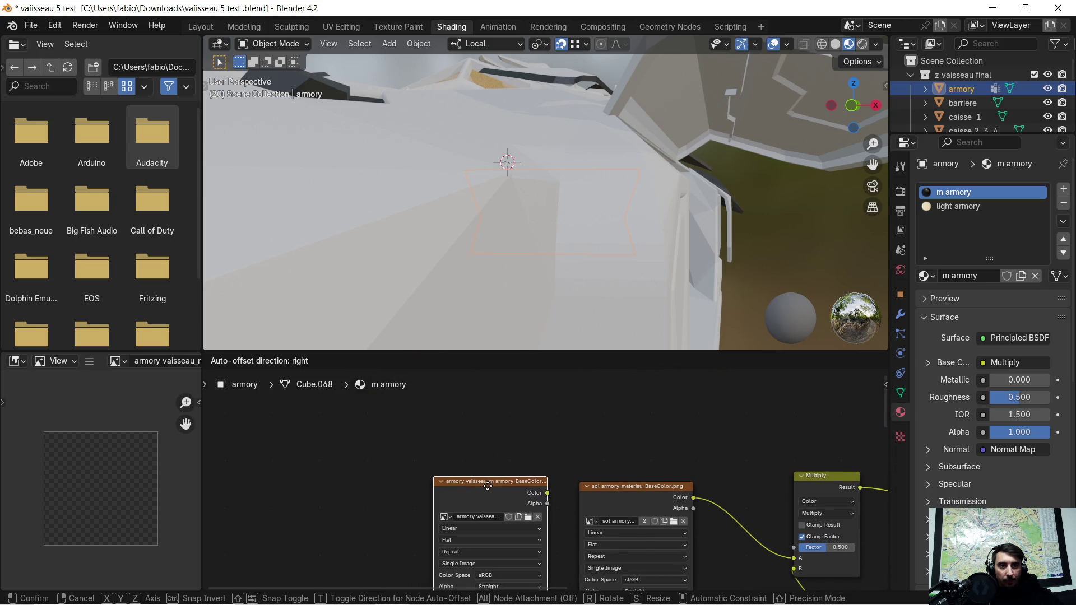
drag(437, 489, 487, 493)
mouse_move(735, 435)
middle_down()
mouse_move(693, 544)
mouse_move(639, 572)
middle_up()
scroll(600, 473, down, 2)
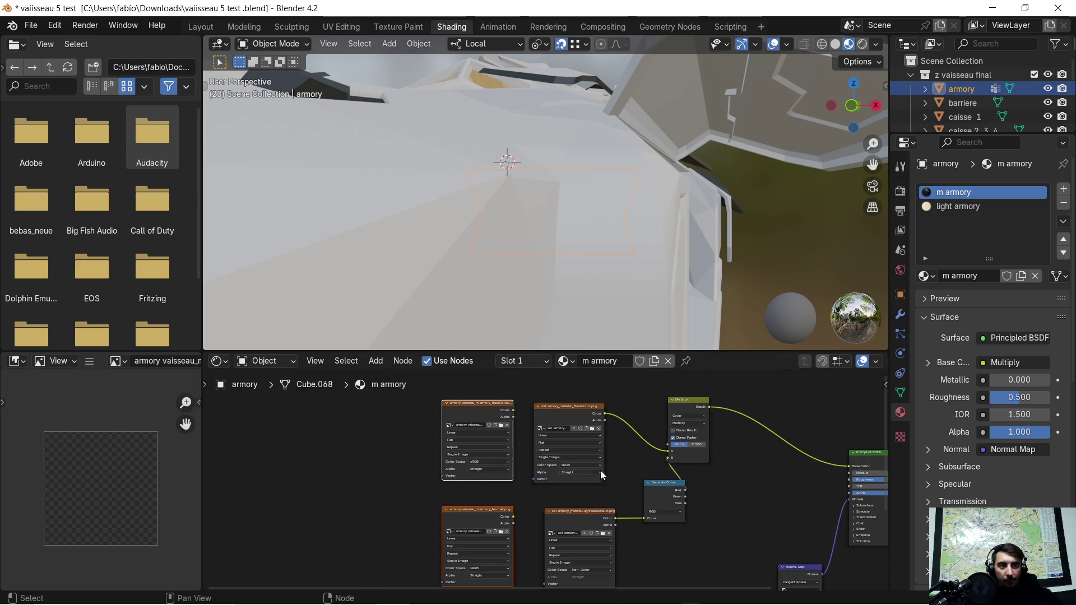
Delete the old sol armory BaseColor texture and connect the new BaseColor Color to Multiply B
click(536, 418)
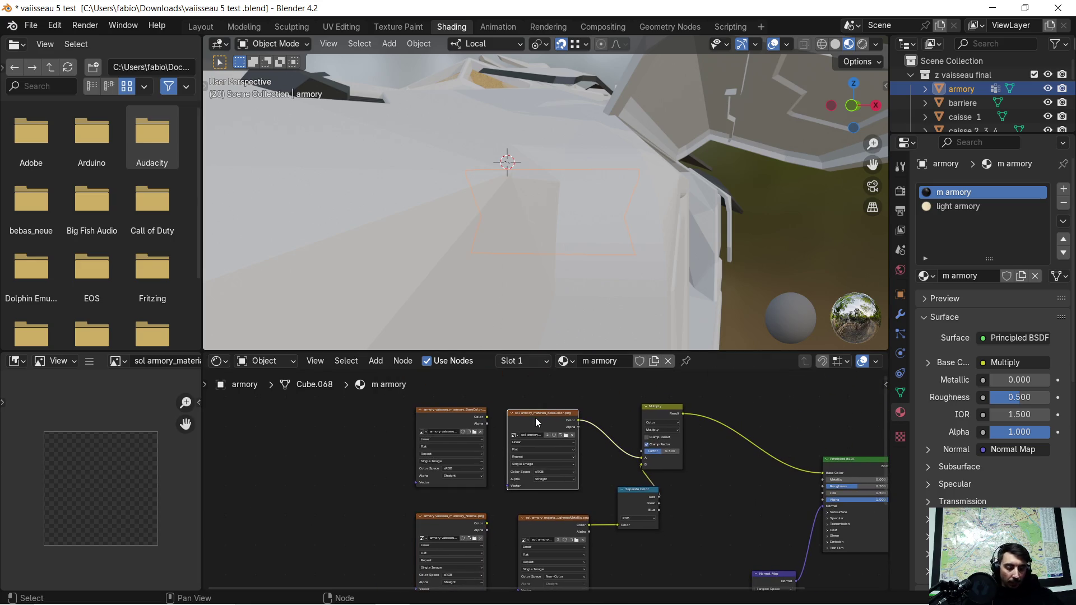
key(x)
drag(487, 417, 644, 461)
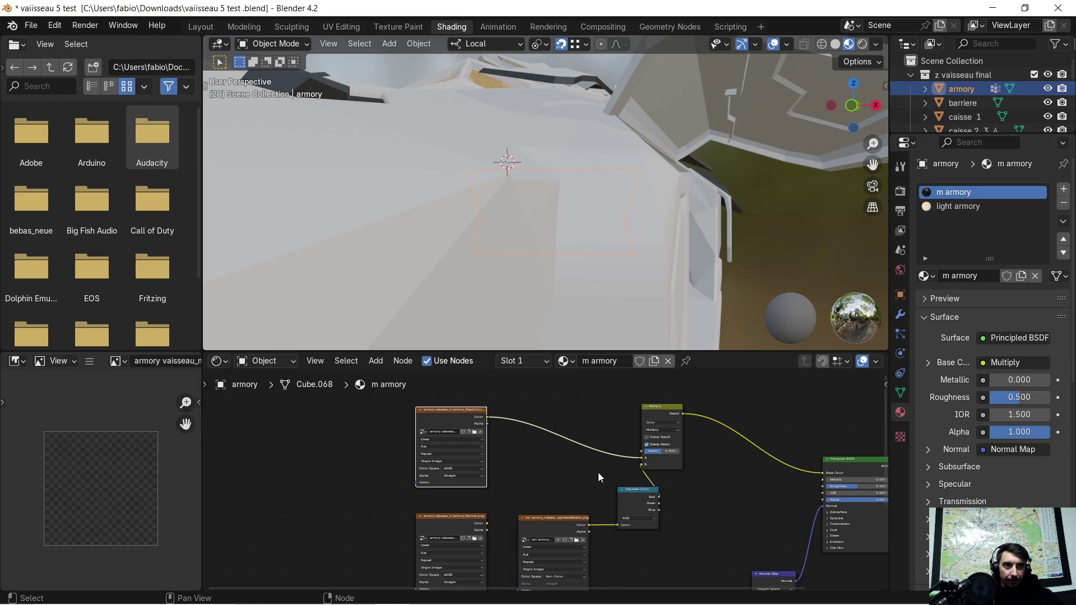
middle_drag(504, 520, 516, 436)
Place the new Normal and metallic textures beside their old nodes, setting metallic to Non-Color
scroll(516, 436, up, 3)
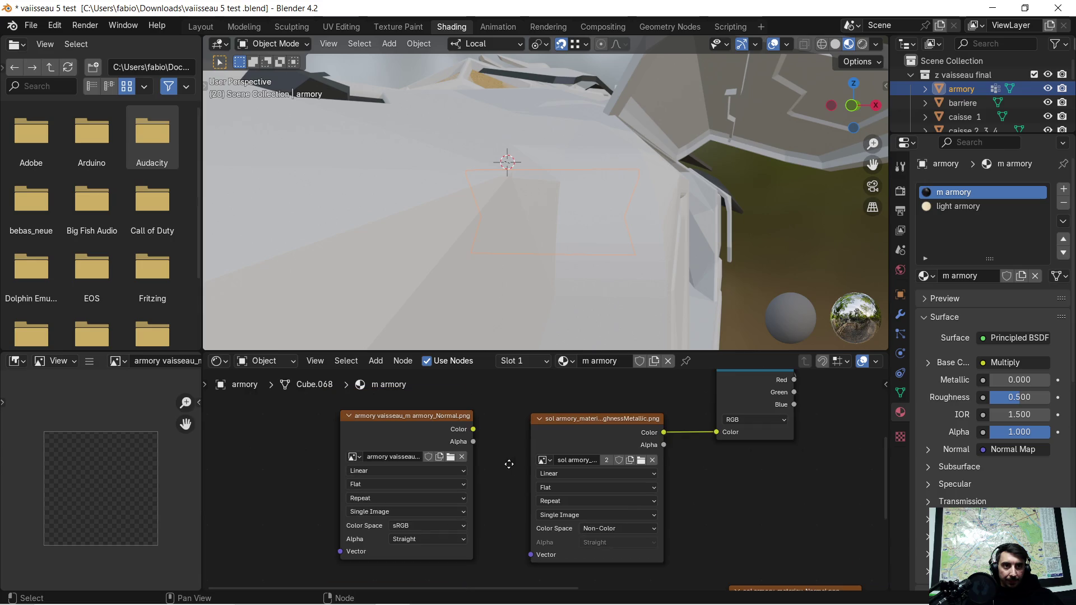
click(467, 429)
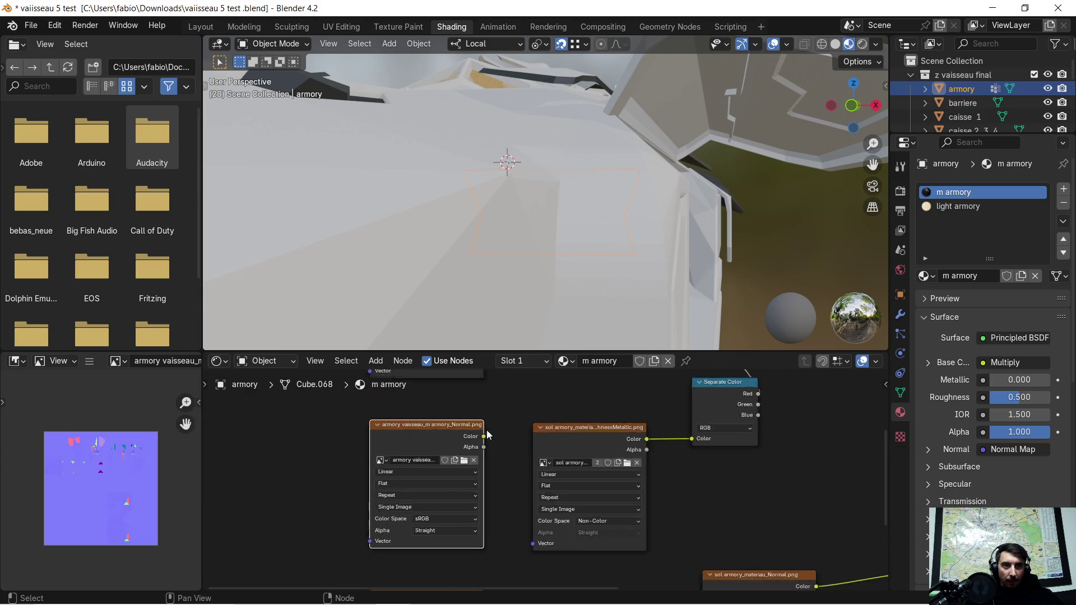
scroll(493, 437, down, 4)
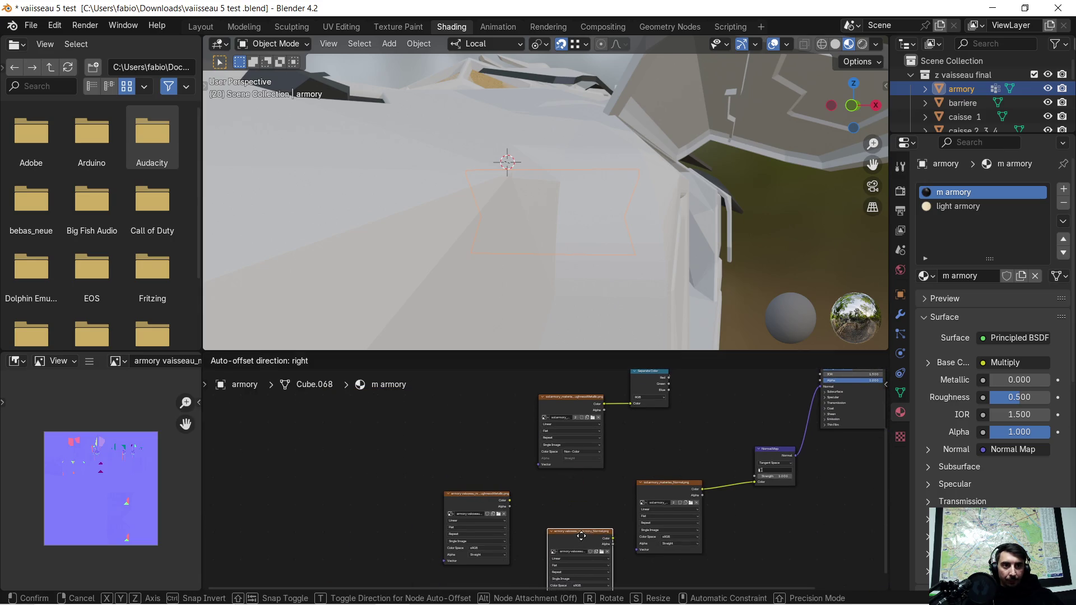
drag(477, 399, 586, 492)
click(491, 489)
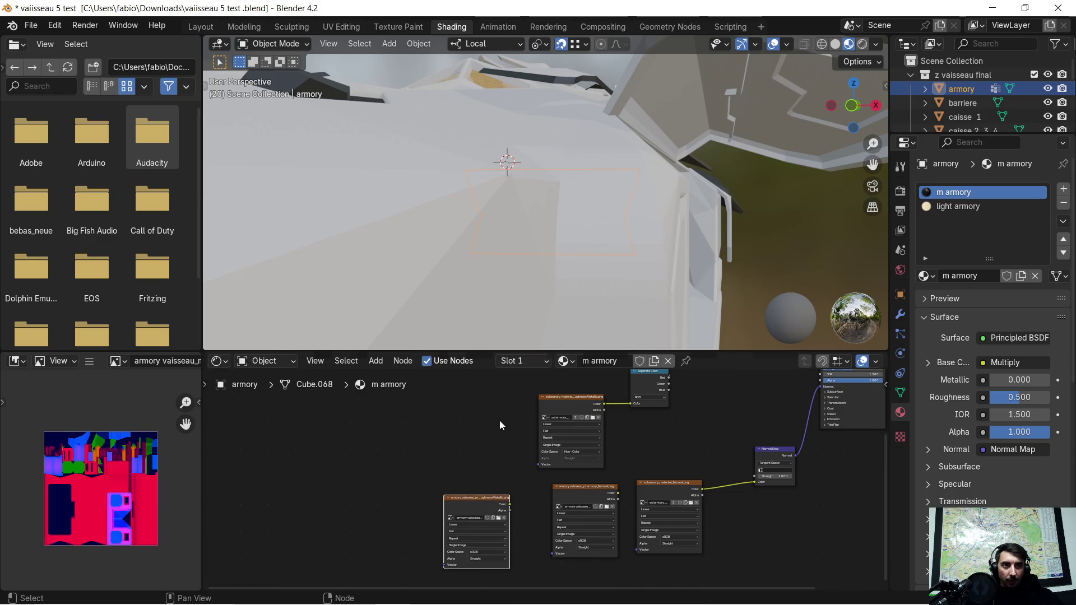
drag(476, 500, 483, 415)
scroll(493, 426, up, 5)
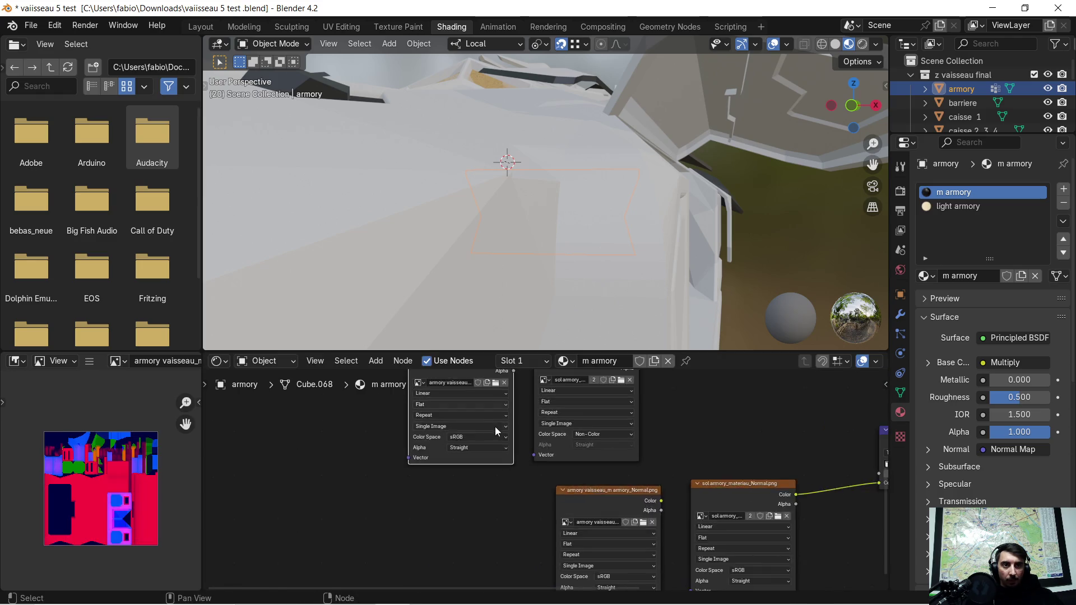
click(503, 504)
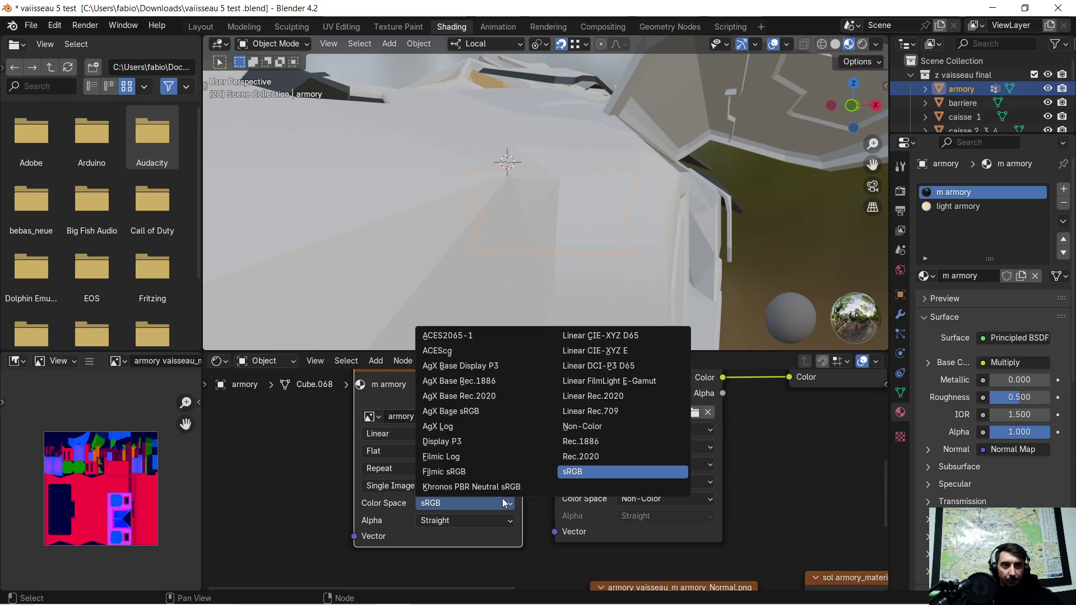
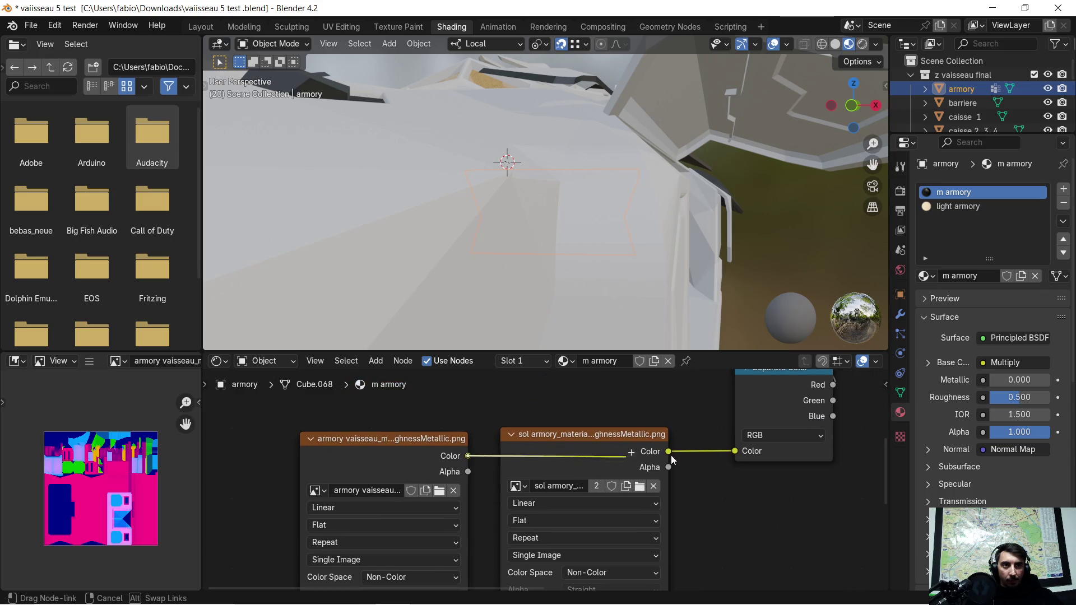
Feed the armory roughness-metallic image into Separate Color and delete the duplicate sol armory roughness node
click(594, 438)
key(Delete)
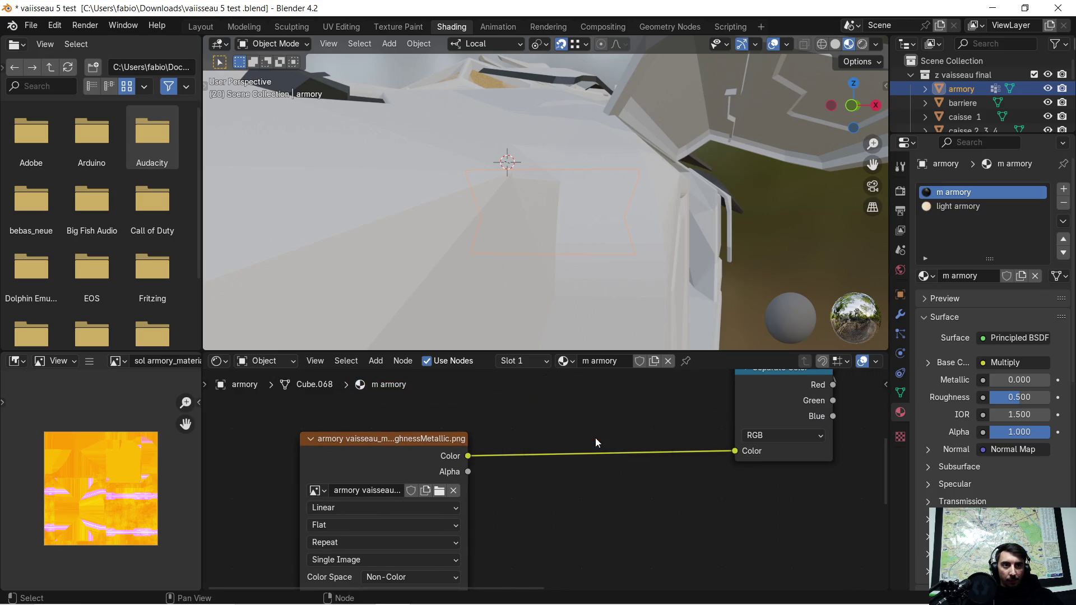
scroll(607, 503, down, 3)
scroll(595, 463, up, 1)
scroll(595, 463, up, 1)
Delete the sol armory Normal image node and link the armory Normal image to the Normal Map
middle_drag(595, 463, 532, 432)
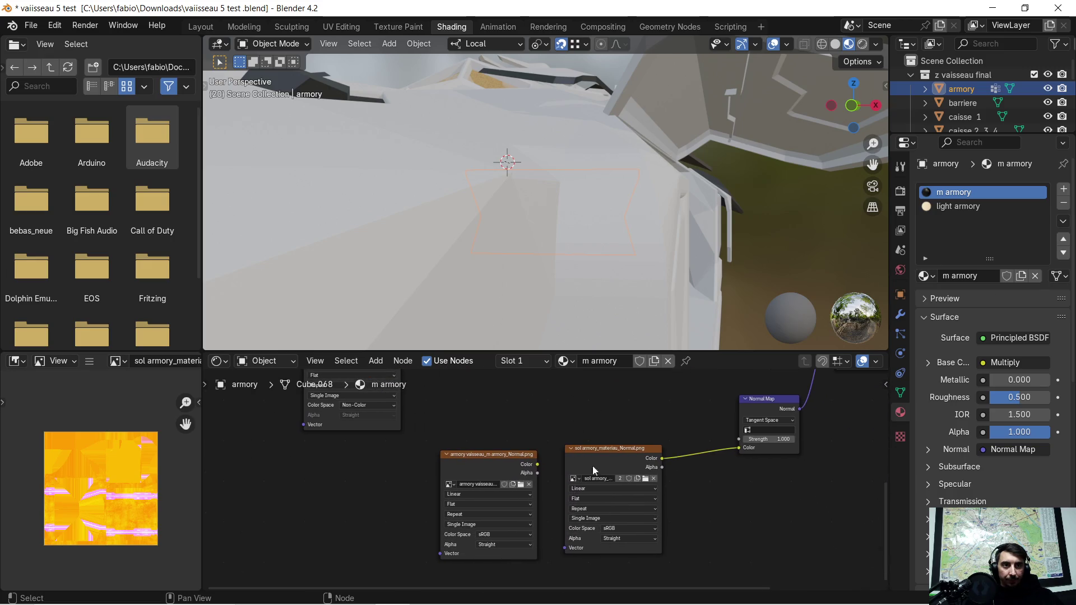
click(610, 471)
key(Delete)
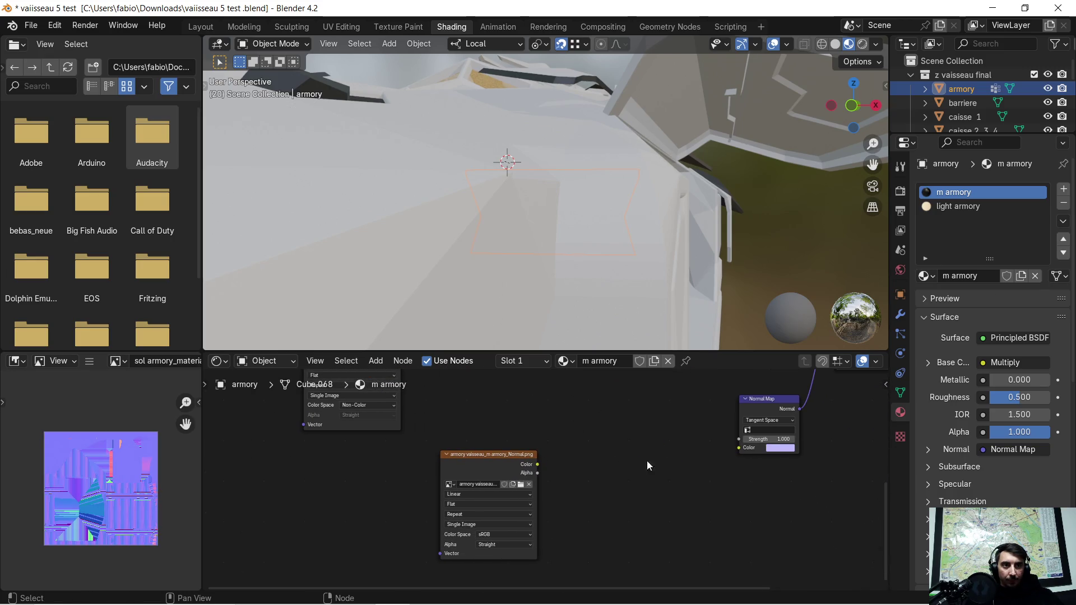
drag(536, 464, 740, 447)
View the whole node tree, then frame and orbit the armory to check its textures
scroll(626, 459, down, 3)
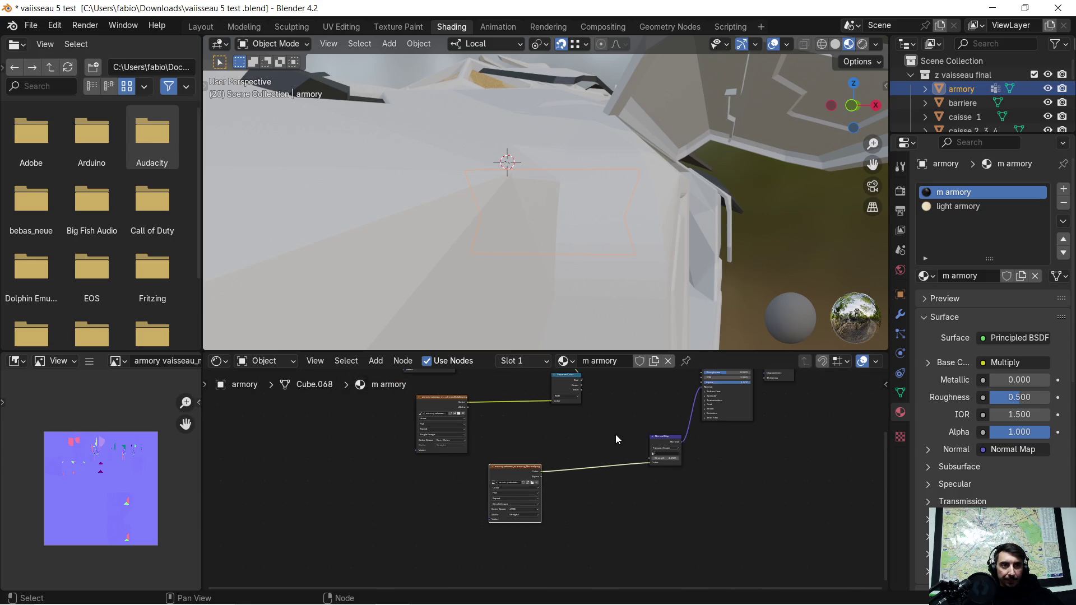
middle_drag(617, 435, 610, 482)
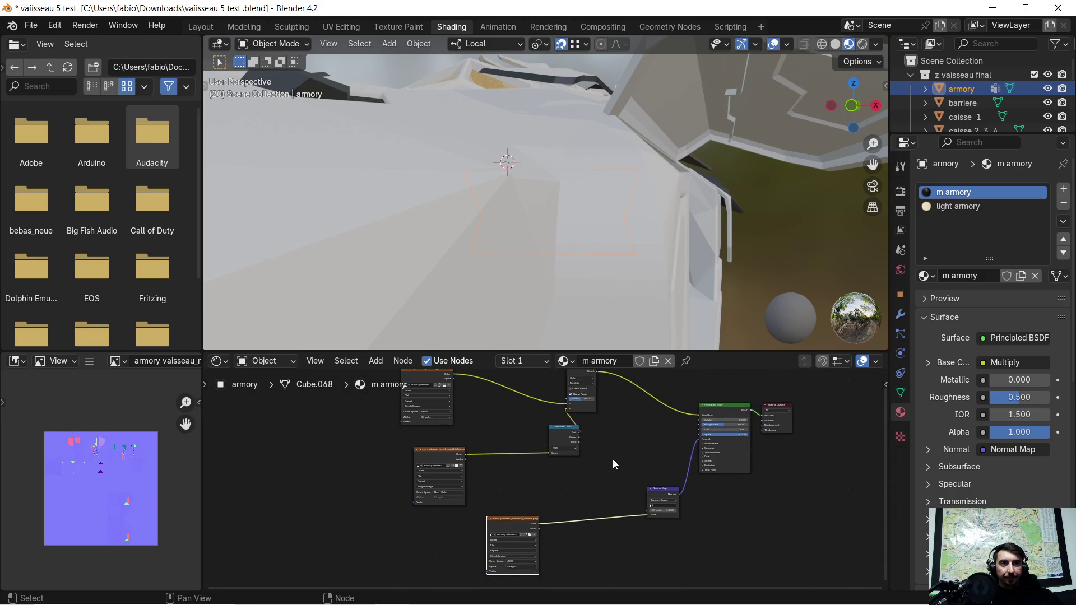
key(KP_Decimal)
mouse_move(540, 168)
middle_down()
mouse_move(533, 238)
mouse_move(543, 243)
mouse_move(547, 231)
mouse_move(546, 317)
mouse_move(564, 342)
middle_up()
Export the scene as glTF 2.0 'vaisseau test 2 .glb' to the Desktop, then minimize Blender
click(32, 26)
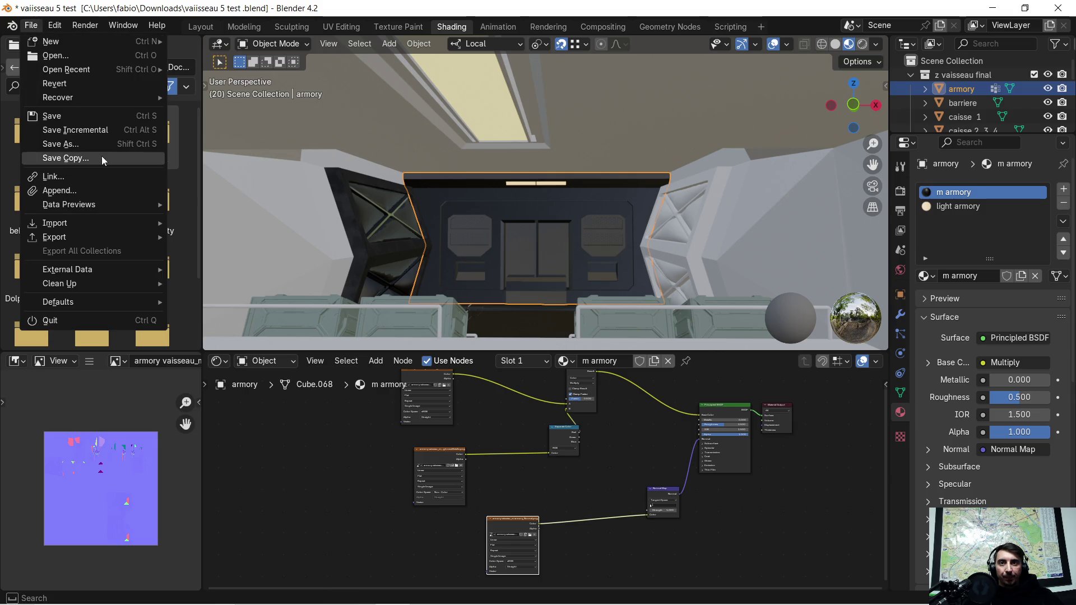
mouse_move(56, 237)
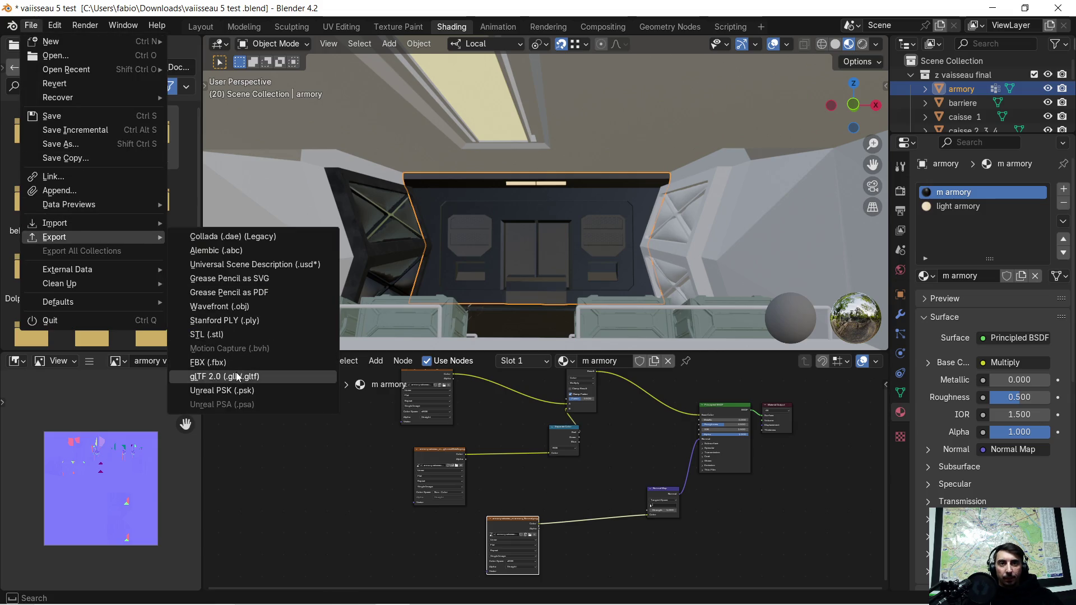
click(235, 376)
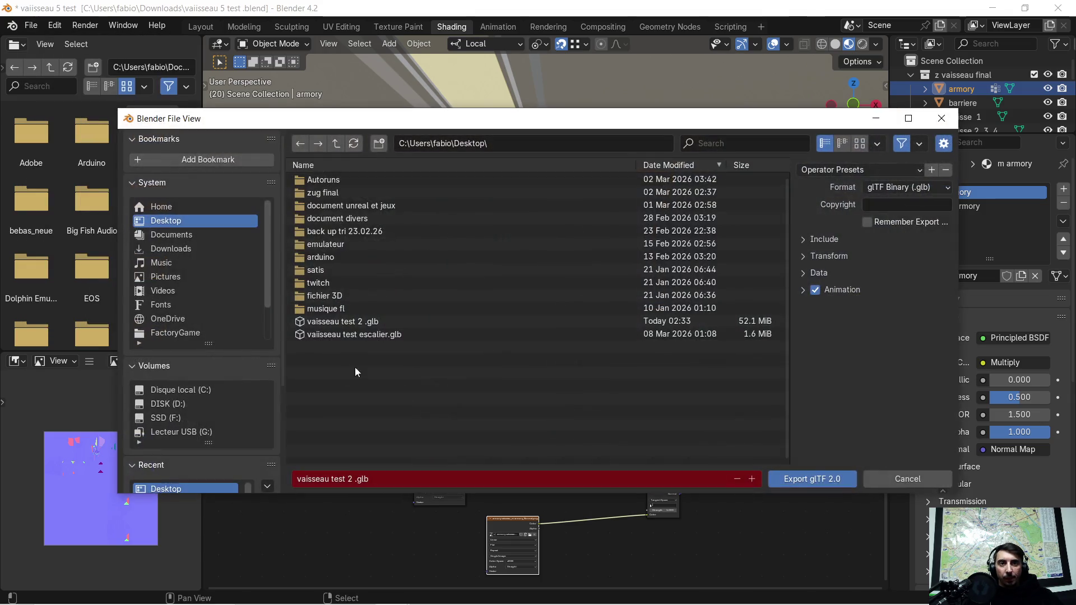
click(802, 479)
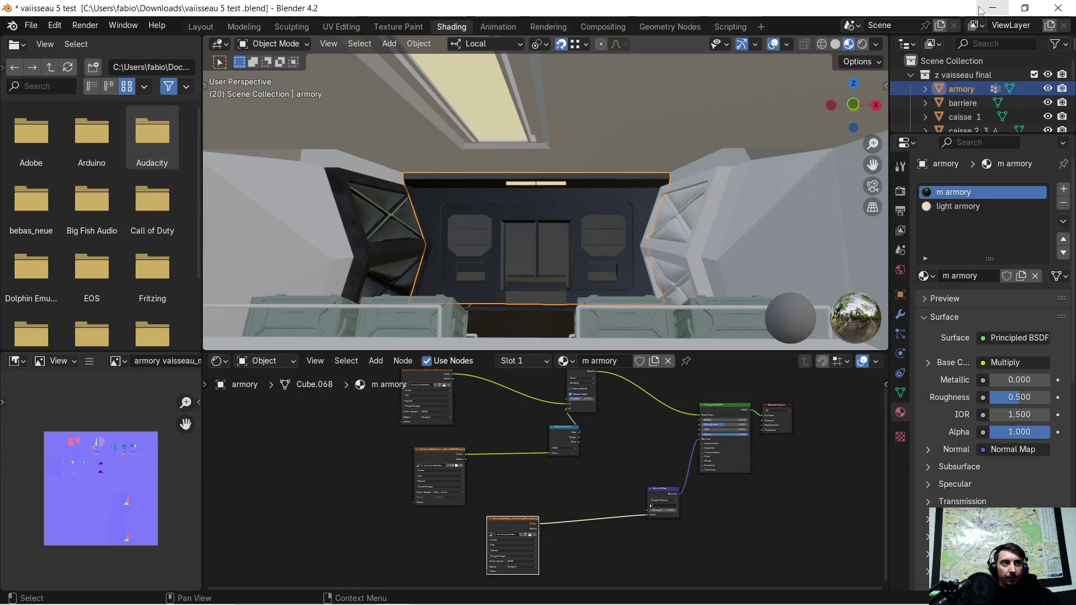
click(992, 8)
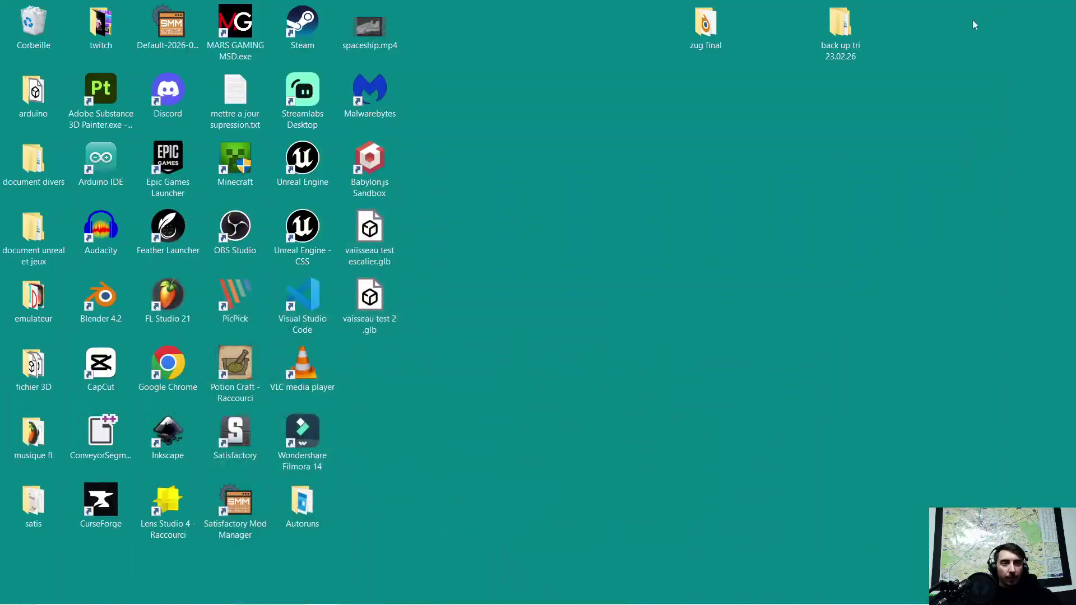
Open 'vaisseau test 2 .glb' in 3D Viewer and orbit around the interior door wall
double_click(379, 298)
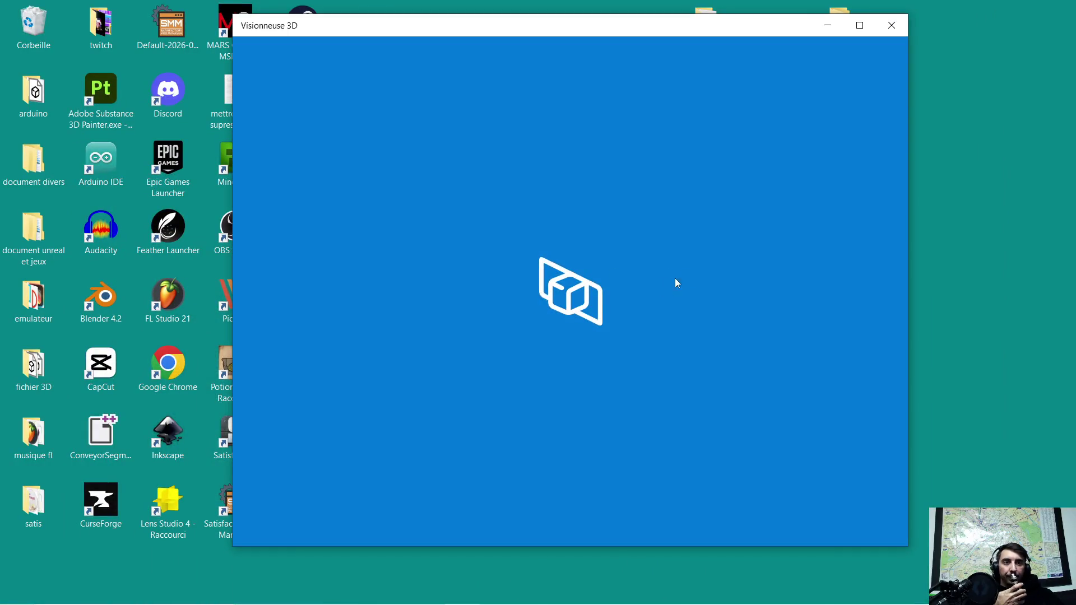
scroll(445, 295, up, 2)
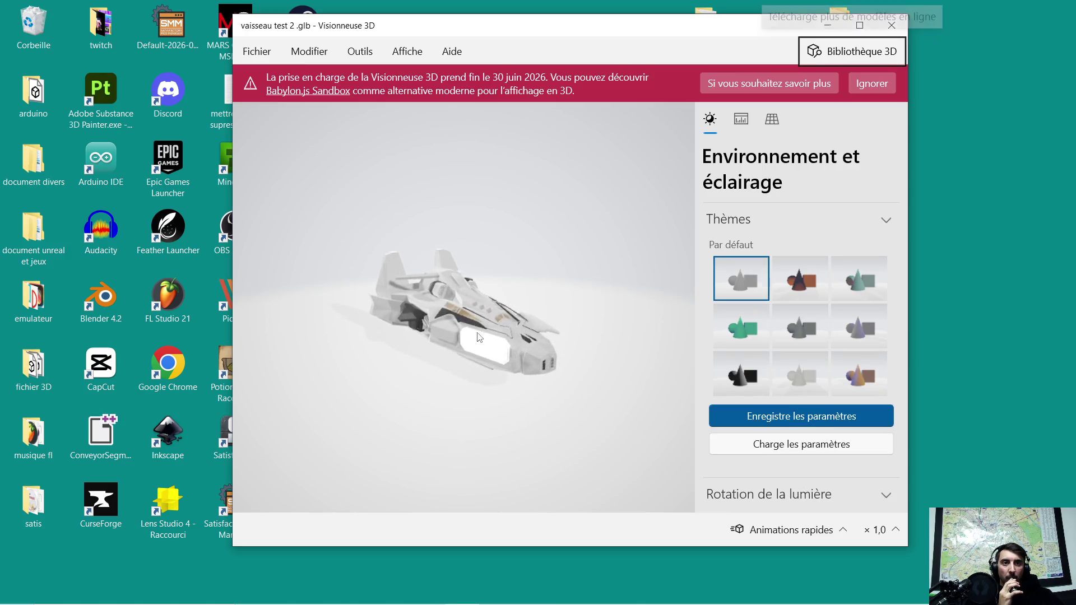
scroll(480, 341, up, 5)
scroll(479, 343, up, 3)
drag(486, 345, 483, 344)
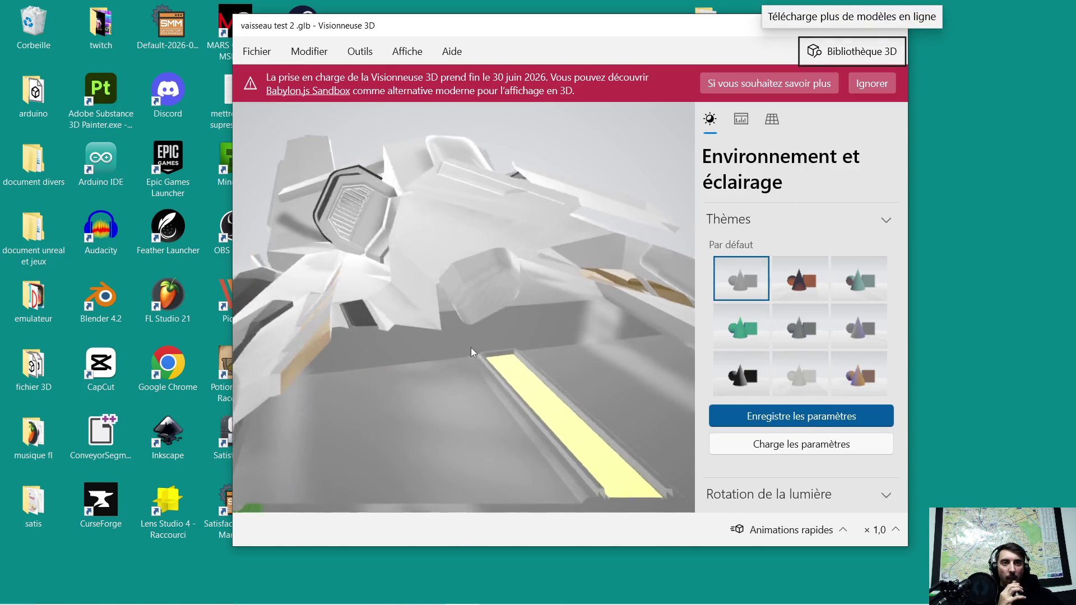
scroll(515, 381, up, 2)
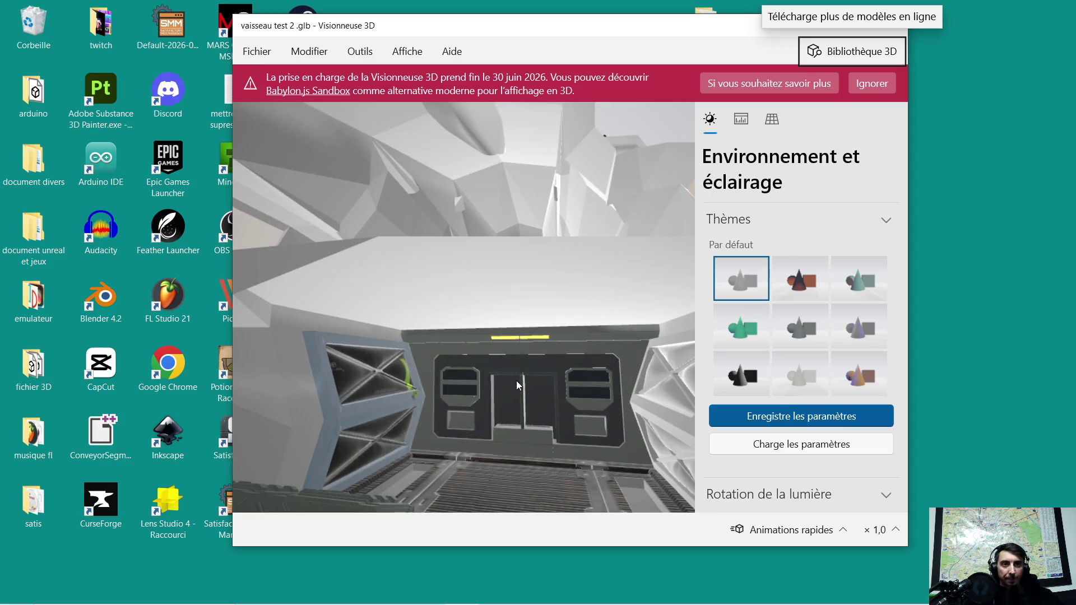
key(super)
key(super)
mouse_move(522, 402)
mouse_down()
mouse_move(521, 384)
mouse_move(519, 431)
mouse_move(542, 389)
mouse_move(571, 435)
mouse_move(563, 455)
mouse_move(528, 387)
mouse_move(564, 444)
mouse_move(521, 408)
mouse_move(538, 445)
mouse_move(565, 430)
mouse_move(523, 362)
mouse_move(572, 338)
mouse_move(520, 359)
mouse_move(520, 370)
mouse_move(547, 369)
mouse_move(510, 393)
mouse_move(543, 369)
mouse_move(519, 368)
mouse_move(553, 361)
mouse_move(436, 369)
mouse_move(496, 370)
mouse_move(452, 365)
mouse_move(519, 358)
mouse_move(459, 354)
mouse_move(487, 358)
mouse_move(477, 369)
mouse_move(504, 358)
mouse_move(449, 374)
mouse_move(490, 372)
mouse_move(484, 398)
mouse_up()
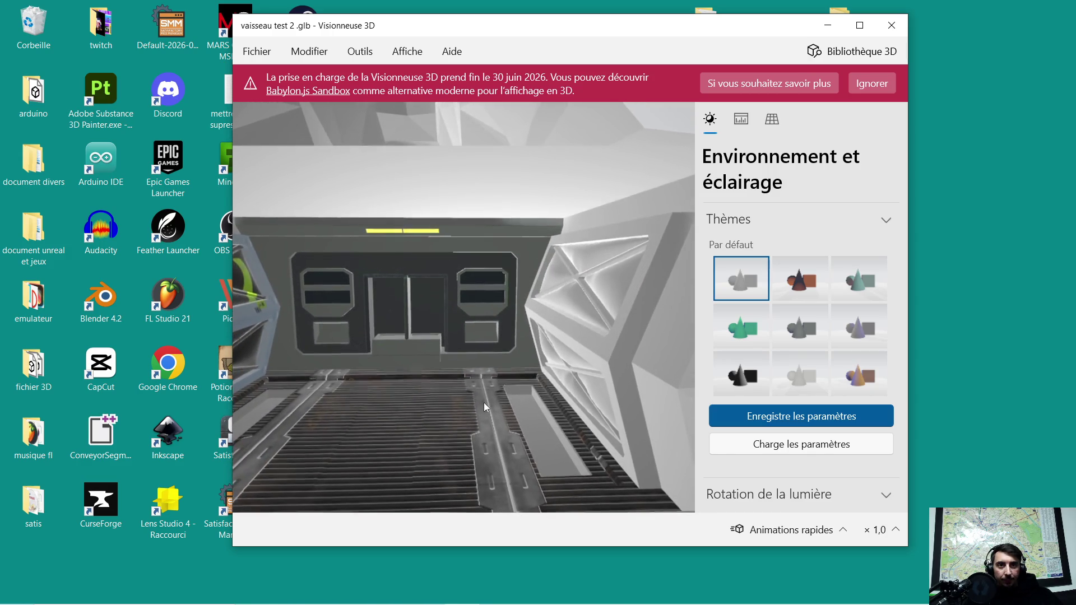
Orbit over the floor grating and hull side, zoom out, then close the viewer
mouse_move(405, 412)
mouse_down()
mouse_move(434, 395)
mouse_move(420, 405)
mouse_up()
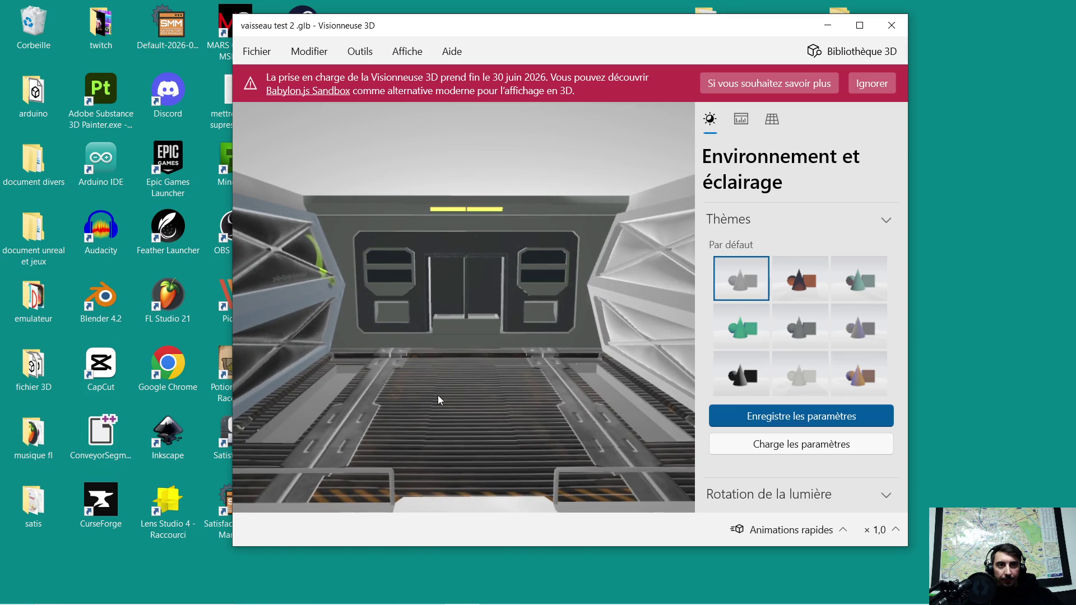
scroll(438, 395, down, 3)
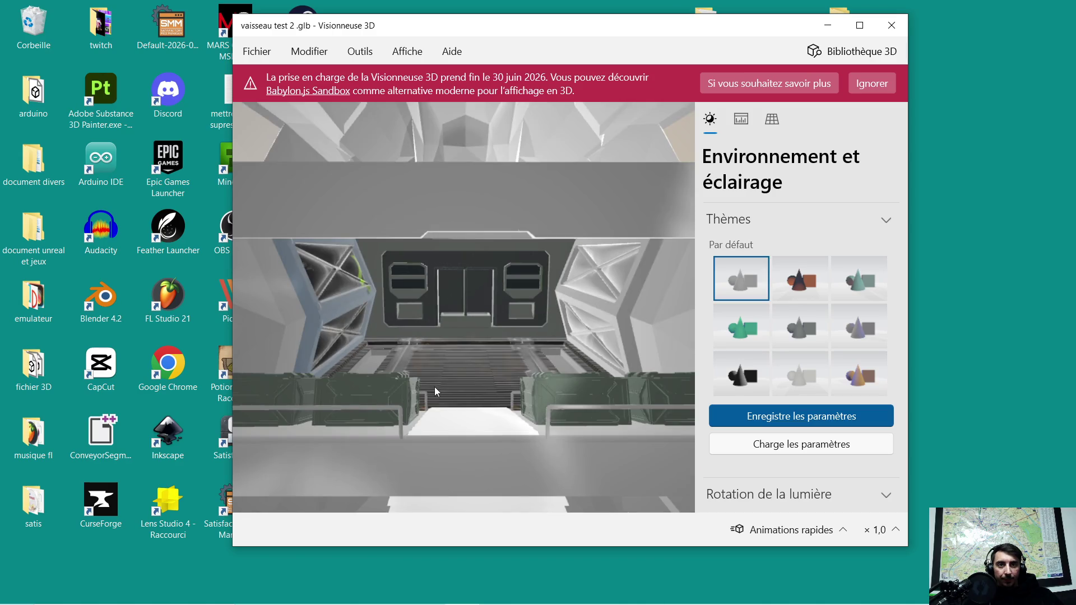
scroll(435, 385, up, 3)
mouse_move(434, 386)
mouse_down()
mouse_move(414, 377)
mouse_move(433, 395)
mouse_move(405, 364)
mouse_move(418, 365)
mouse_move(400, 365)
mouse_move(464, 352)
mouse_move(452, 349)
mouse_move(486, 358)
mouse_move(459, 352)
mouse_move(479, 354)
mouse_move(458, 340)
mouse_move(450, 341)
mouse_move(475, 348)
mouse_move(443, 344)
mouse_move(472, 339)
mouse_up()
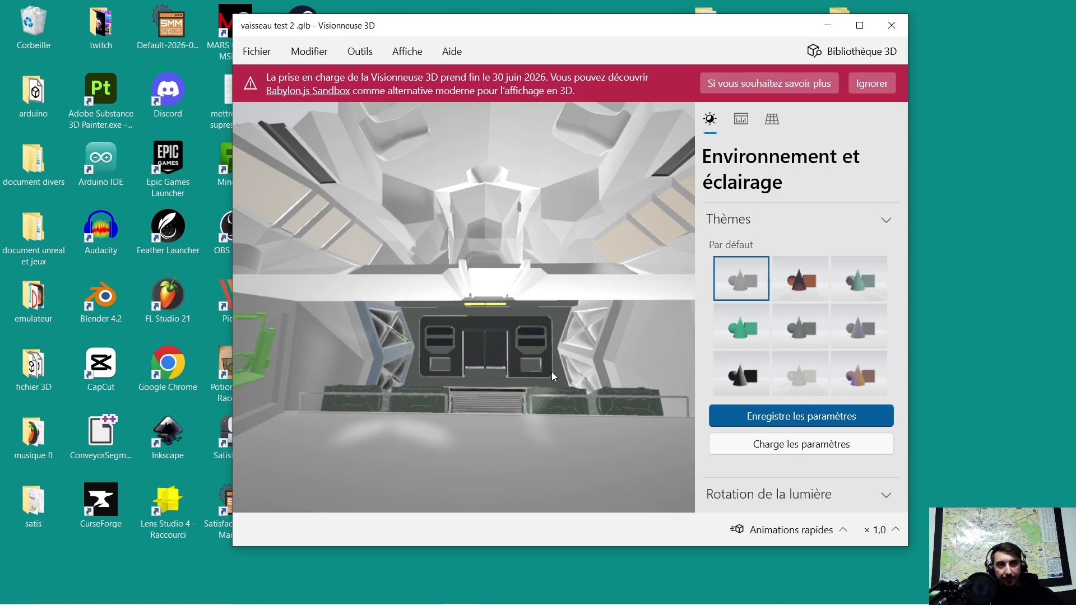
mouse_move(543, 368)
mouse_down()
mouse_move(492, 359)
mouse_move(500, 352)
mouse_move(472, 362)
mouse_move(540, 355)
mouse_move(512, 340)
mouse_move(531, 345)
mouse_up()
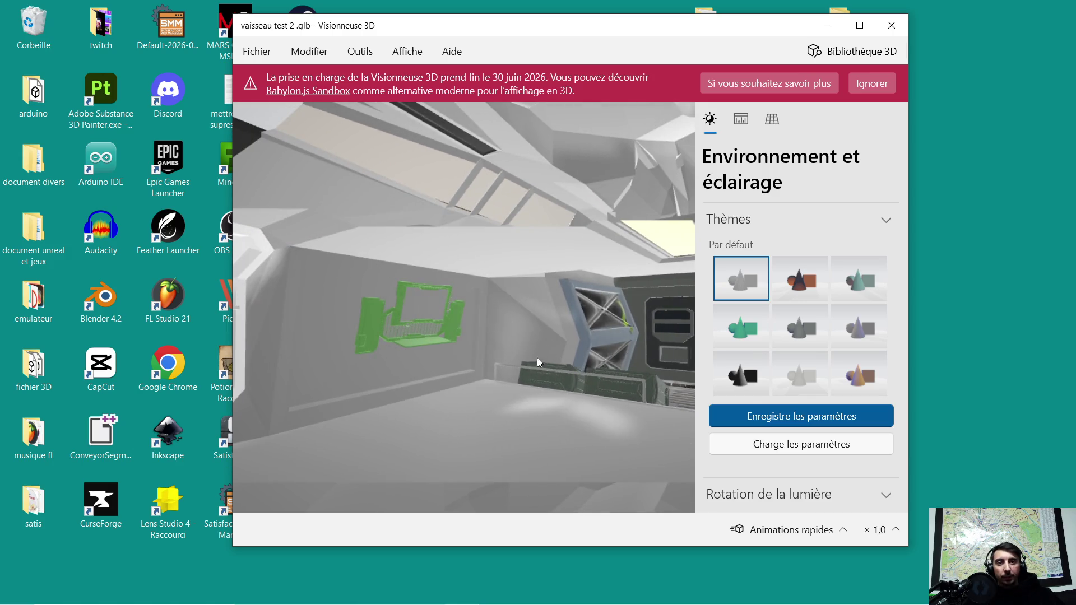
scroll(489, 368, down, 2)
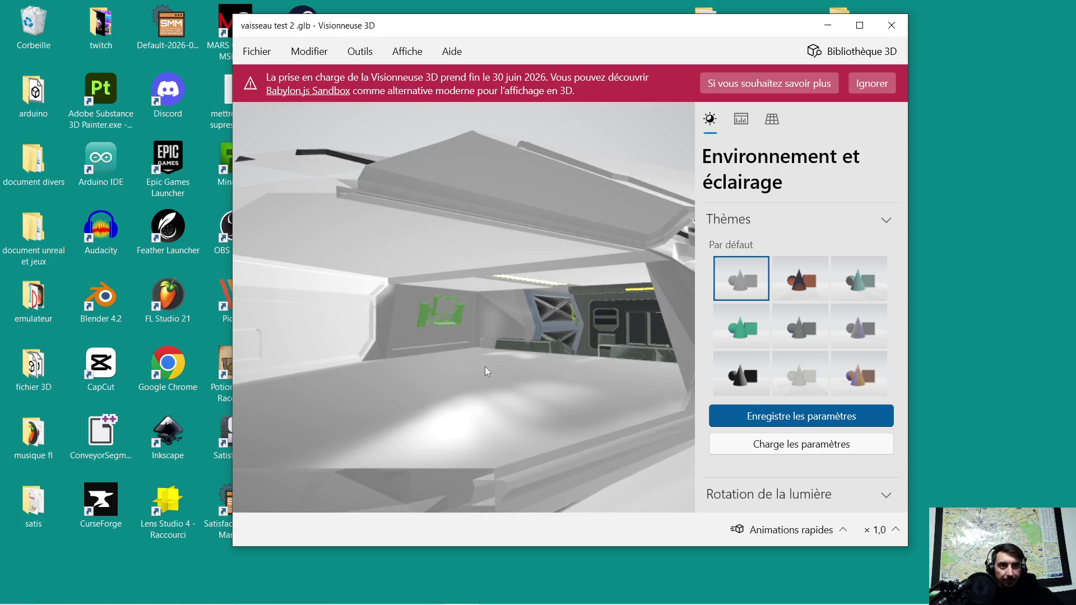
scroll(485, 365, down, 2)
click(891, 25)
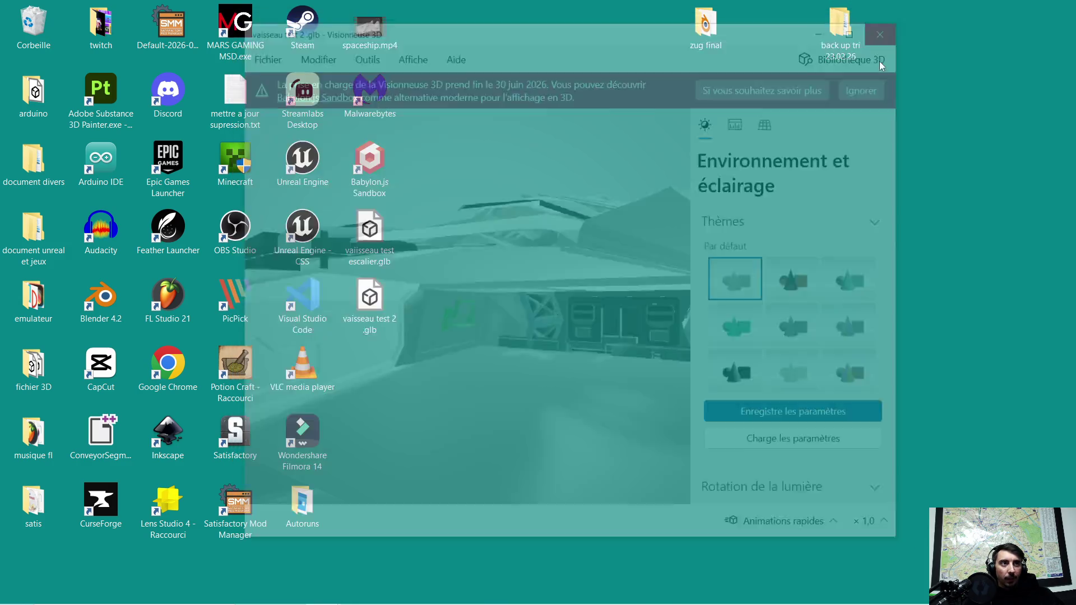
mouse_move(393, 604)
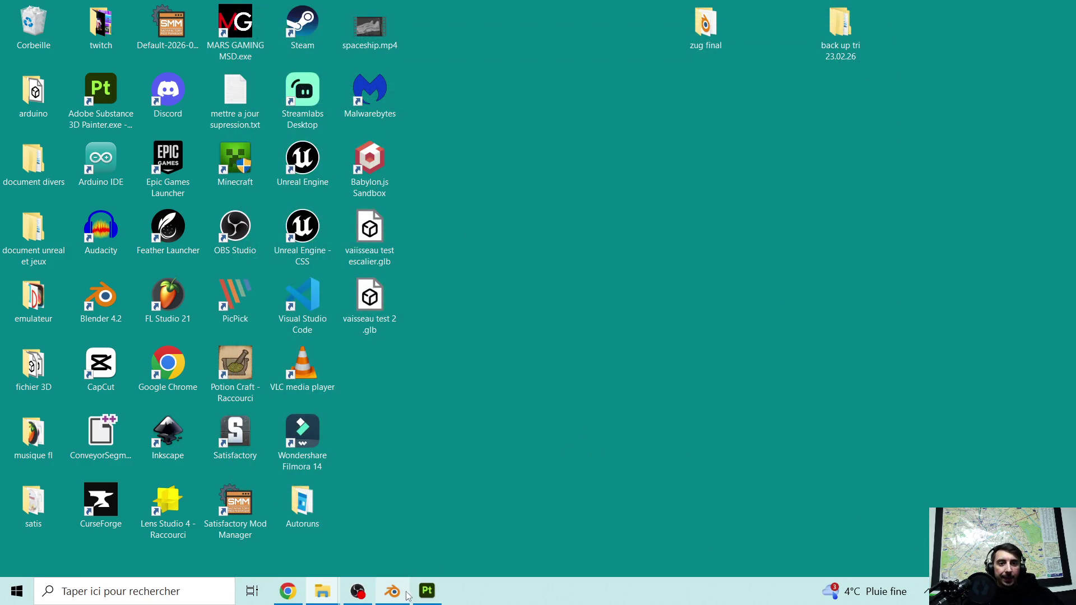
Restore Substance Painter and close the armory project, discarding its unsaved changes (Ne pas tenir compte)
click(427, 591)
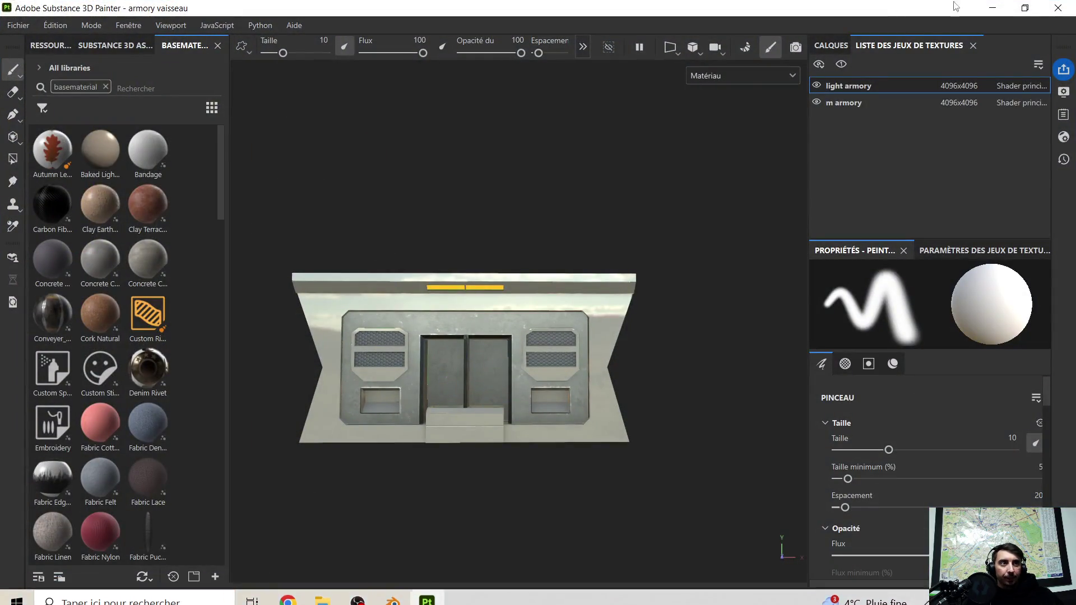
click(1058, 7)
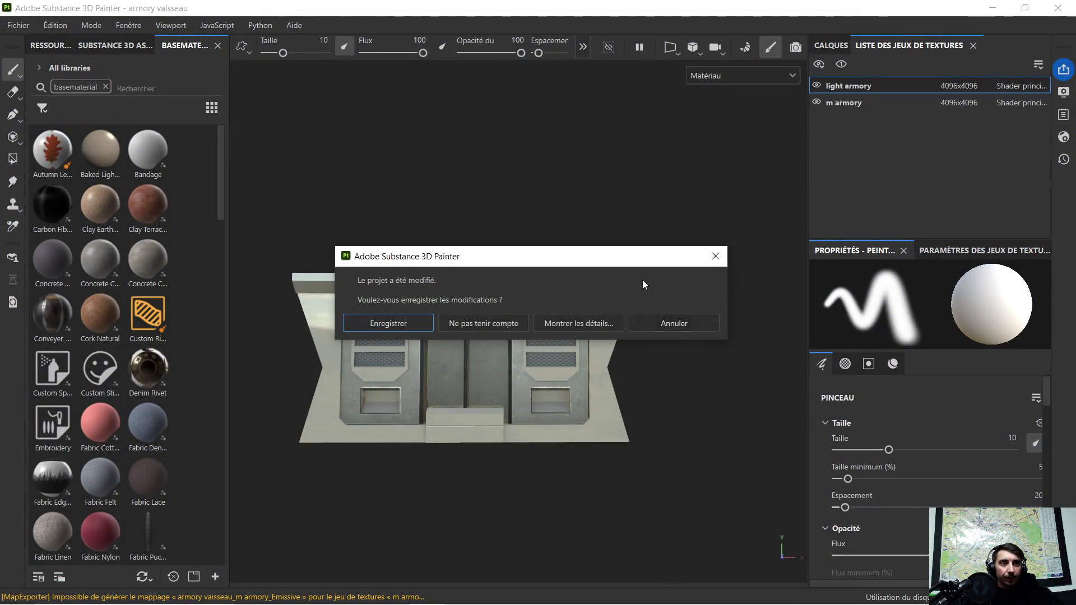
click(519, 328)
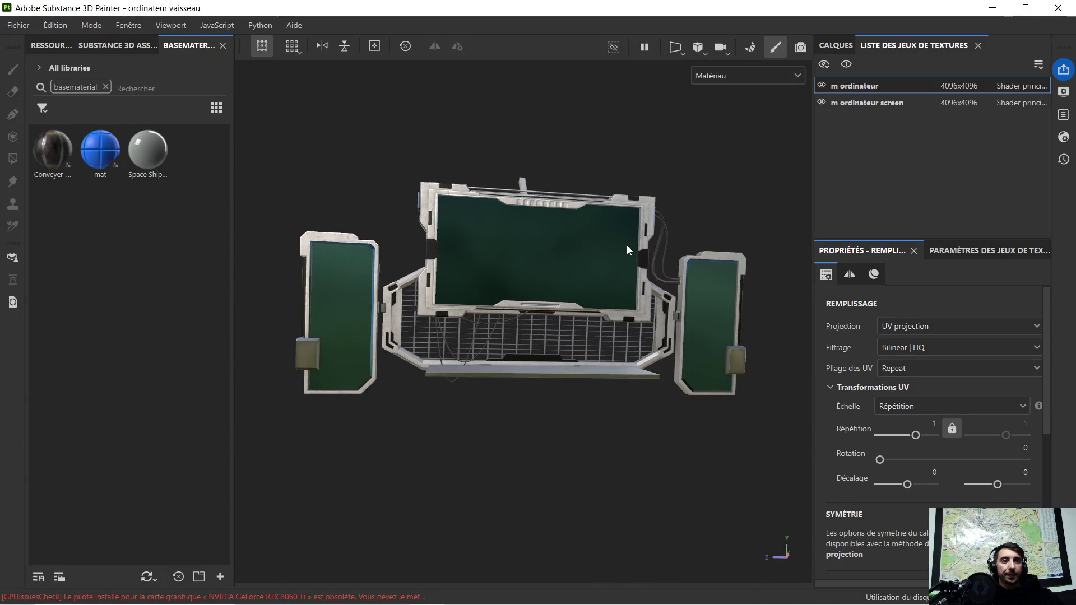
Orbit the ordinateur vaisseau computer prop to an angled view and open the Fichier menu
alt+drag(626, 250, 589, 302)
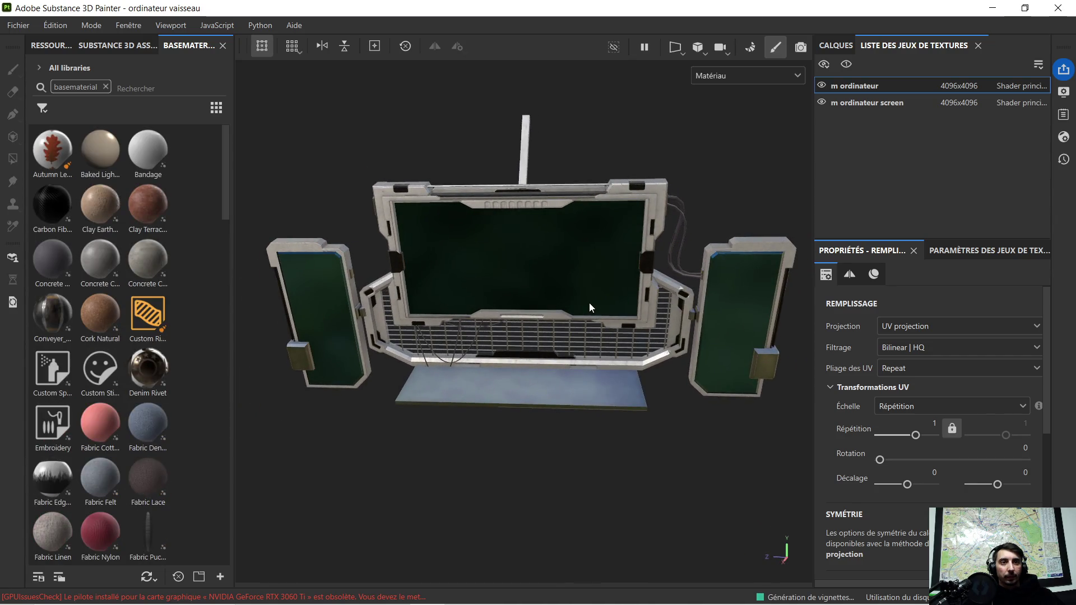
mouse_move(589, 302)
alt+mouse_down()
mouse_move(535, 310)
mouse_move(341, 247)
alt+mouse_up()
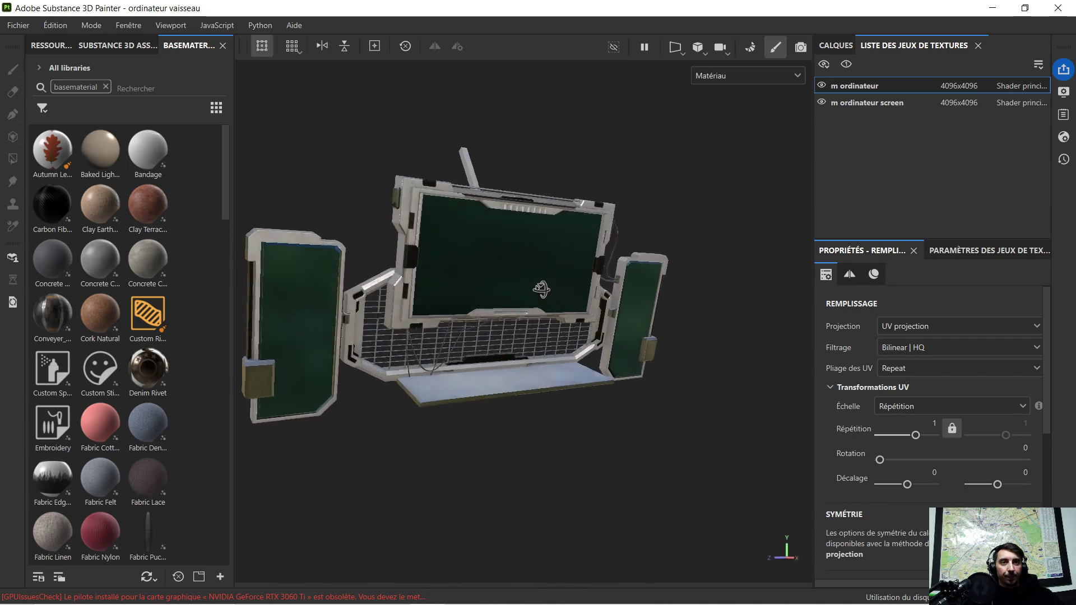
click(30, 30)
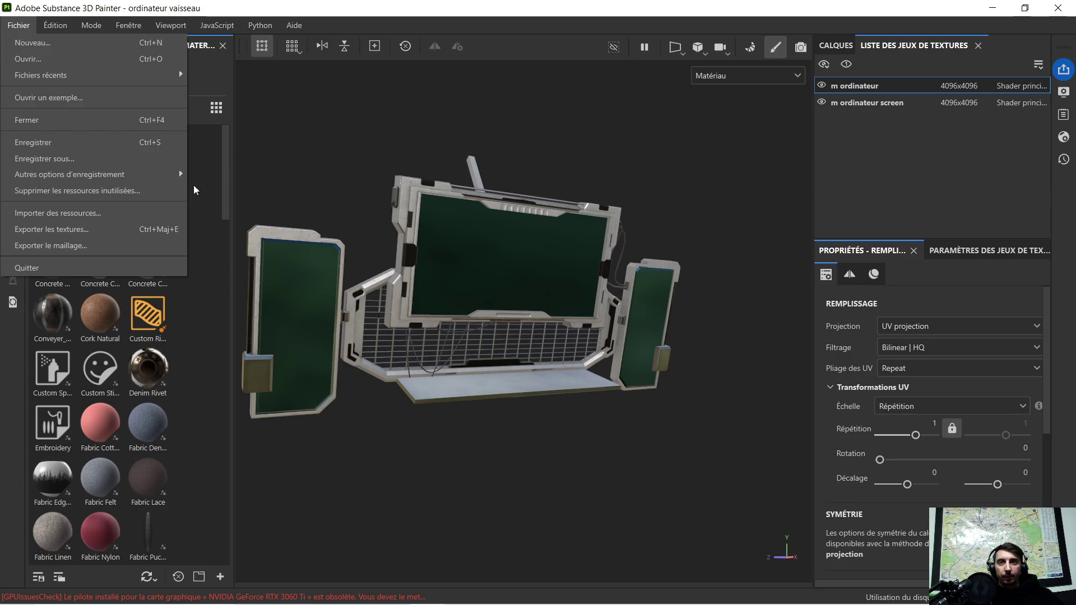
In Exporter les textures, set the output folder to vaisseau/ordinateur
click(102, 230)
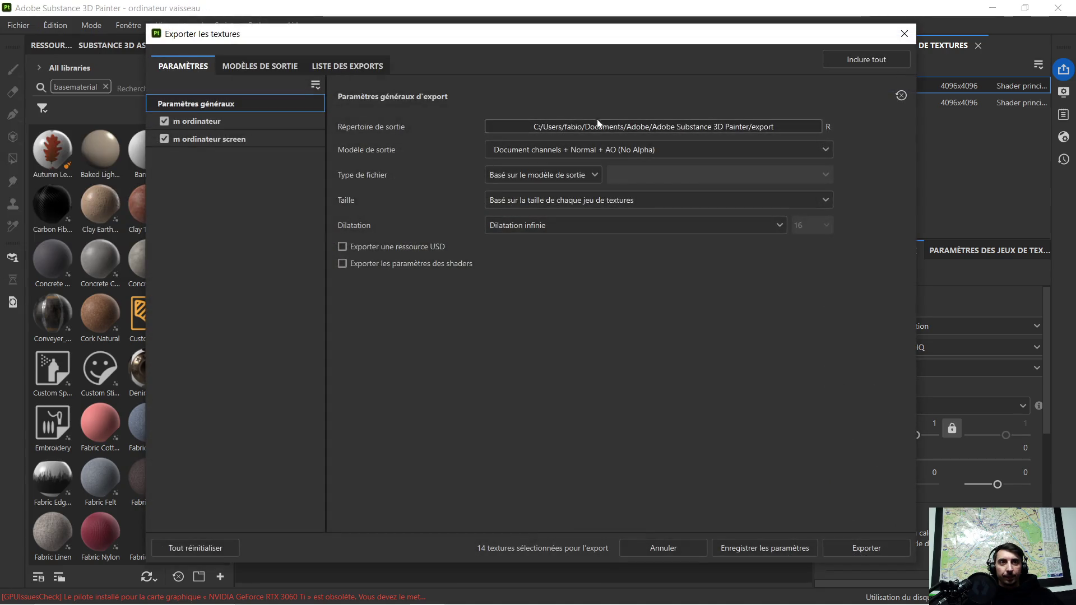
click(606, 129)
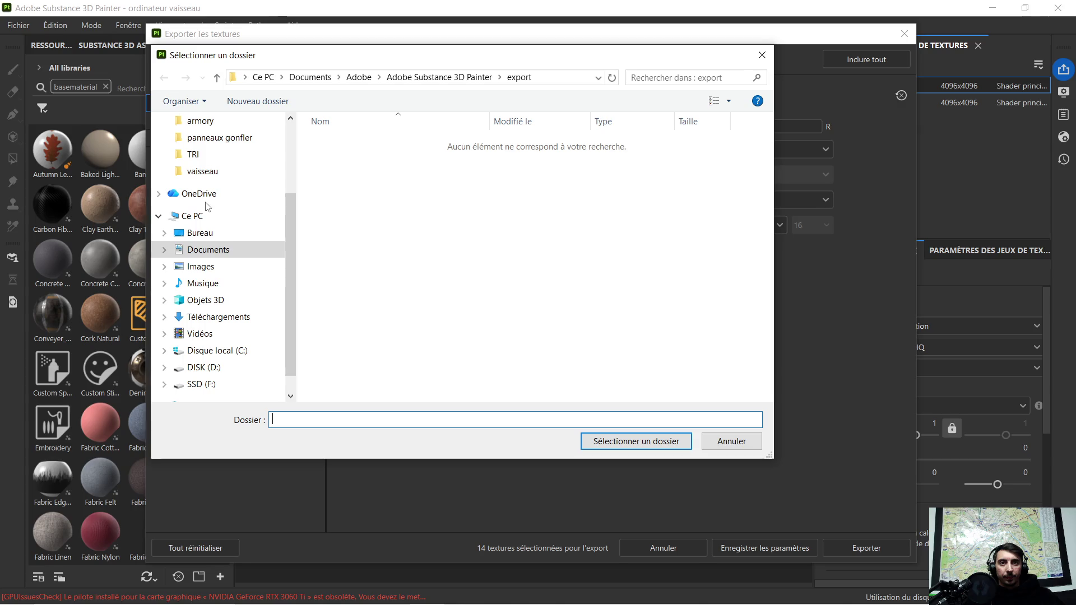
click(202, 172)
click(386, 173)
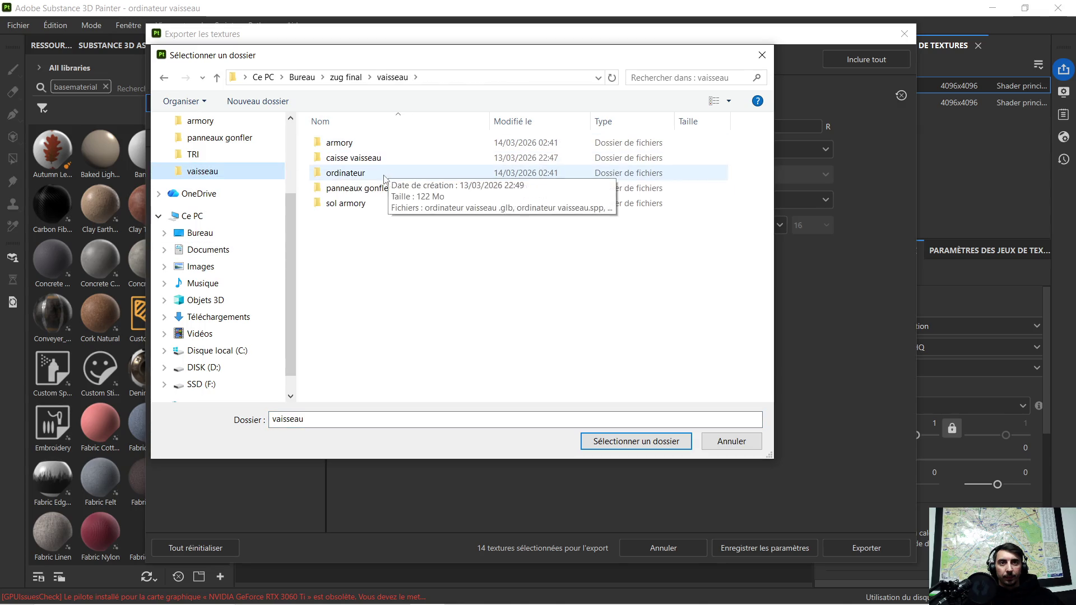
click(636, 441)
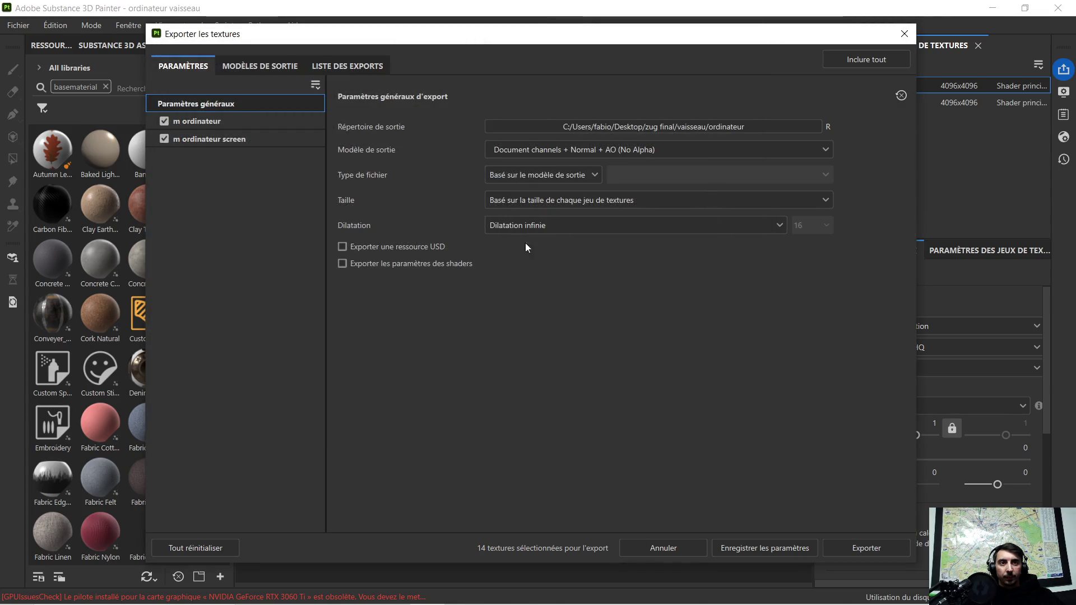
Choose the Unreal Engine SSS (Packed) output preset and export the textures
click(566, 149)
scroll(579, 252, down, 2)
scroll(582, 230, down, 3)
scroll(583, 234, down, 3)
scroll(583, 234, down, 2)
scroll(600, 245, down, 1)
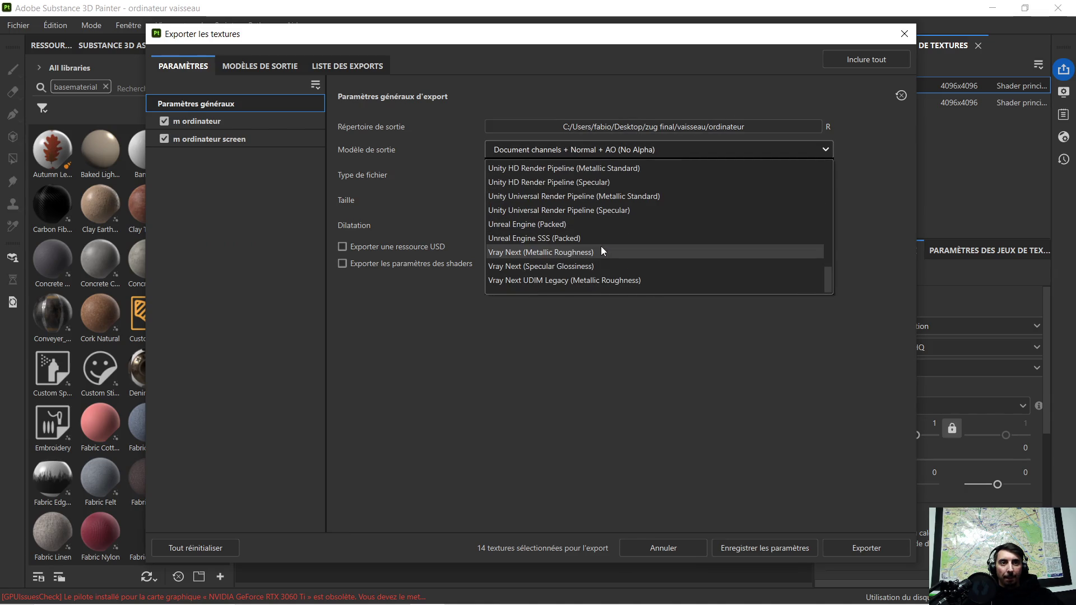
click(596, 238)
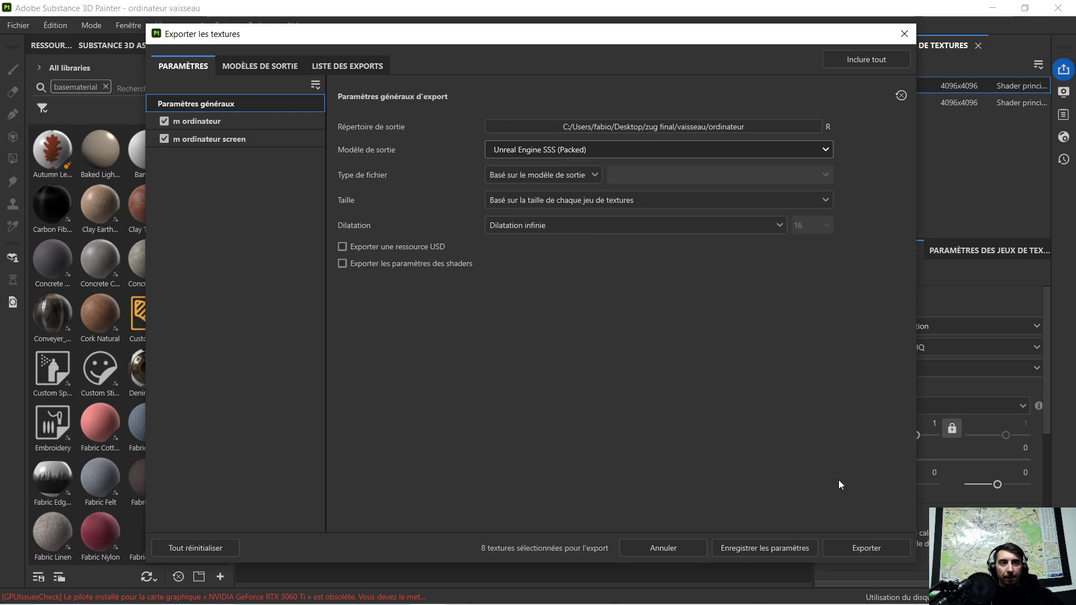
click(863, 549)
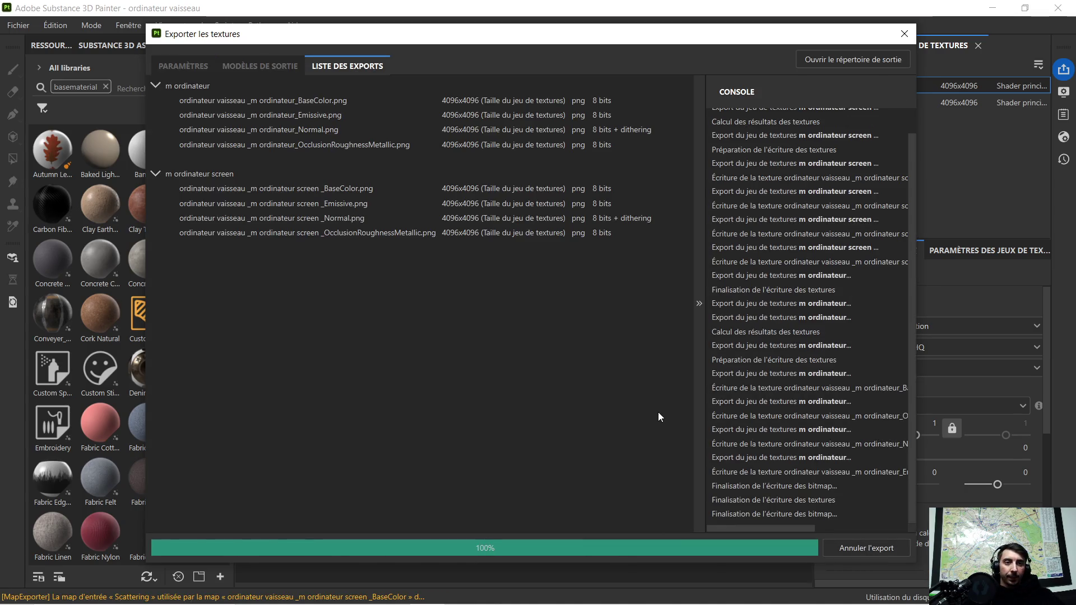
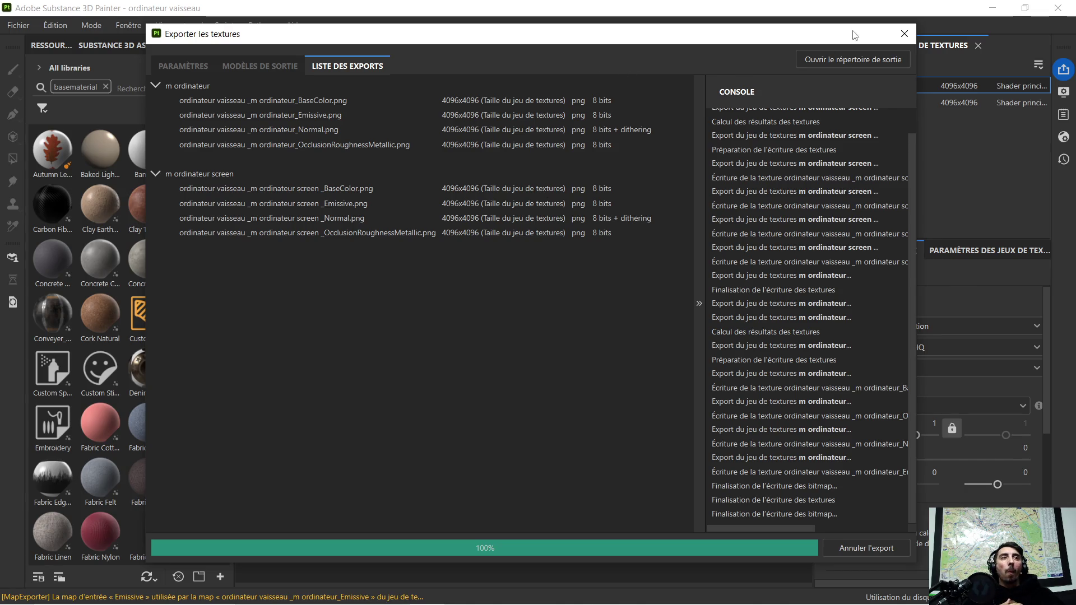
Close Painter's Export Textures window, minimize Substance Painter and bring Blender back up
click(904, 34)
click(992, 7)
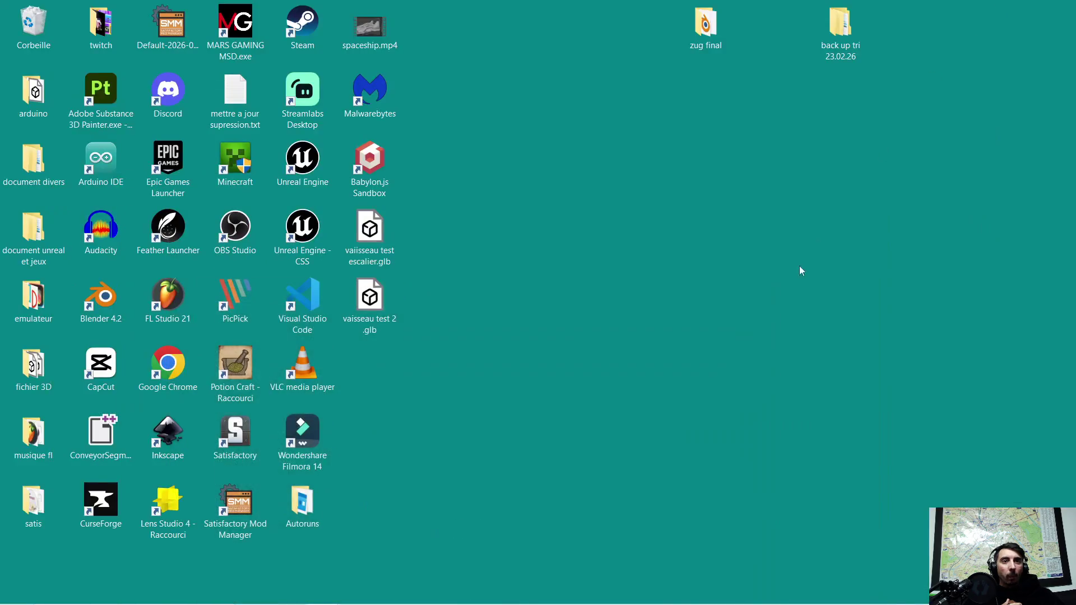
click(393, 591)
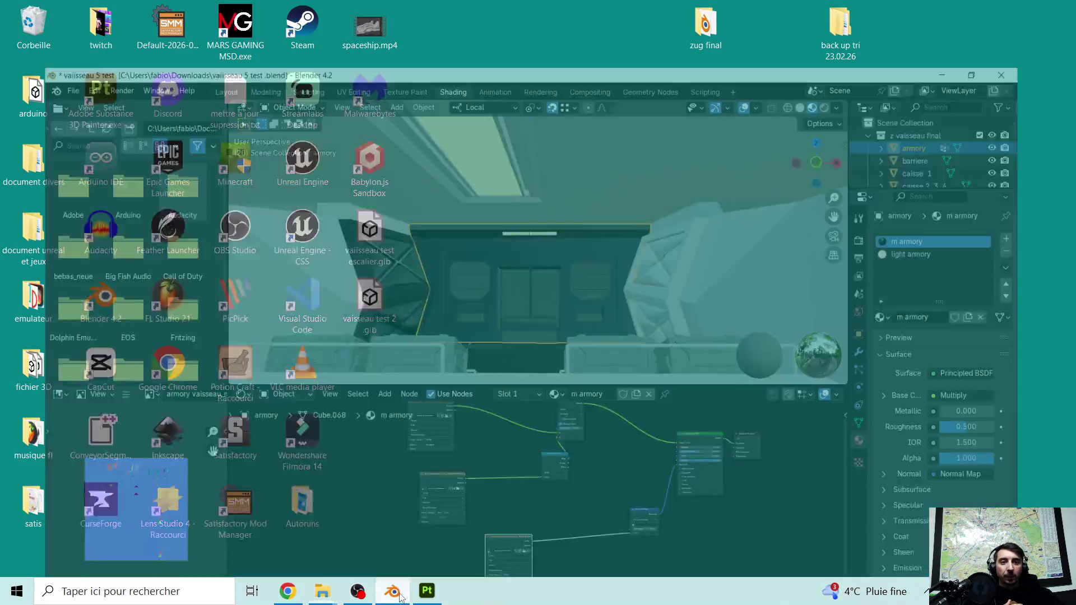
Select the green computer object ordinateur.004 and place the armory texture nodes left of its Principled BSDF
mouse_move(460, 261)
middle_down()
mouse_move(525, 256)
mouse_move(448, 227)
middle_up()
scroll(414, 213, up, 3)
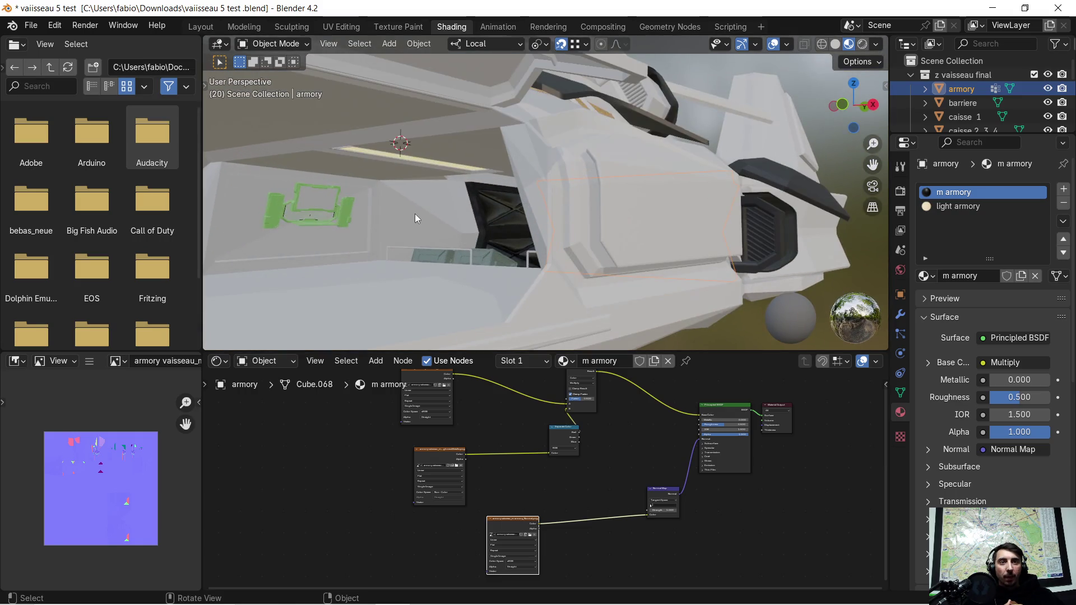
click(345, 214)
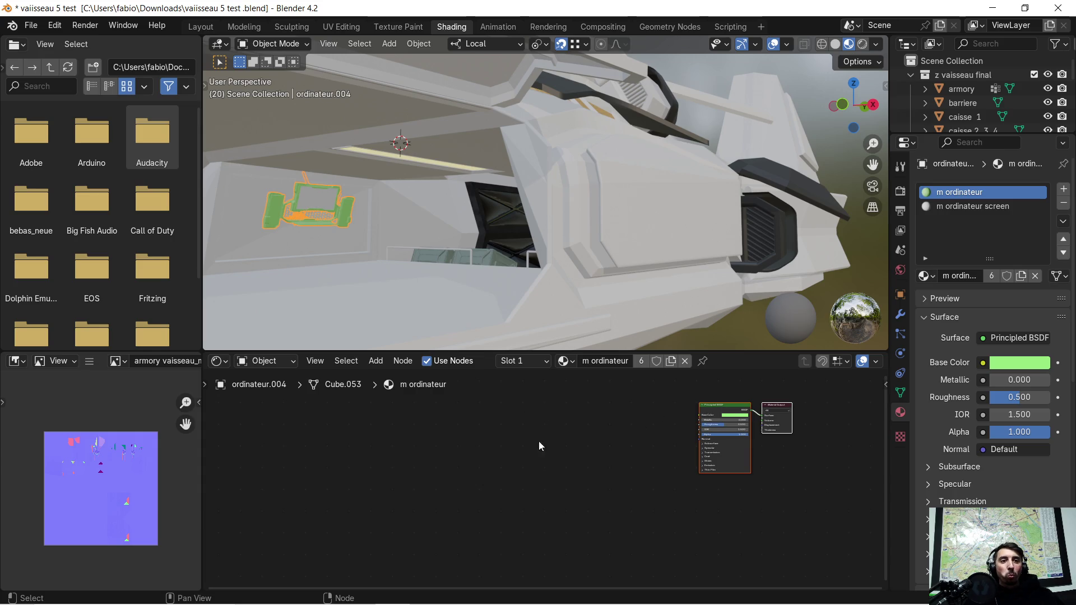
scroll(537, 450, down, 1)
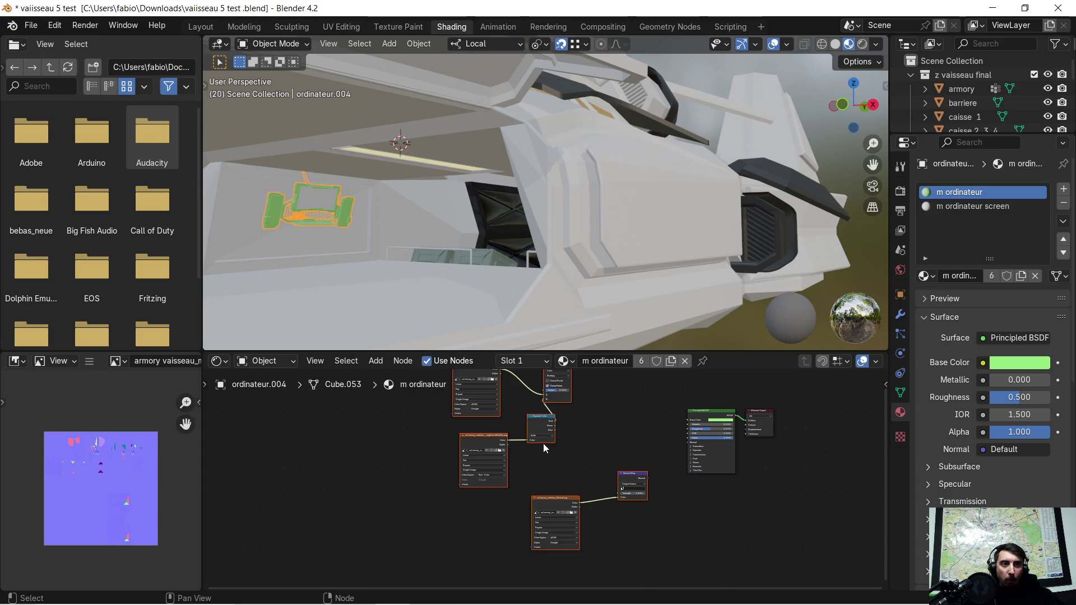
scroll(567, 429, down, 1)
middle_drag(567, 429, 554, 466)
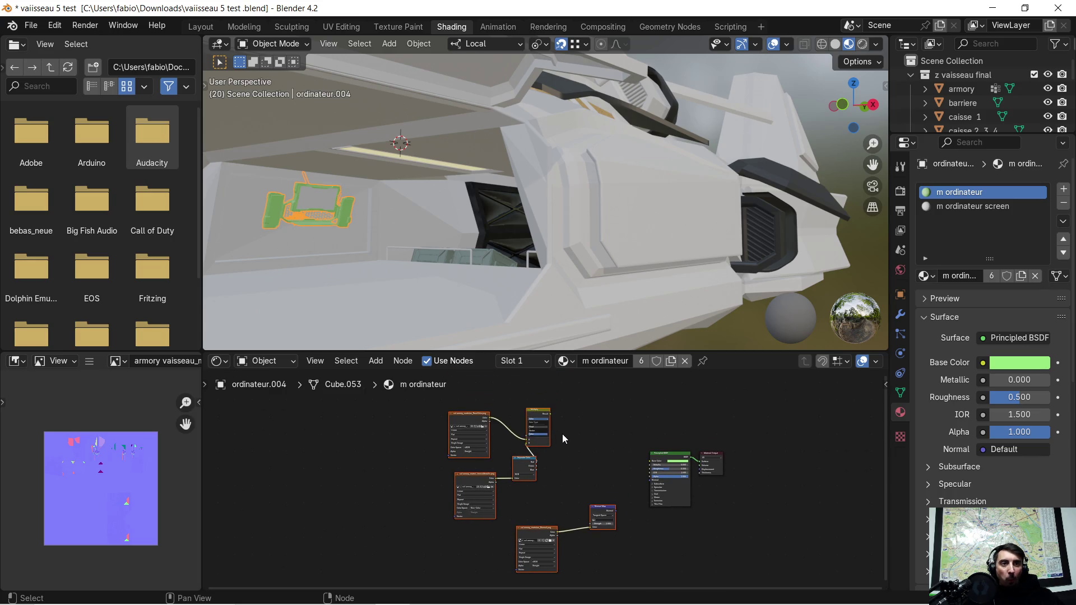
key(ctrl+z)
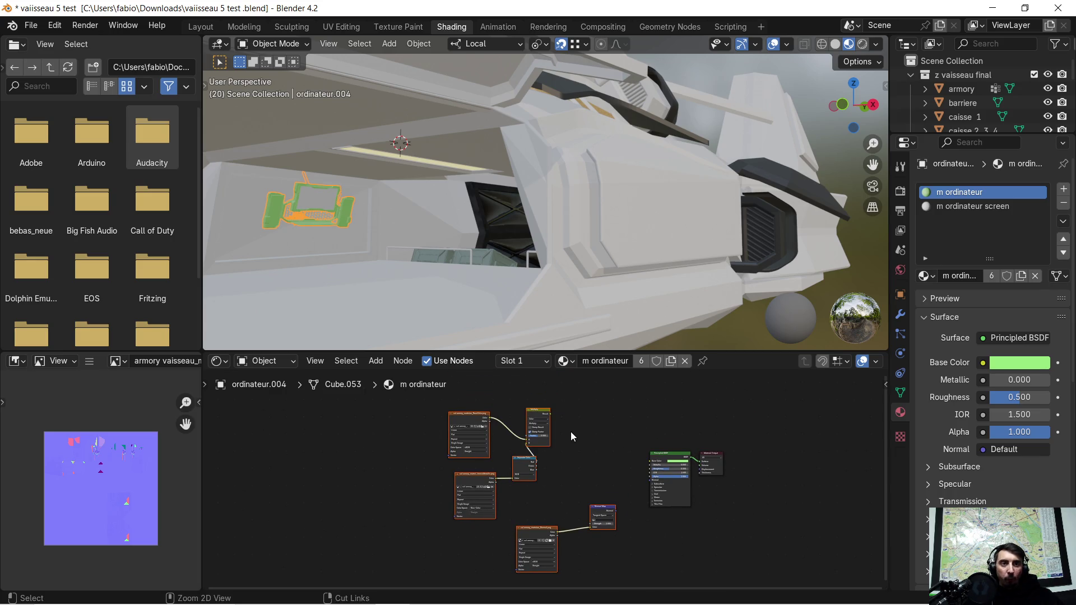
scroll(554, 420, up, 1)
drag(534, 399, 590, 443)
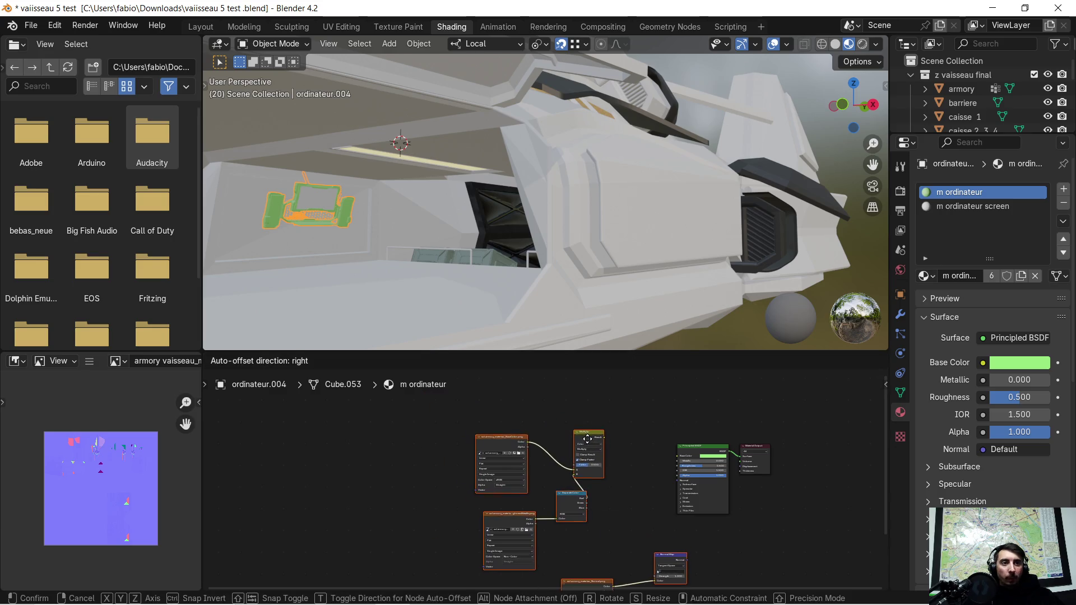
scroll(633, 442, up, 2)
middle_drag(633, 442, 559, 437)
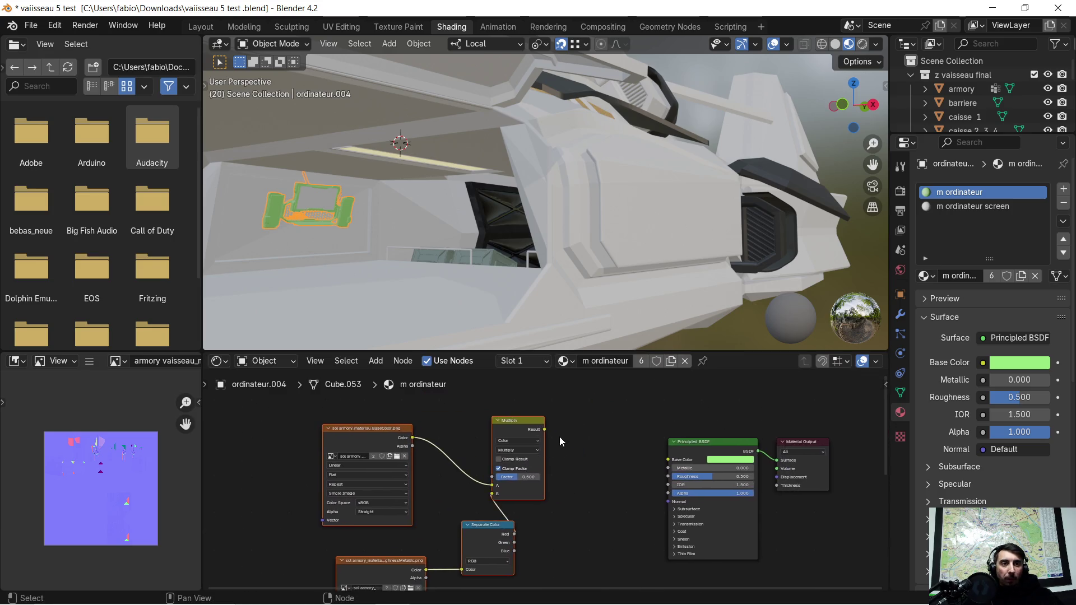
scroll(559, 437, up, 2)
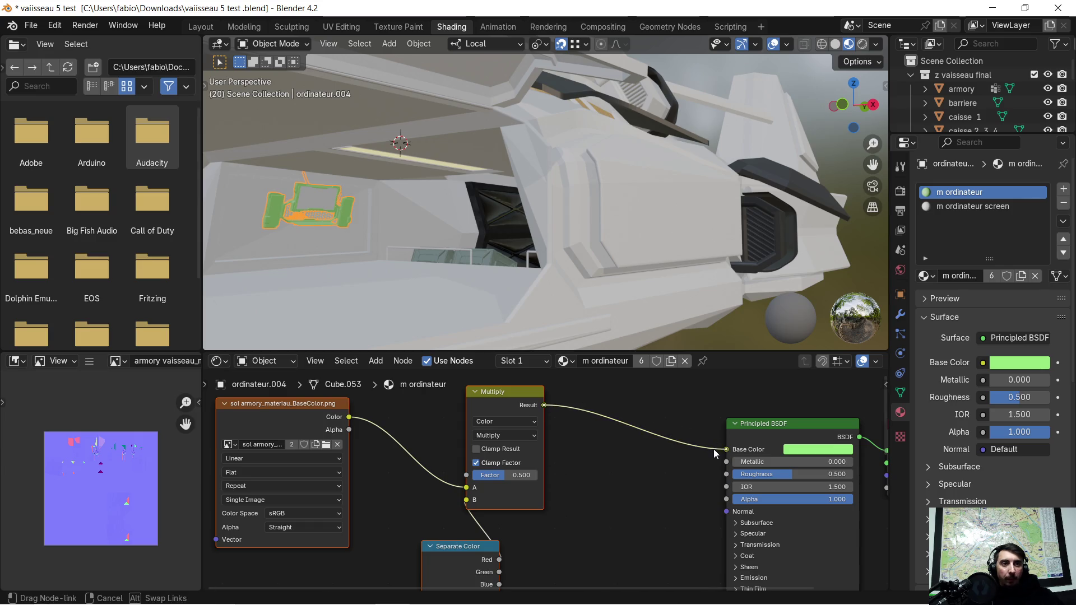
Link the Multiply Result to Base Color and the Normal Map to the BSDF Normal input
drag(543, 407, 724, 450)
scroll(692, 476, down, 2)
middle_drag(667, 477, 637, 462)
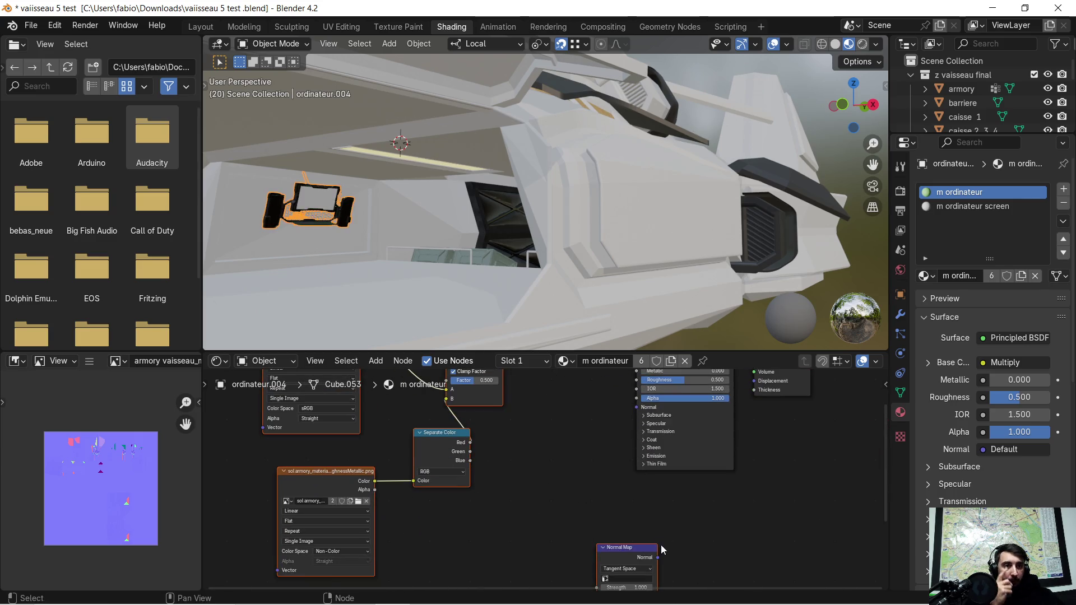
drag(657, 559, 633, 415)
scroll(587, 454, down, 2)
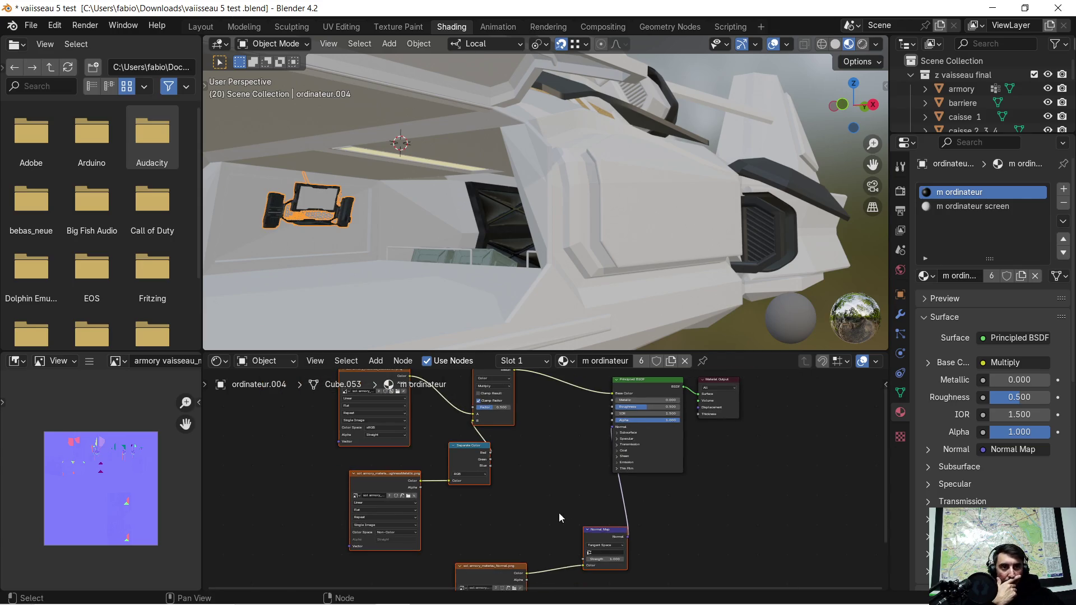
middle_drag(559, 513, 628, 503)
ctrl+scroll(639, 459, left, 5)
ctrl+scroll(517, 465, left, 3)
middle_drag(517, 465, 558, 505)
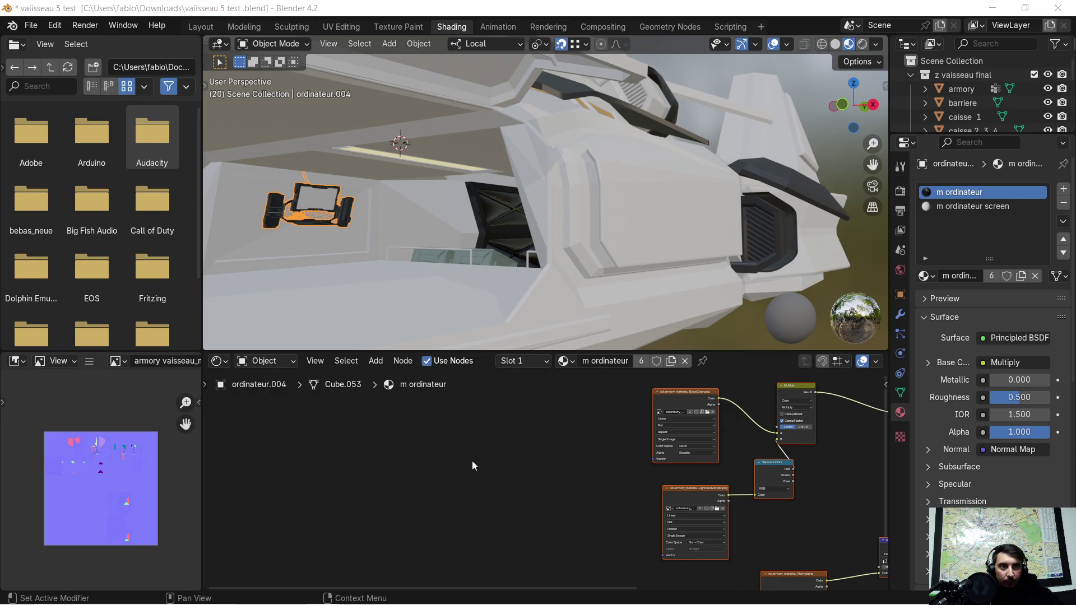
Import the computer's texture images, link its BaseColor image into Multiply A, and delete the sol armory BaseColor node
drag(590, 437, 471, 460)
scroll(489, 466, up, 2)
scroll(493, 465, up, 2)
scroll(497, 460, down, 3)
middle_drag(613, 447, 447, 489)
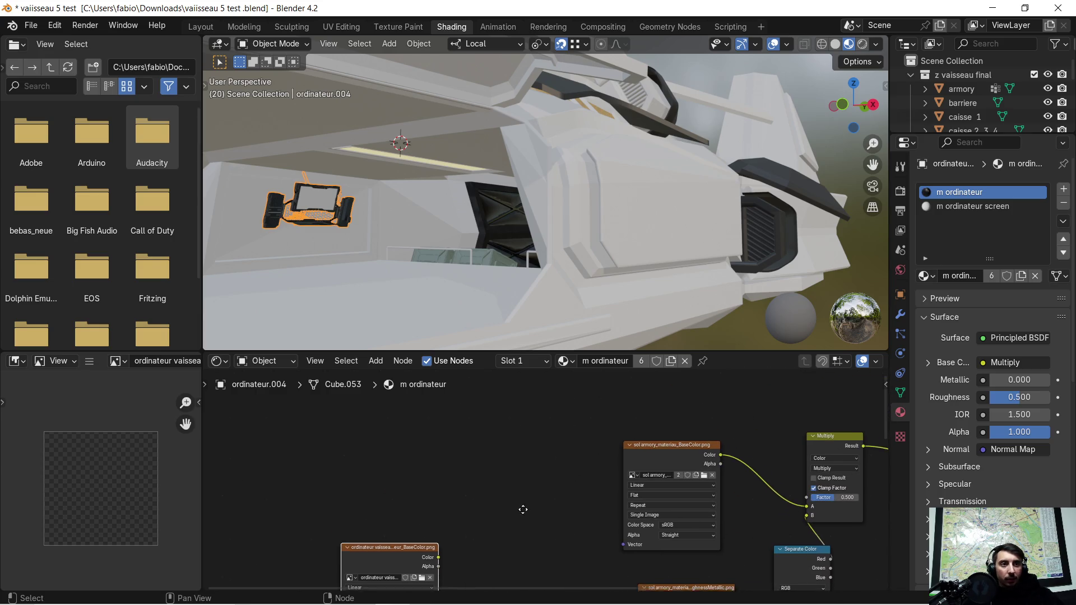
drag(361, 516, 521, 416)
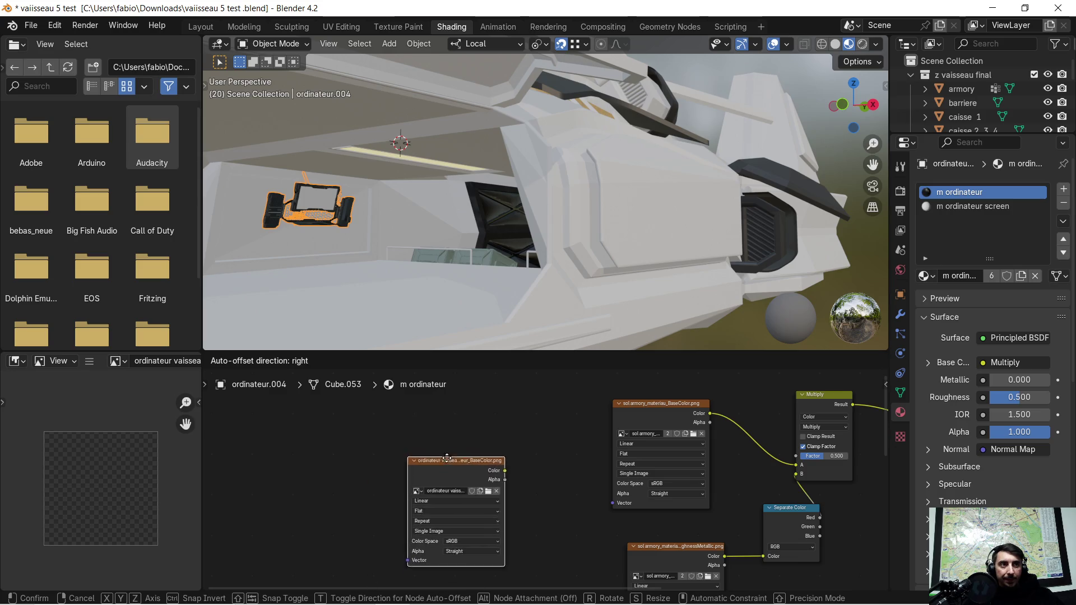
scroll(624, 419, up, 2)
middle_drag(564, 421, 456, 464)
drag(452, 456, 758, 523)
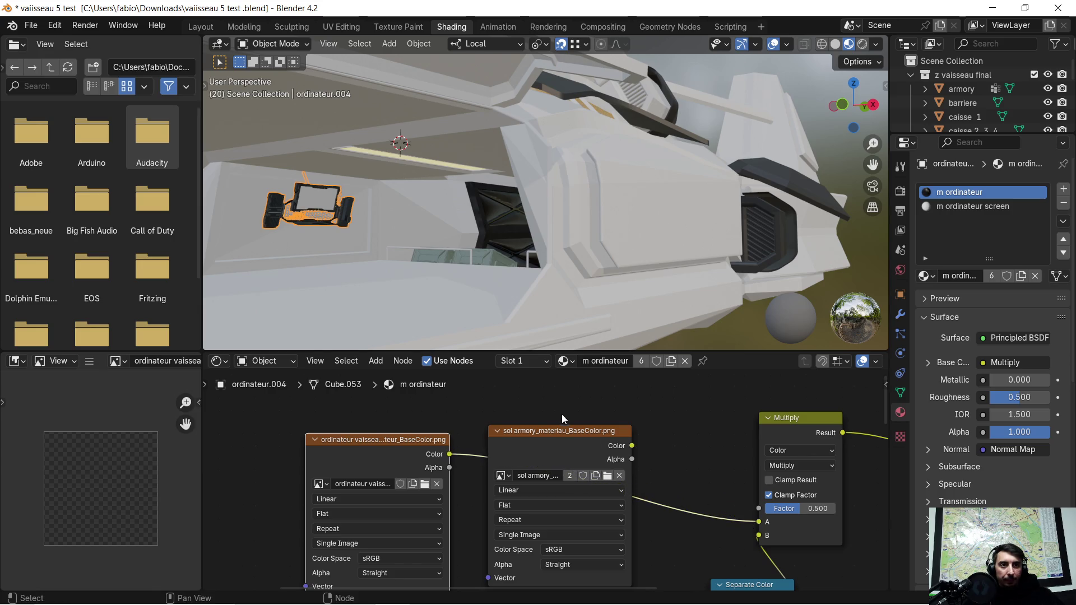
click(559, 444)
key(x)
Feed the computer's Normal image into the Normal Map and delete the old sol armory normal node
scroll(553, 449, down, 3)
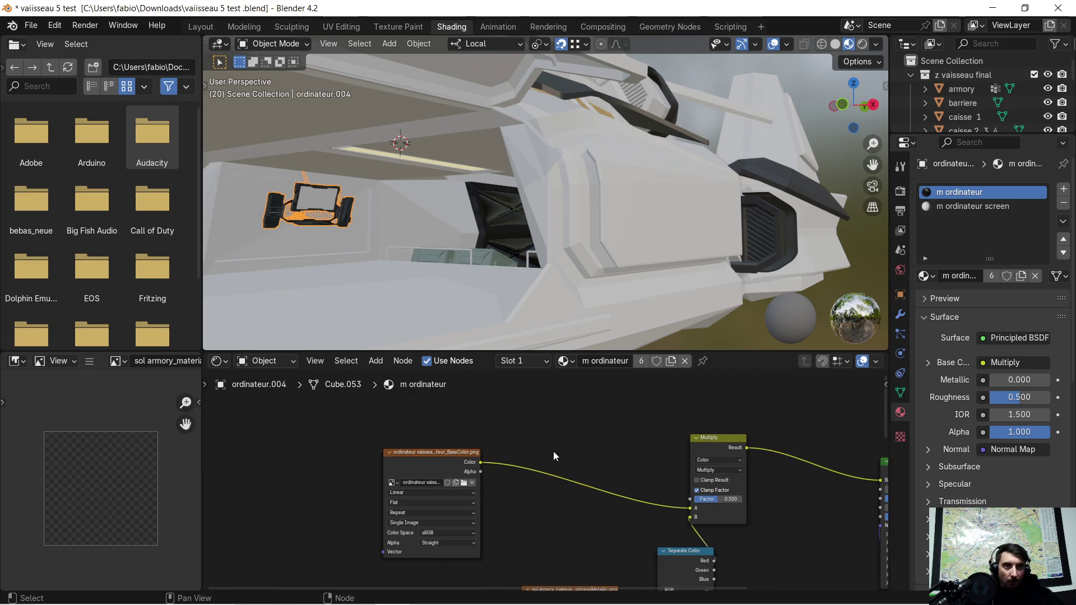
middle_drag(558, 483, 567, 402)
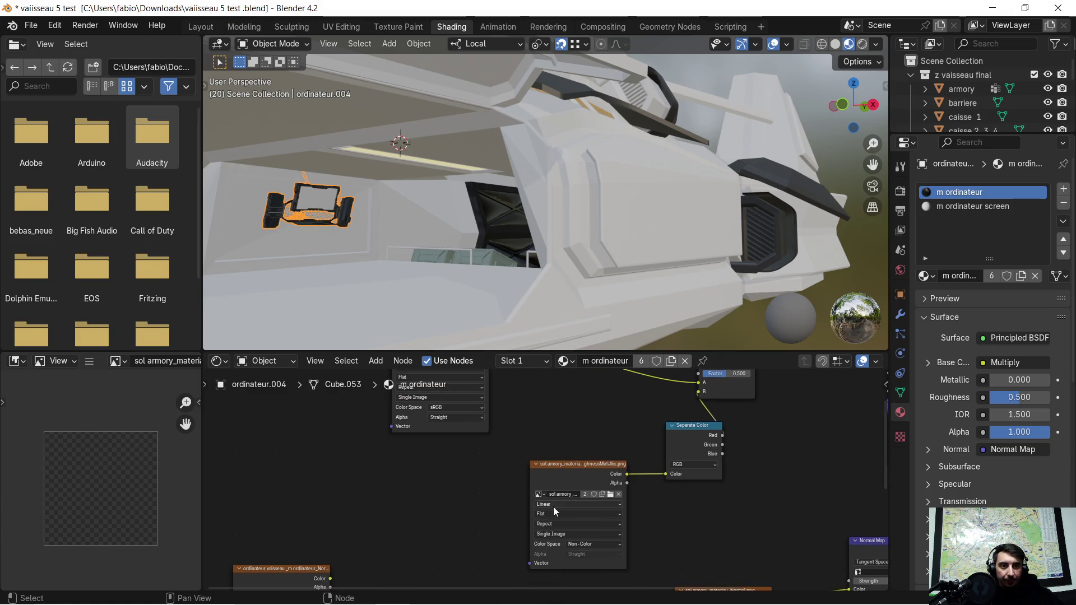
middle_drag(474, 519, 547, 442)
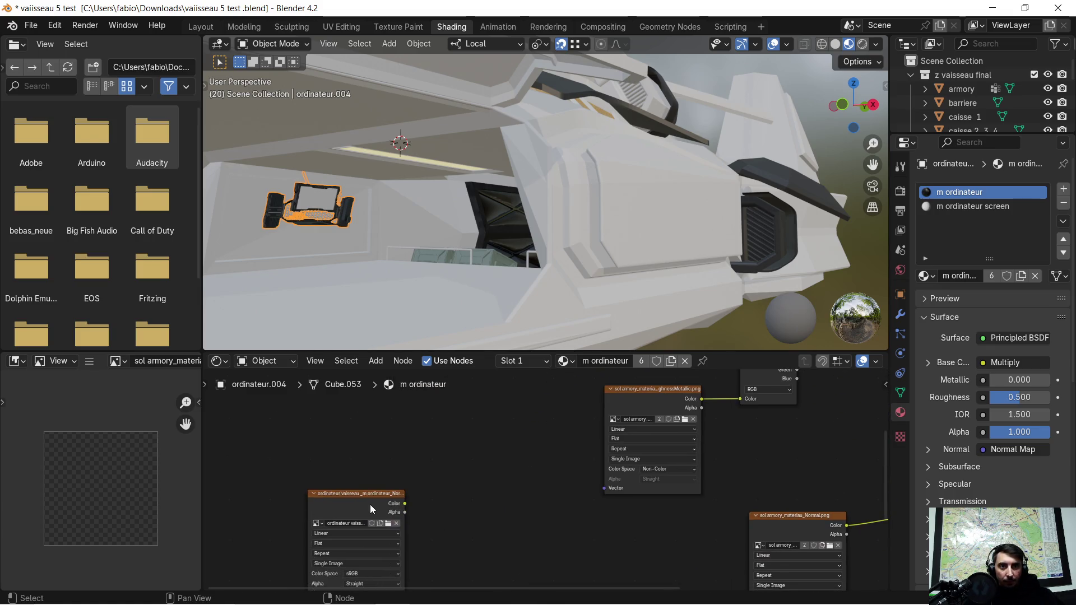
drag(370, 504, 698, 531)
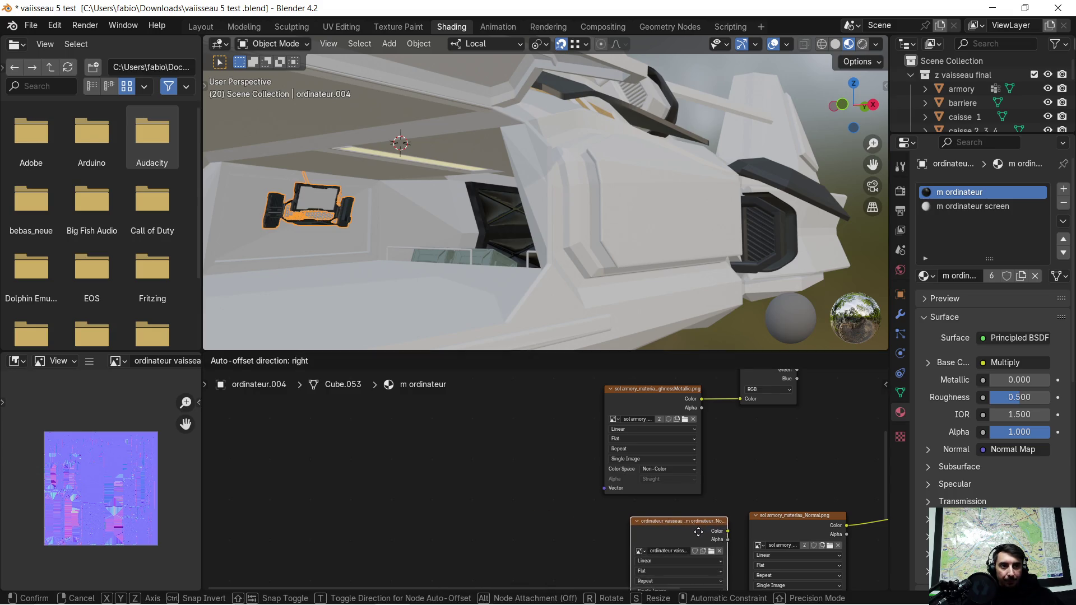
click(698, 532)
middle_drag(736, 533, 440, 483)
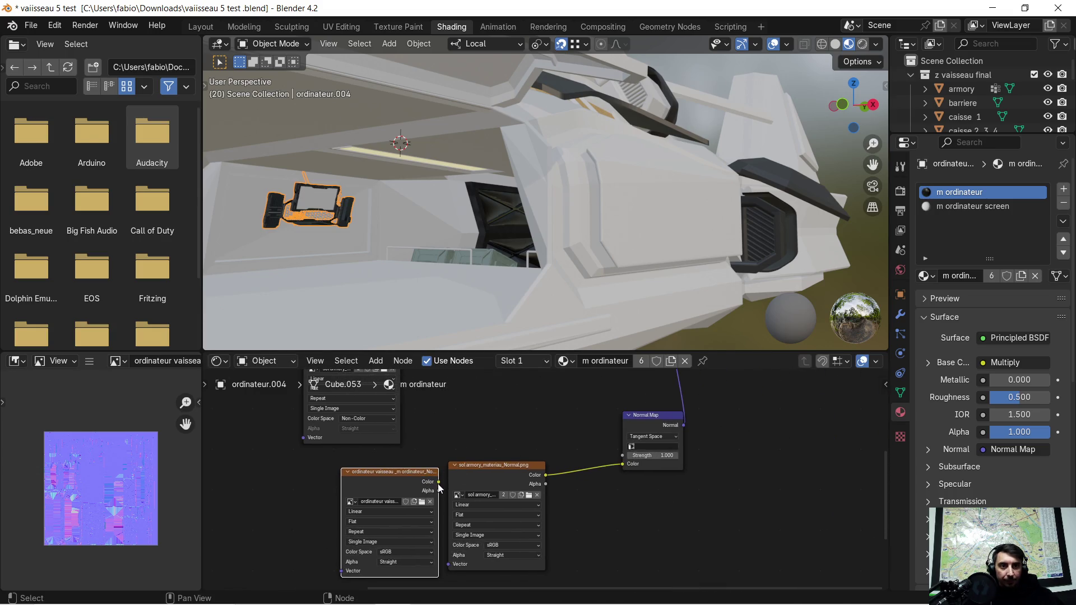
drag(438, 482, 621, 464)
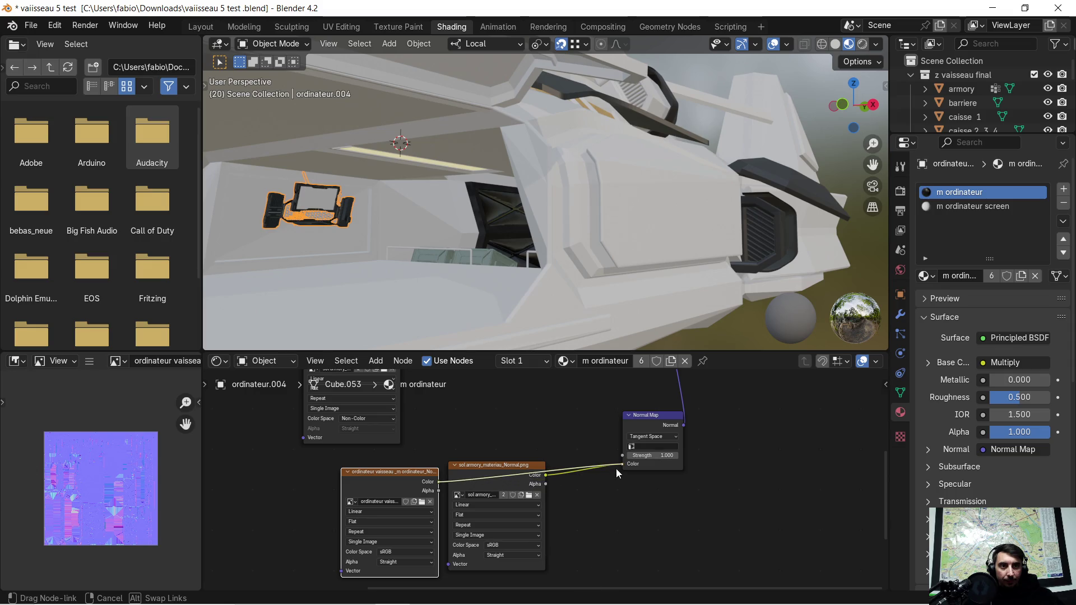
click(478, 464)
key(x)
Set the computer's roughness-metallic image to Non-Color, link it to Separate Color, and delete the armory one
scroll(336, 493, down, 2)
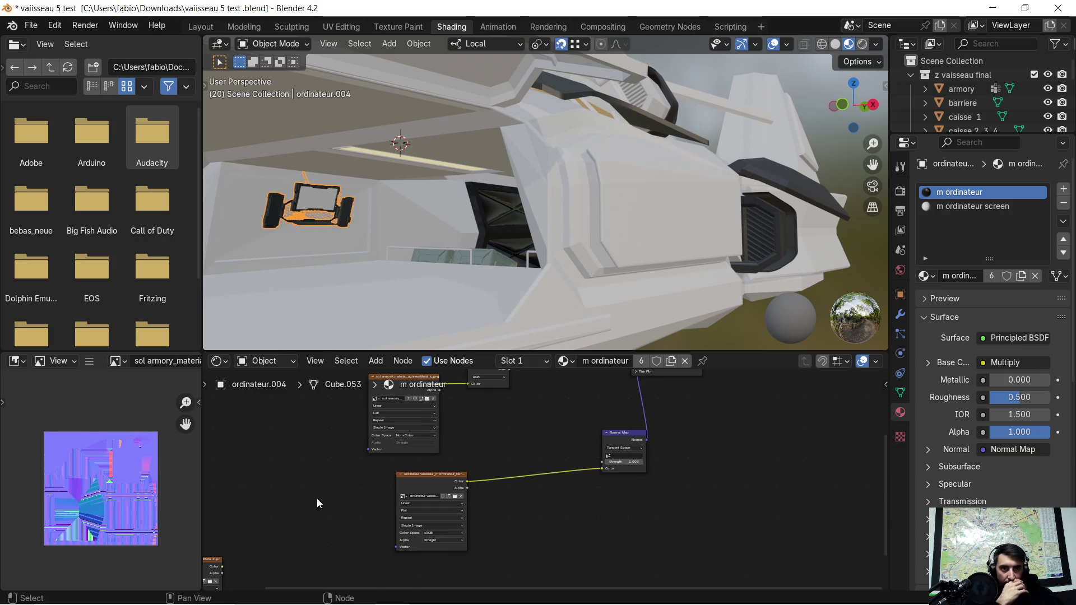
middle_drag(317, 503, 469, 486)
drag(339, 543, 404, 388)
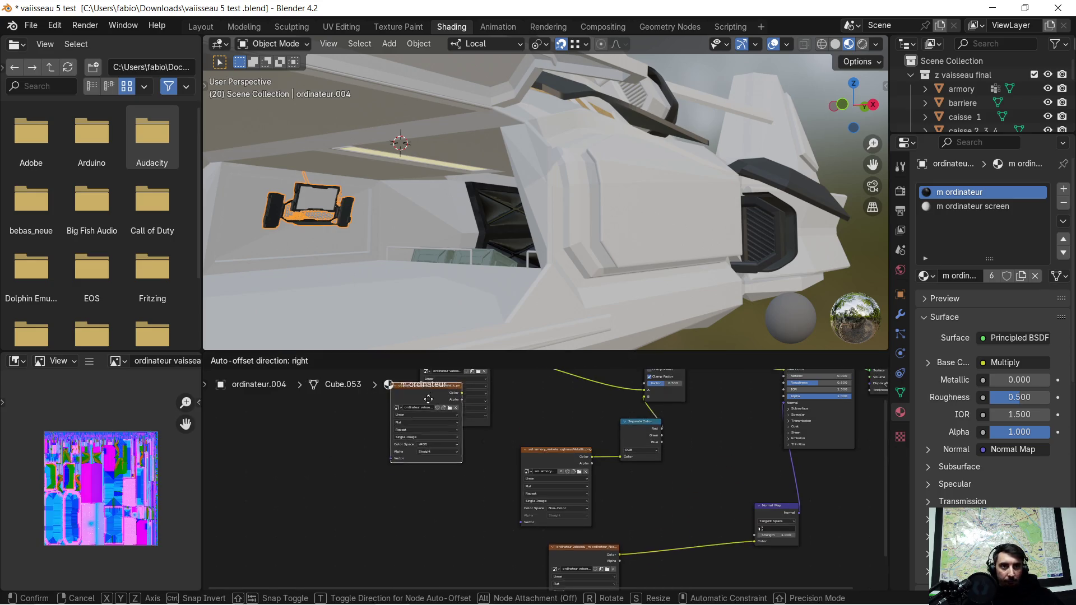
drag(404, 388, 464, 450)
scroll(470, 477, up, 2)
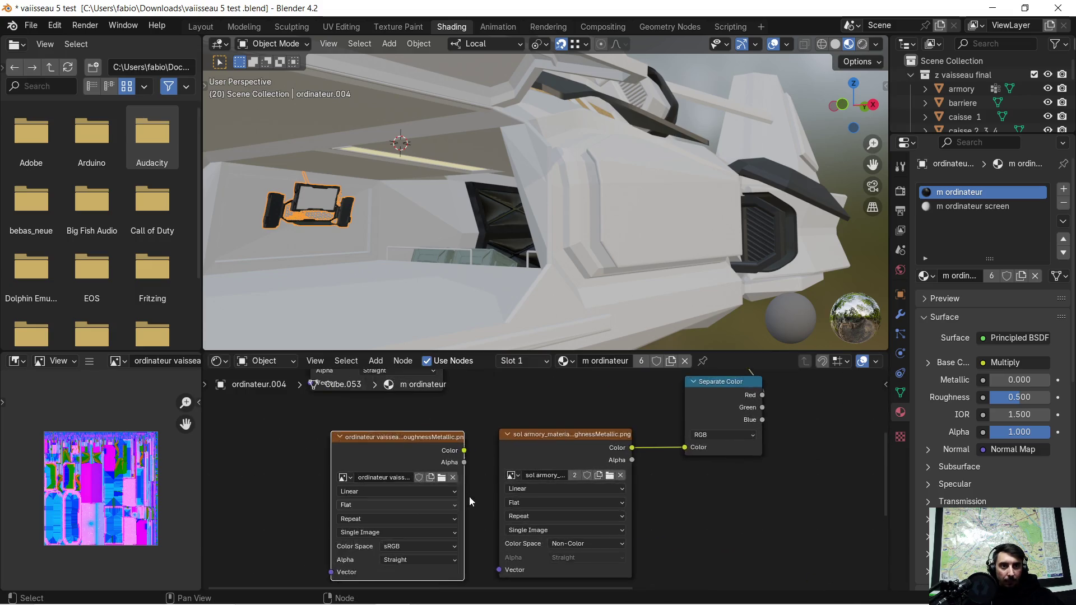
scroll(453, 533, up, 1)
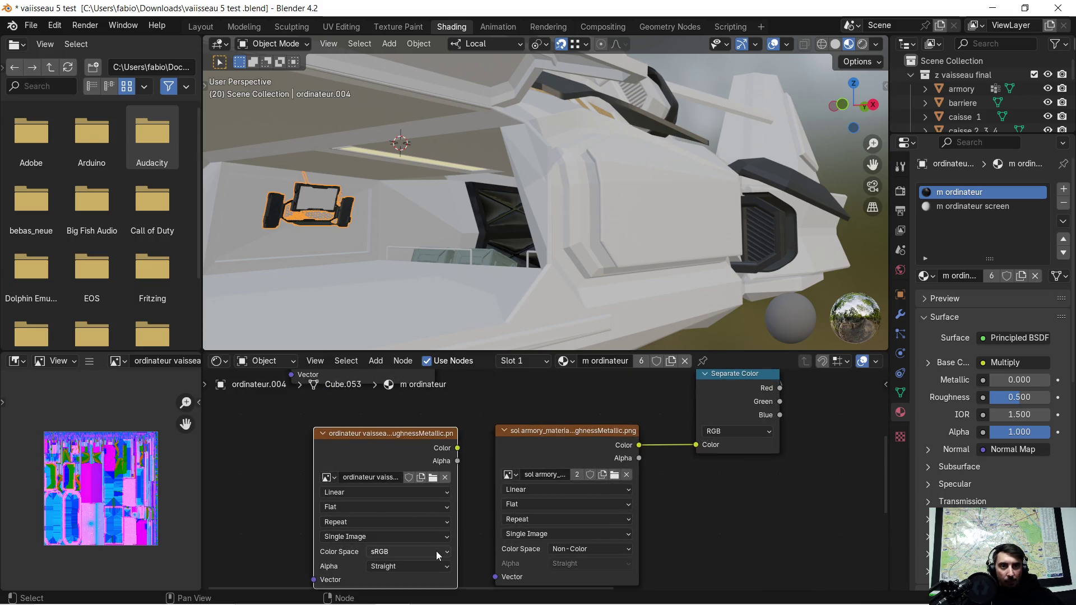
click(436, 552)
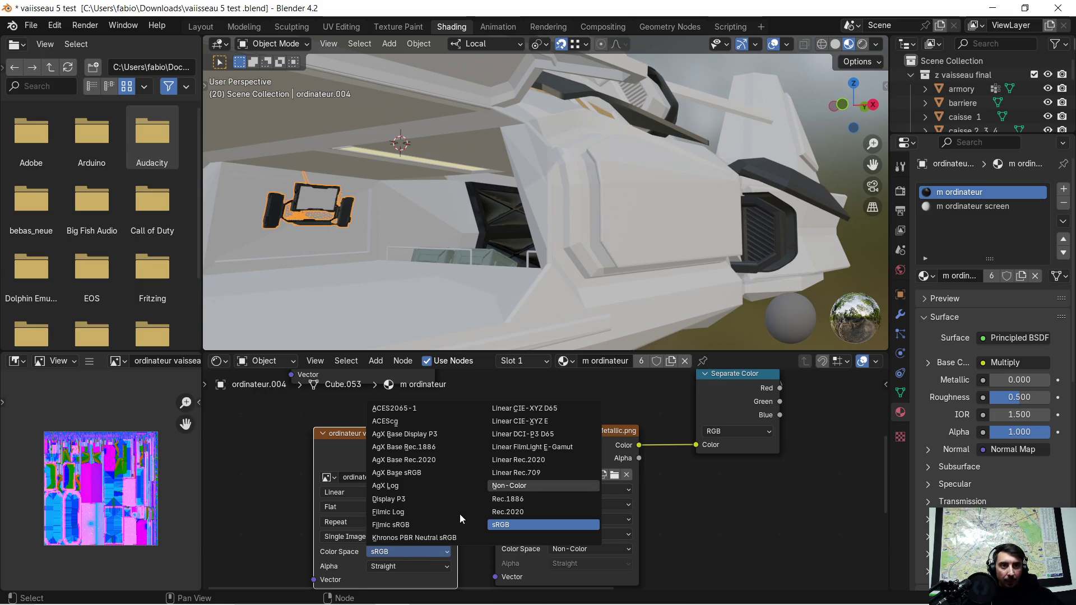
click(527, 487)
drag(457, 448, 601, 448)
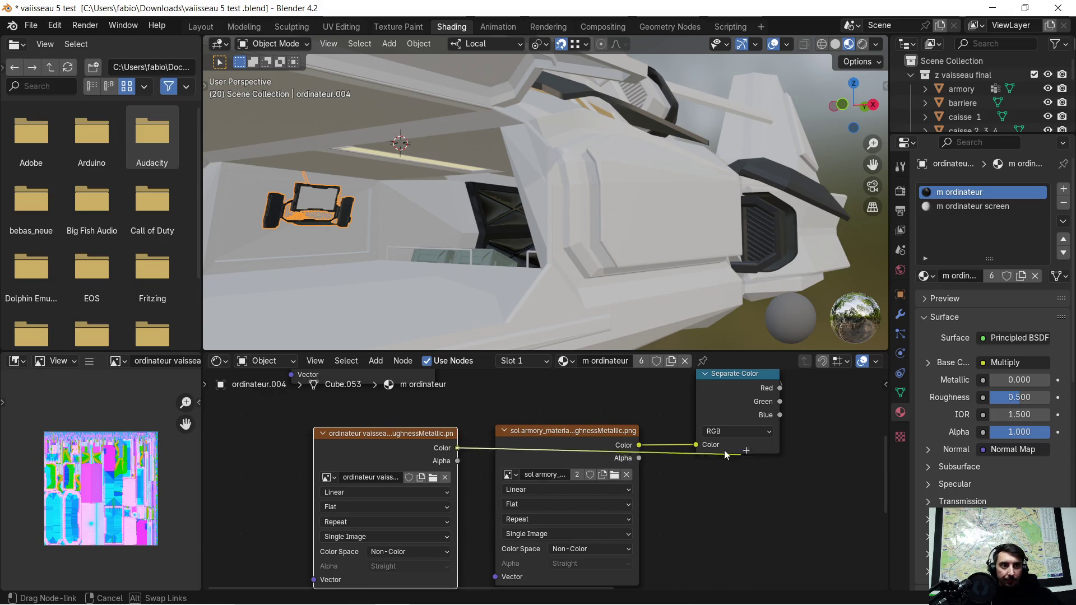
click(573, 447)
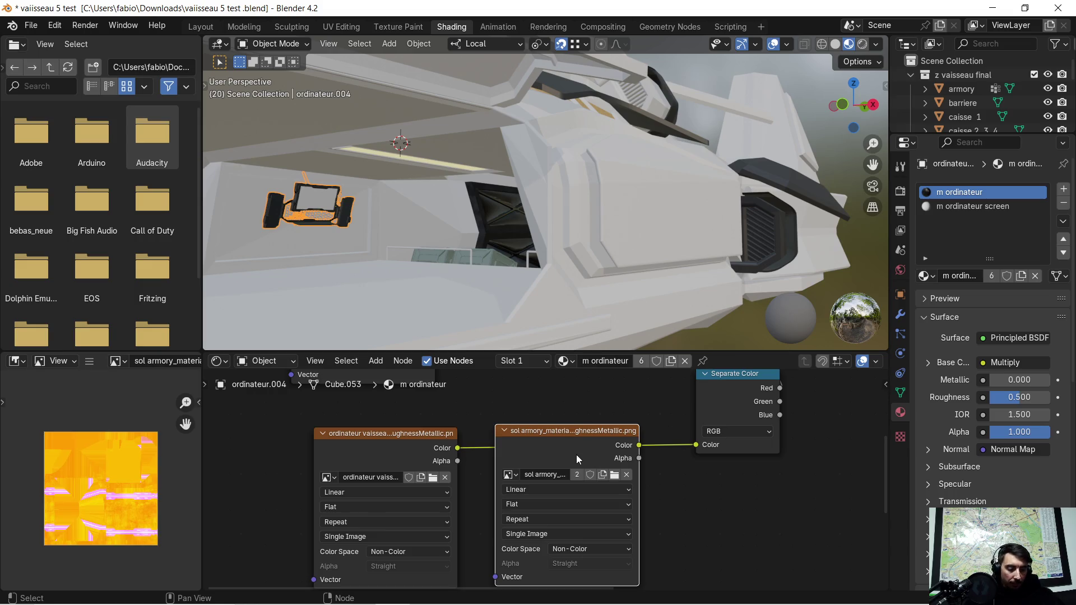
key(x)
Review the rewired node tree and switch to the m ordinateur screen material
scroll(620, 456, down, 4)
mouse_move(611, 473)
middle_down()
mouse_move(493, 528)
mouse_move(461, 496)
middle_up()
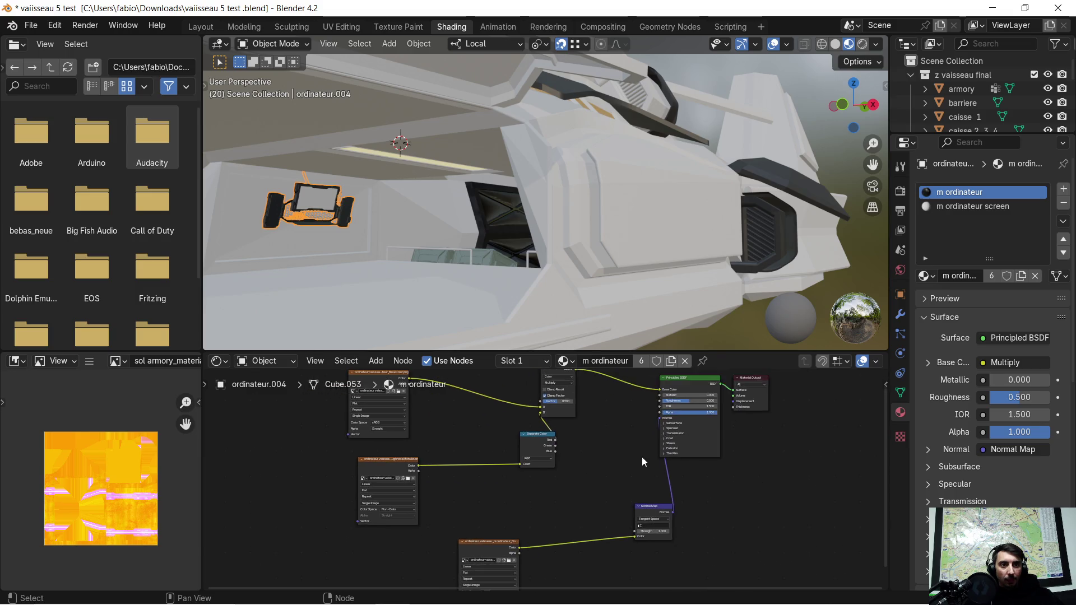
scroll(615, 464, down, 1)
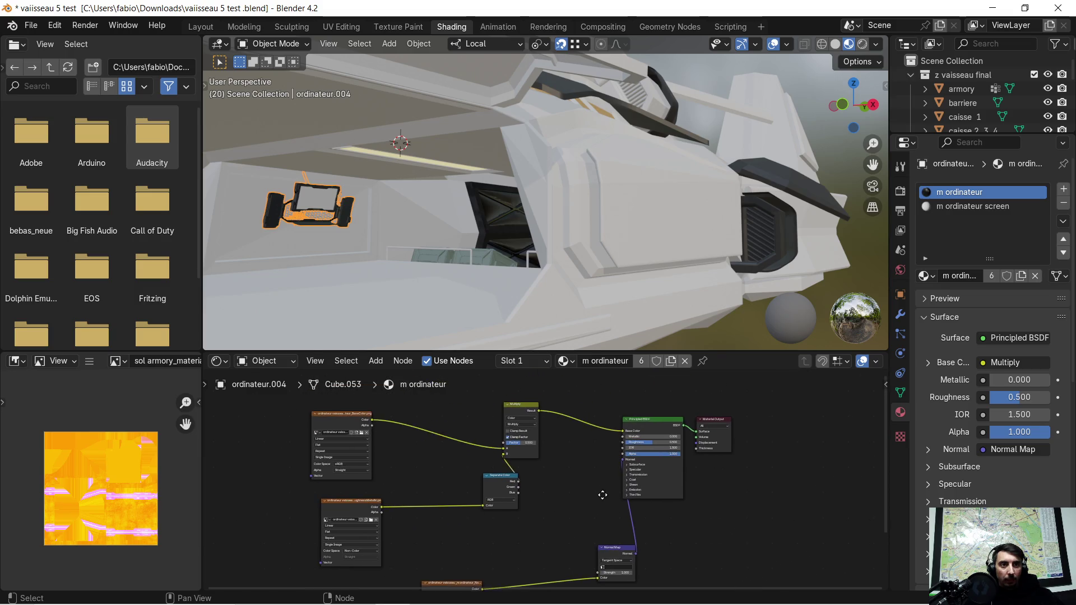
click(983, 206)
Paste the texture node setup into m ordinateur screen, linking Normal Map to Normal and Multiply to Base Color
middle_drag(536, 445, 595, 489)
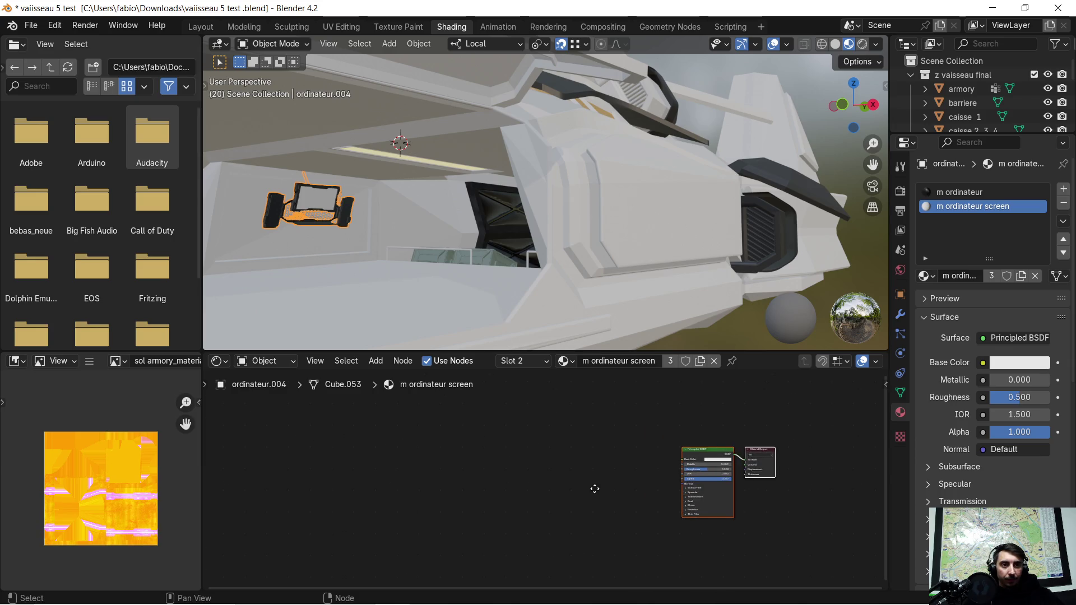
key(ctrl+v)
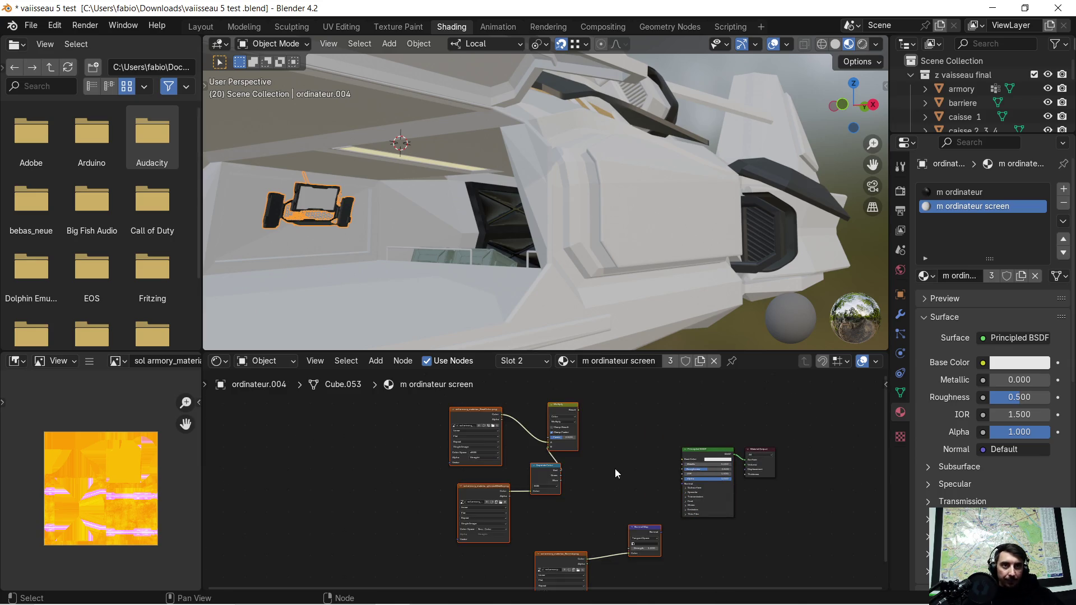
scroll(617, 474, up, 2)
middle_drag(620, 477, 584, 458)
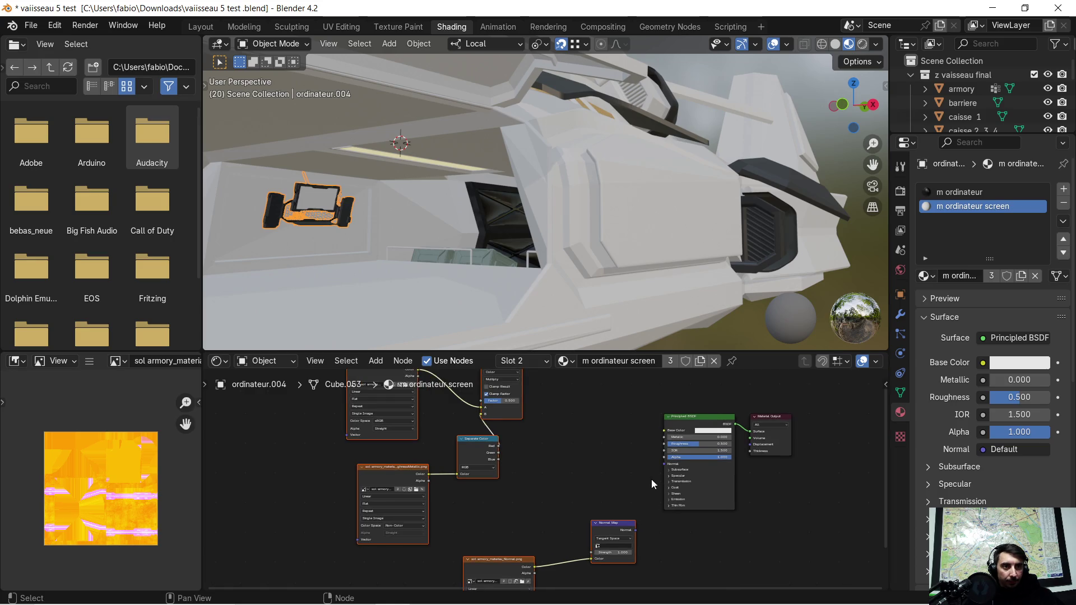
middle_drag(651, 479, 579, 494)
scroll(578, 494, up, 2)
drag(574, 562, 620, 458)
middle_drag(560, 430, 633, 563)
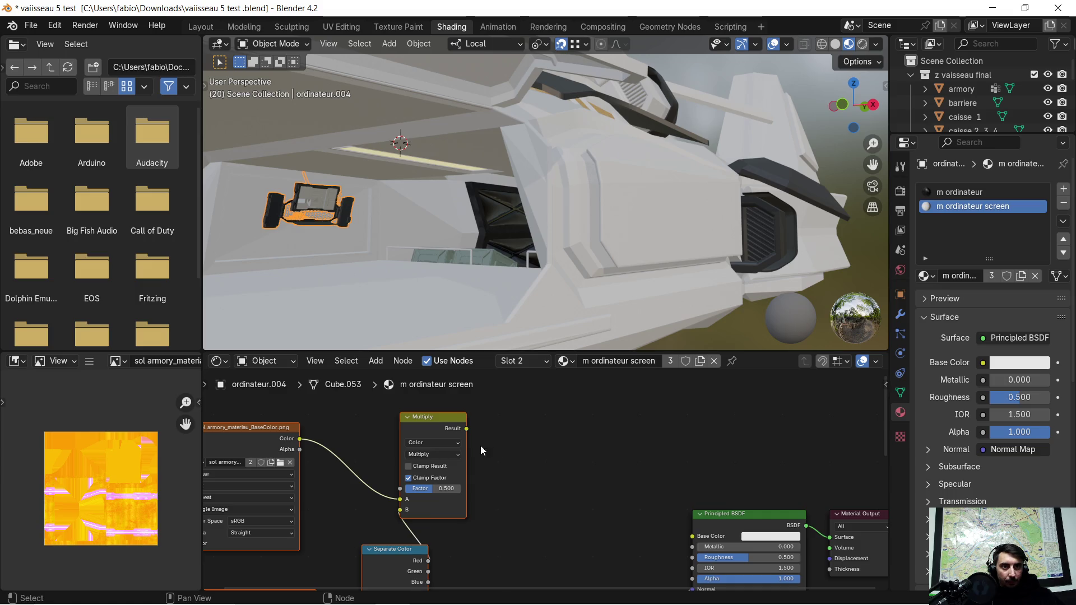
drag(467, 428, 693, 536)
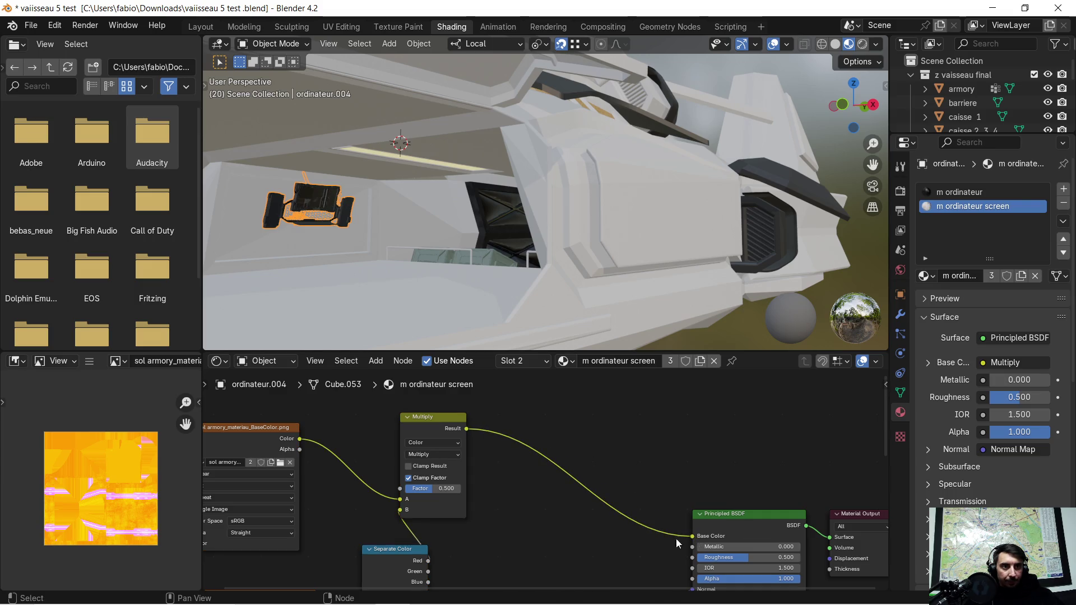
scroll(523, 519, down, 2)
scroll(522, 519, down, 2)
middle_drag(523, 519, 615, 470)
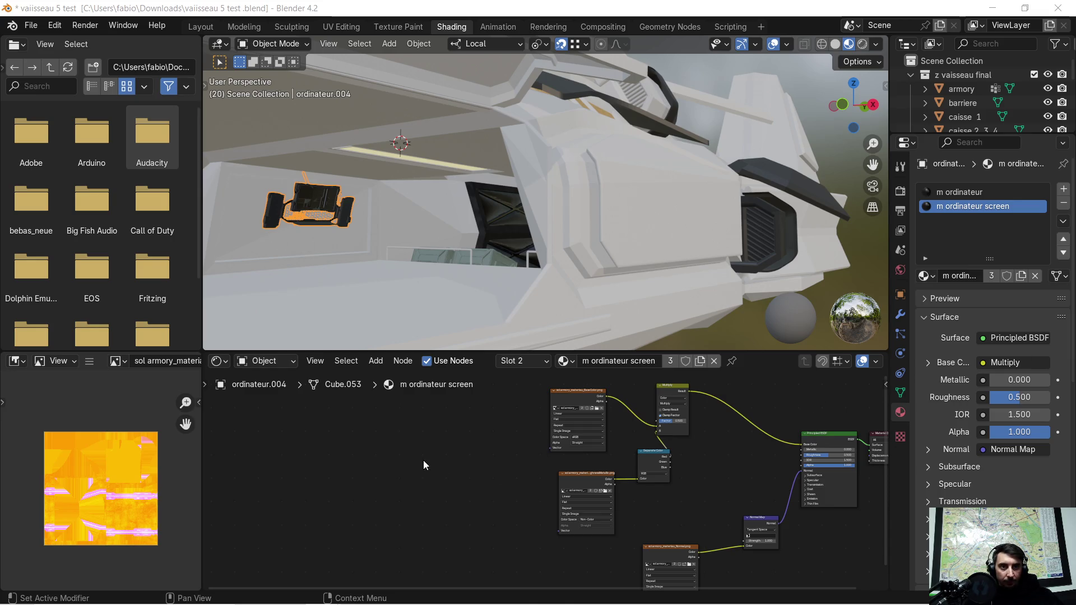
Add the computer's base-colour texture into Multiply A and delete the sol armory base-colour node
drag(422, 460, 432, 462)
scroll(493, 439, up, 2)
middle_drag(493, 440, 495, 496)
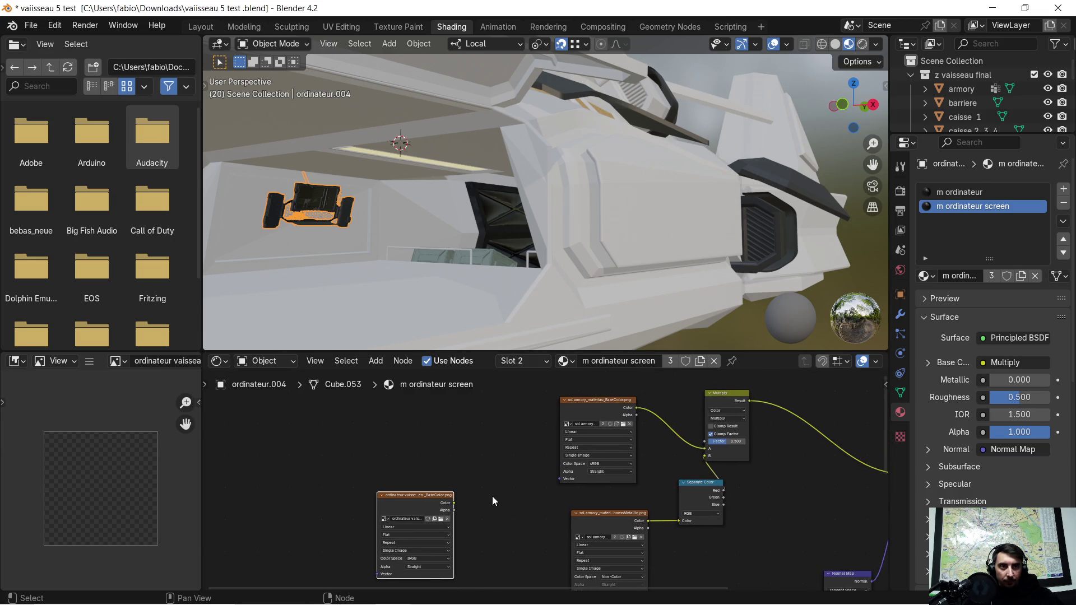
scroll(496, 500, up, 2)
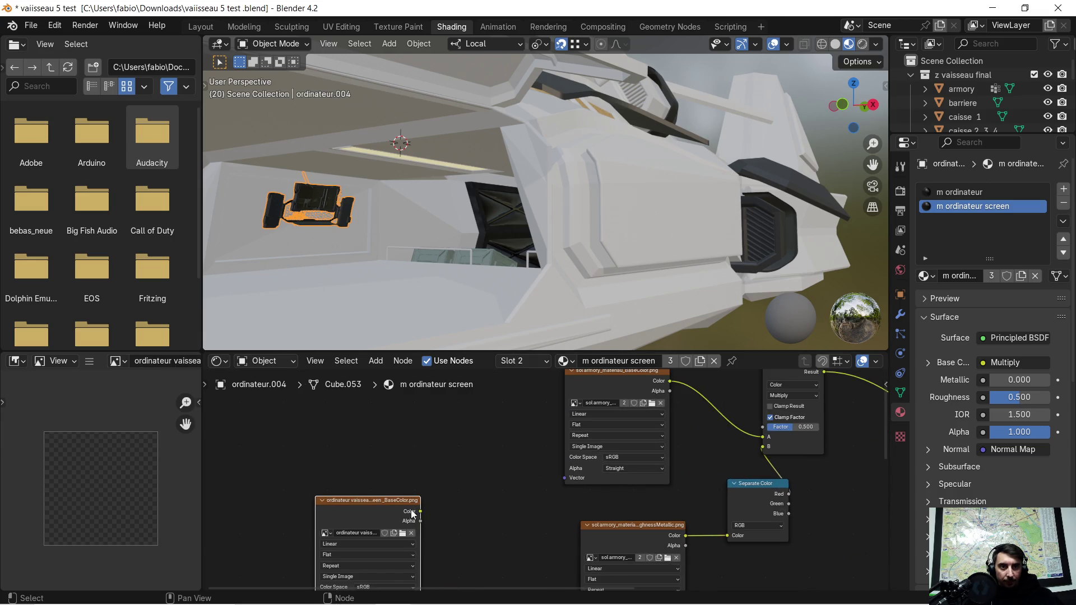
drag(421, 511, 756, 438)
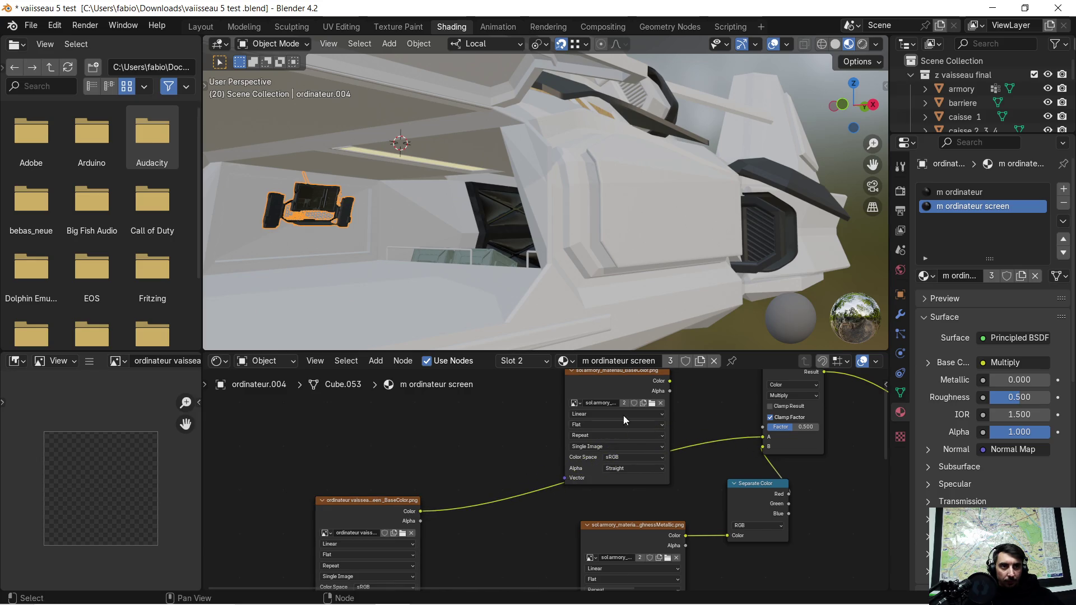
click(619, 385)
key(x)
scroll(426, 456, down, 1)
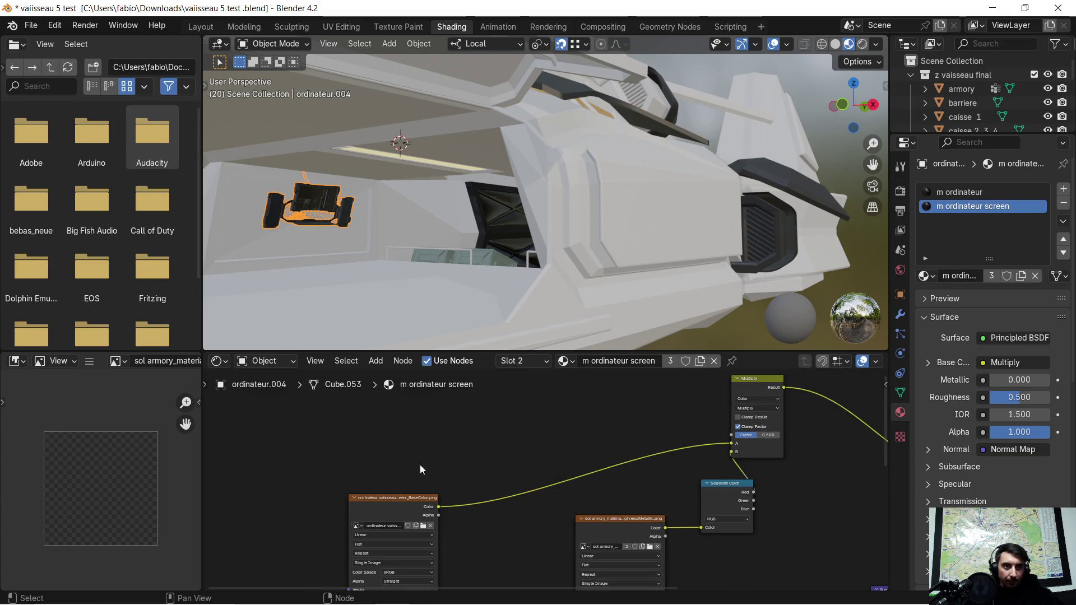
drag(401, 513, 528, 480)
Link the computer's normal texture into Normal Map Color and delete the old sol armory normal node
scroll(613, 525, down, 3)
middle_drag(613, 526, 590, 370)
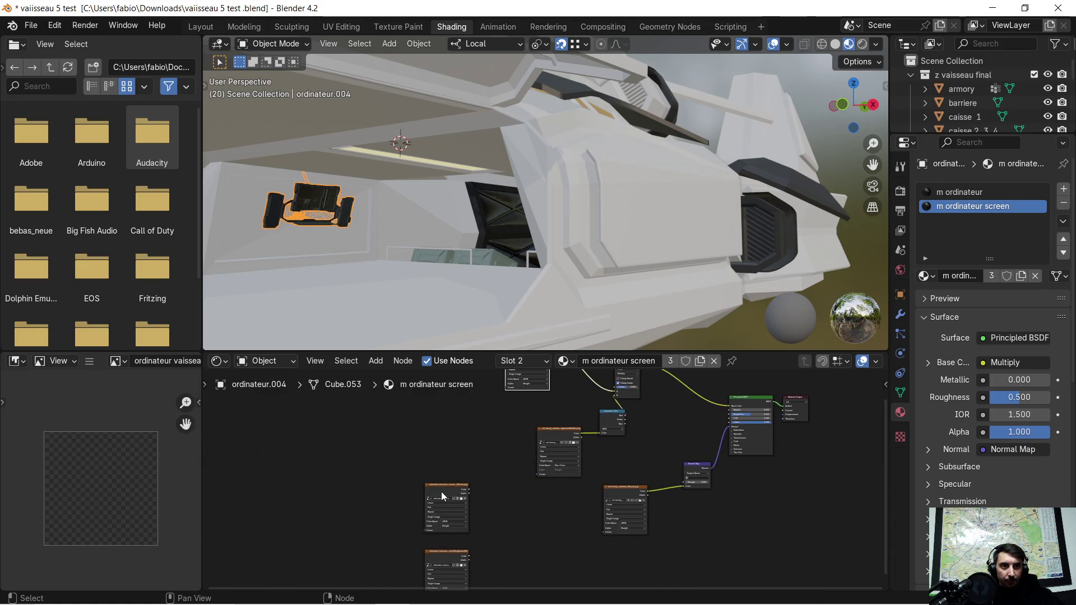
click(442, 492)
key(g)
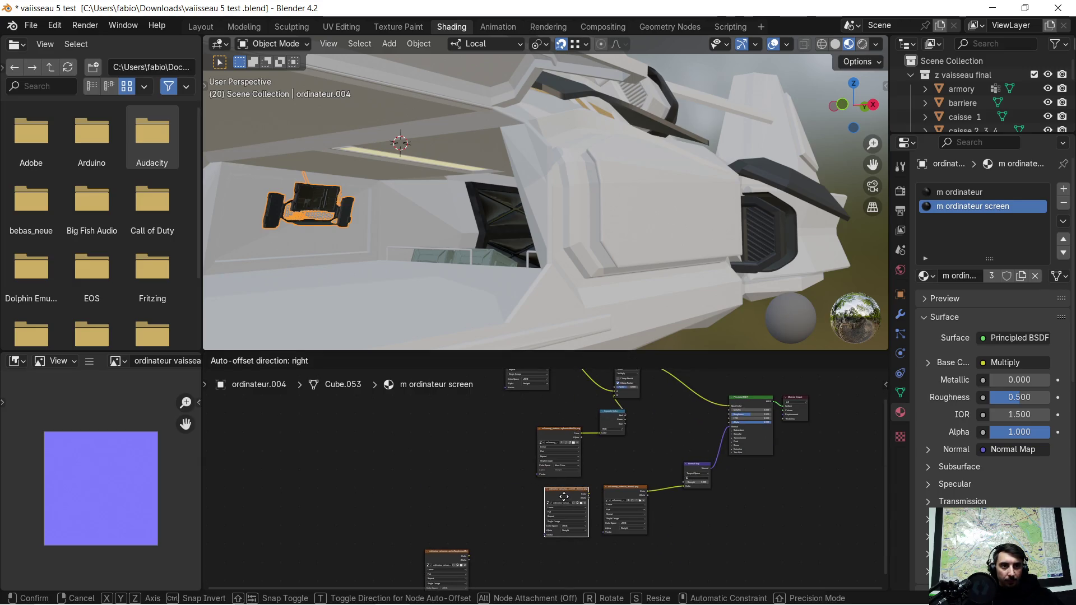
click(564, 497)
scroll(599, 499, up, 5)
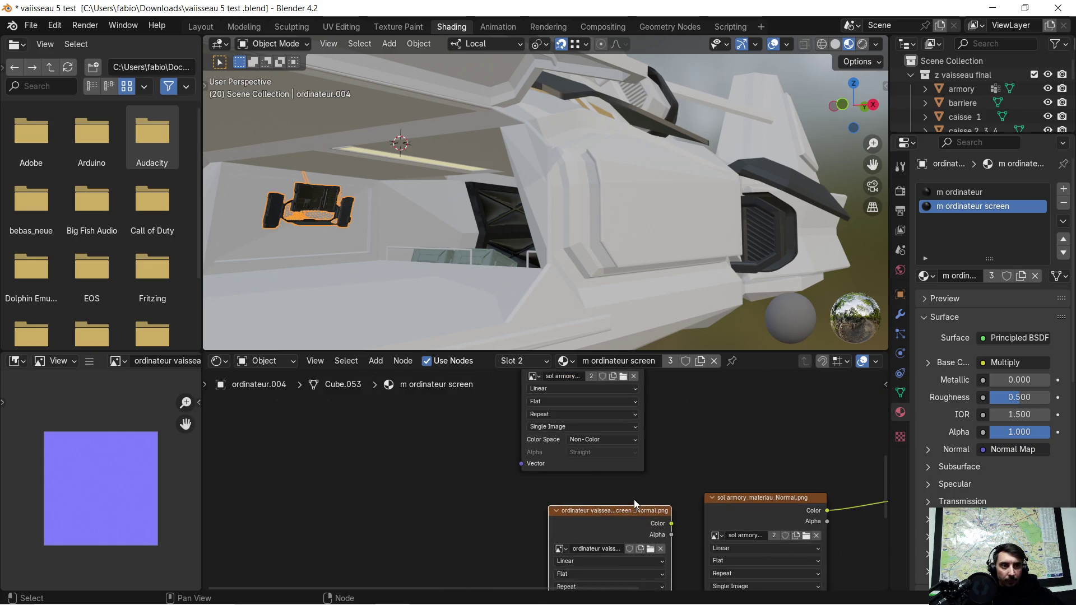
middle_drag(633, 503, 503, 492)
drag(497, 496, 749, 472)
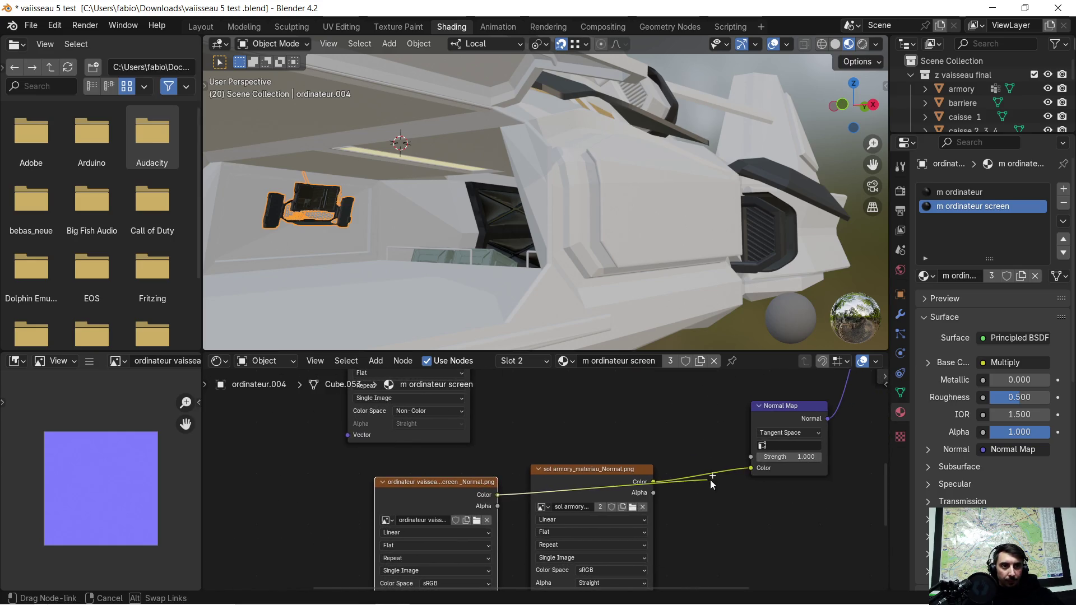
click(586, 475)
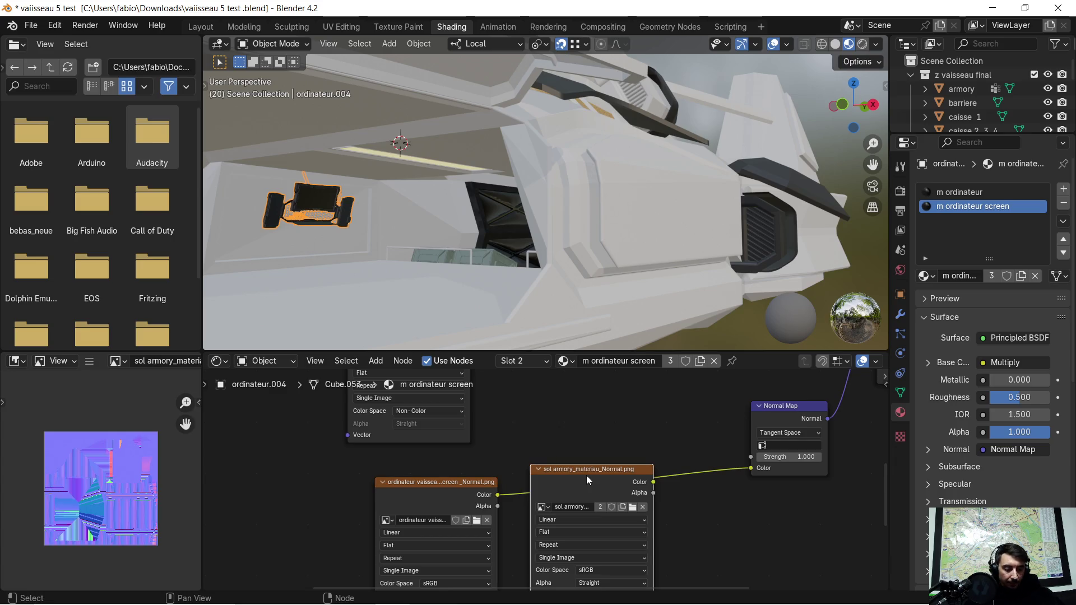
key(x)
scroll(398, 489, down, 3)
Set the computer's roughness-metallic texture to Non-Color, feed it to Separate Color, and delete the armory one
middle_drag(375, 500, 482, 483)
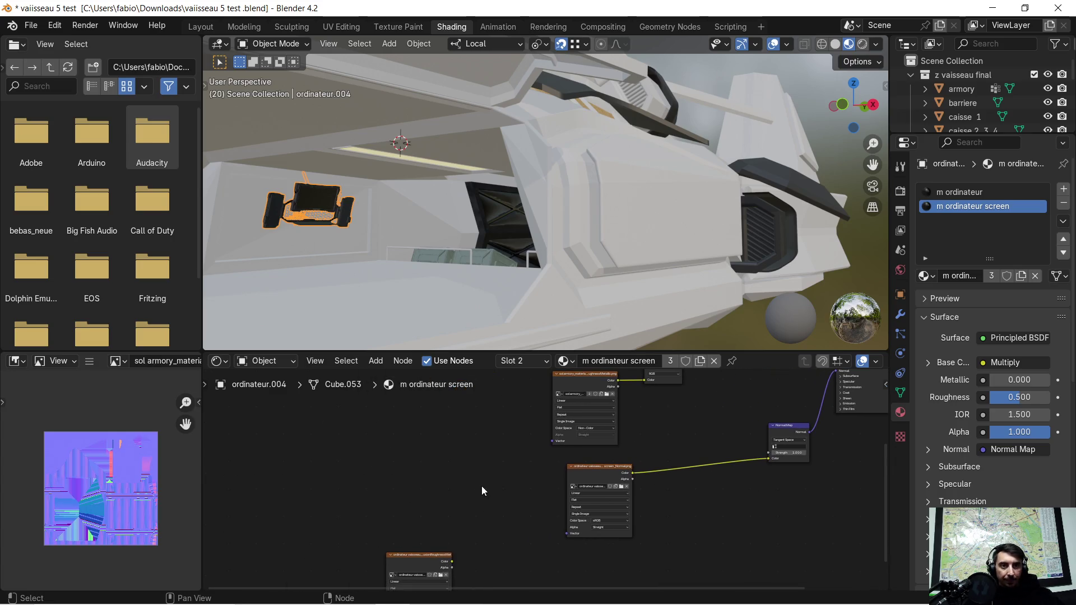
mouse_move(479, 468)
mouse_down()
mouse_move(574, 397)
mouse_move(572, 488)
mouse_move(413, 540)
mouse_up()
middle_drag(413, 540, 557, 459)
scroll(503, 516, up, 3)
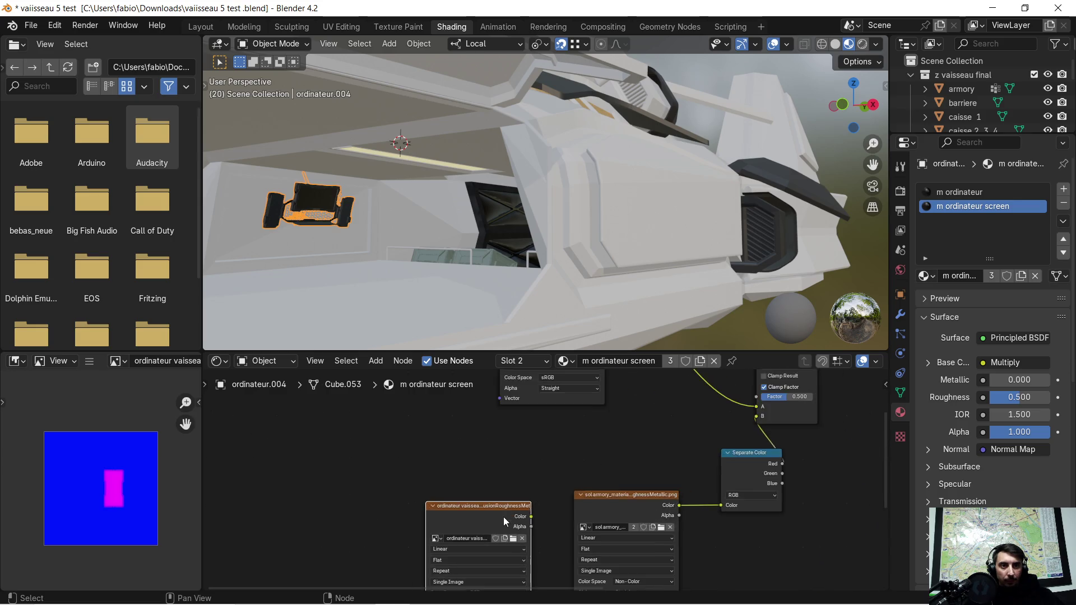
scroll(504, 516, up, 2)
middle_drag(501, 520, 520, 401)
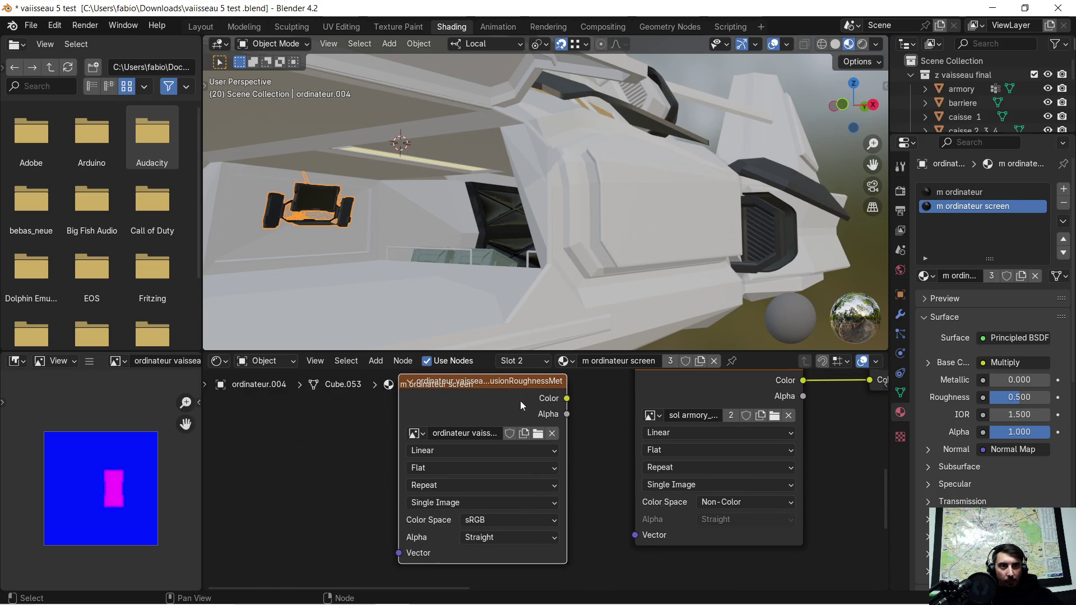
click(532, 519)
click(646, 443)
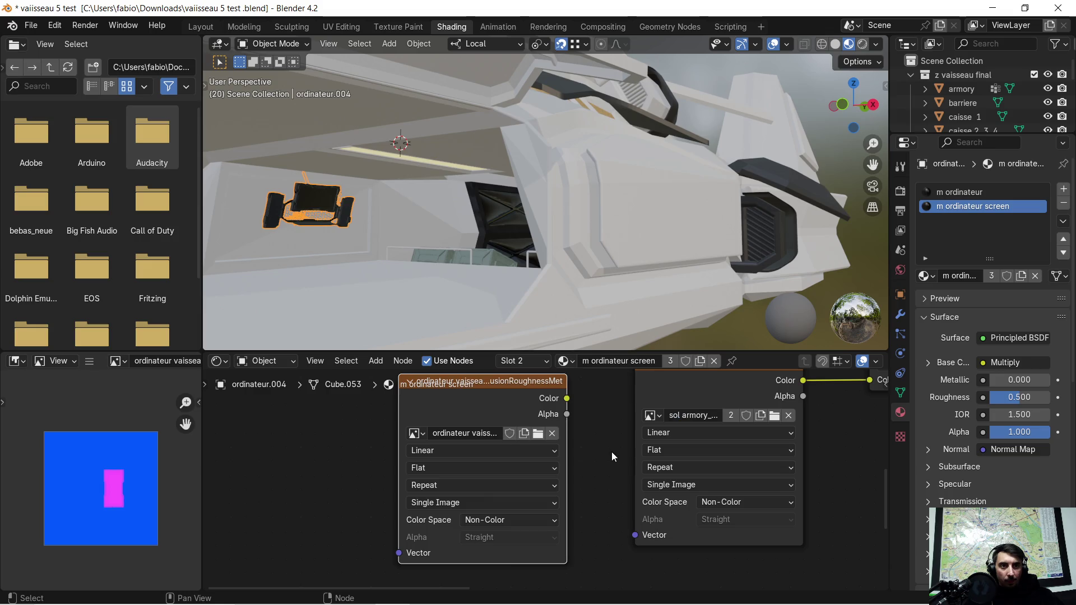
scroll(608, 438, down, 1)
middle_drag(607, 422, 440, 488)
drag(405, 478, 664, 463)
click(517, 452)
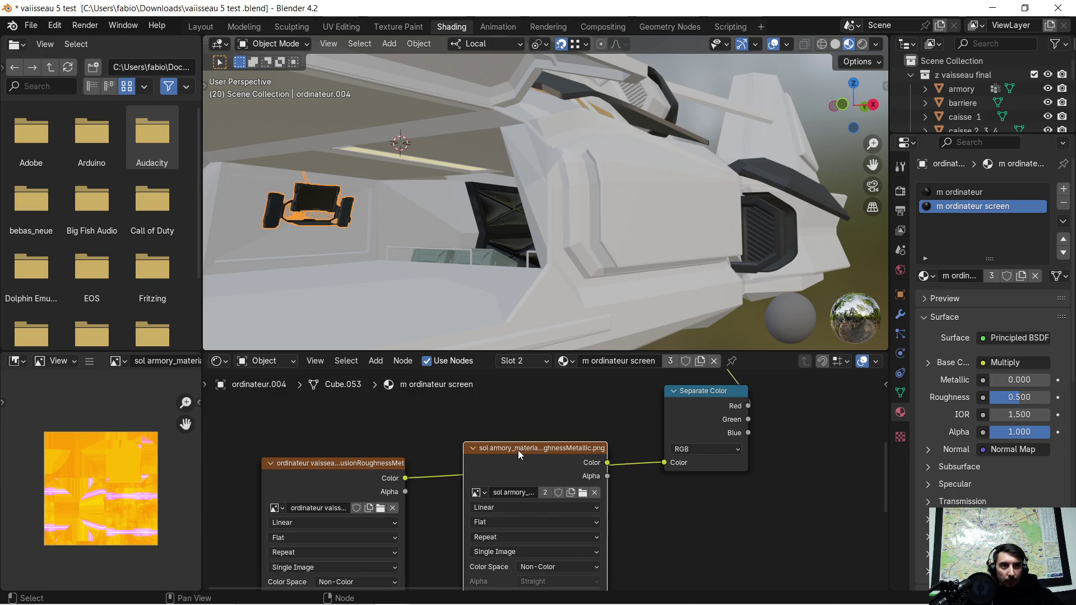
key(x)
Connect Separate Color Green to Roughness and Blue to Metallic in m ordinateur screen
mouse_move(792, 427)
middle_down()
mouse_move(542, 503)
mouse_move(492, 480)
middle_up()
scroll(492, 480, up, 2)
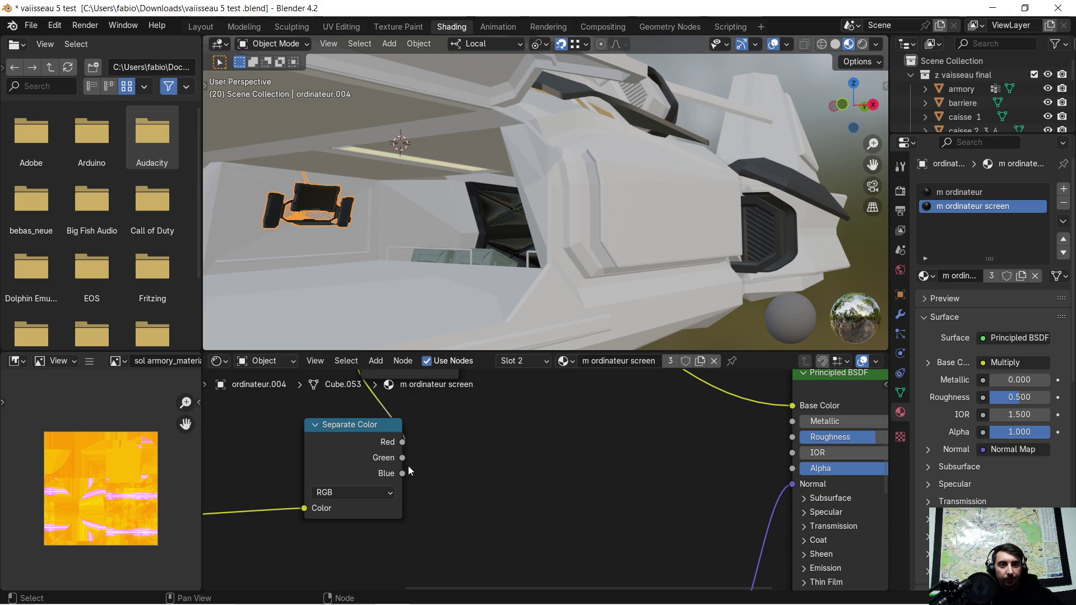
drag(402, 458, 803, 441)
drag(403, 474, 795, 424)
scroll(668, 455, down, 2)
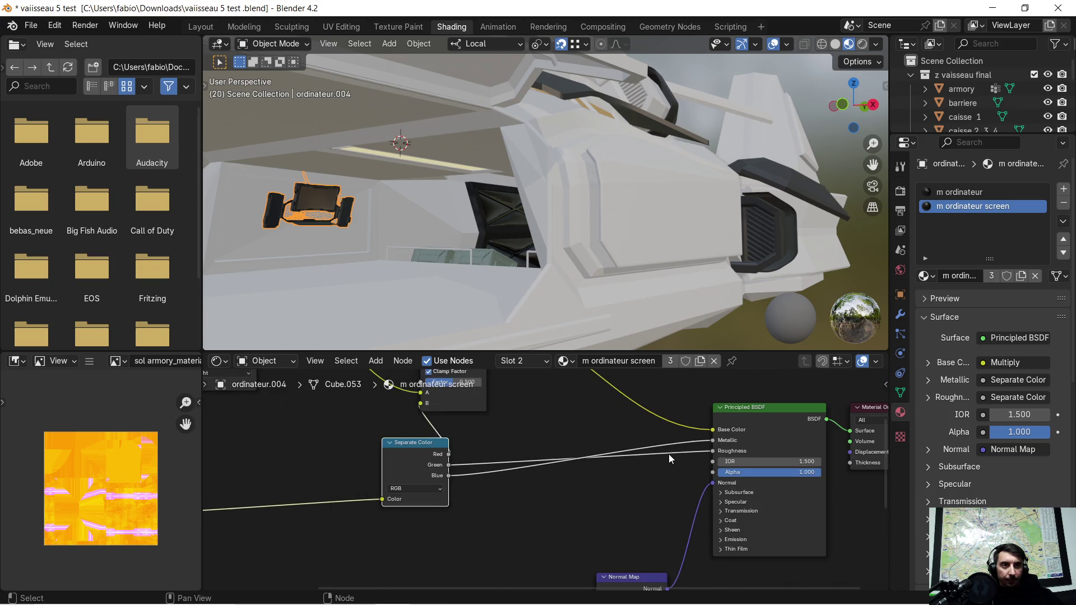
In the m ordinateur material, connect Separate Color Green to Roughness and Blue to Metallic
click(951, 193)
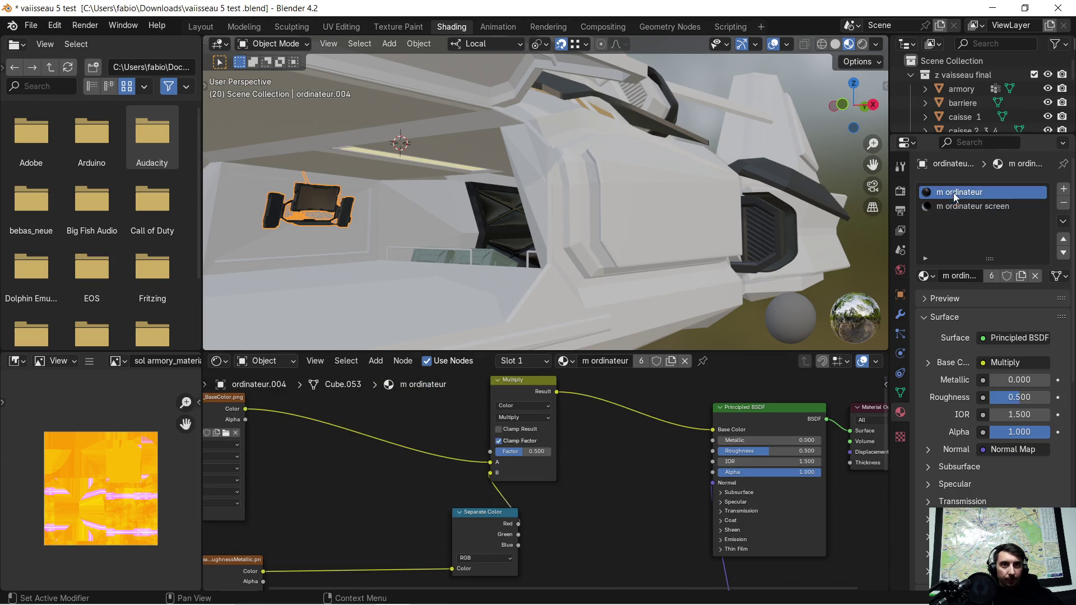
scroll(525, 519, up, 1)
mouse_move(511, 550)
mouse_down()
mouse_move(755, 485)
mouse_move(758, 444)
mouse_up()
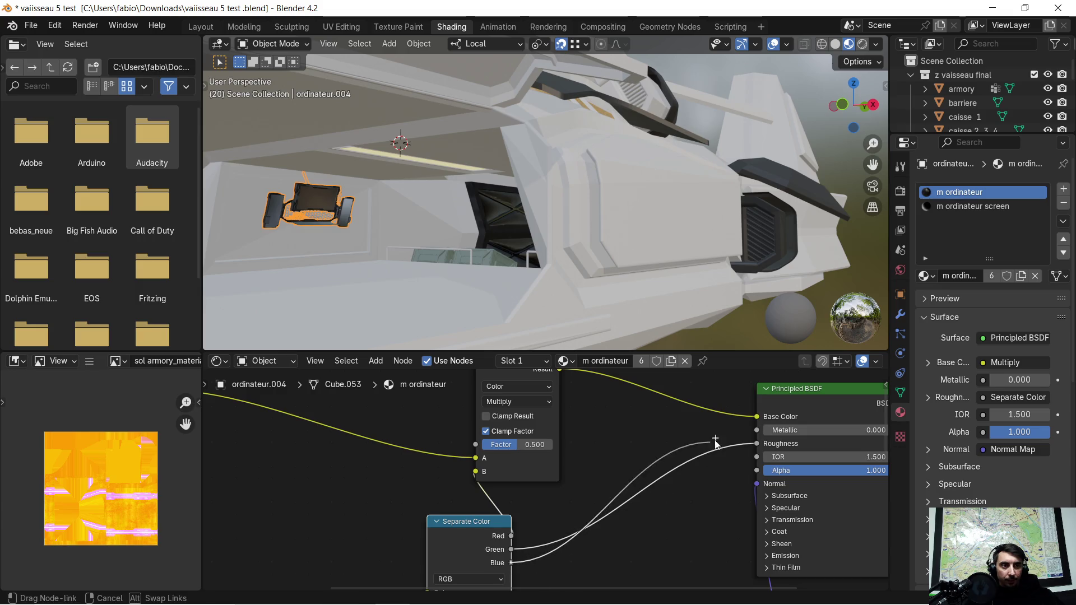
drag(511, 564, 741, 432)
scroll(668, 446, down, 2)
scroll(662, 442, down, 2)
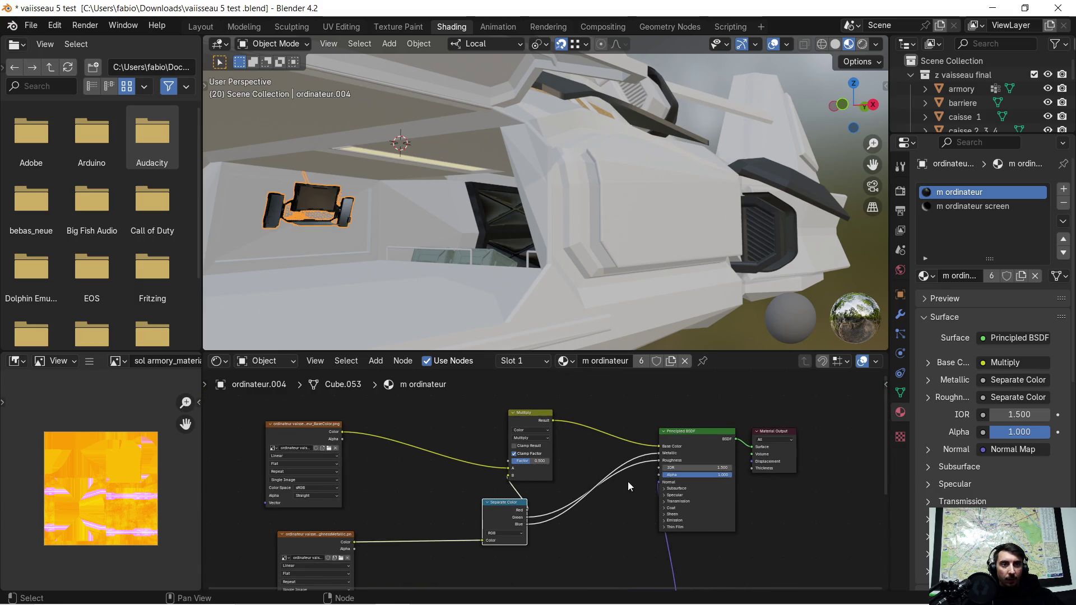
scroll(628, 482, down, 1)
scroll(610, 493, down, 1)
mouse_move(596, 506)
middle_down()
mouse_move(579, 522)
mouse_move(589, 465)
middle_up()
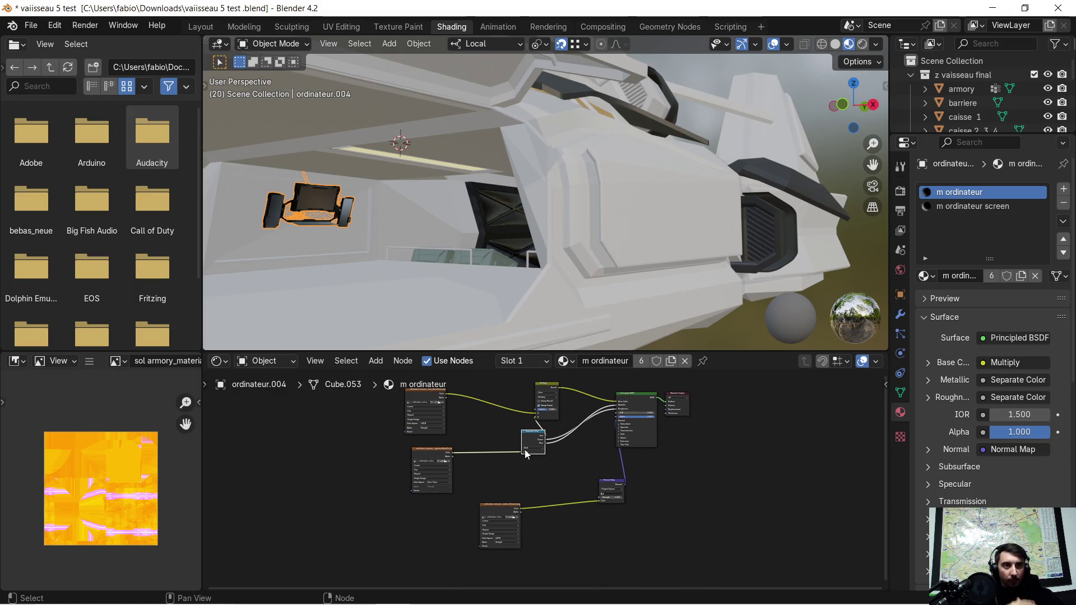
click(31, 26)
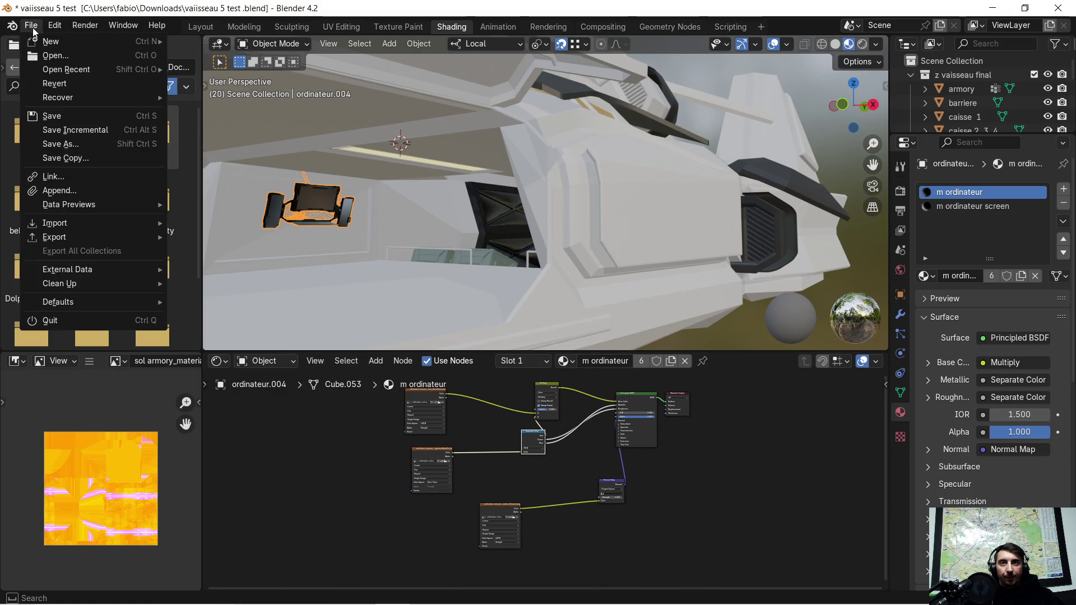
Export the scene as glTF 2.0 'vaisseau test 2 .glb' on the Desktop and open it in 3D Viewer
mouse_move(100, 241)
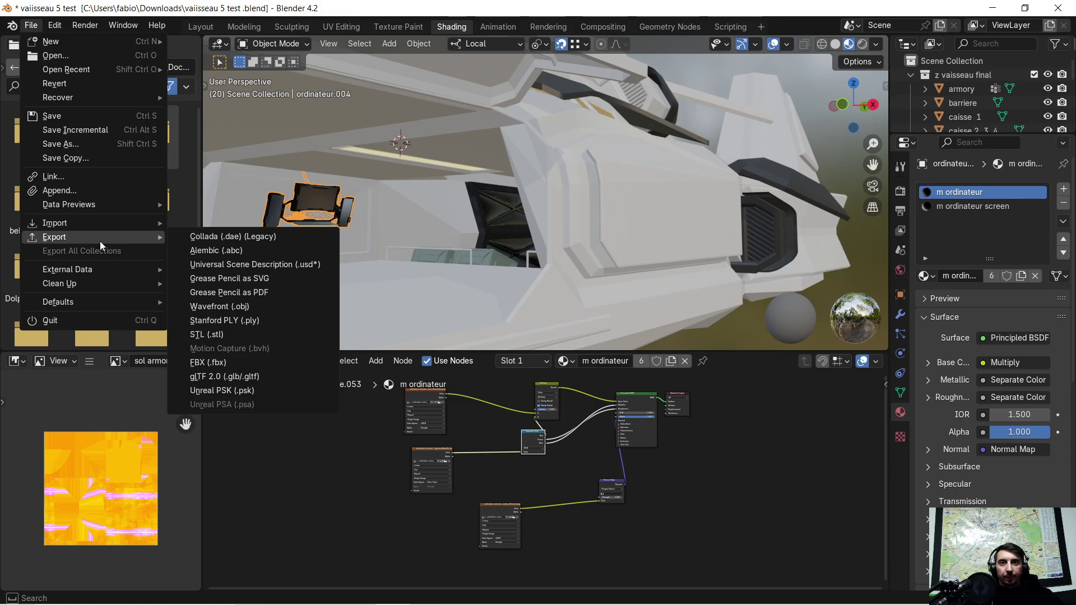
click(278, 379)
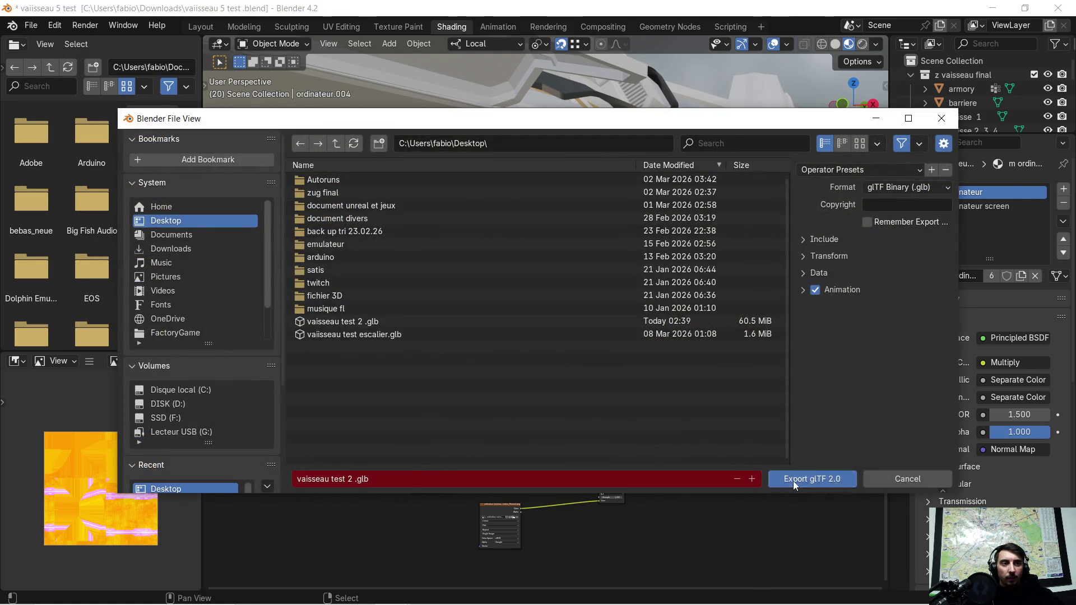
click(812, 479)
click(993, 7)
double_click(370, 297)
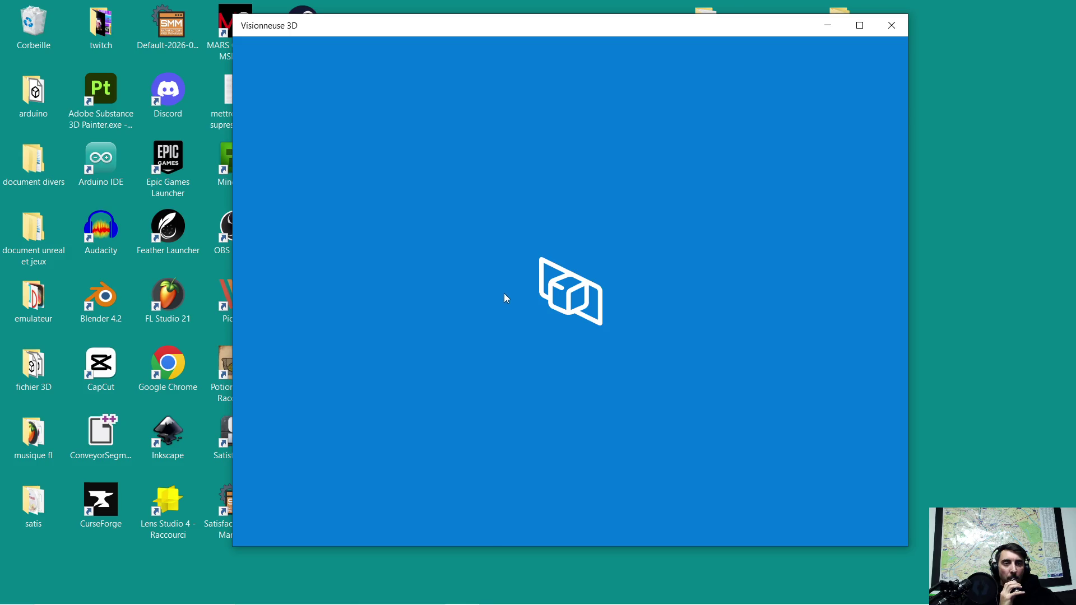
Orbit and zoom around the ship's cockpit console and hull in 3D Viewer, then close the viewer
scroll(537, 342, up, 5)
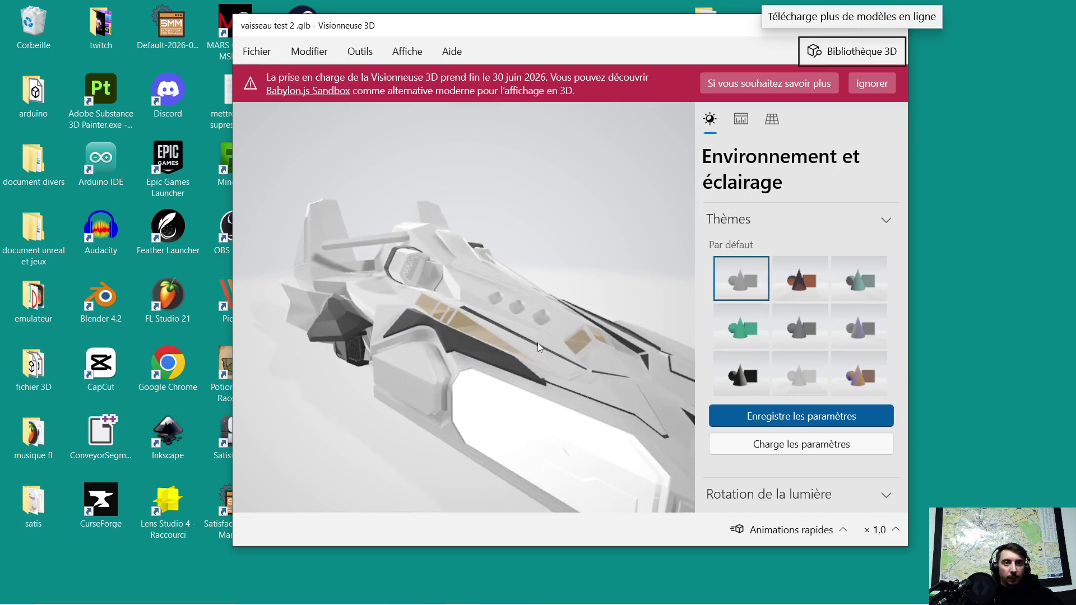
scroll(523, 352, up, 5)
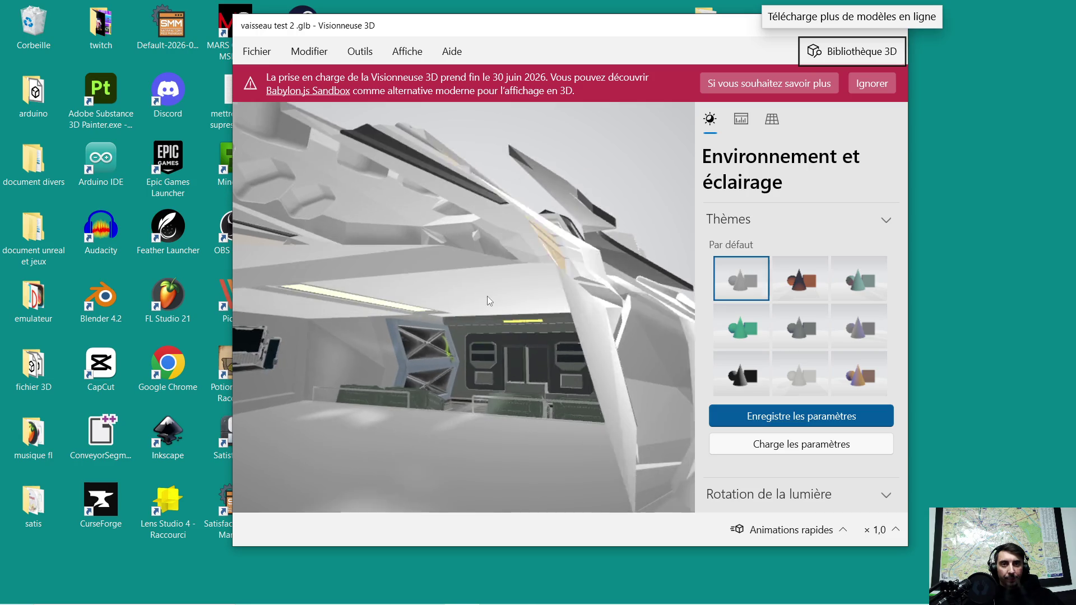
drag(487, 301, 481, 306)
mouse_move(405, 362)
mouse_down()
mouse_move(491, 334)
mouse_move(396, 343)
mouse_move(388, 363)
mouse_move(469, 352)
mouse_move(375, 358)
mouse_move(358, 375)
mouse_move(372, 368)
mouse_move(315, 368)
mouse_move(351, 361)
mouse_move(396, 331)
mouse_move(412, 347)
mouse_move(362, 345)
mouse_move(432, 344)
mouse_move(329, 339)
mouse_move(453, 367)
mouse_move(438, 375)
mouse_move(473, 334)
mouse_move(490, 332)
mouse_move(479, 348)
mouse_move(422, 340)
mouse_move(486, 344)
mouse_move(483, 359)
mouse_move(470, 354)
mouse_move(506, 373)
mouse_move(486, 377)
mouse_move(445, 346)
mouse_move(510, 373)
mouse_move(432, 330)
mouse_move(448, 334)
mouse_move(443, 341)
mouse_move(467, 344)
mouse_move(401, 342)
mouse_move(496, 335)
mouse_move(466, 358)
mouse_move(488, 369)
mouse_move(512, 356)
mouse_move(501, 348)
mouse_up()
key(alt)
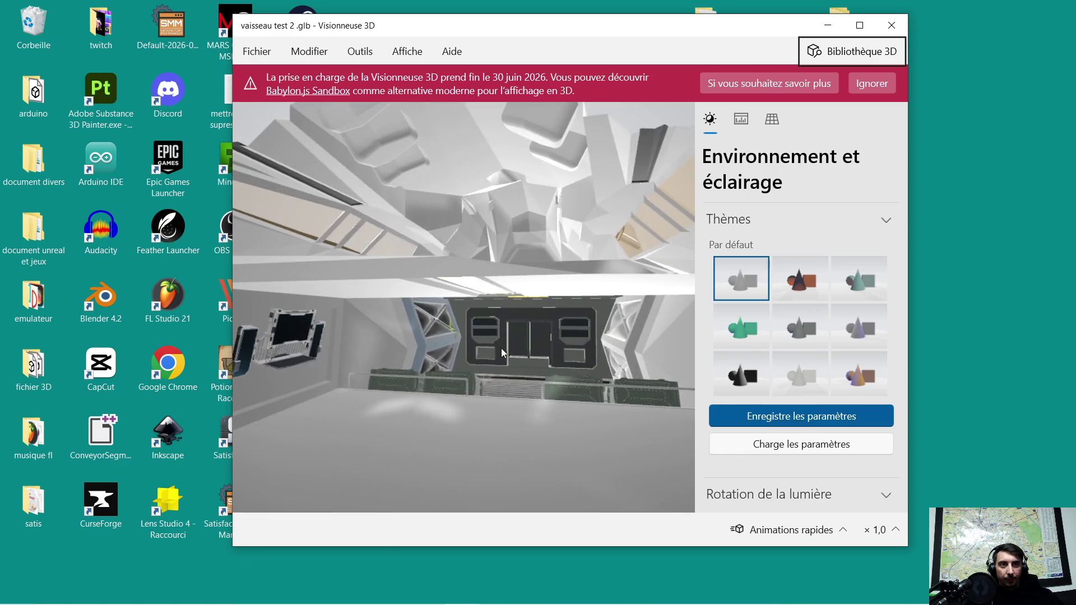
mouse_move(609, 373)
mouse_down()
mouse_move(596, 355)
mouse_move(540, 378)
mouse_move(588, 365)
mouse_up()
scroll(589, 365, down, 3)
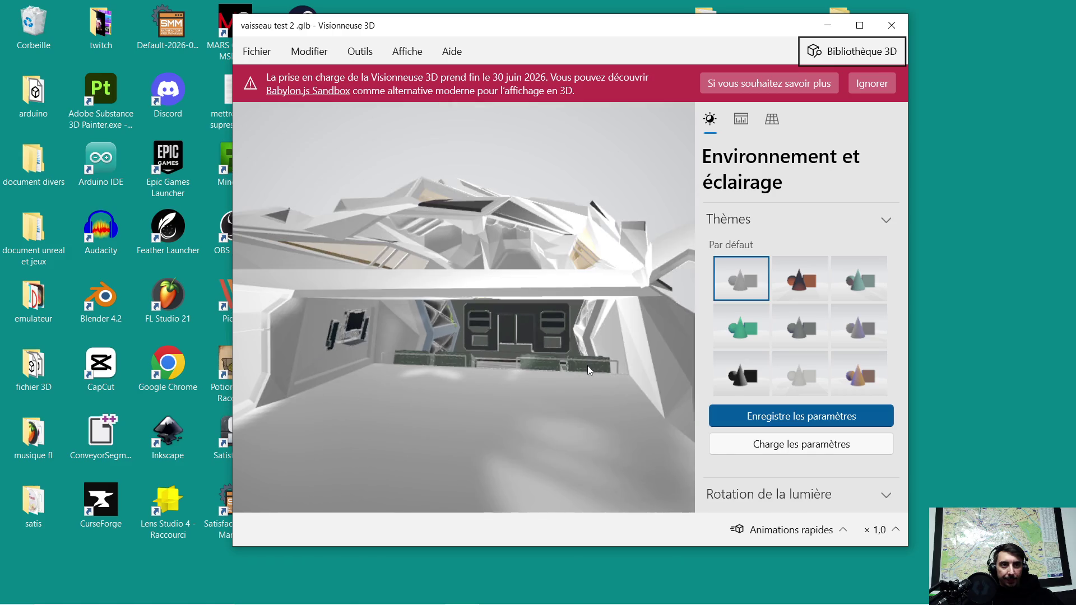
mouse_move(521, 388)
mouse_down()
mouse_move(408, 395)
mouse_move(458, 398)
mouse_move(435, 399)
mouse_move(425, 385)
mouse_move(400, 398)
mouse_move(409, 382)
mouse_move(493, 362)
mouse_move(458, 362)
mouse_move(493, 361)
mouse_move(489, 347)
mouse_move(460, 347)
mouse_move(483, 342)
mouse_up()
key(alt)
scroll(448, 376, down, 5)
key(alt)
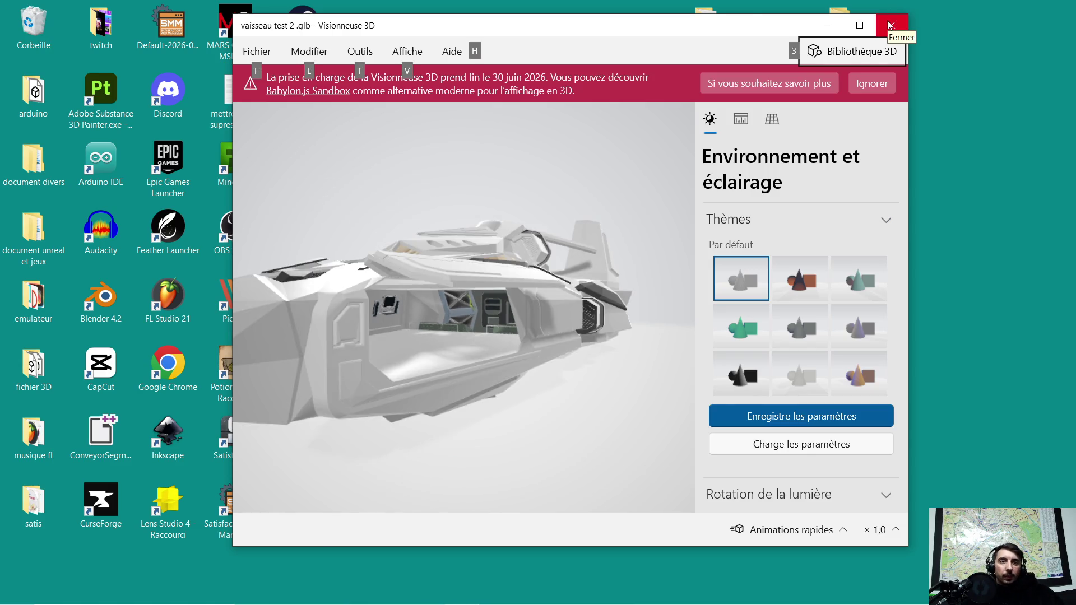
click(889, 25)
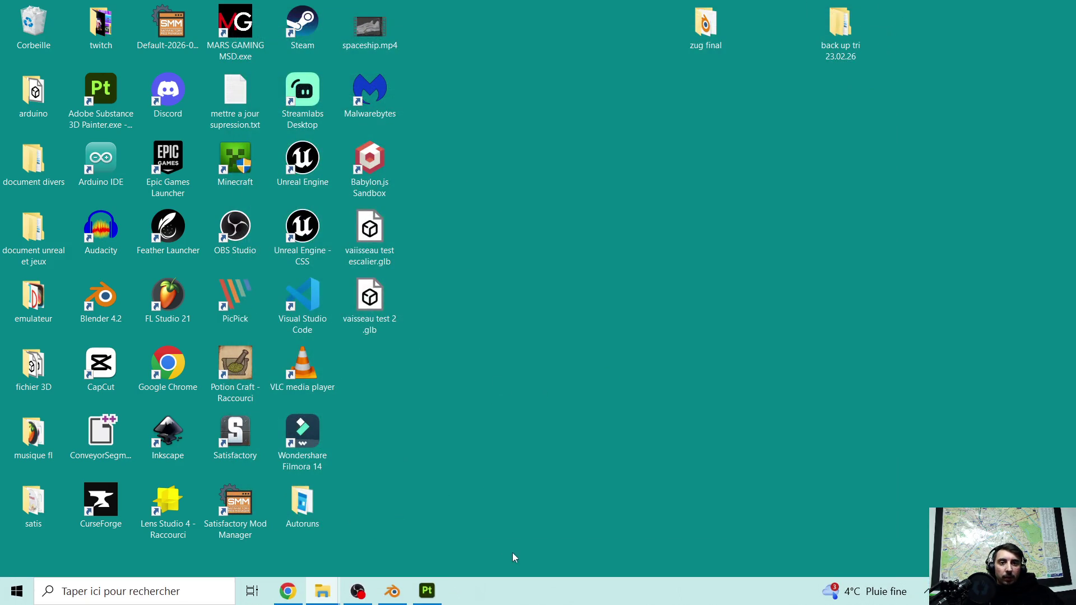
Start Save As for the ship and rename the file to 'vaiisseau TEXTUR EN COUR .blend'
click(389, 600)
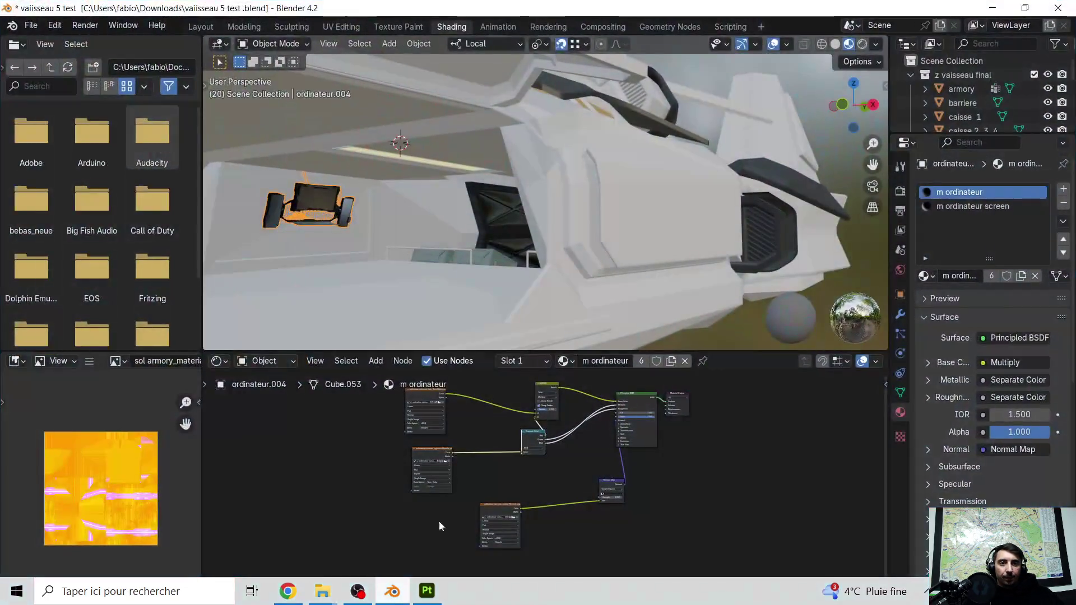
mouse_move(462, 308)
middle_down()
mouse_move(485, 253)
mouse_move(502, 245)
middle_up()
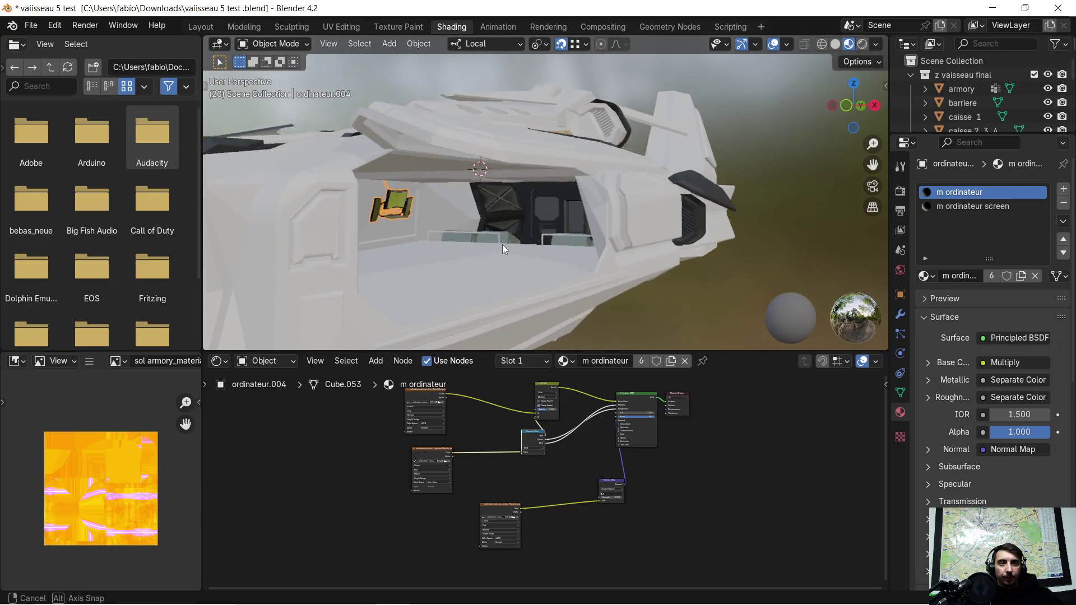
click(32, 26)
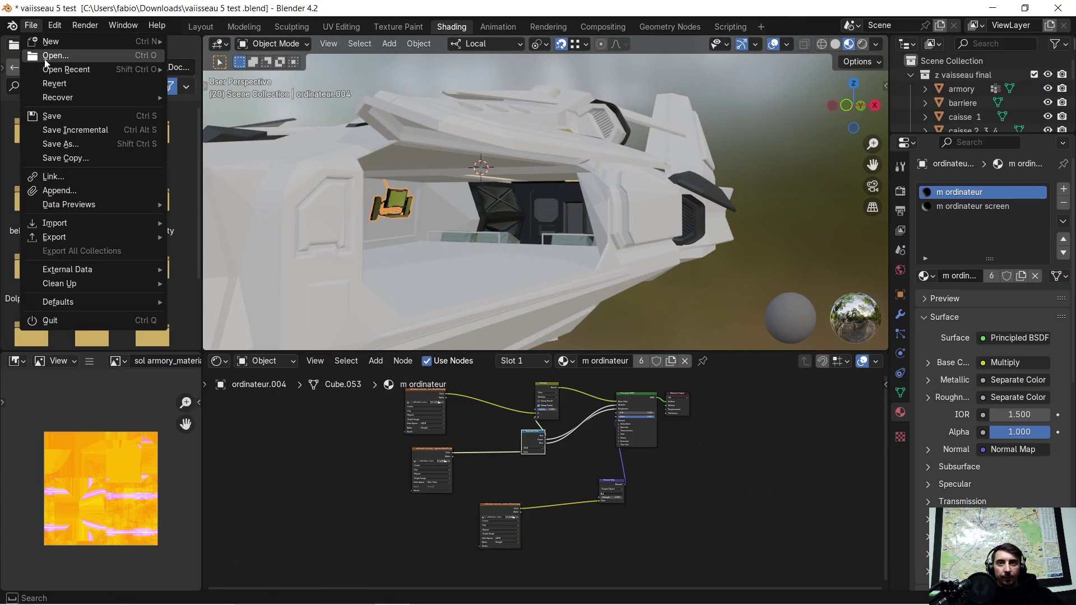
click(83, 143)
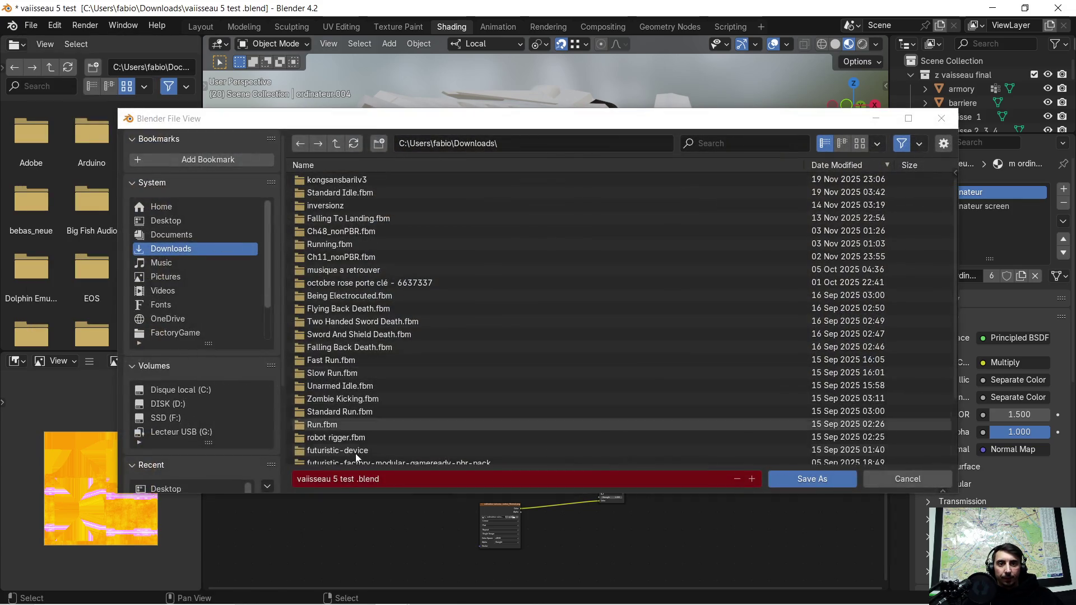
click(350, 478)
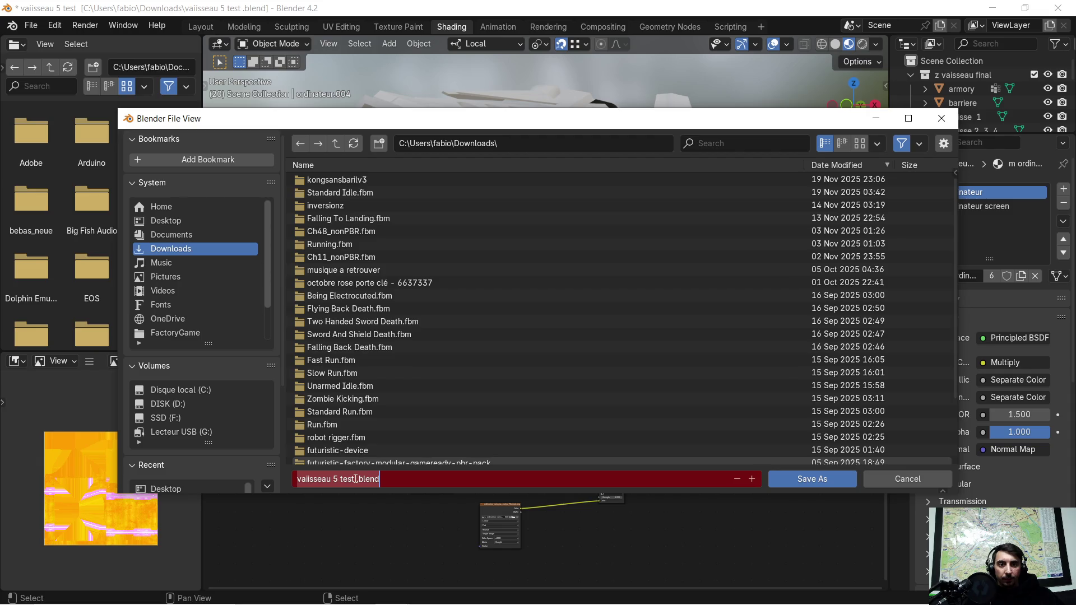
drag(359, 480, 337, 481)
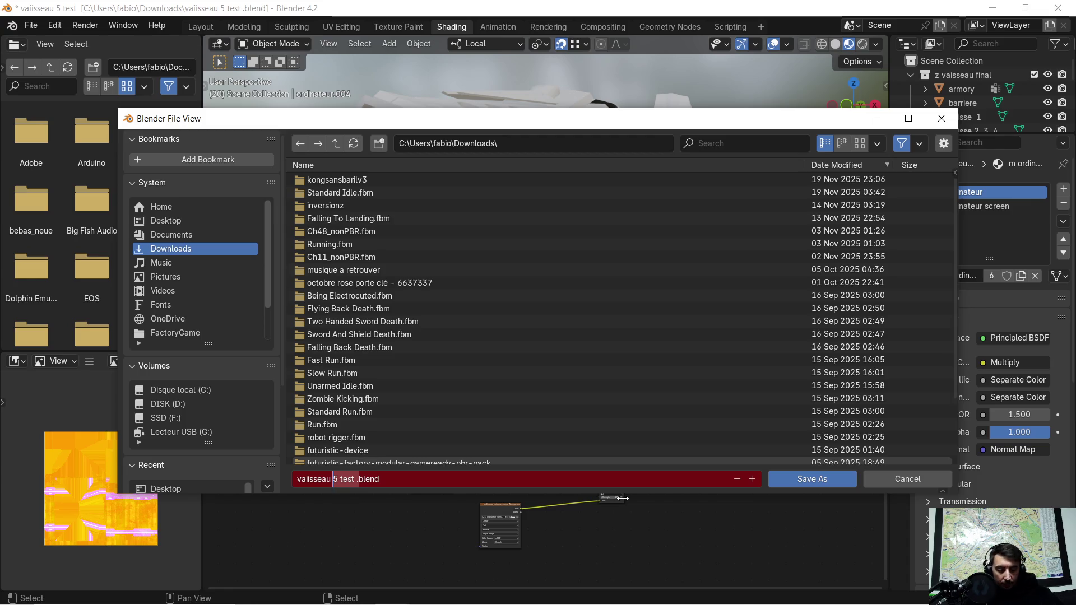
key(BackSpace)
text(TEXTUR)
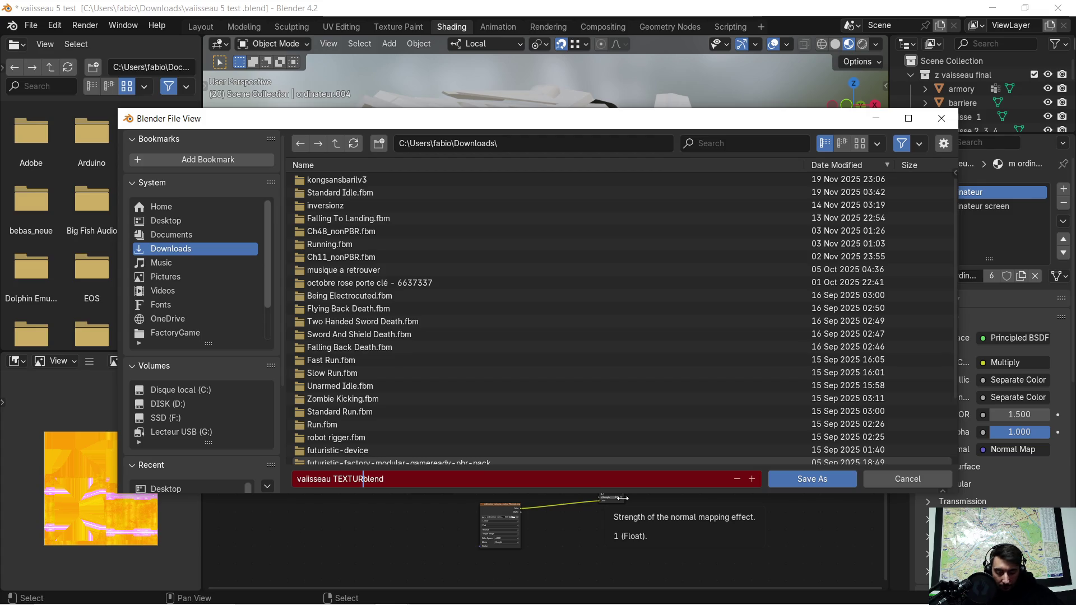
text( EN COUR)
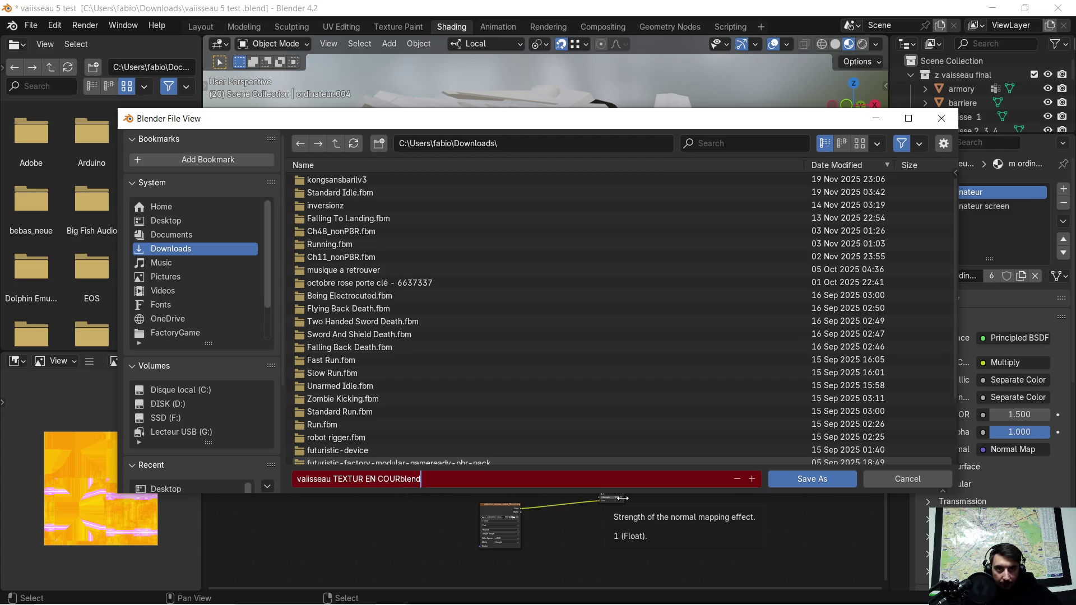
key(Left)
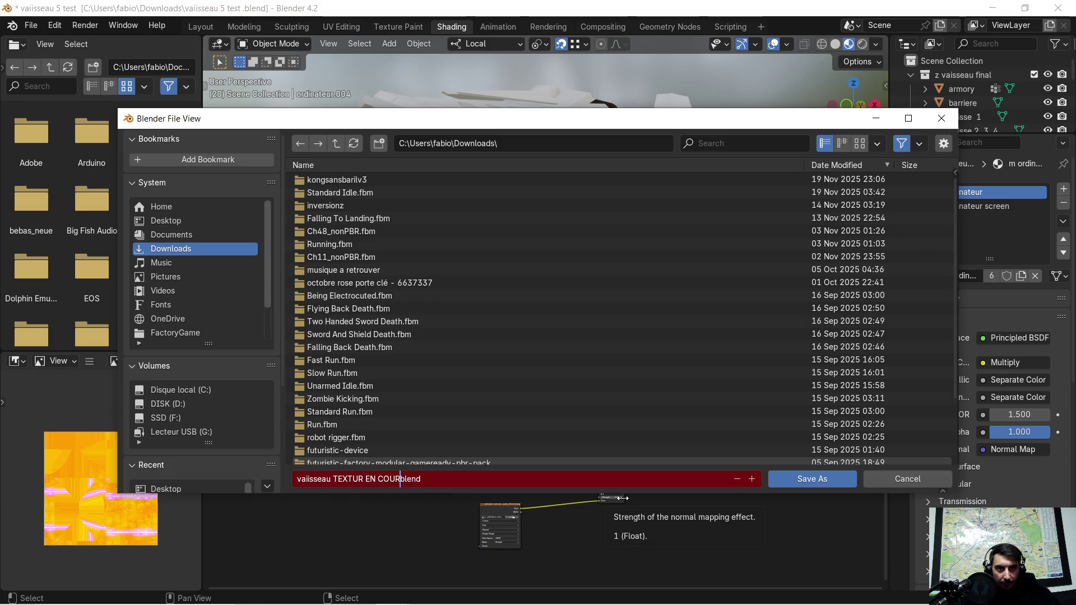
text(;)
key(BackSpace)
key(BackSpace)
key(BackSpace)
text(.)
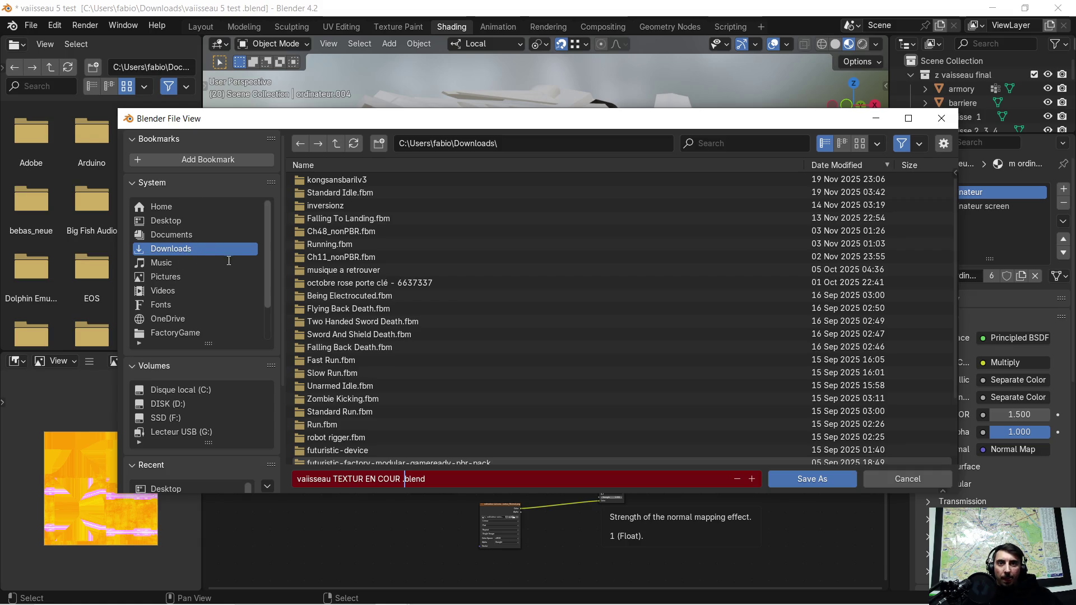
Save it into the Desktop > zug final > vaisseau folder
click(180, 207)
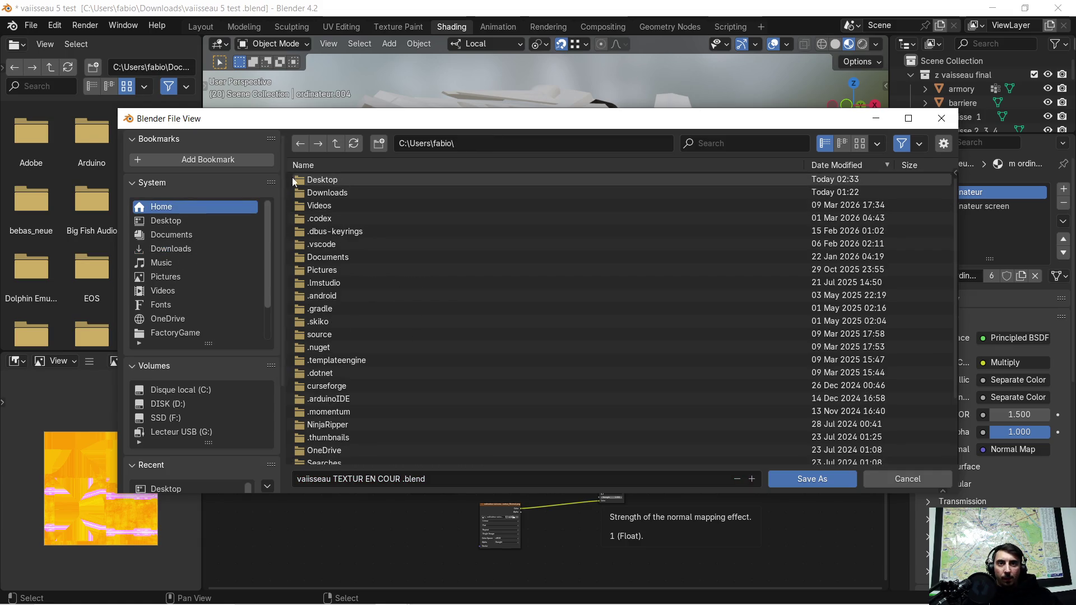
click(333, 180)
click(345, 191)
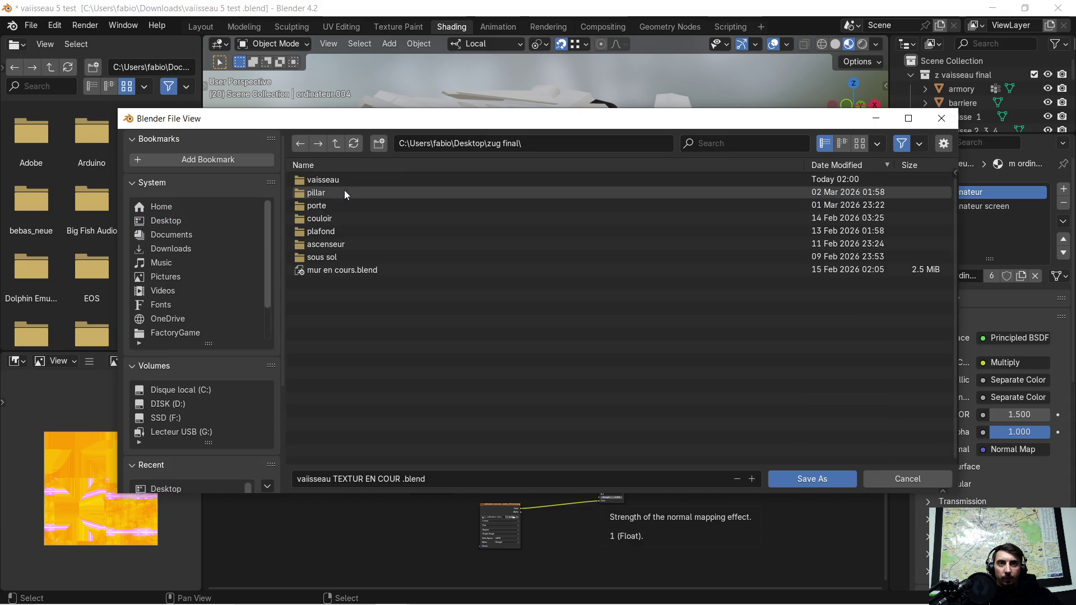
click(355, 180)
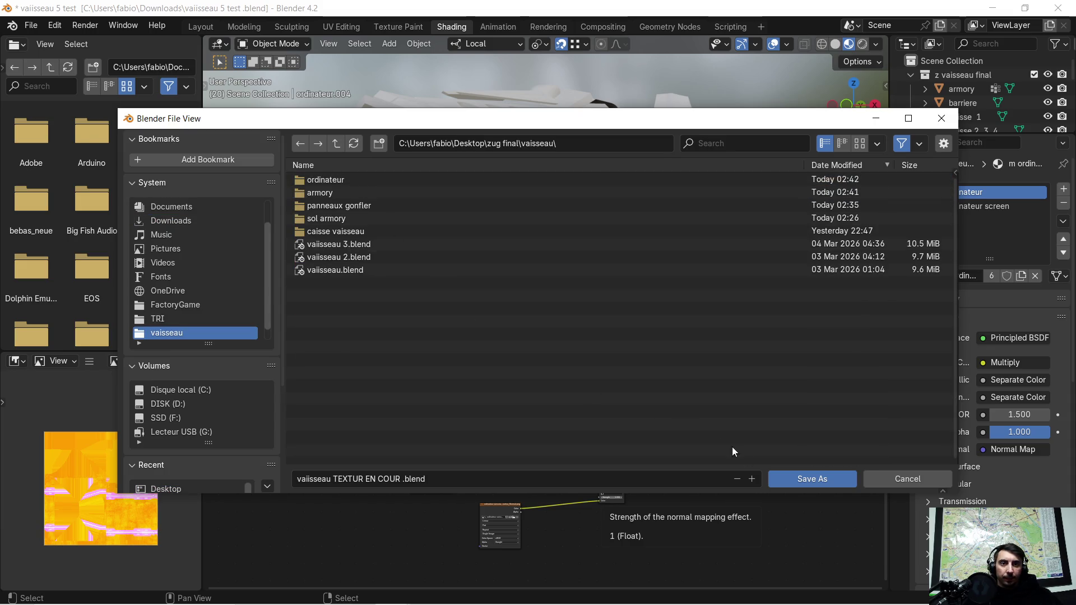
click(812, 478)
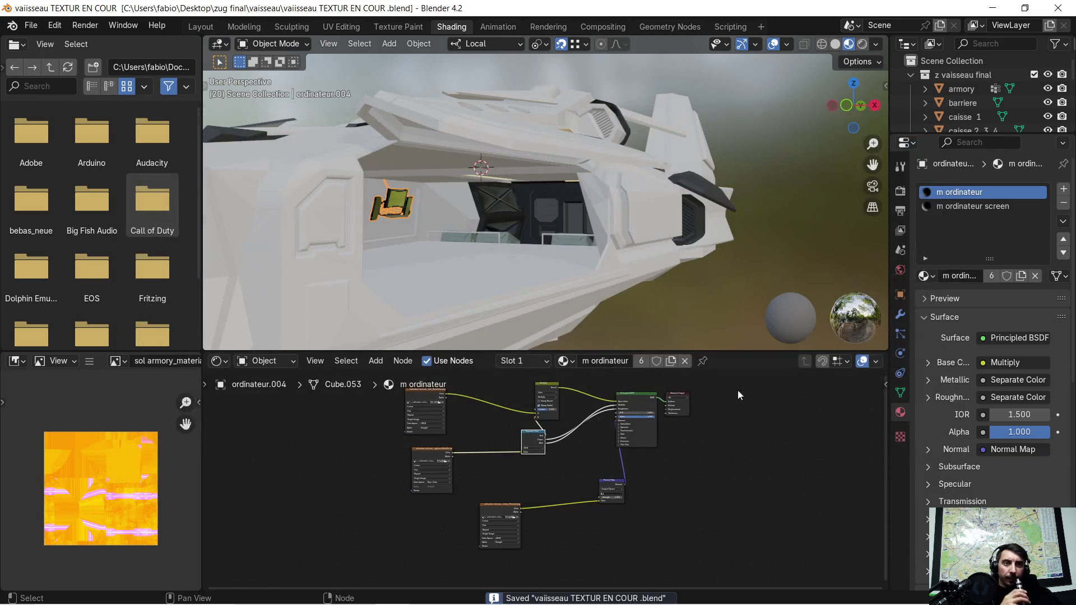
scroll(504, 185, down, 5)
scroll(504, 185, up, 5)
mouse_move(497, 206)
middle_down()
mouse_move(535, 219)
mouse_move(506, 188)
middle_up()
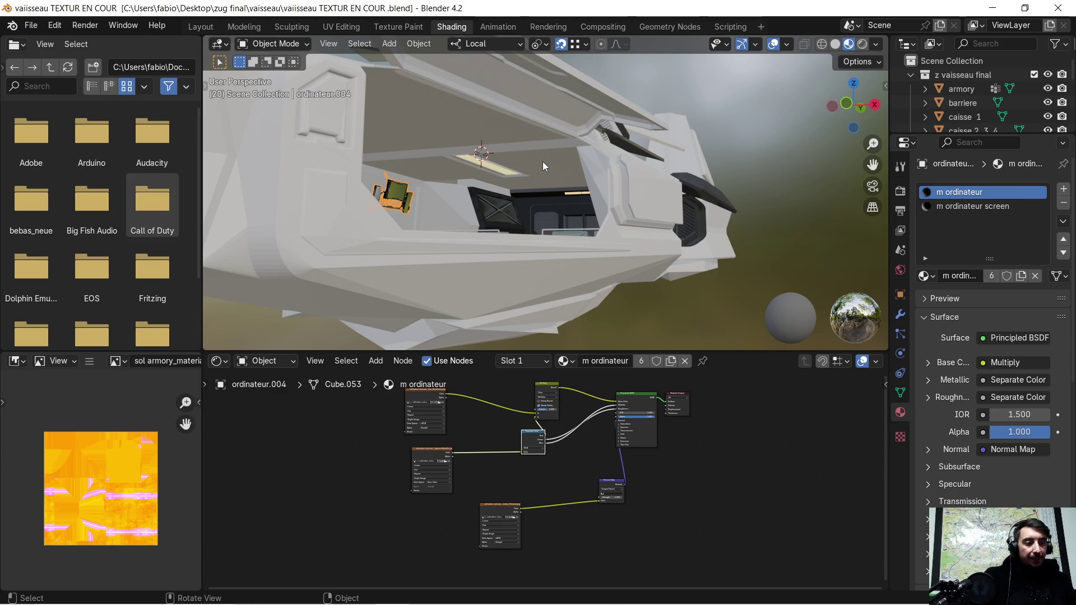
middle_drag(532, 193, 539, 160)
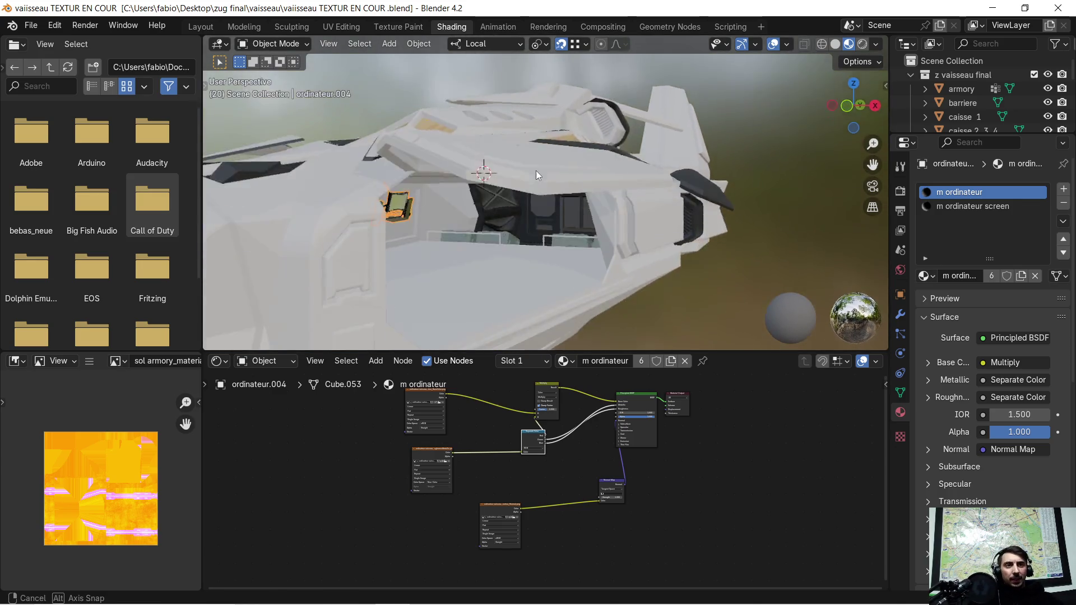
scroll(543, 213, up, 4)
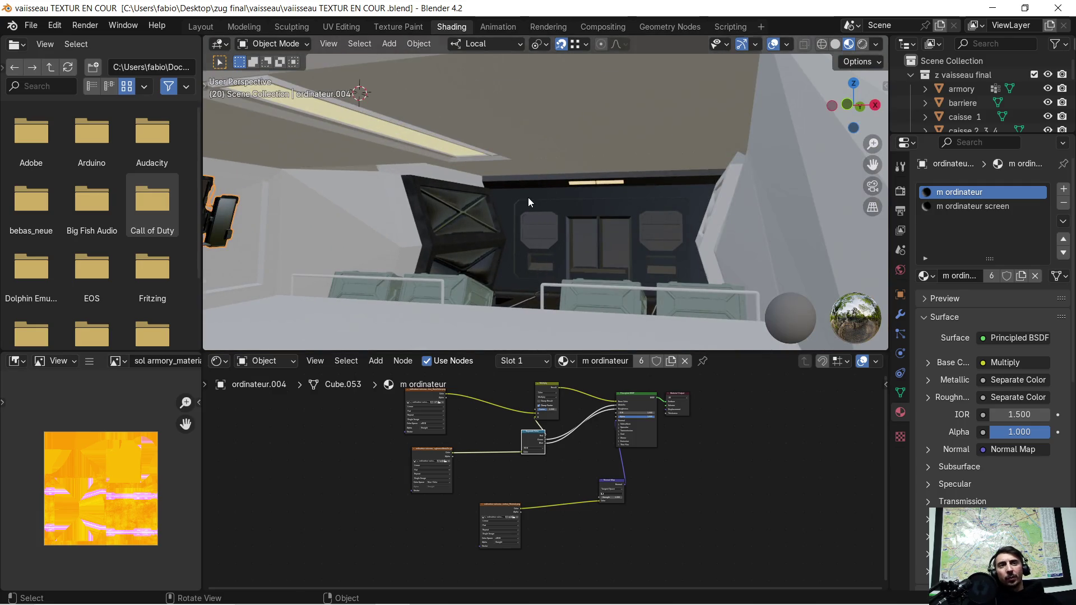
scroll(529, 196, down, 4)
scroll(527, 199, down, 2)
key(super)
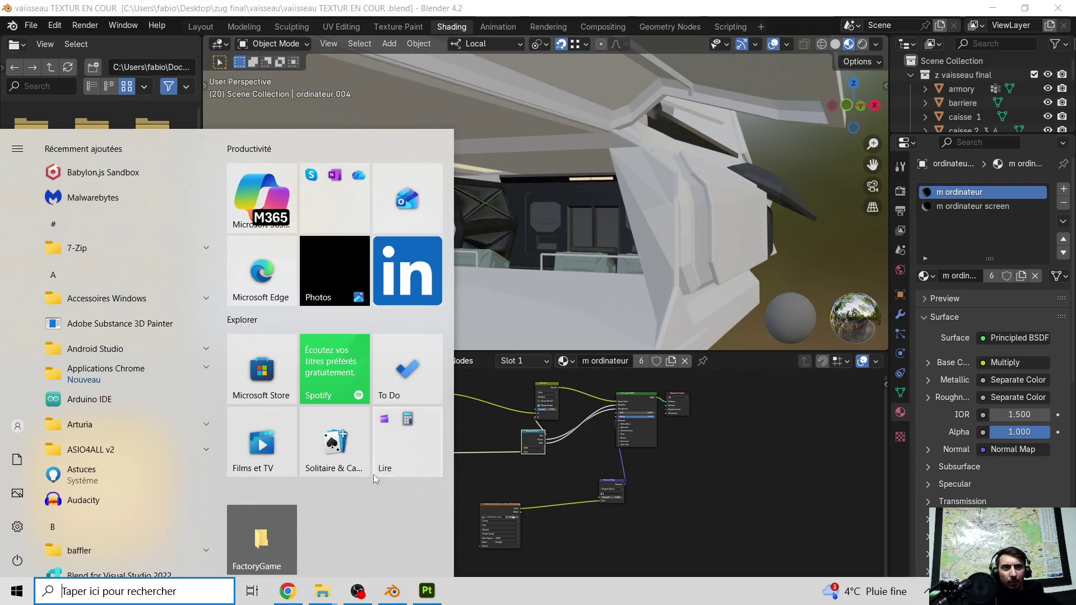
key(super)
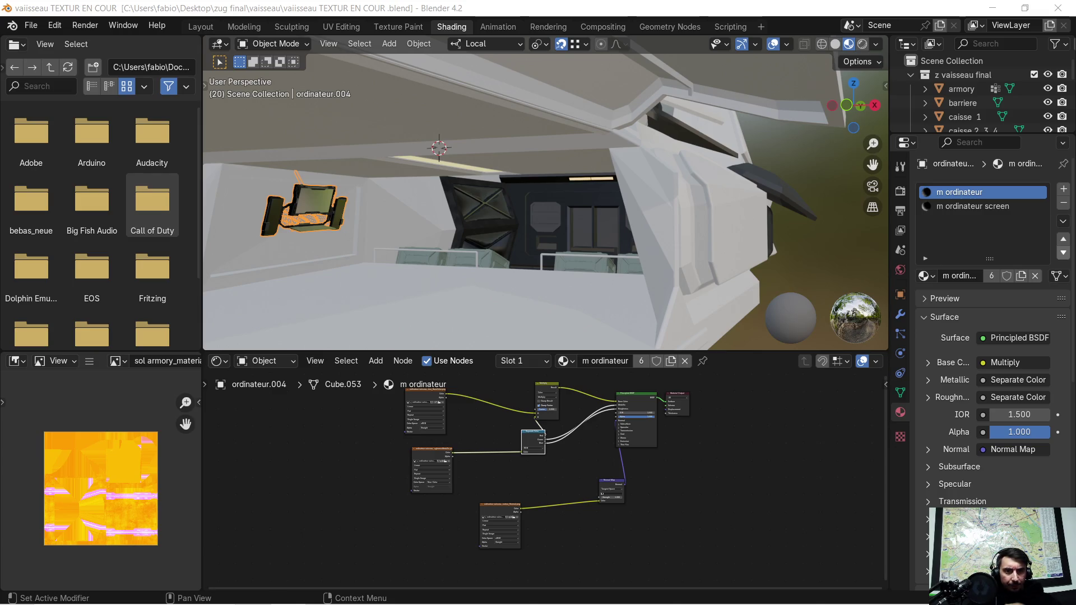
key(alt+Tab)
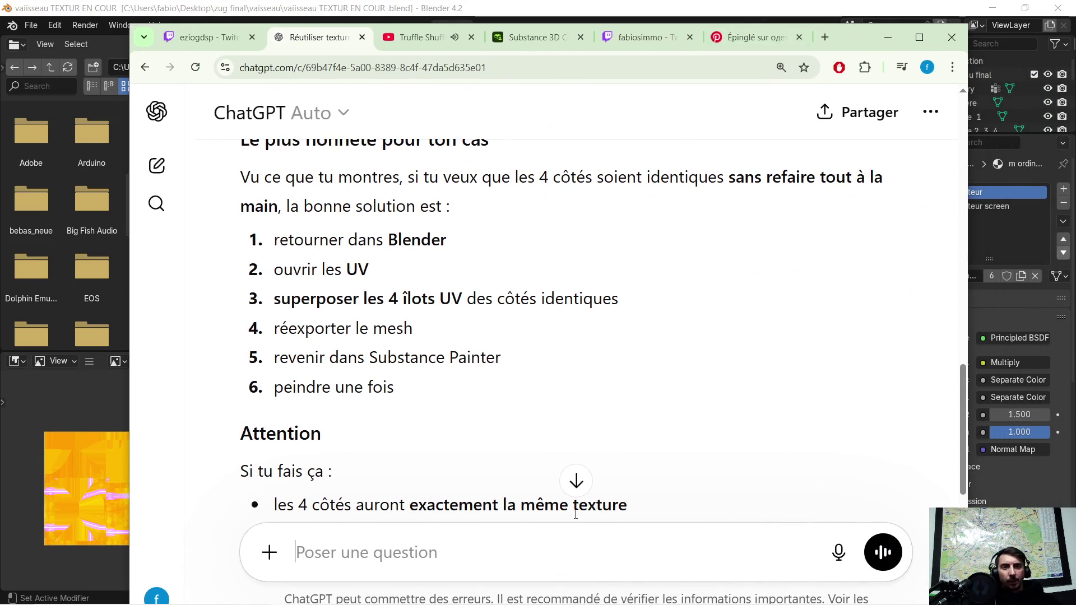
Type a French ChatGPT prompt: Unreal-format Substance textures apply in Blender without their base color
text(jai fai des tecture su)
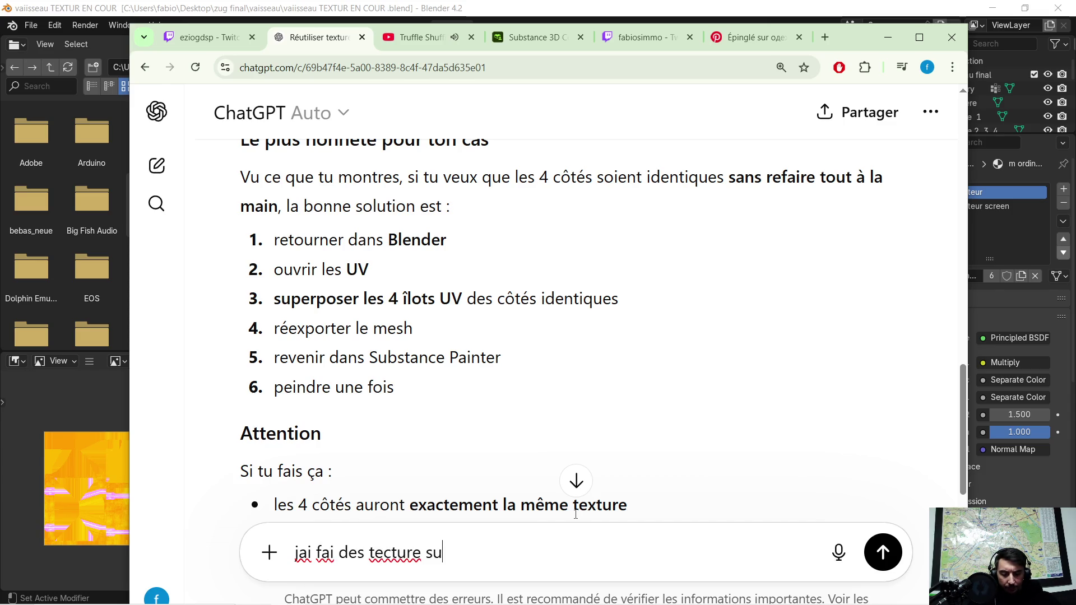
text(r substance)
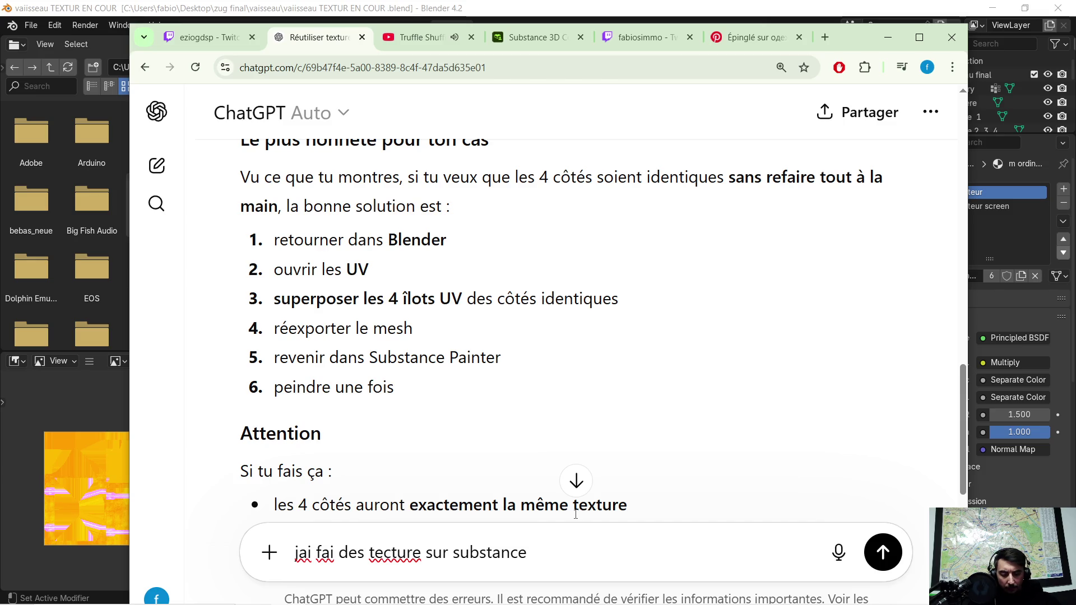
text( exporter au format unreal )
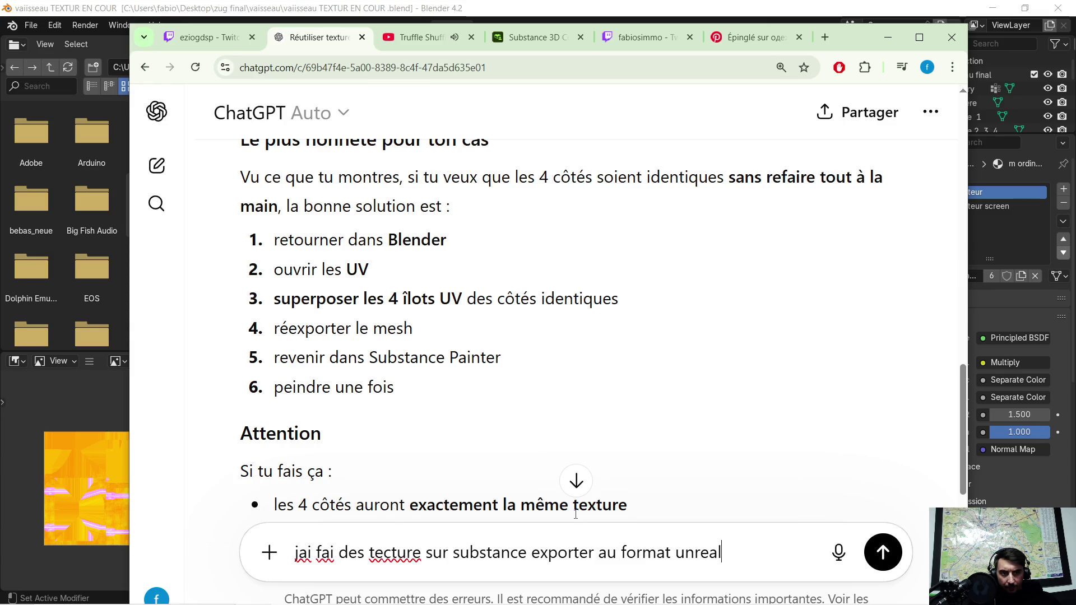
text( . jai voulu les mettre dans blender pour vroi se que sa donne  .)
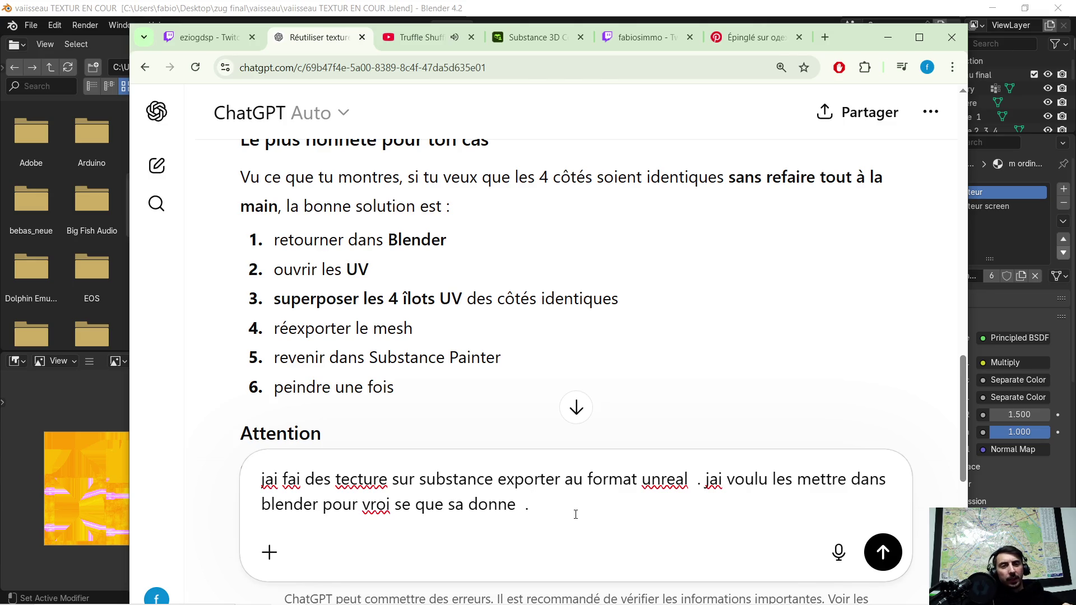
text(mai il semble que la base color ne sois)
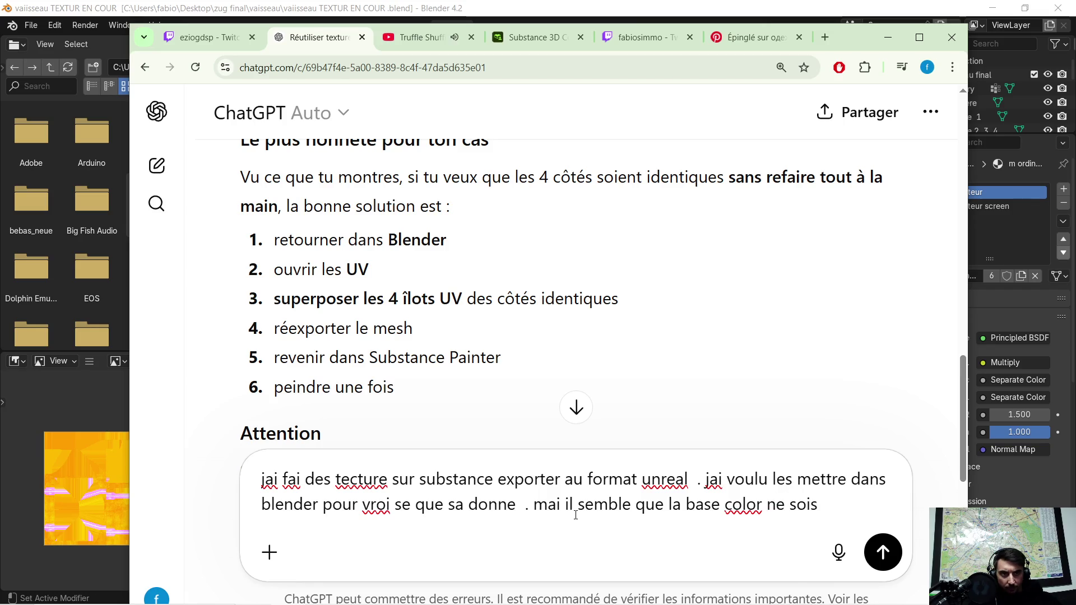
text(paspri)
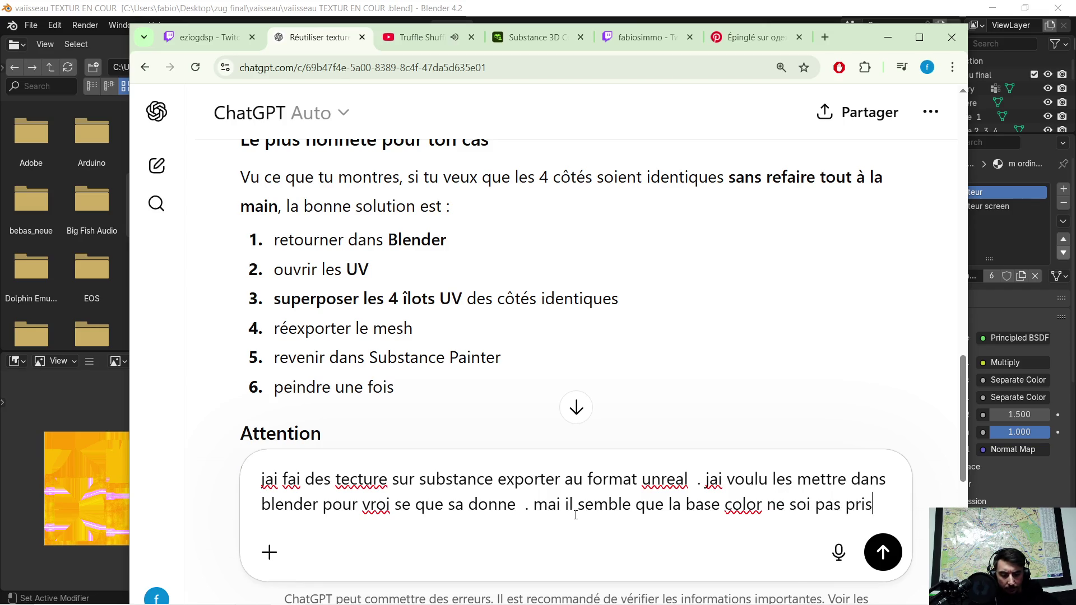
text(s en compte dans blender  . pk)
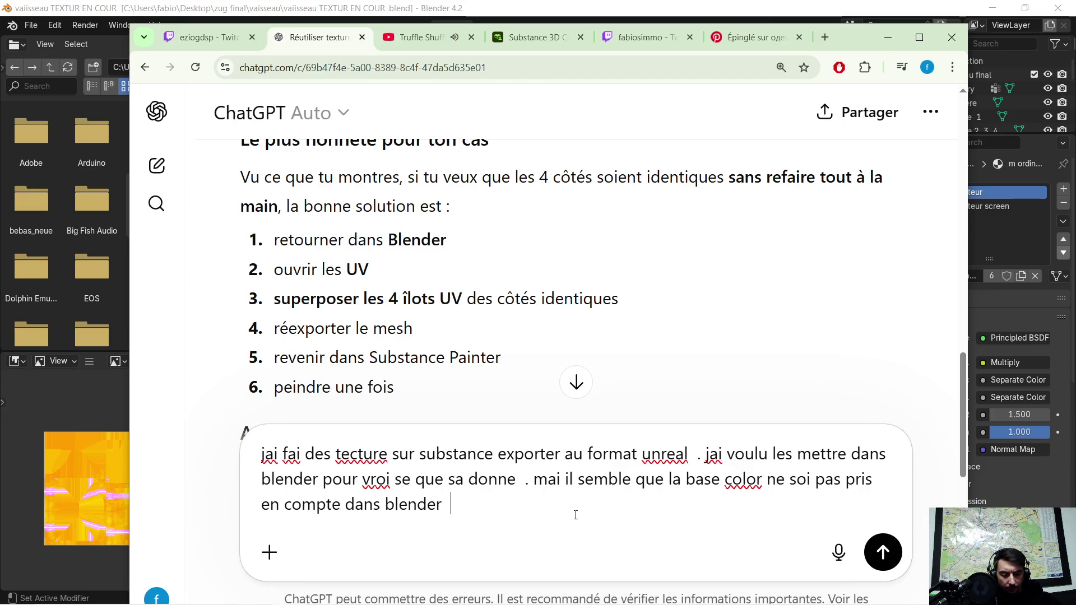